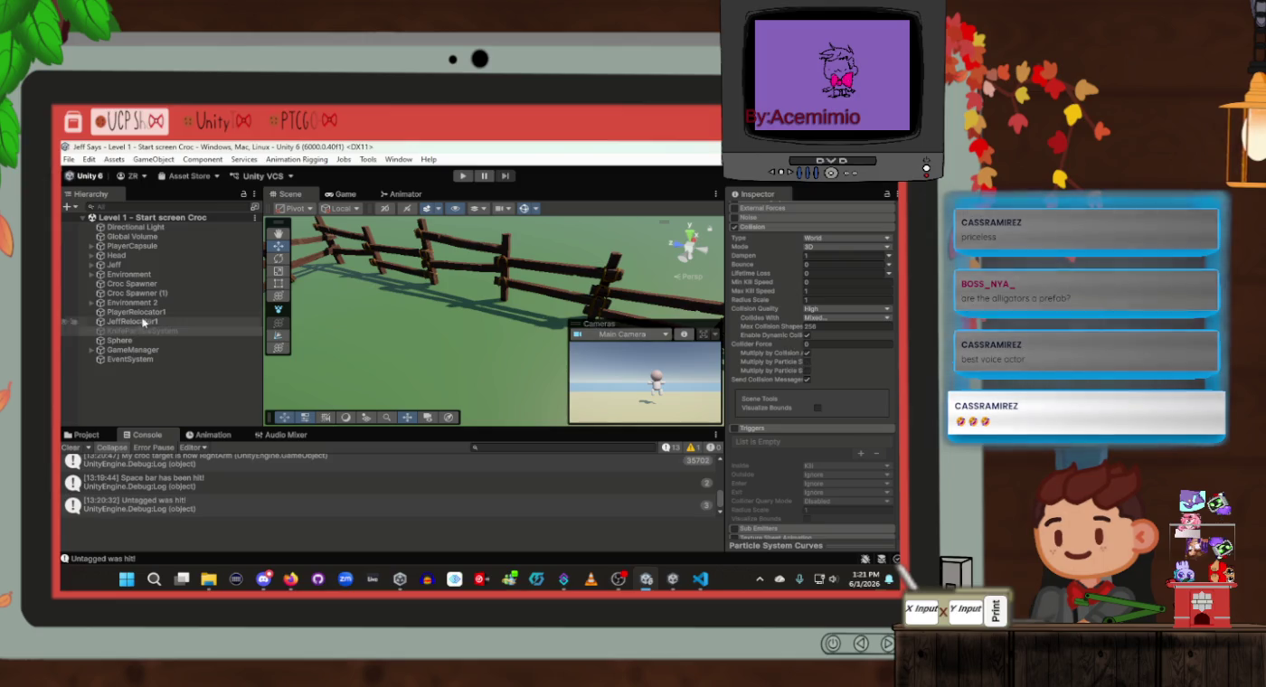
# Select Jeff's KnifeSphere child and frame it in the Scene view
pyautogui.click(136, 265)
pyautogui.press('Right')
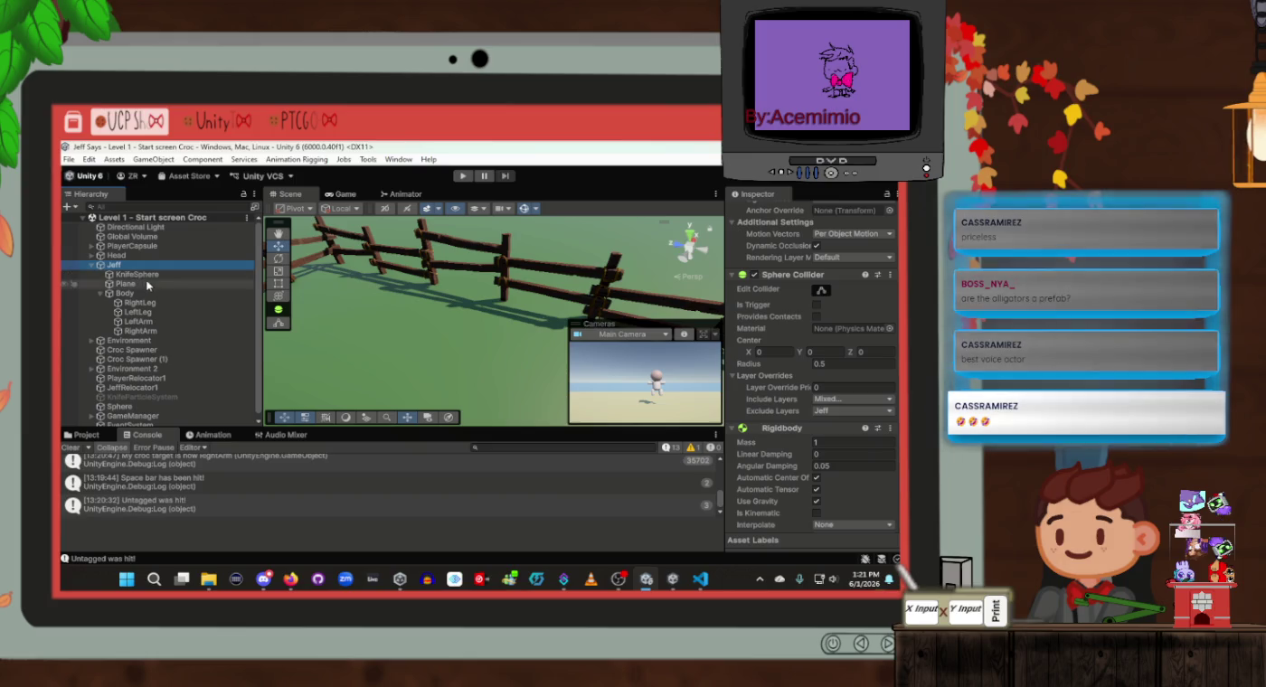
pyautogui.click(145, 274)
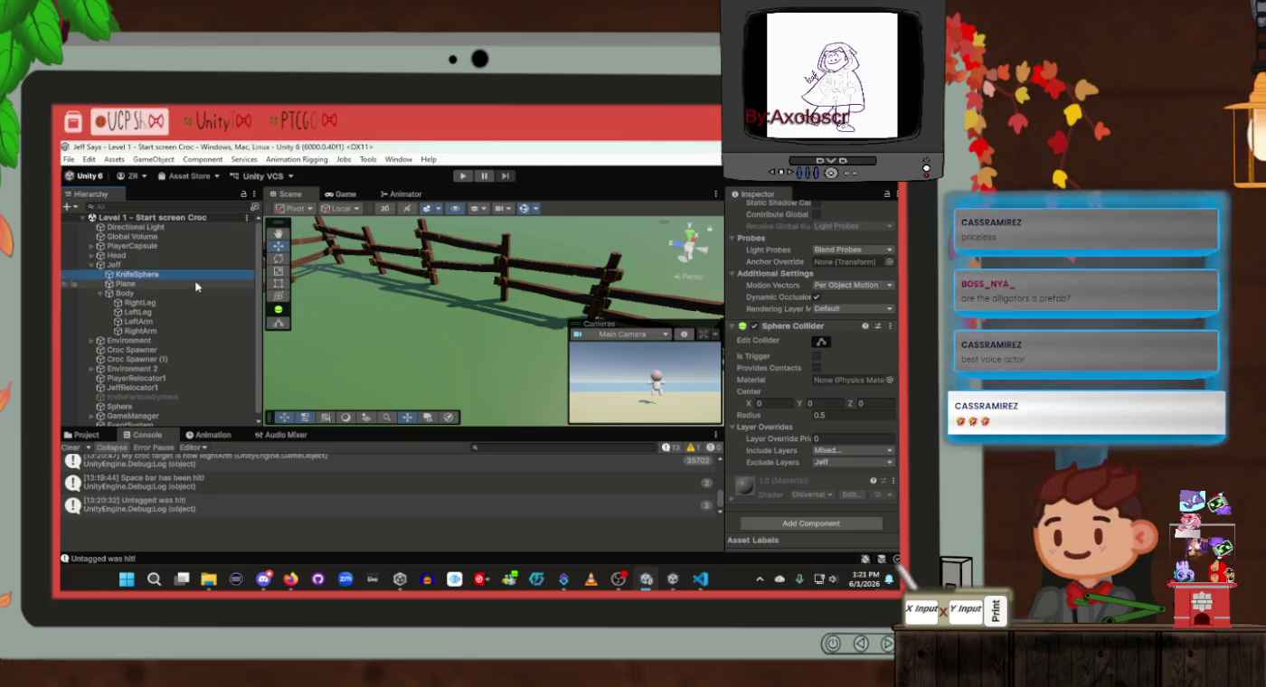
pyautogui.press('f')
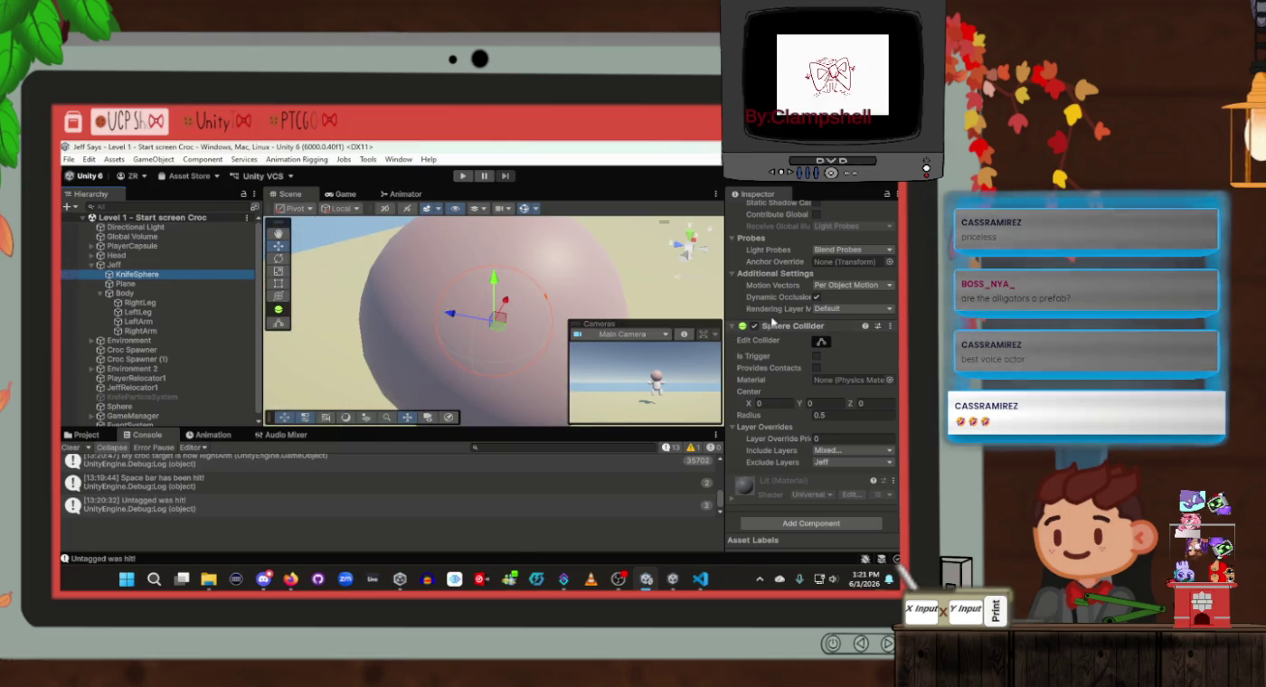
pyautogui.scroll(5, 773, 323)
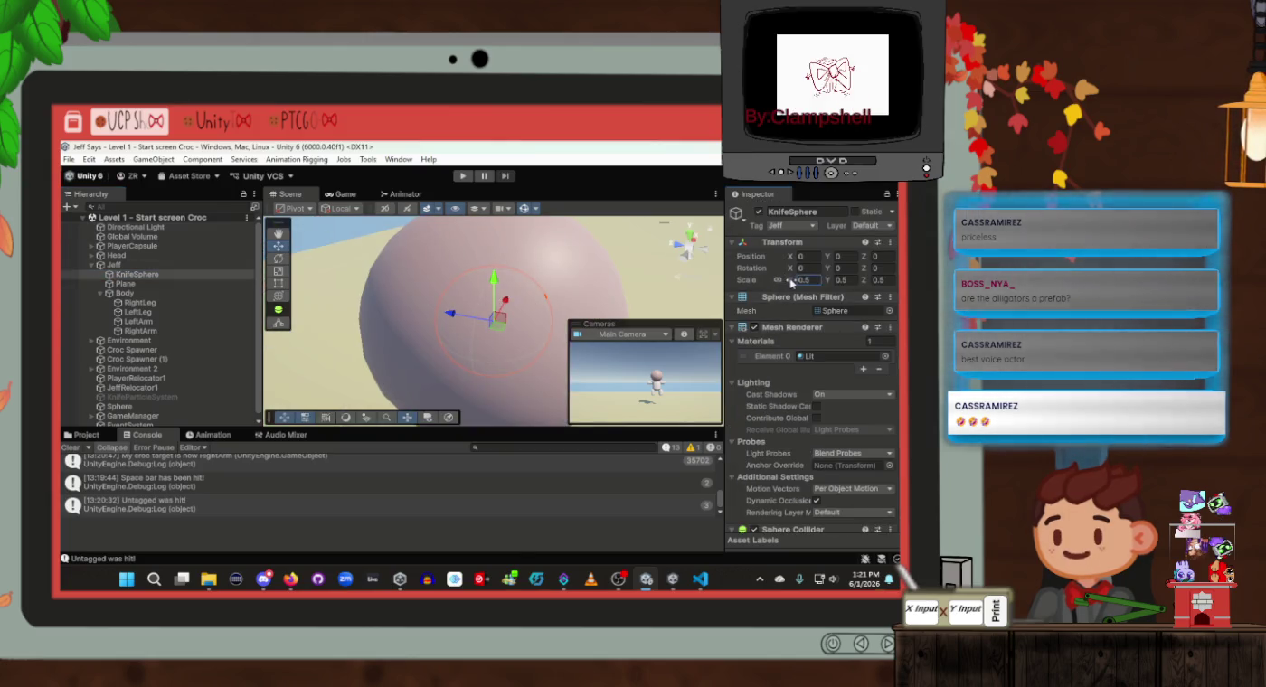
# Scale the KnifeSphere to 0.6 on every axis, save the scene and enter Play mode
pyautogui.moveTo(791, 282); pyautogui.dragTo(795, 283)
pyautogui.click(802, 281)
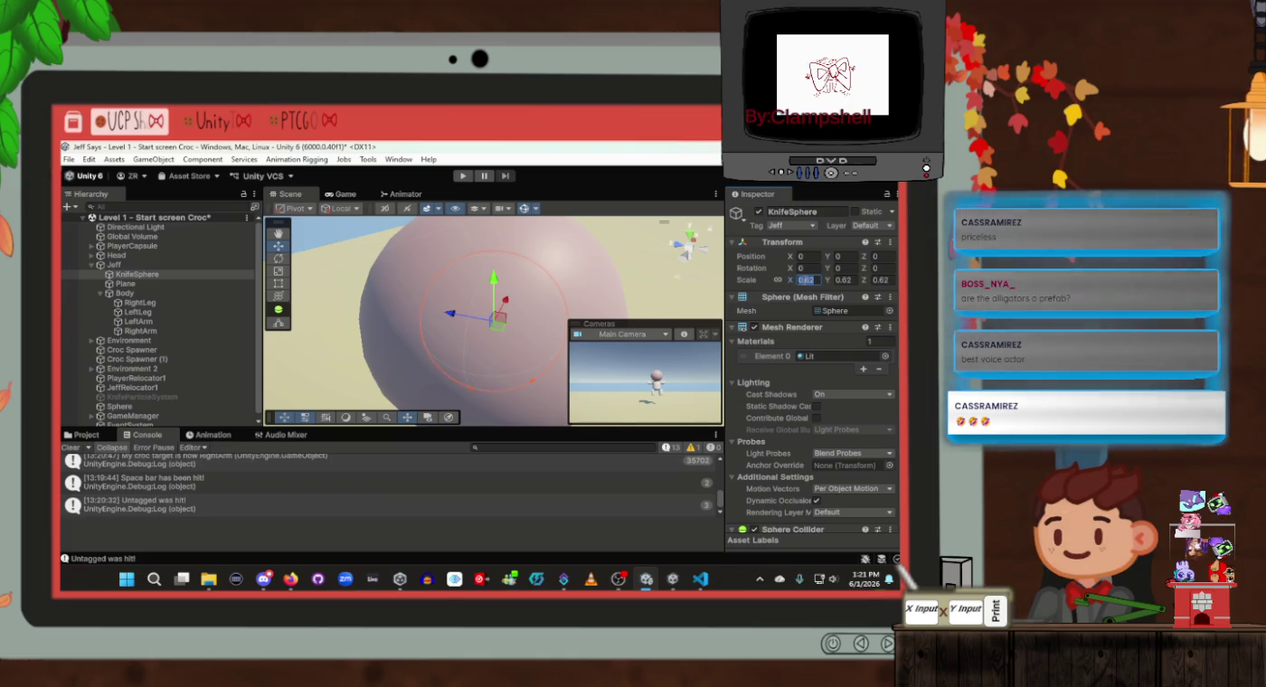
pyautogui.write('0')
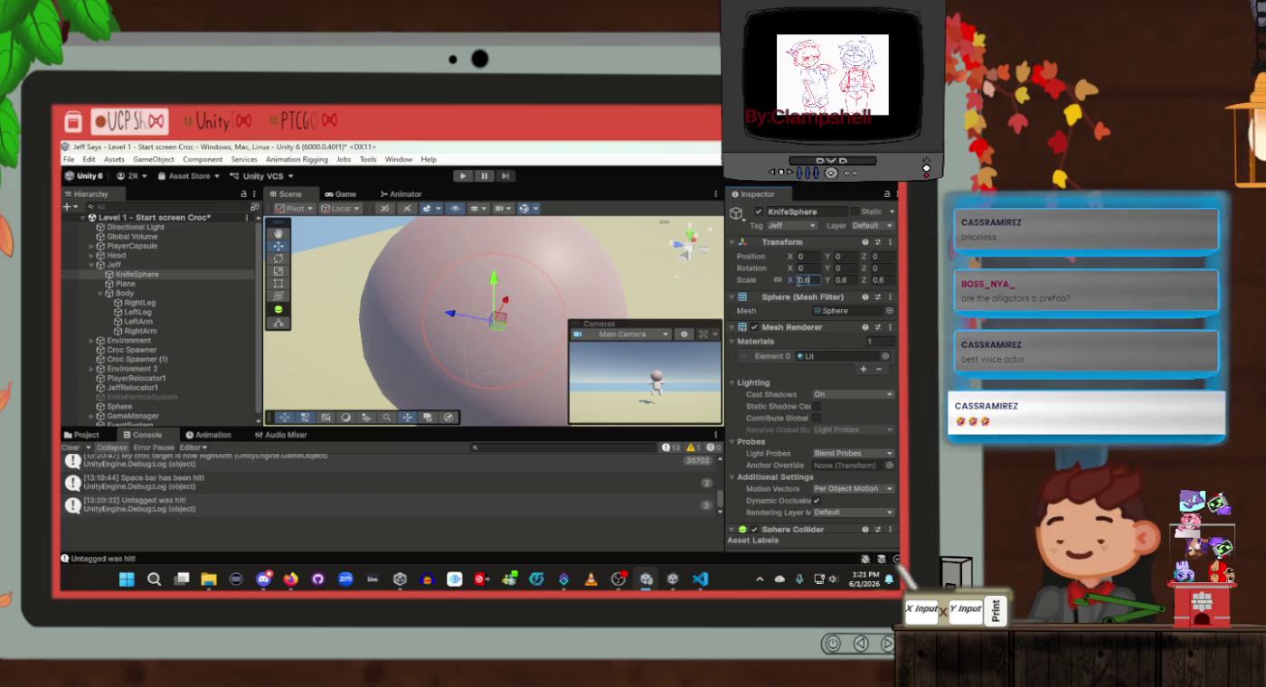
pyautogui.hotkey('ctrl', 's')
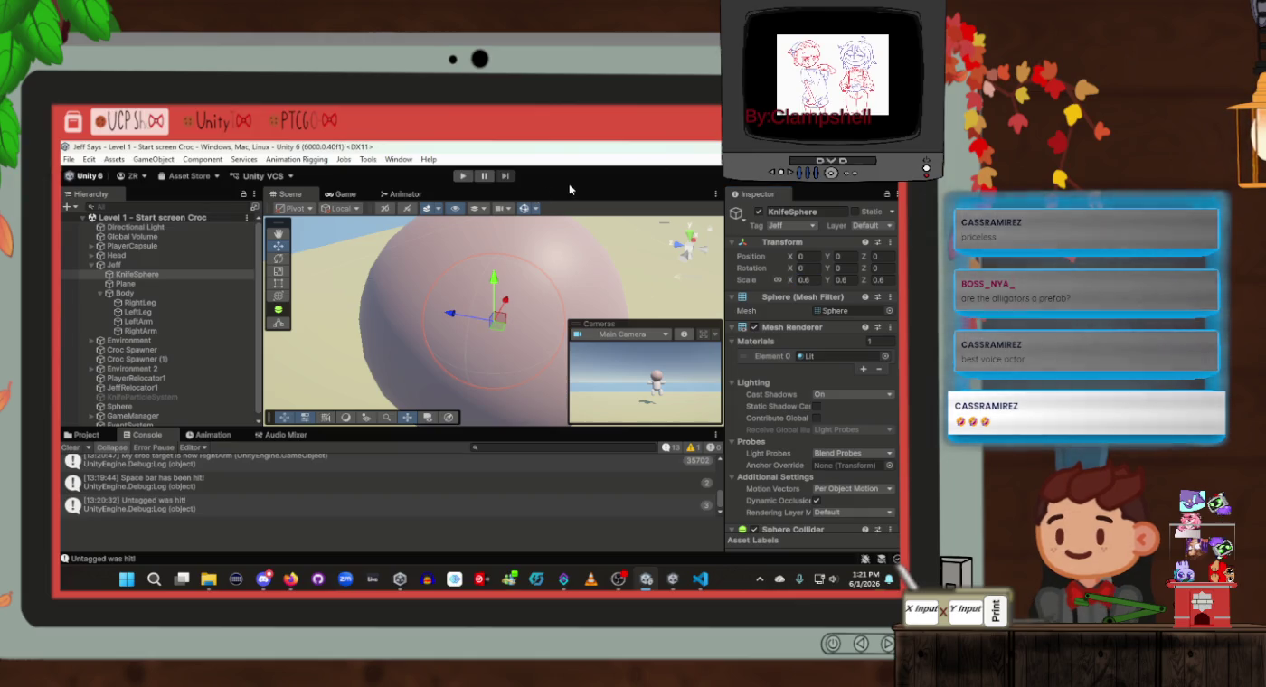
pyautogui.click(461, 177)
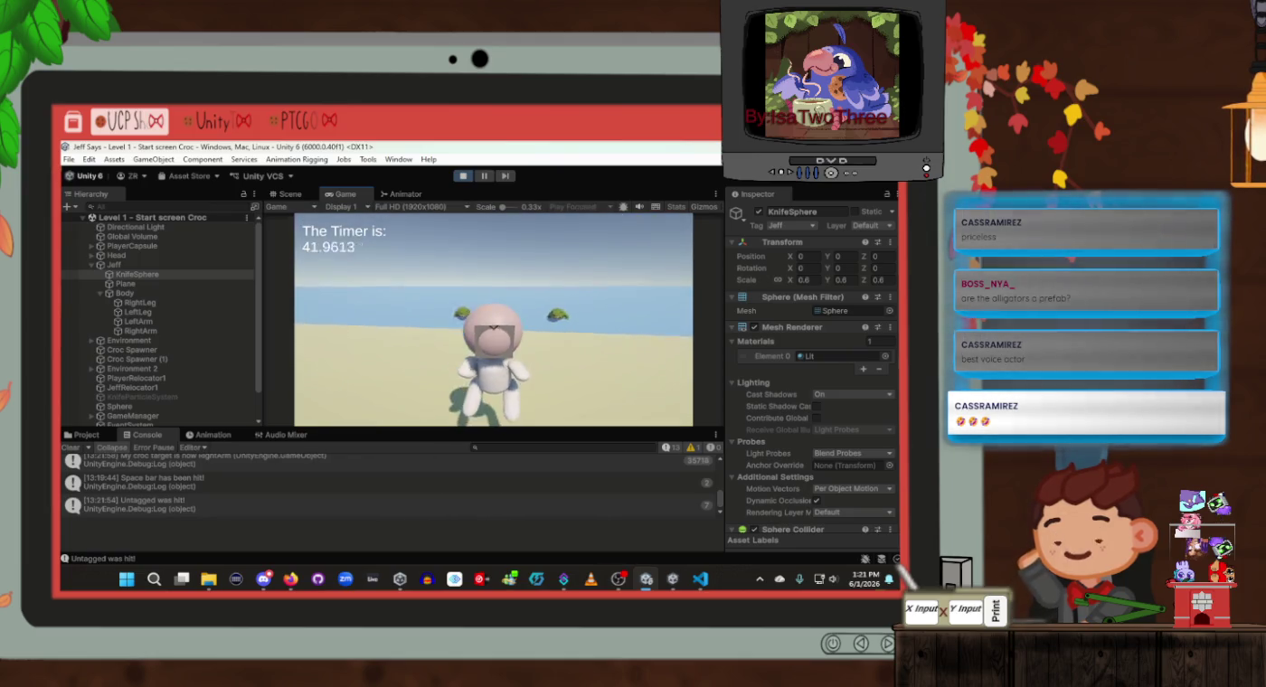
# Throw six knives at the crocodiles, then stop and restart Play mode for a fresh run
pyautogui.press('space')
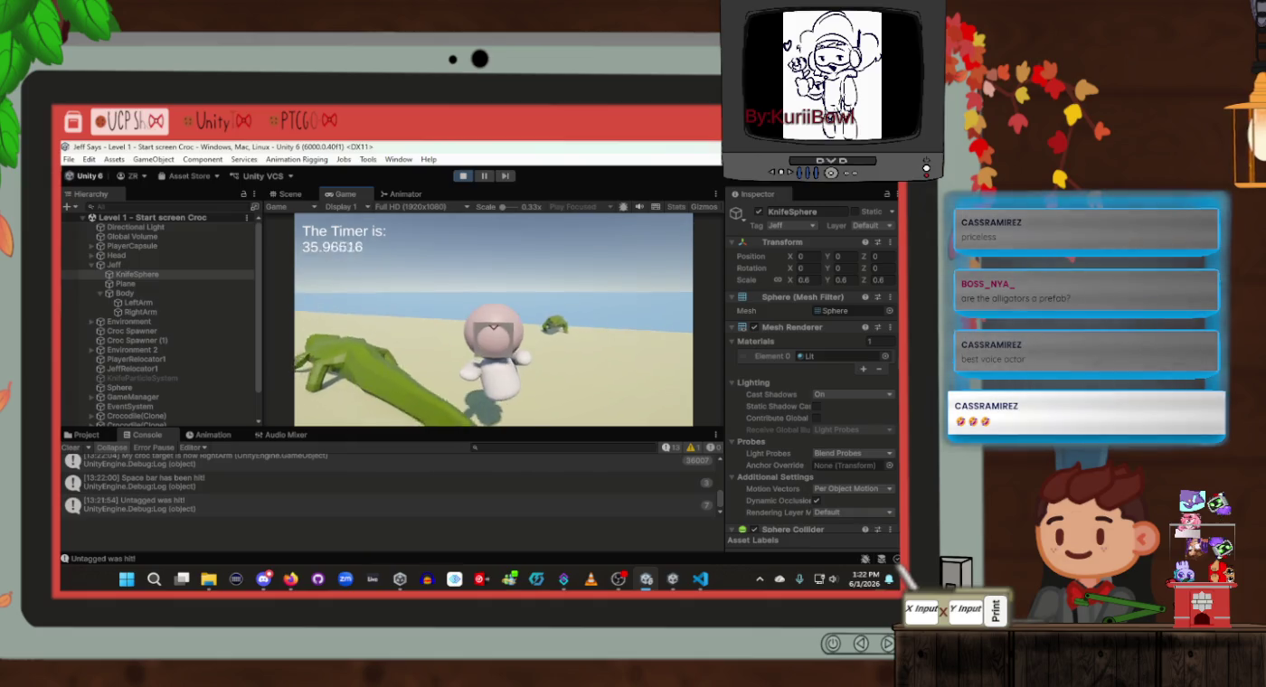
pyautogui.press('space')
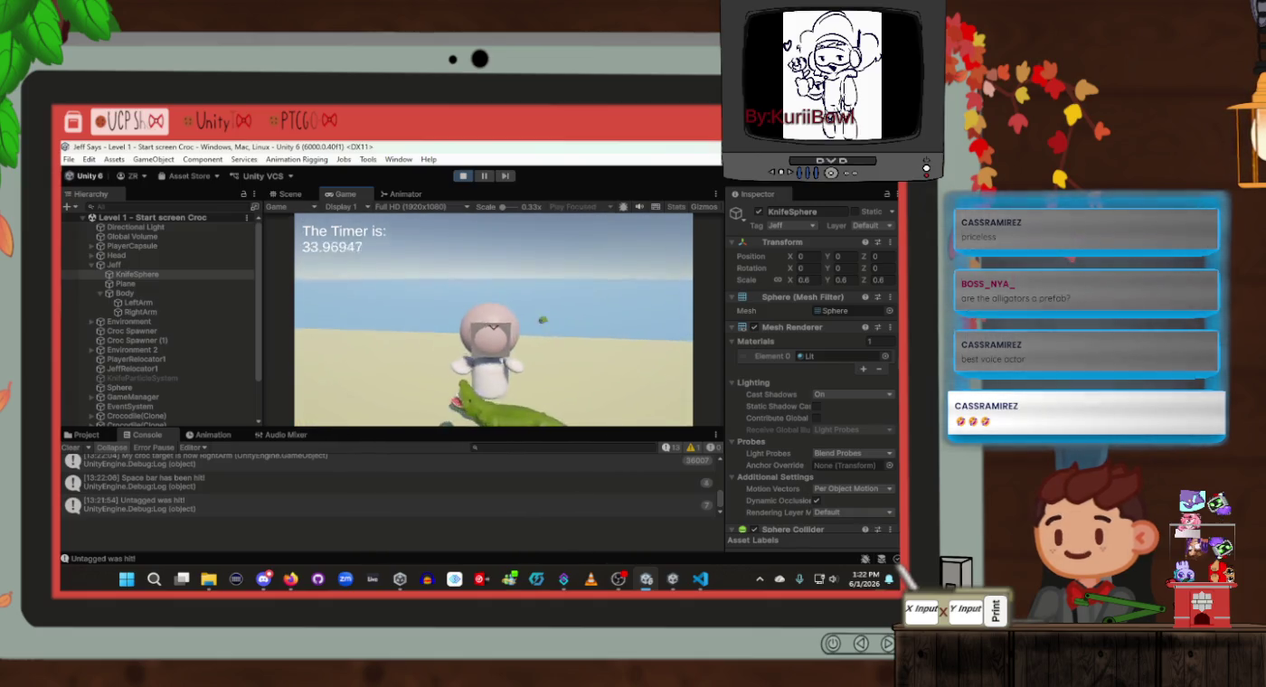
pyautogui.press('space')
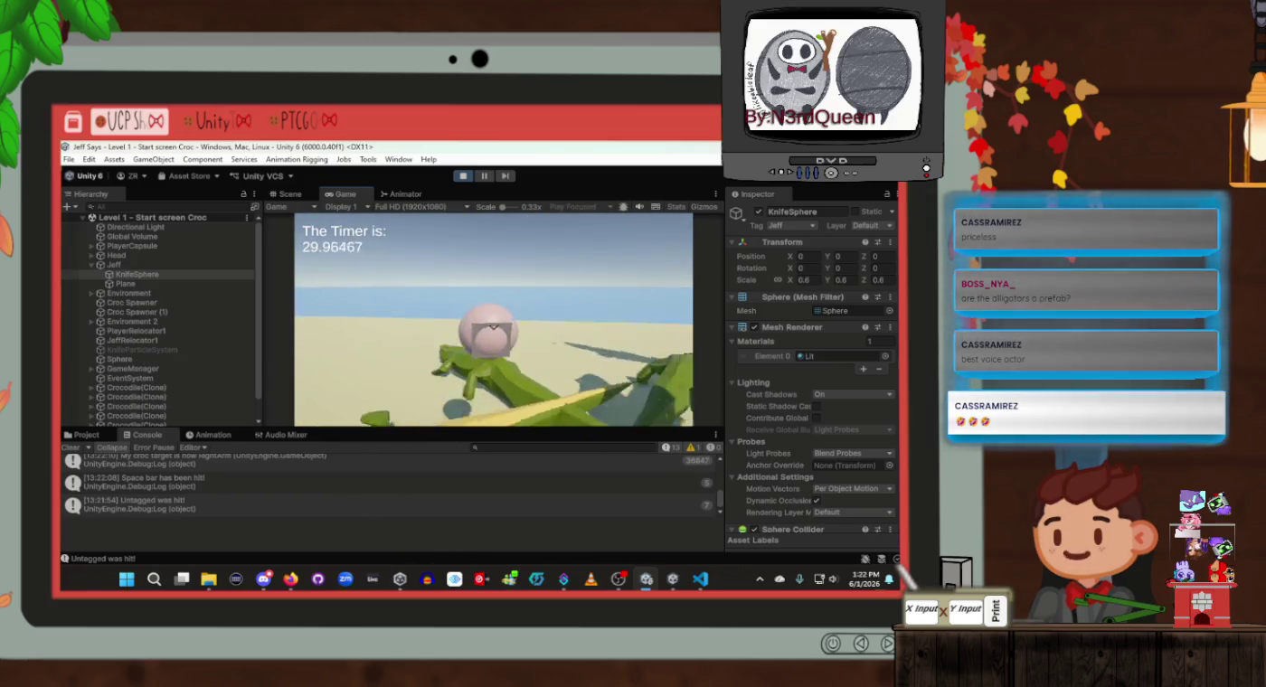
pyautogui.press('space')
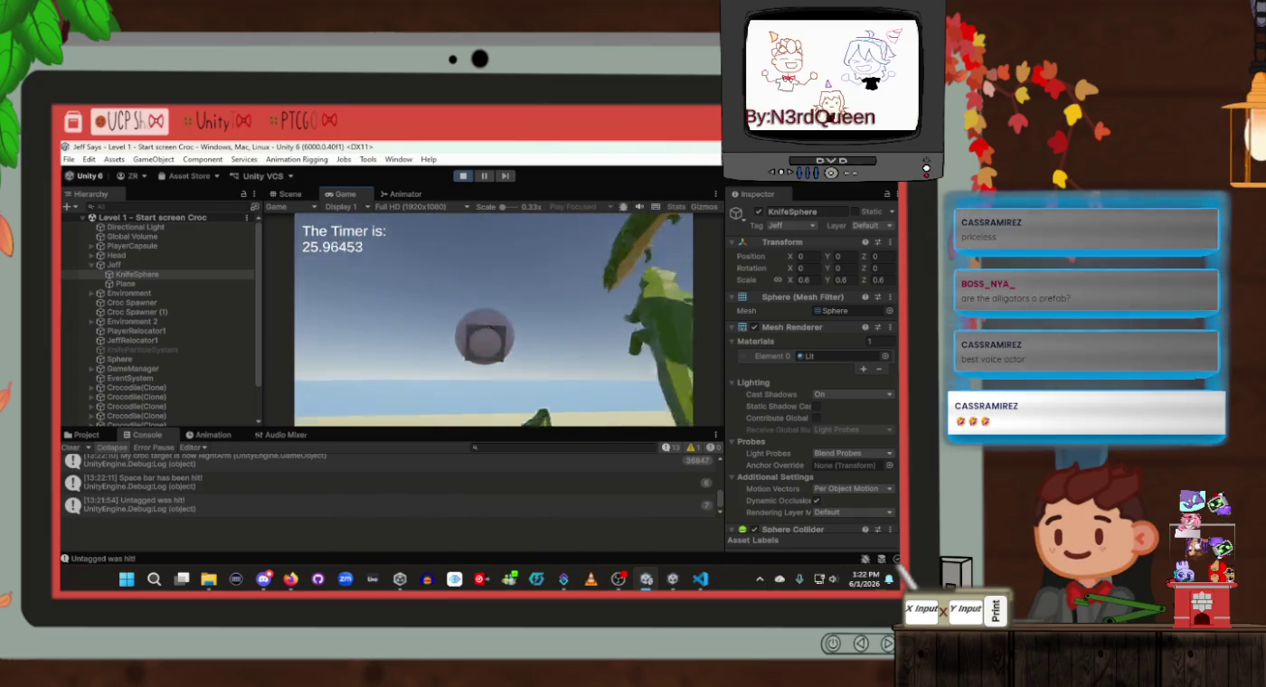
pyautogui.press('space')
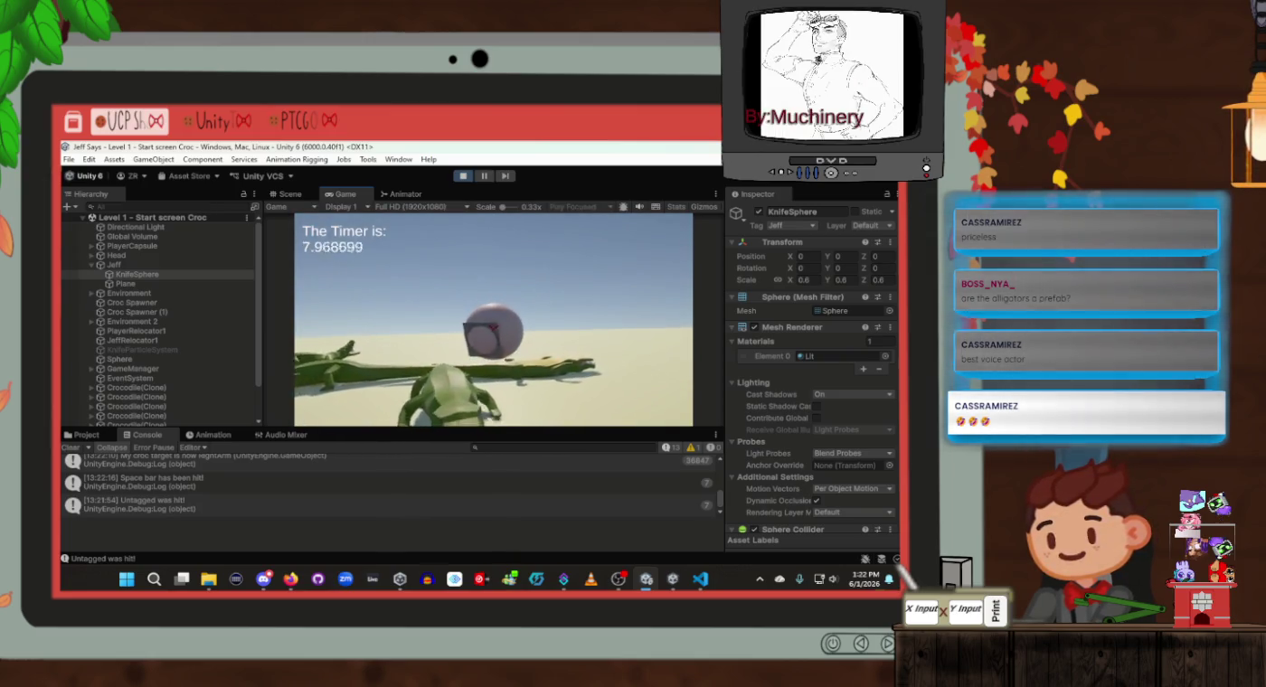
pyautogui.press('space')
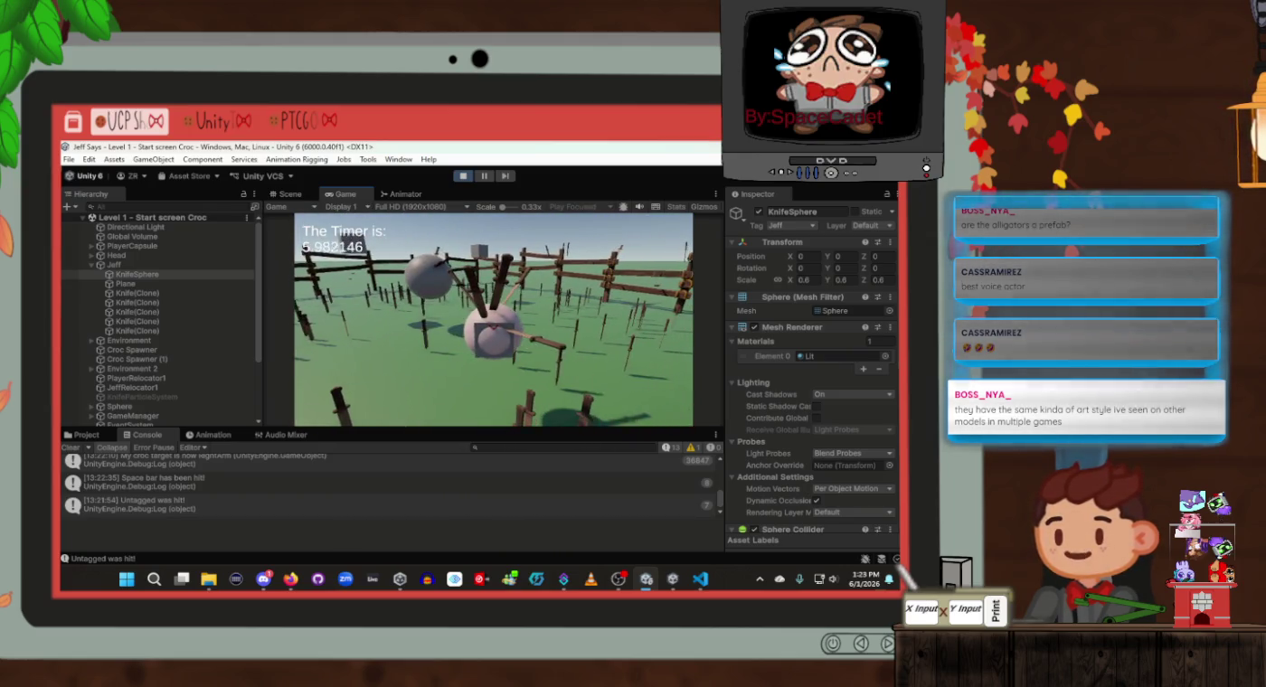
pyautogui.hotkey('ctrl', 'p')
pyautogui.click(462, 176)
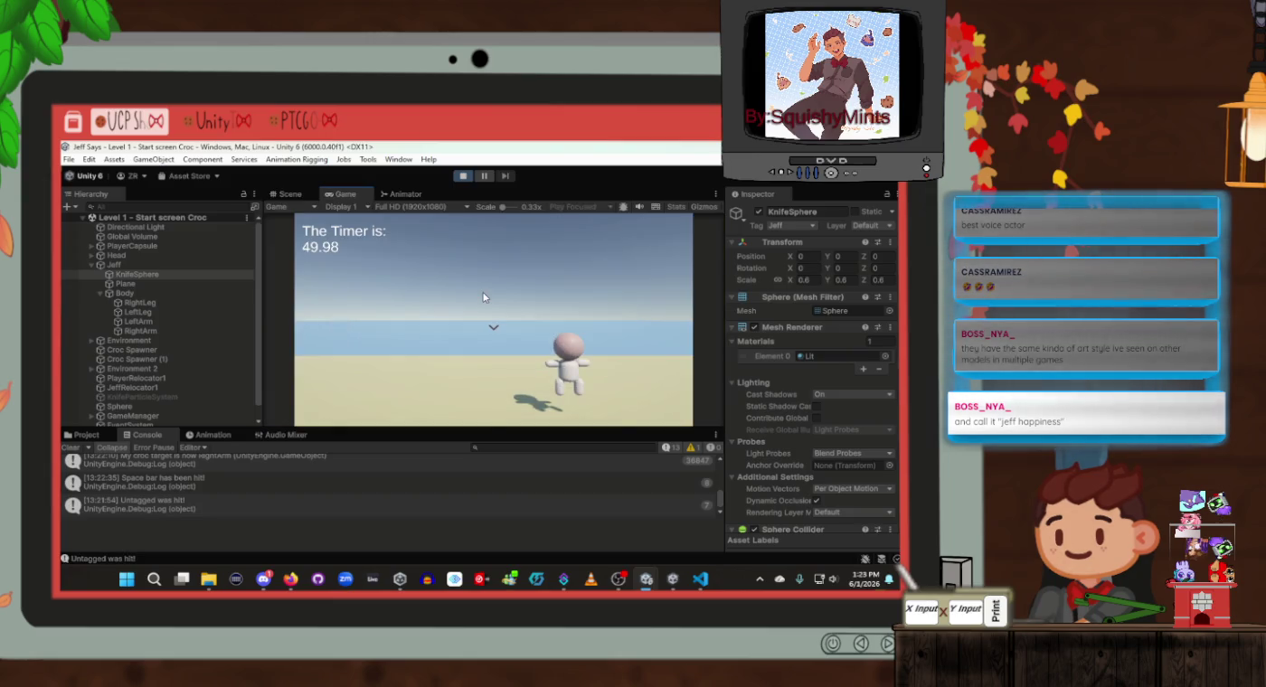
# Throw seven knives at the crocodiles as the timer runs down, then exit Play mode
pyautogui.hotkey('ctrl', 's')
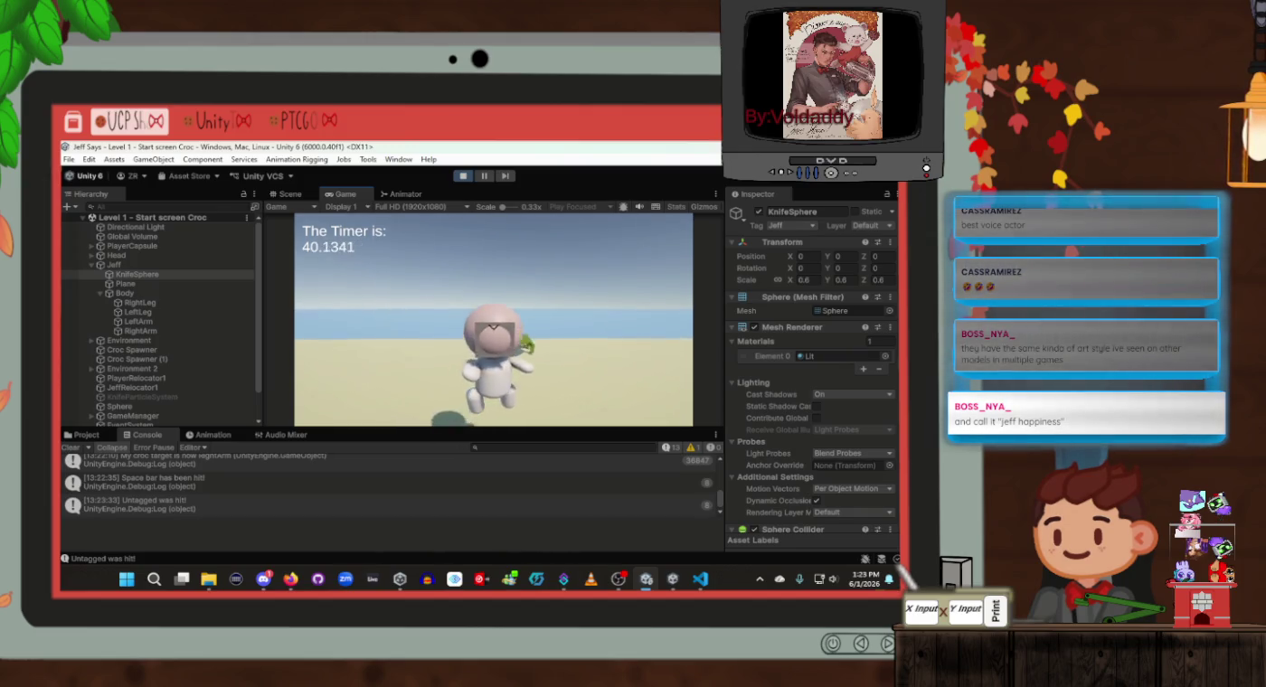
pyautogui.press('space')
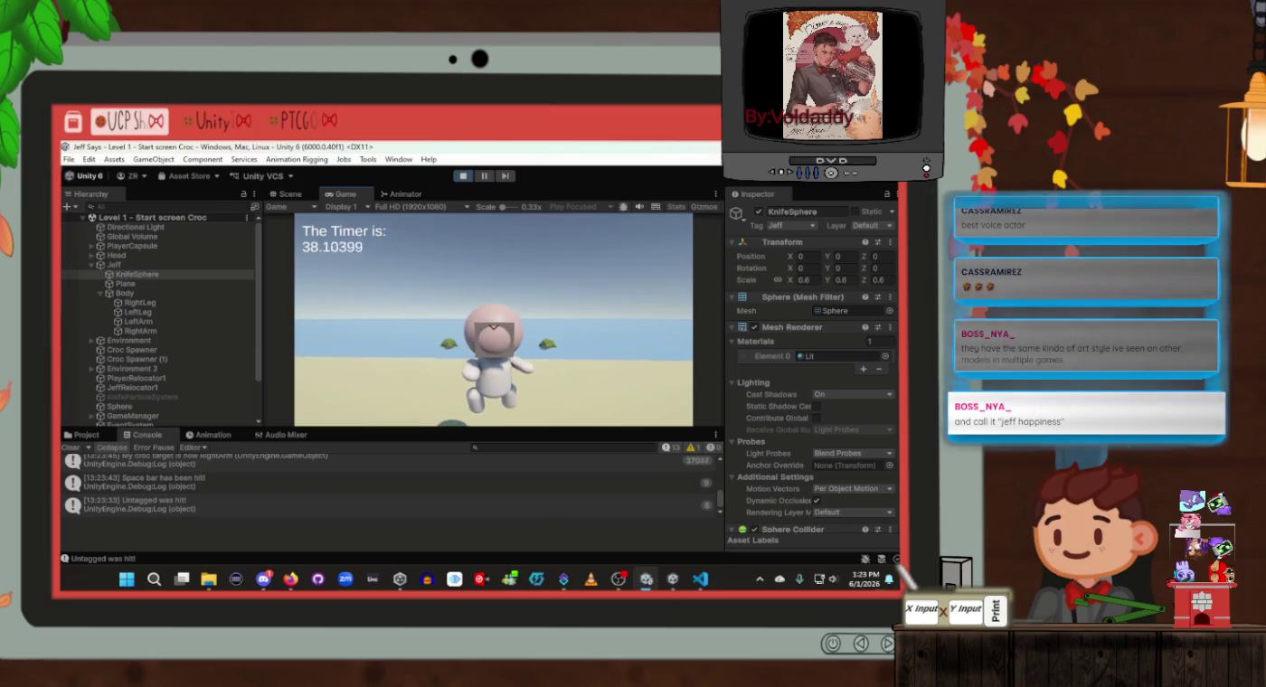
pyautogui.press('space')
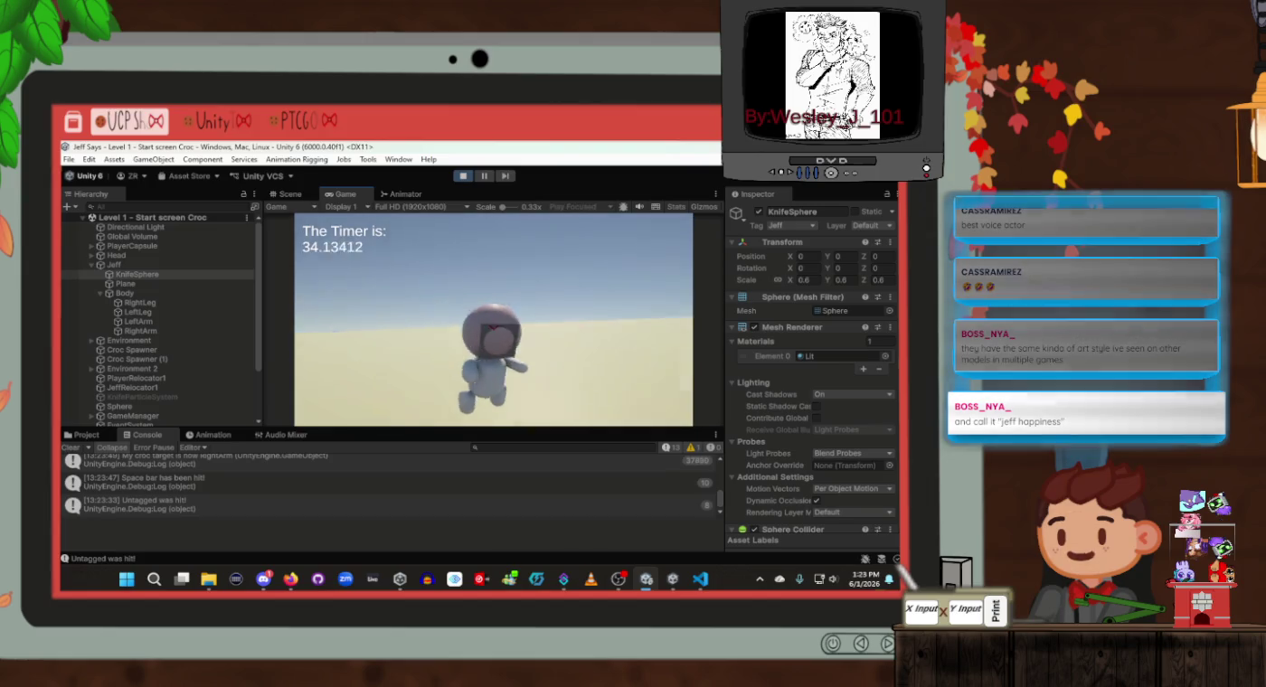
pyautogui.press('space')
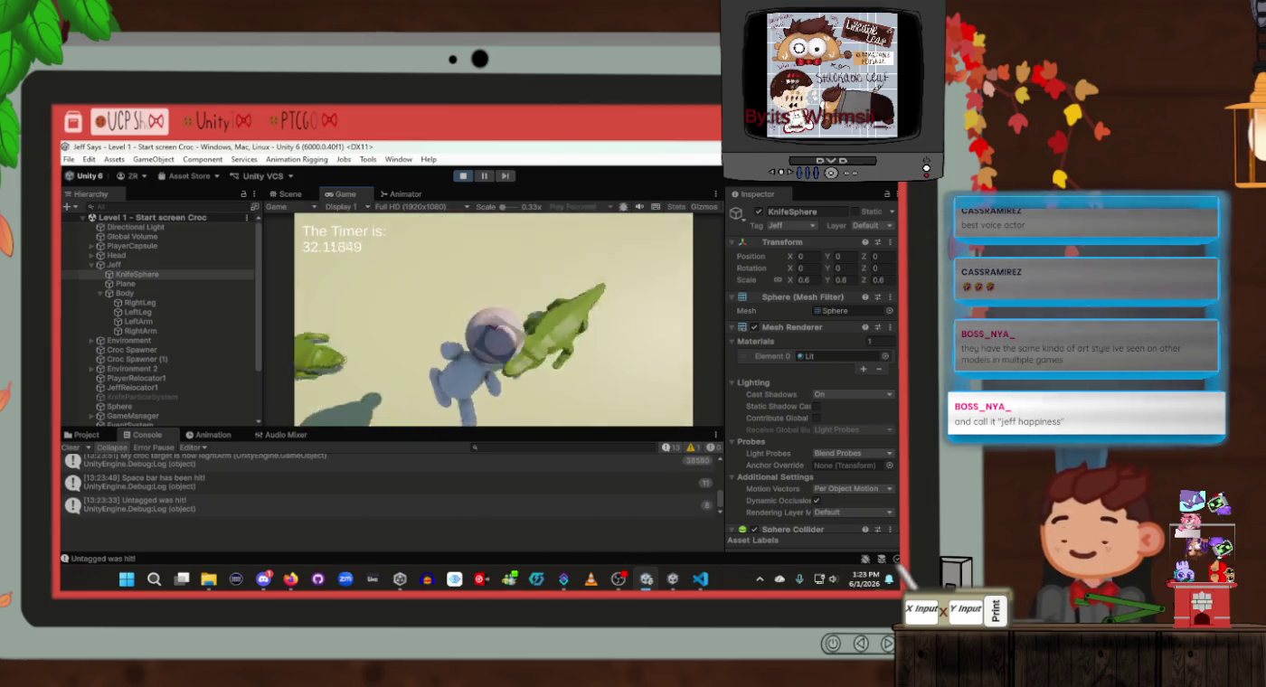
pyautogui.press('space')
pyautogui.press('space')
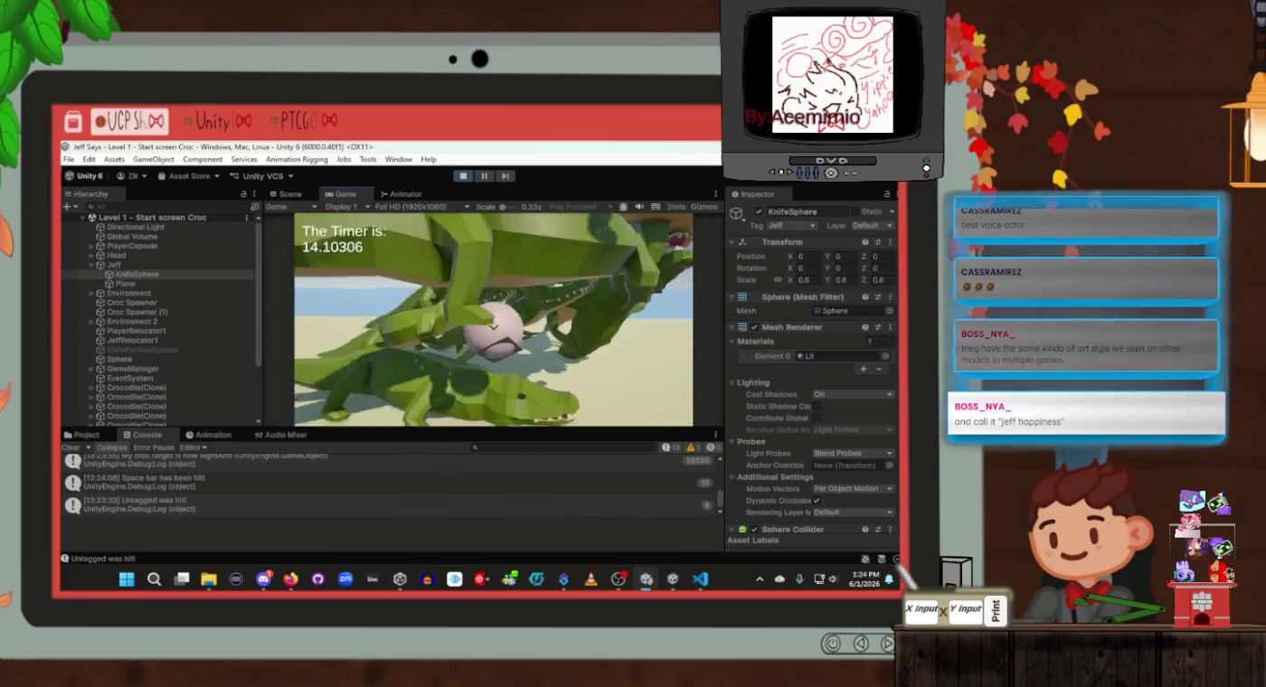
pyautogui.press('space')
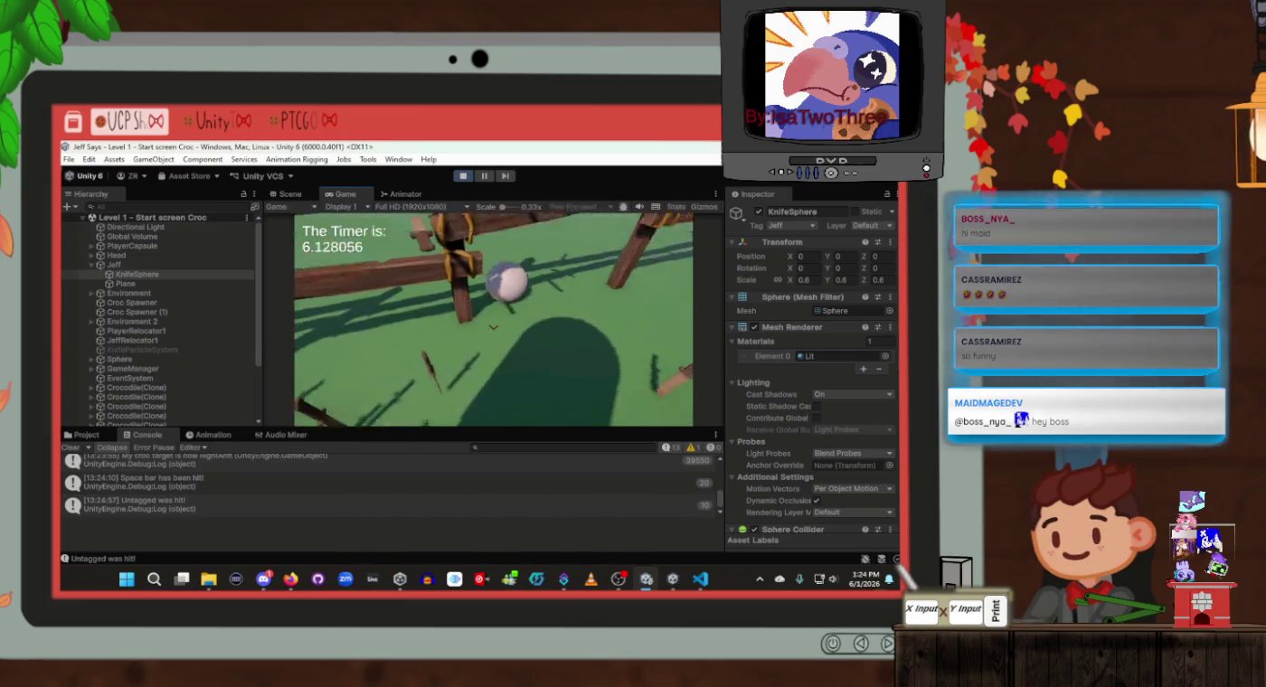
pyautogui.press('space')
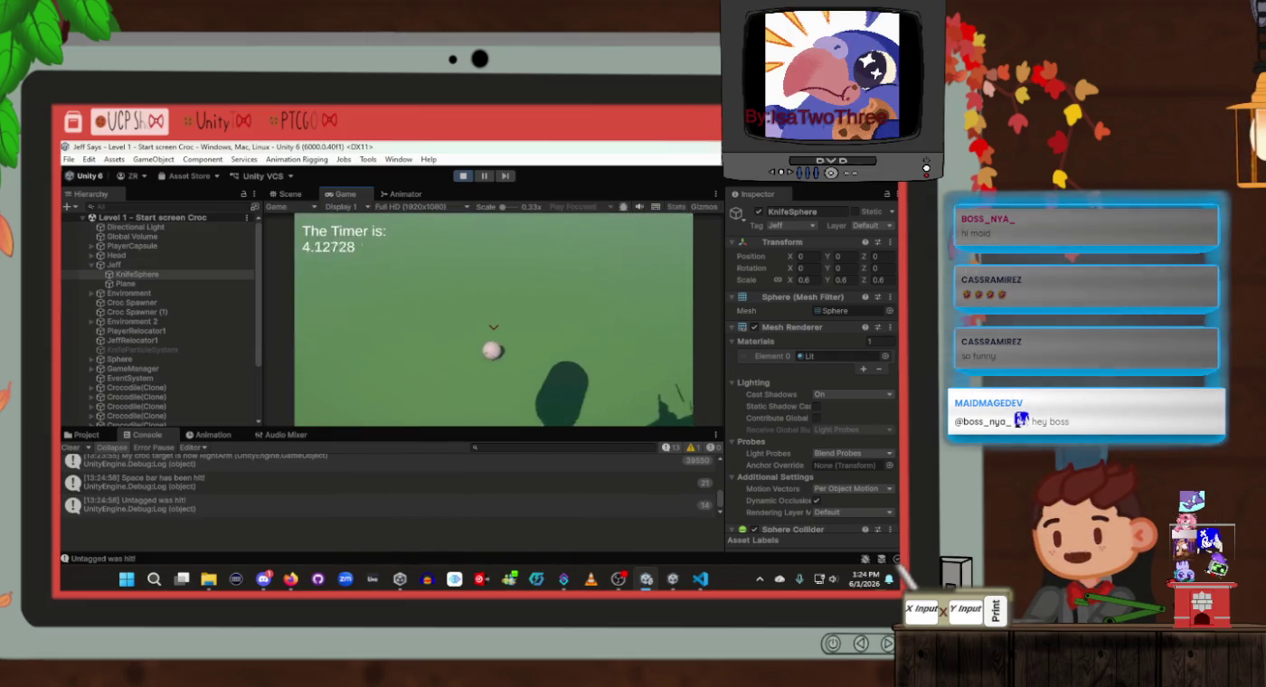
pyautogui.press('space')
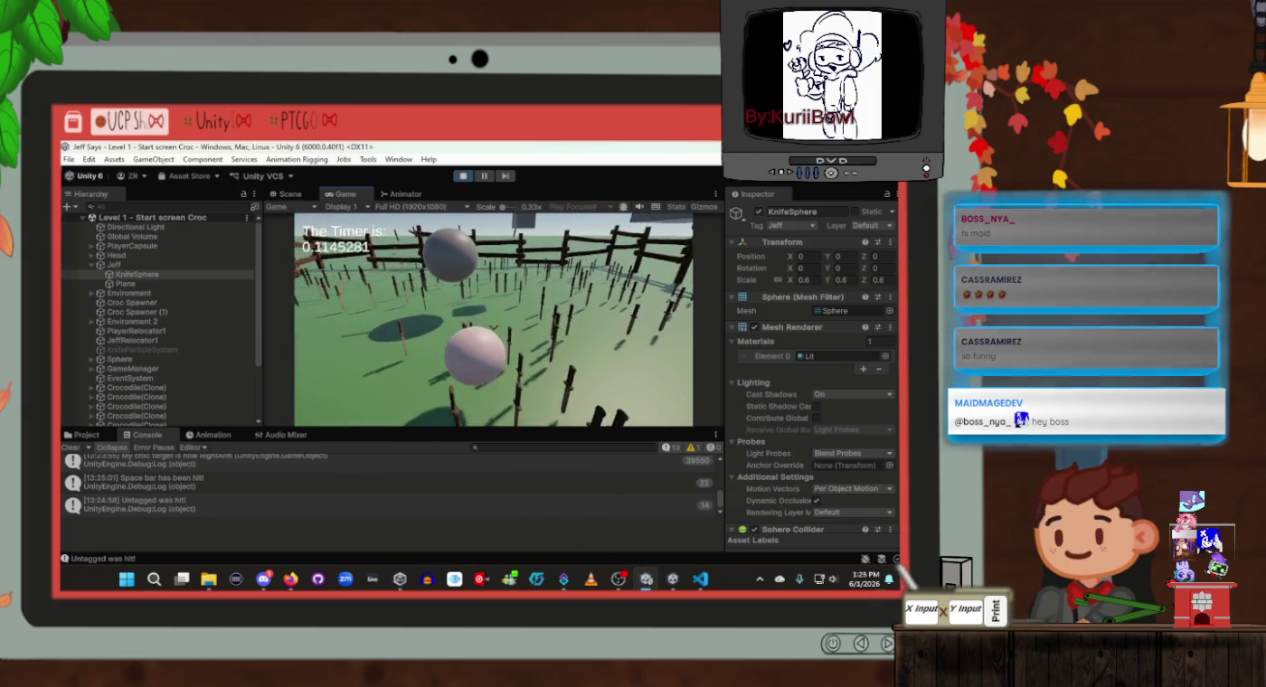
pyautogui.click(463, 176)
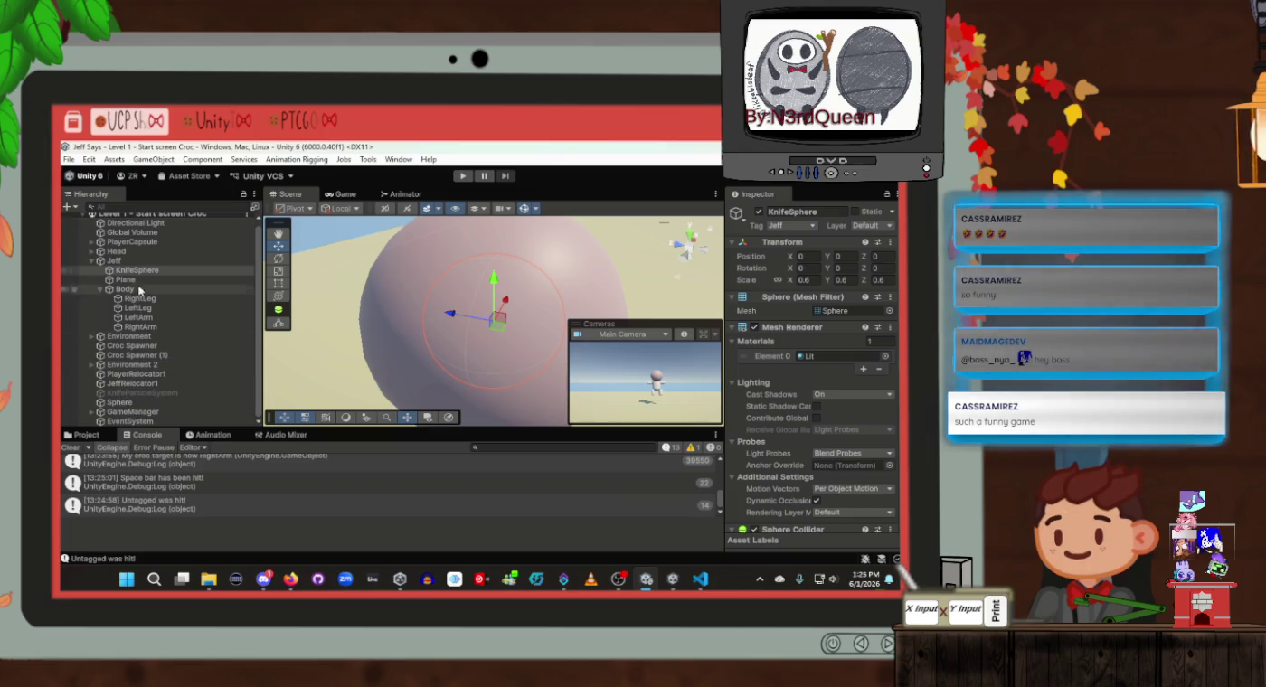
# Collapse Jeff, expand Environment 2 and its Fencing group, and frame them in view
pyautogui.click(91, 261)
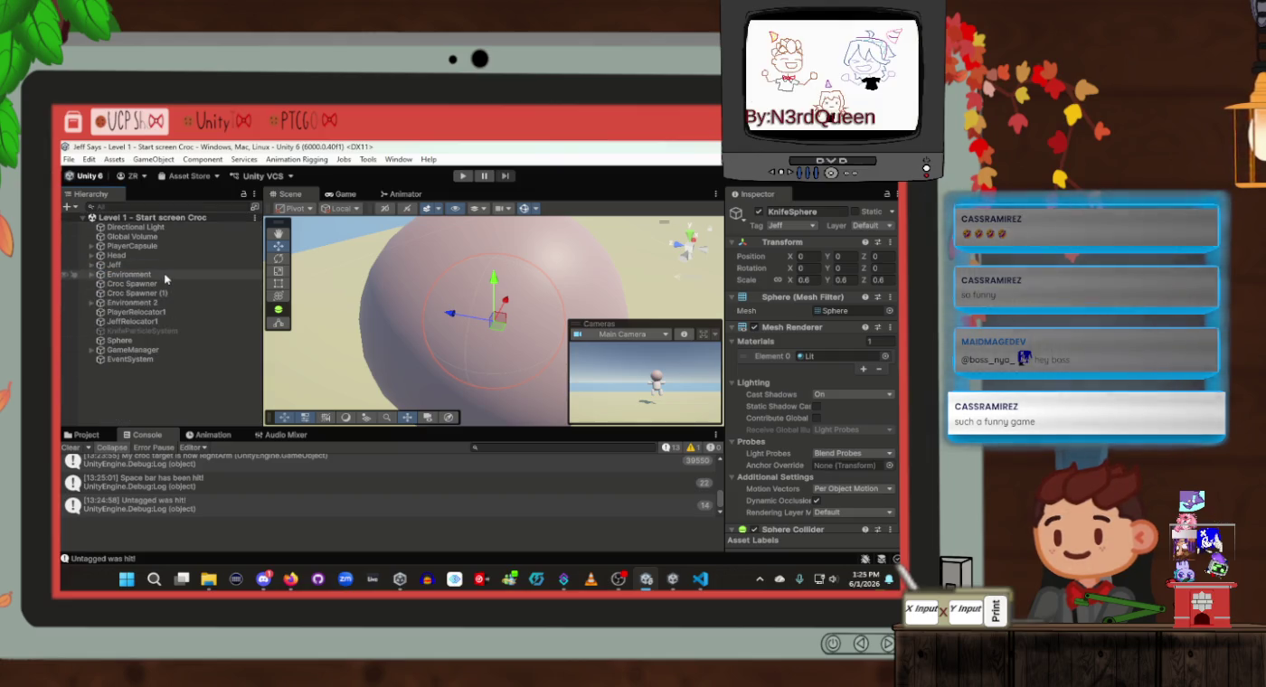
pyautogui.click(150, 304)
pyautogui.doubleClick(150, 304)
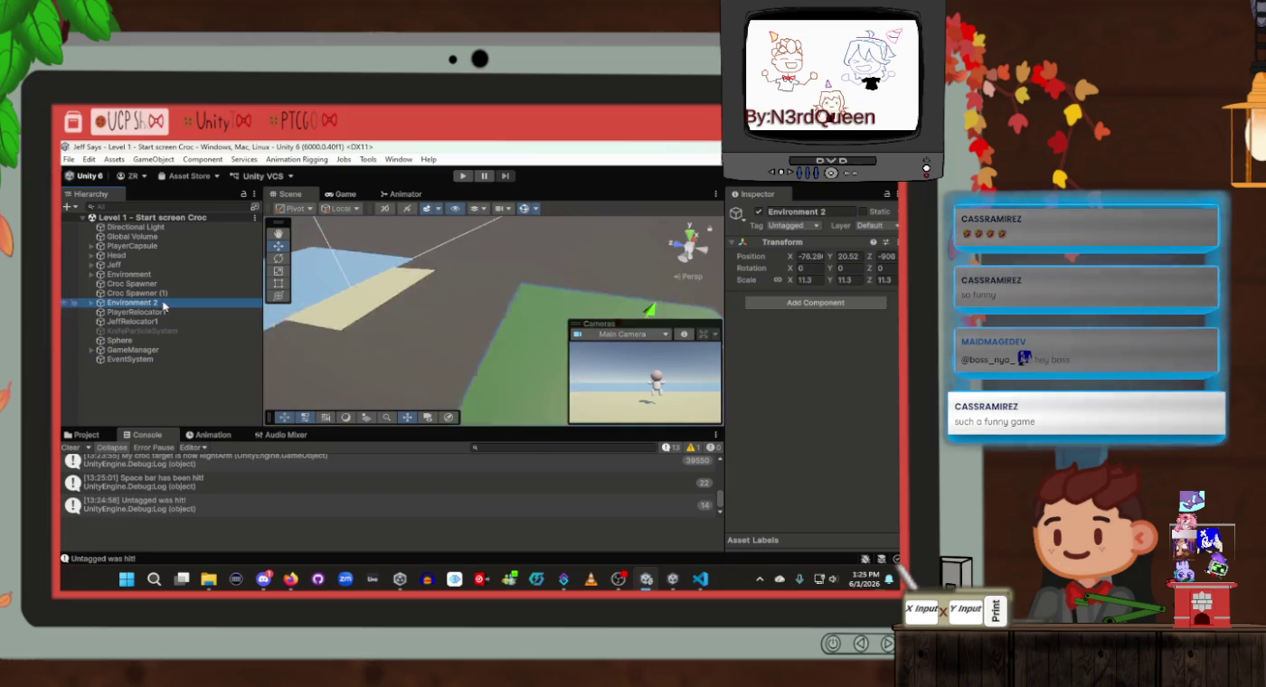
pyautogui.click(92, 303)
pyautogui.click(126, 322)
pyautogui.click(101, 321)
pyautogui.doubleClick(126, 322)
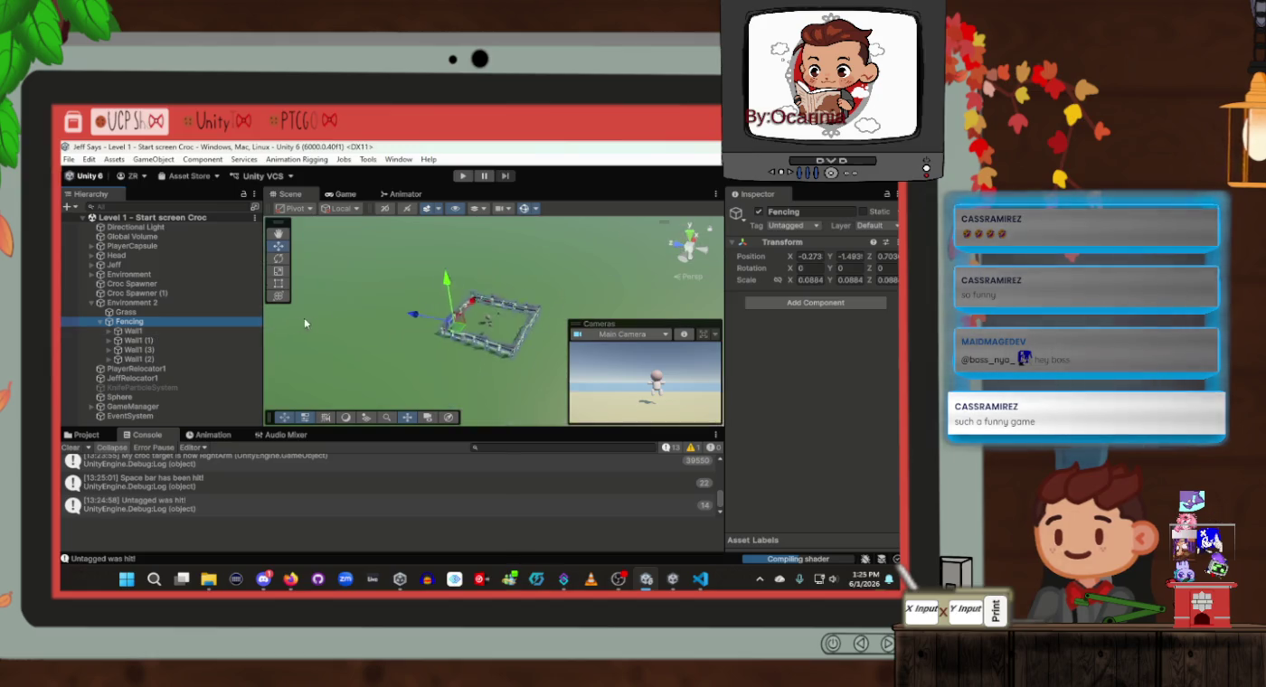
pyautogui.doubleClick(125, 312)
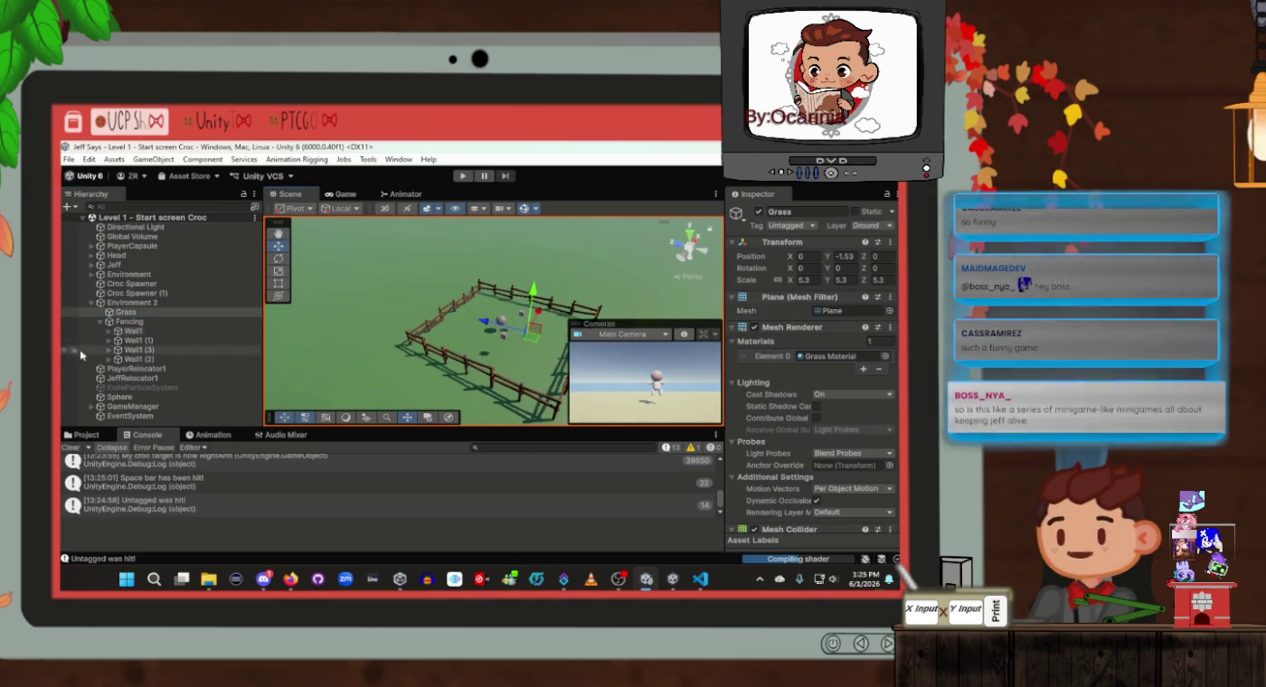
# Show Fencing's four walls, select Wall1 and bring up its context menu
pyautogui.click(100, 322)
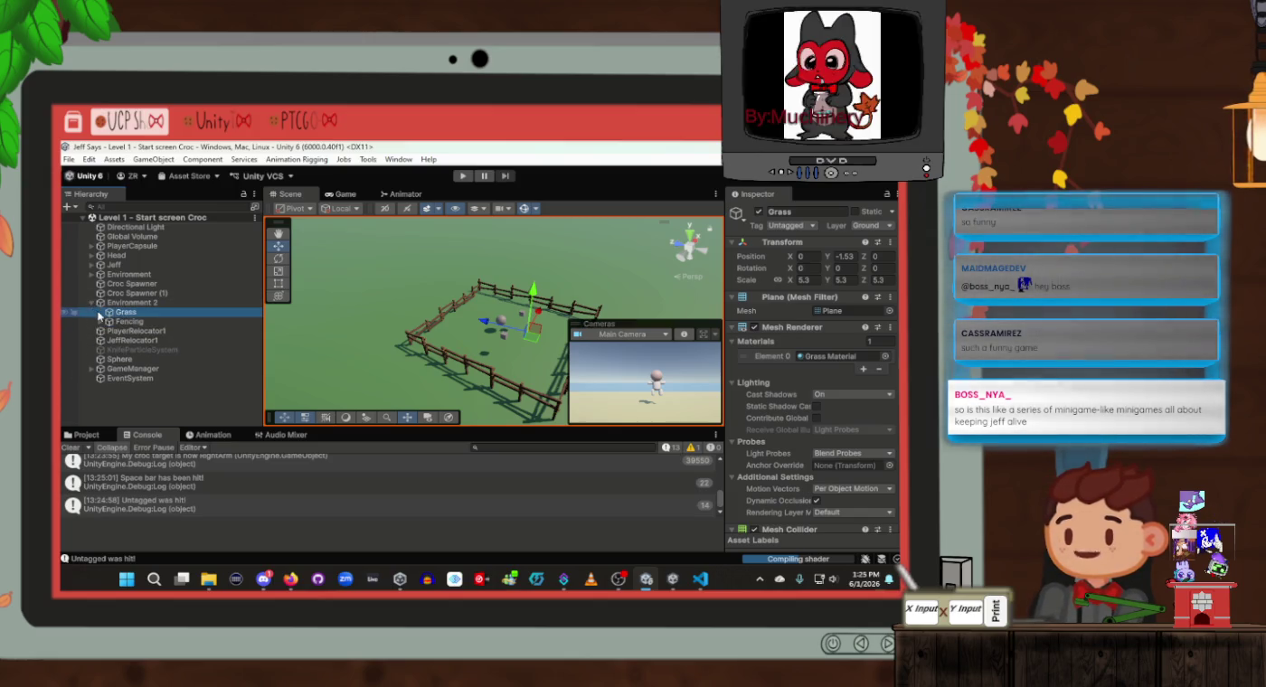
pyautogui.click(100, 322)
pyautogui.click(133, 331)
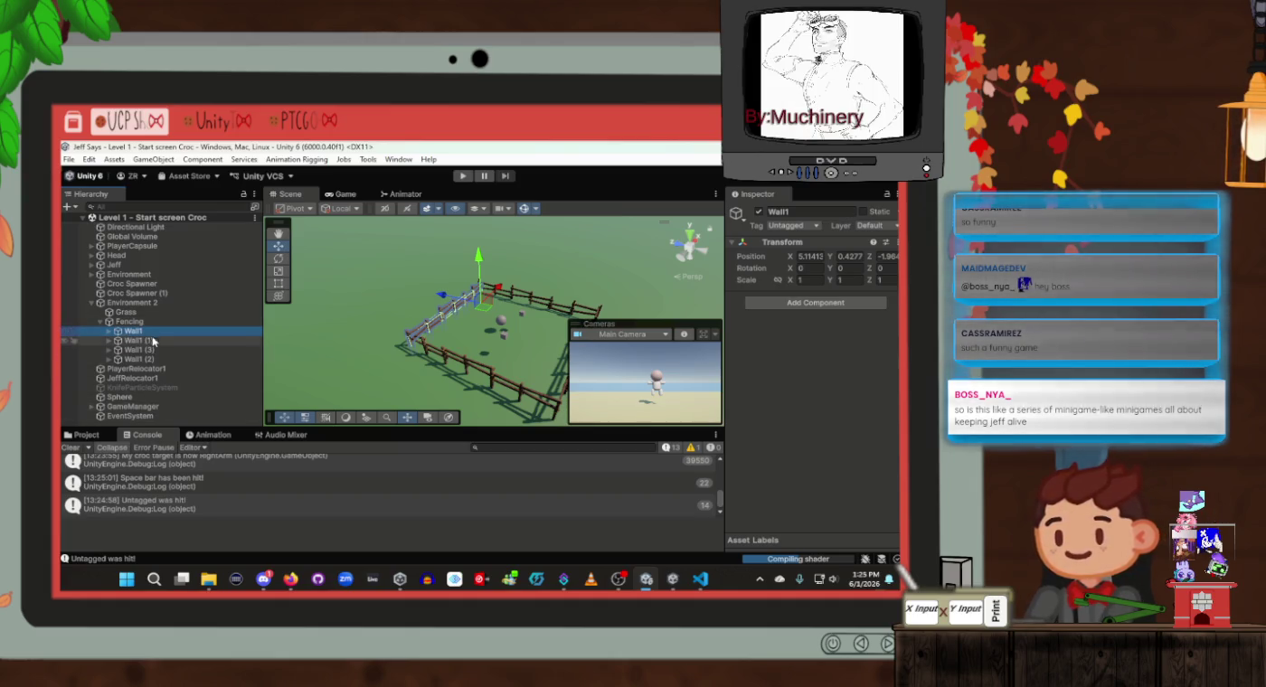
pyautogui.rightClick(152, 341)
# Add a 3D Object > Plane as a child of Wall1
pyautogui.rightClick(140, 333)
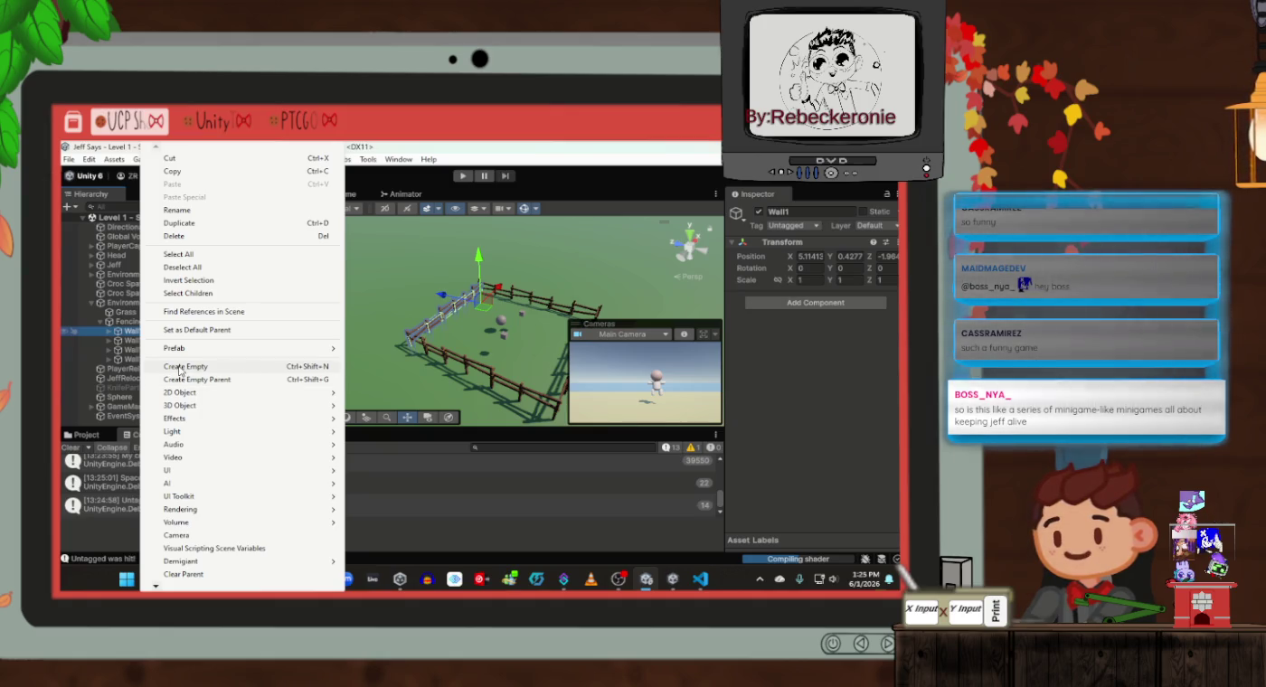
pyautogui.moveTo(194, 405)
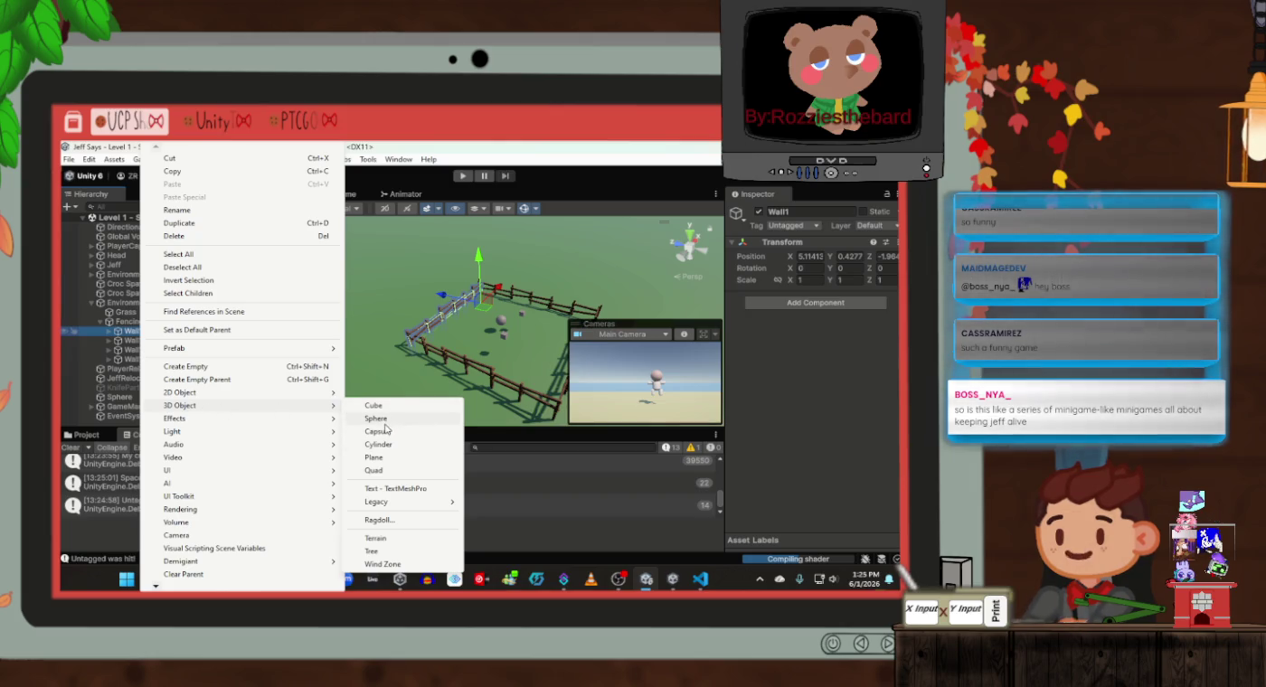
pyautogui.click(380, 458)
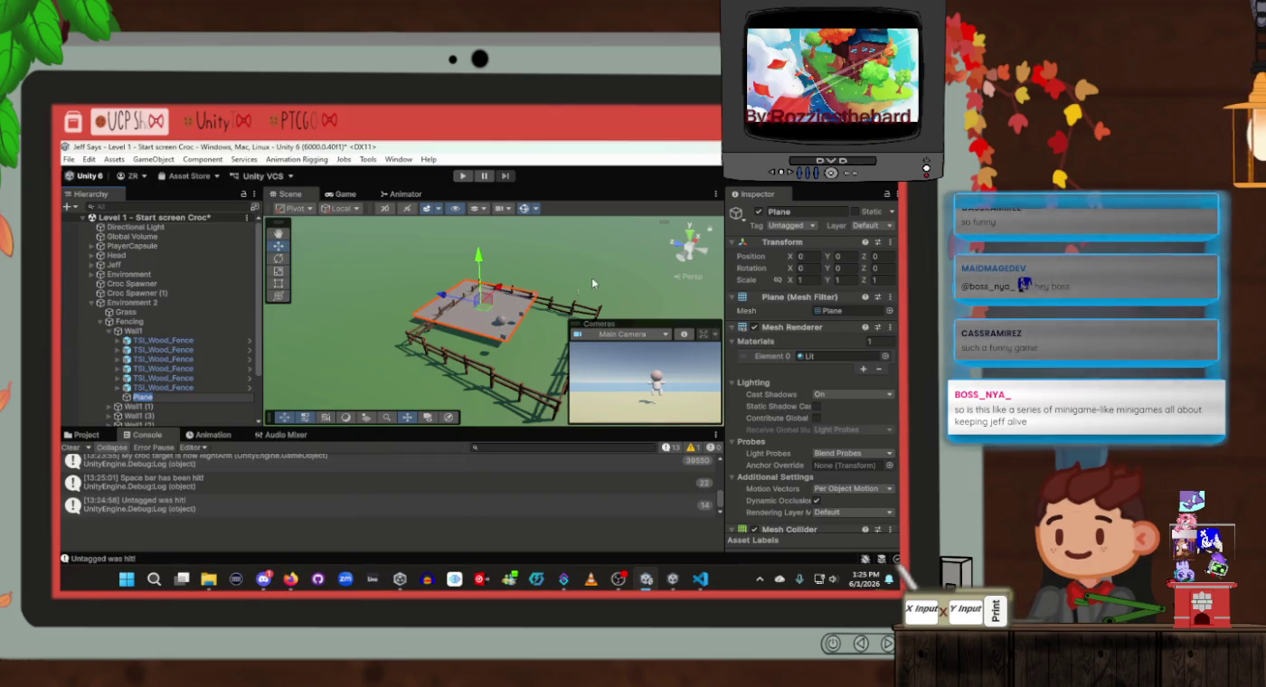
# Tilt the new Plane upright and raise it off the ground toward the fence
pyautogui.moveTo(596, 290)
pyautogui.mouseDown()
pyautogui.moveTo(611, 294)
pyautogui.moveTo(444, 301)
pyautogui.moveTo(504, 313)
pyautogui.moveTo(411, 309)
pyautogui.mouseUp()
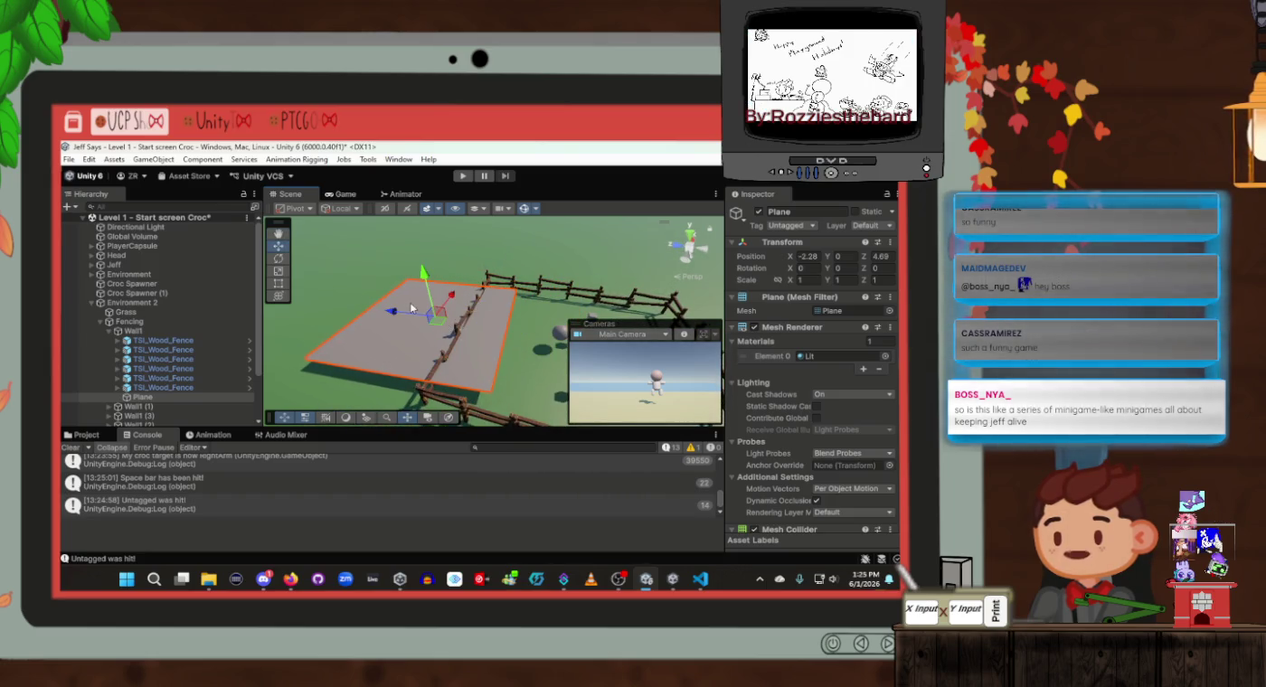
pyautogui.press('e')
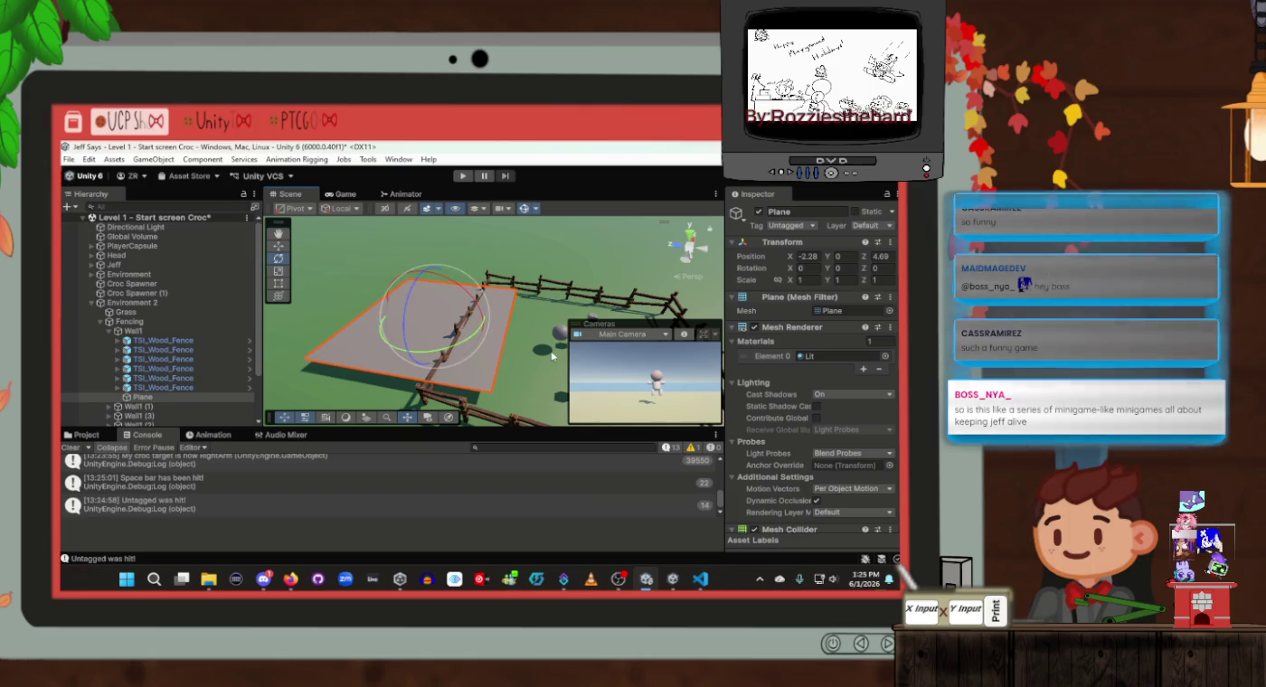
pyautogui.moveTo(469, 302)
pyautogui.mouseDown()
pyautogui.moveTo(396, 408)
pyautogui.moveTo(448, 366)
pyautogui.moveTo(524, 341)
pyautogui.moveTo(499, 320)
pyautogui.moveTo(297, 316)
pyautogui.mouseUp()
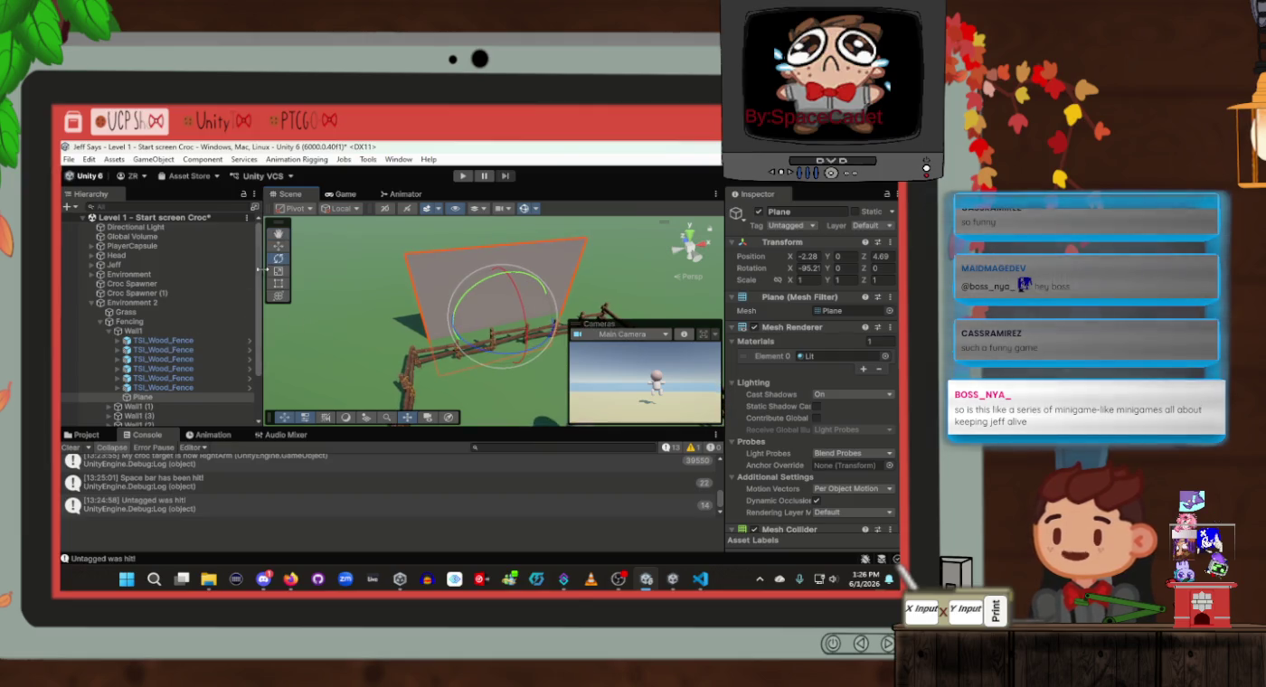
pyautogui.click(283, 248)
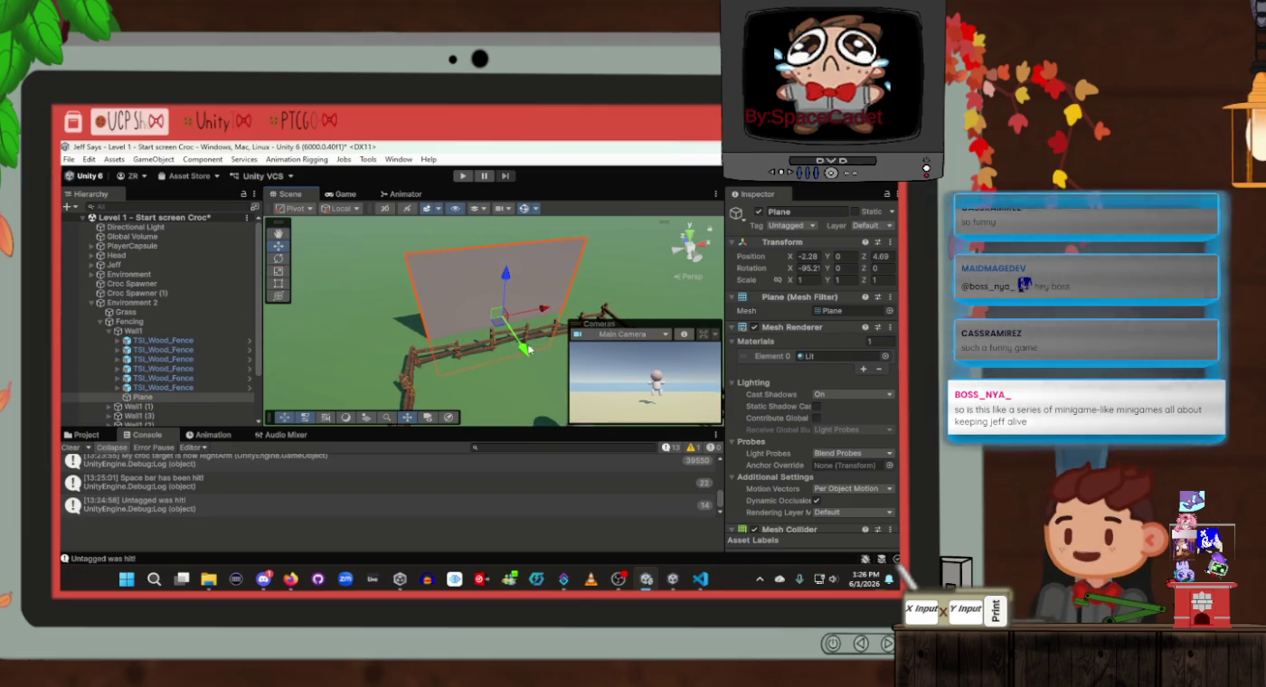
pyautogui.moveTo(529, 349); pyautogui.dragTo(539, 370)
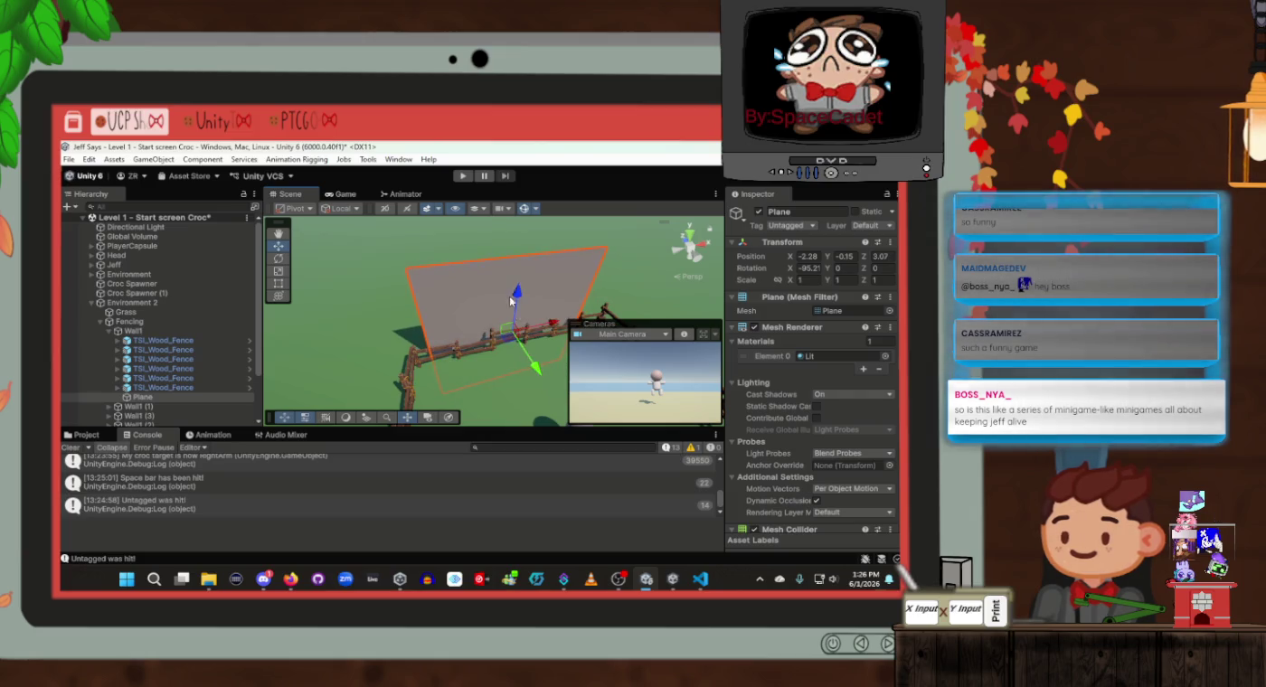
pyautogui.moveTo(509, 294); pyautogui.dragTo(519, 241)
pyautogui.moveTo(540, 316)
pyautogui.mouseDown()
pyautogui.moveTo(533, 226)
pyautogui.moveTo(523, 247)
pyautogui.moveTo(383, 285)
pyautogui.moveTo(460, 294)
pyautogui.moveTo(517, 239)
pyautogui.moveTo(503, 262)
pyautogui.moveTo(331, 269)
pyautogui.mouseUp()
# Fine-tune the Plane's upright tilt, nudge it along Z and widen it to 1.48 on X
pyautogui.click(278, 259)
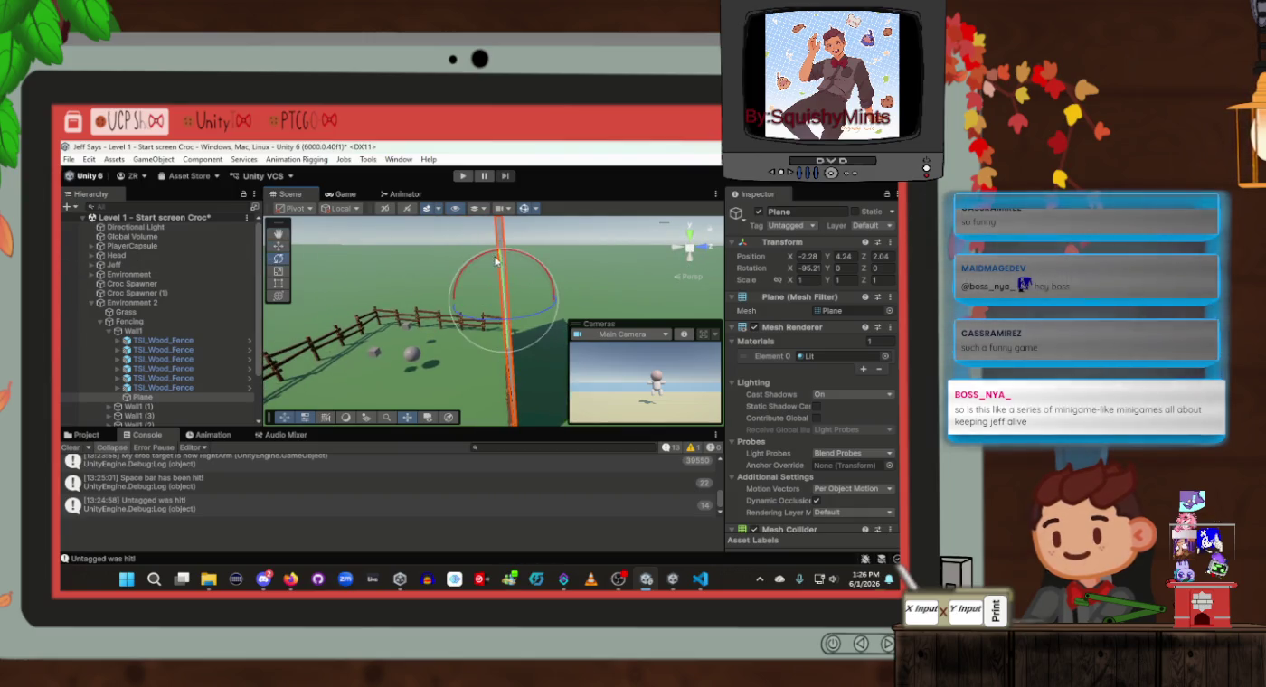
pyautogui.moveTo(542, 272); pyautogui.dragTo(516, 277)
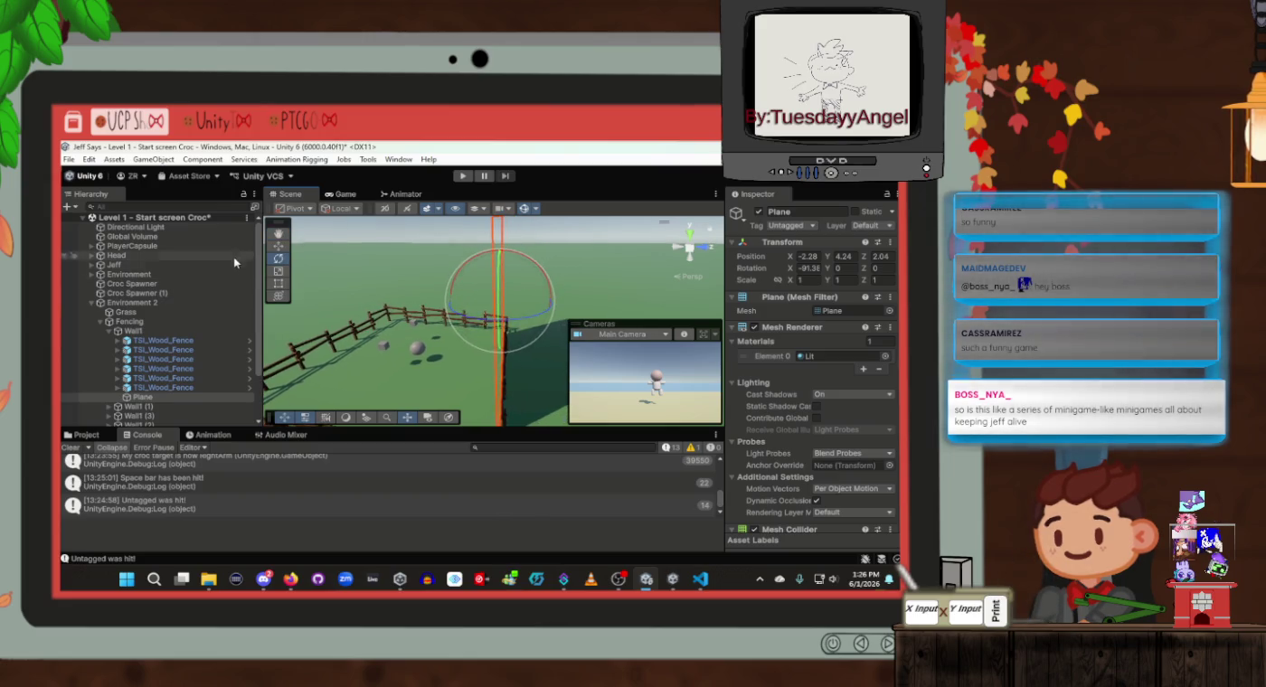
pyautogui.click(278, 247)
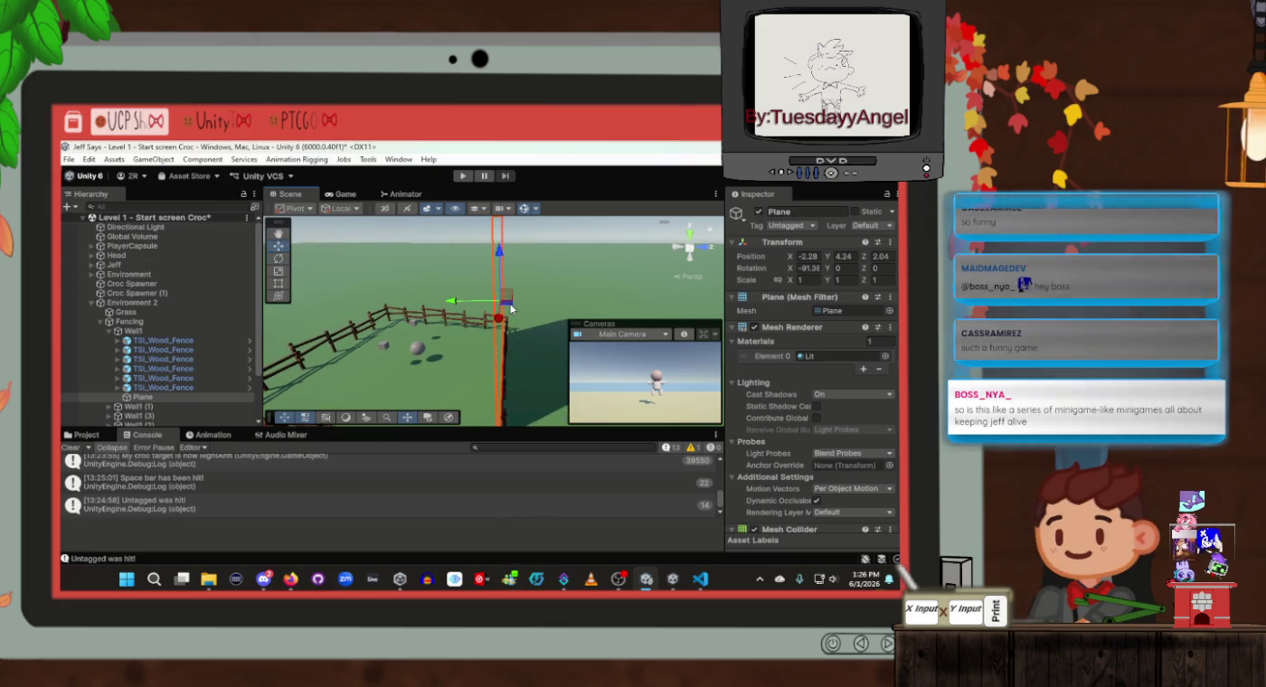
pyautogui.moveTo(511, 308)
pyautogui.mouseDown()
pyautogui.moveTo(666, 332)
pyautogui.moveTo(863, 286)
pyautogui.mouseUp()
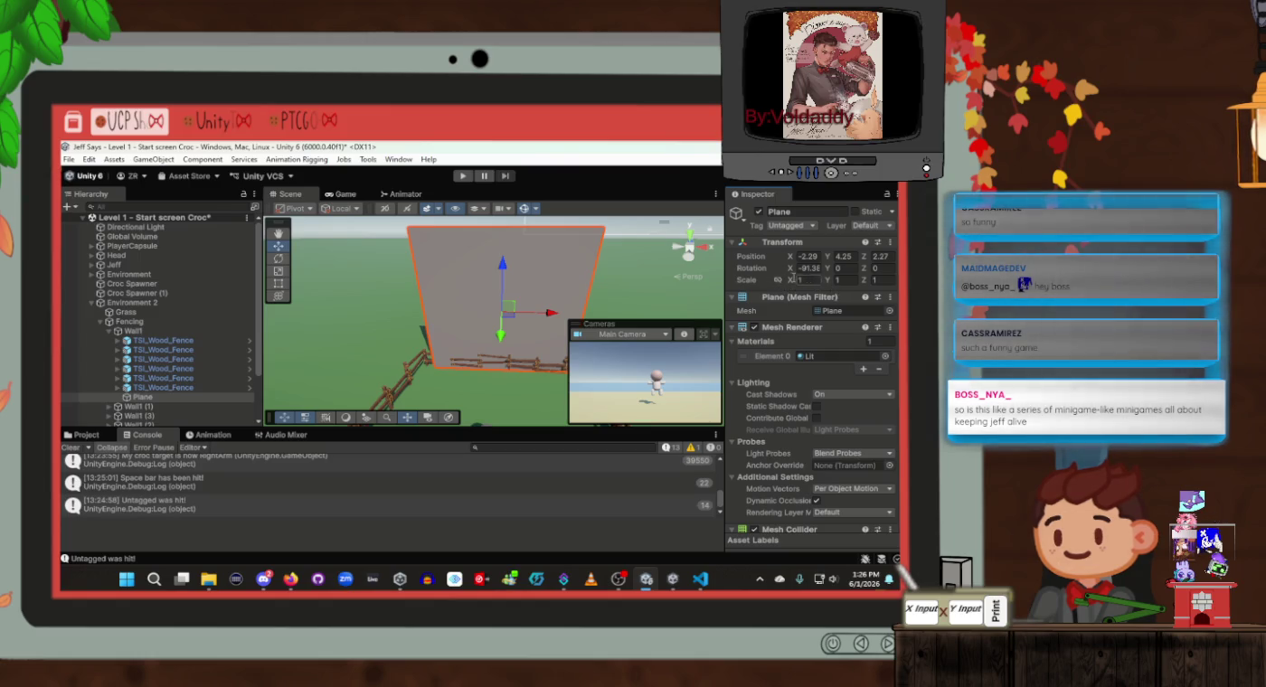
pyautogui.moveTo(794, 279)
pyautogui.mouseDown()
pyautogui.moveTo(841, 280)
pyautogui.moveTo(316, 289)
pyautogui.moveTo(526, 300)
pyautogui.moveTo(504, 322)
pyautogui.moveTo(493, 308)
pyautogui.mouseUp()
pyautogui.rightClick(493, 318)
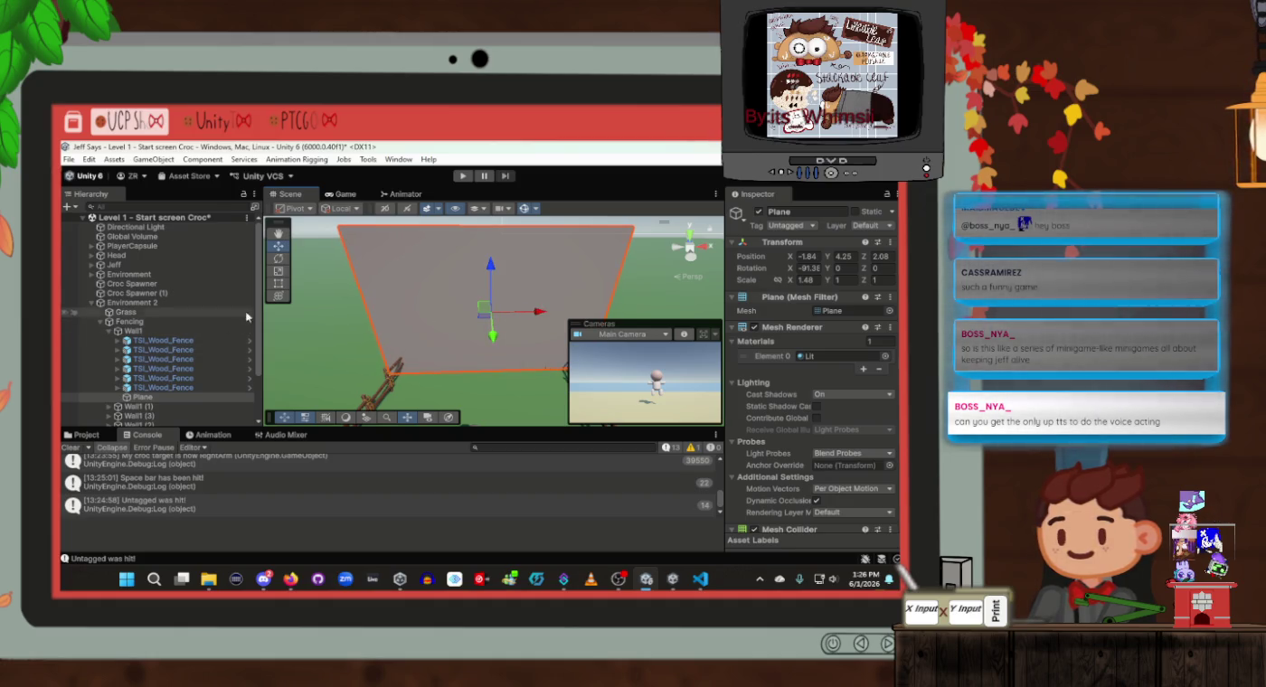
# Angle the Plane to -91.38 on X along the fence and duplicate it as Plane (1)
pyautogui.click(278, 258)
pyautogui.moveTo(536, 331)
pyautogui.mouseDown()
pyautogui.moveTo(359, 290)
pyautogui.moveTo(217, 289)
pyautogui.moveTo(362, 307)
pyautogui.mouseUp()
pyautogui.click(150, 402)
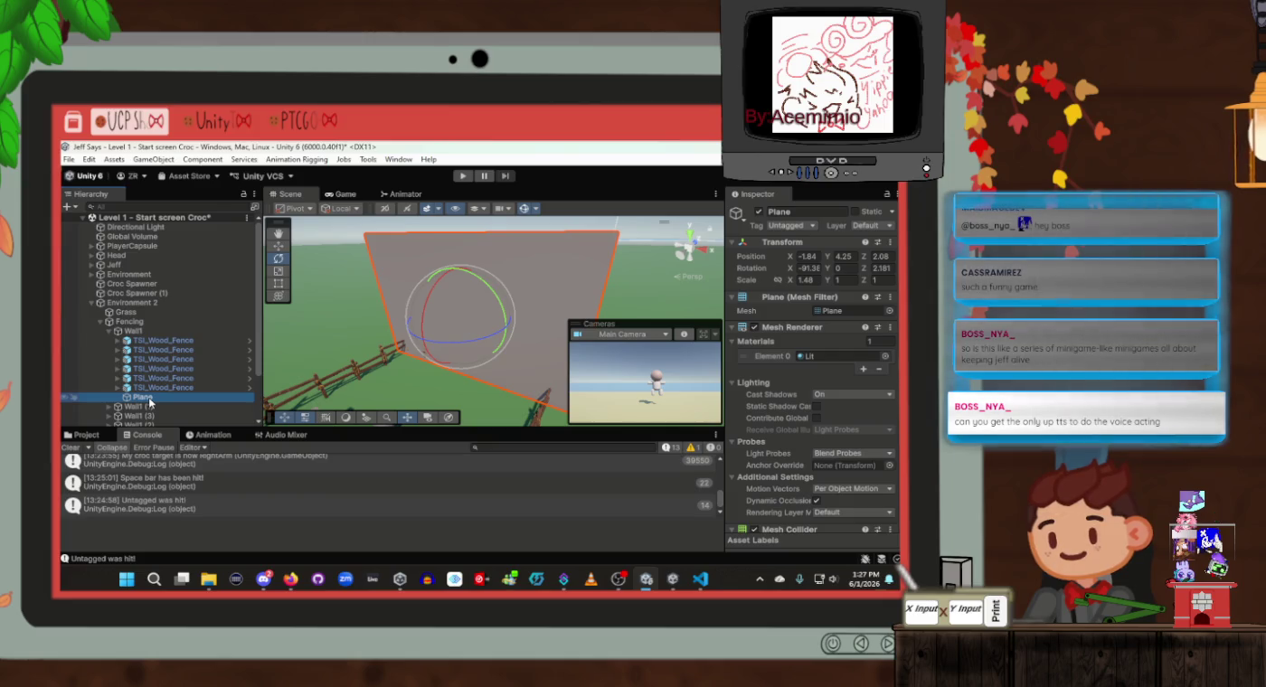
pyautogui.hotkey('ctrl', 'd')
pyautogui.scroll(-2, 150, 402)
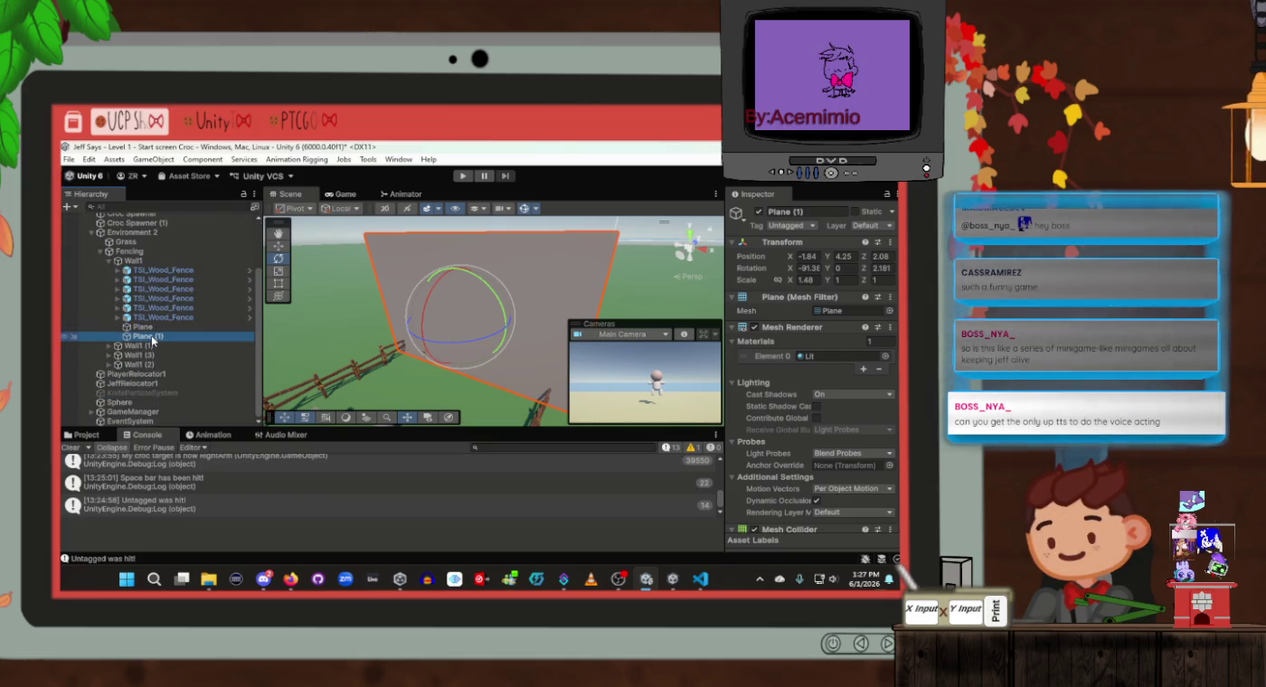
# Move Plane (1) under Fencing and turn it -83.14 on Z along the adjacent fence side
pyautogui.moveTo(153, 341); pyautogui.dragTo(136, 257)
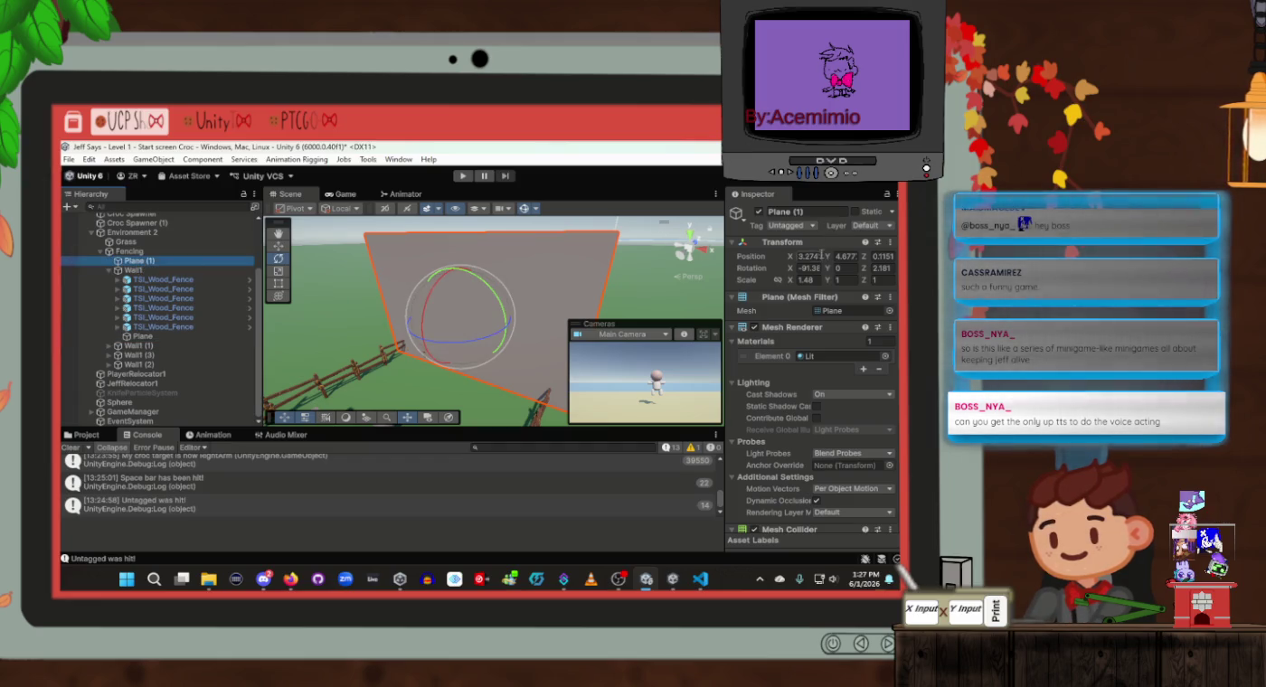
pyautogui.click(278, 245)
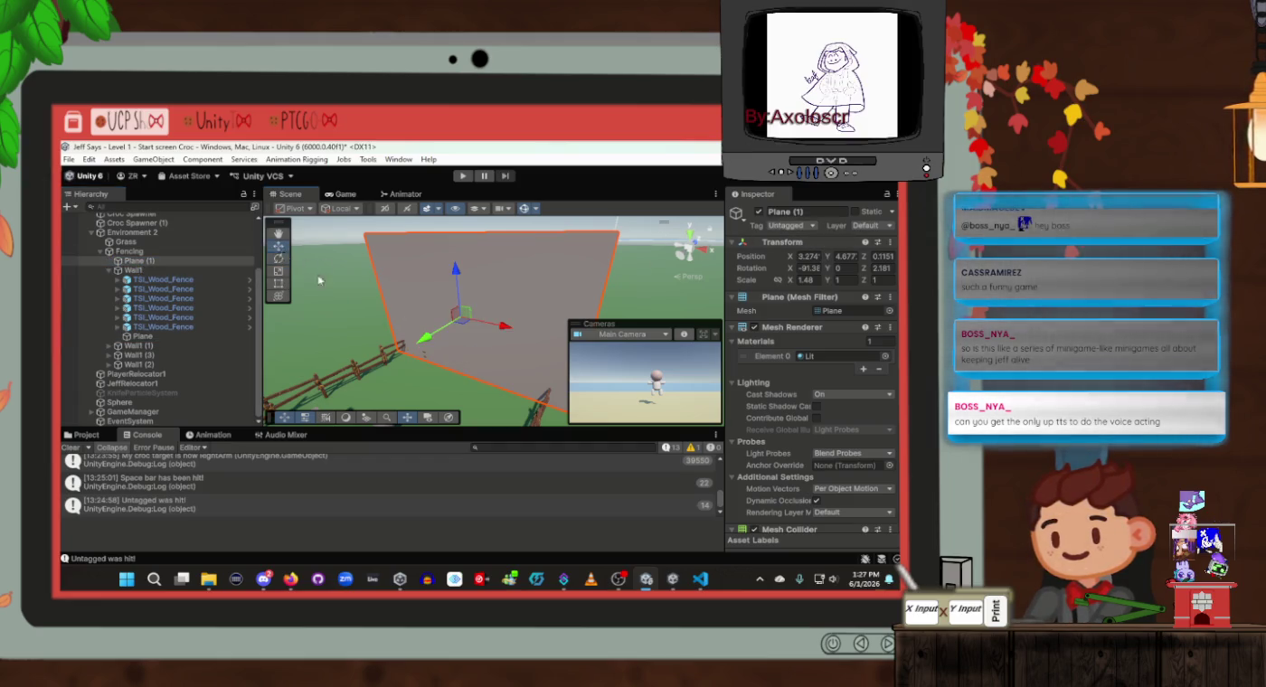
pyautogui.moveTo(478, 328)
pyautogui.mouseDown()
pyautogui.moveTo(506, 332)
pyautogui.moveTo(291, 354)
pyautogui.mouseUp()
pyautogui.press('f')
pyautogui.press('e')
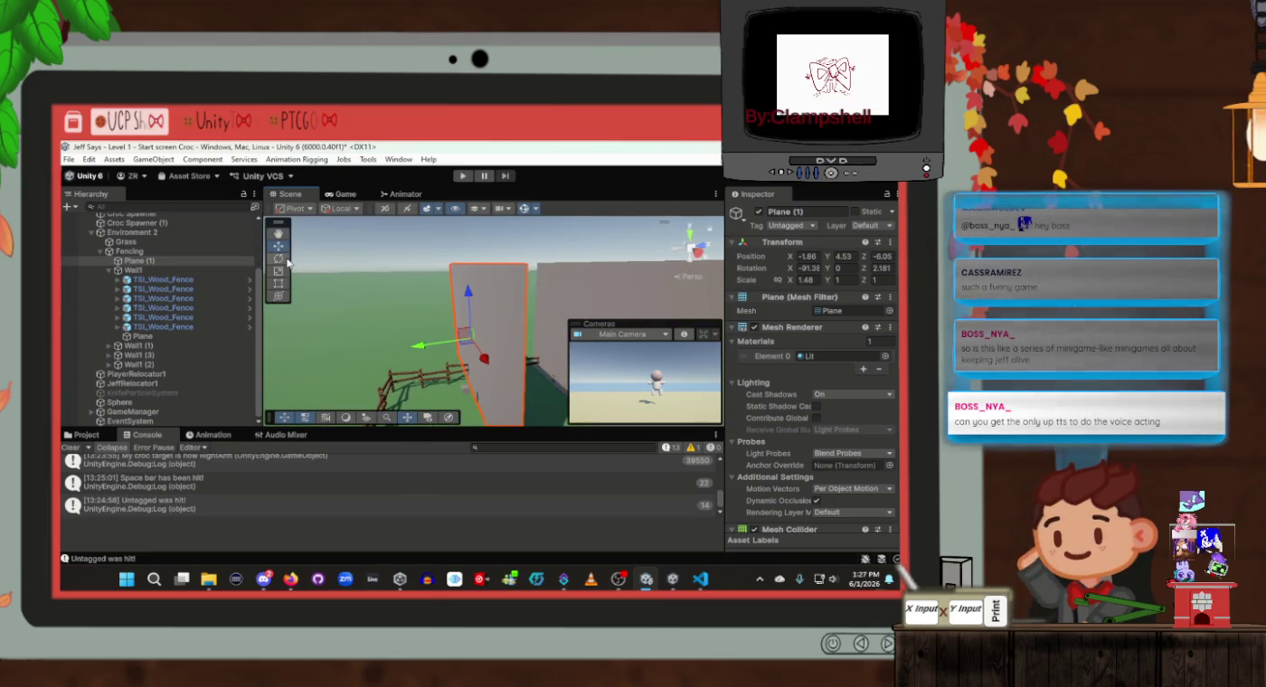
pyautogui.moveTo(435, 359)
pyautogui.mouseDown()
pyautogui.moveTo(726, 388)
pyautogui.moveTo(488, 344)
pyautogui.moveTo(529, 351)
pyautogui.moveTo(513, 352)
pyautogui.mouseUp()
# Nudge Plane (1) into line with the fence at -3.84, 4.54, -5.67
pyautogui.click(278, 246)
pyautogui.click(278, 259)
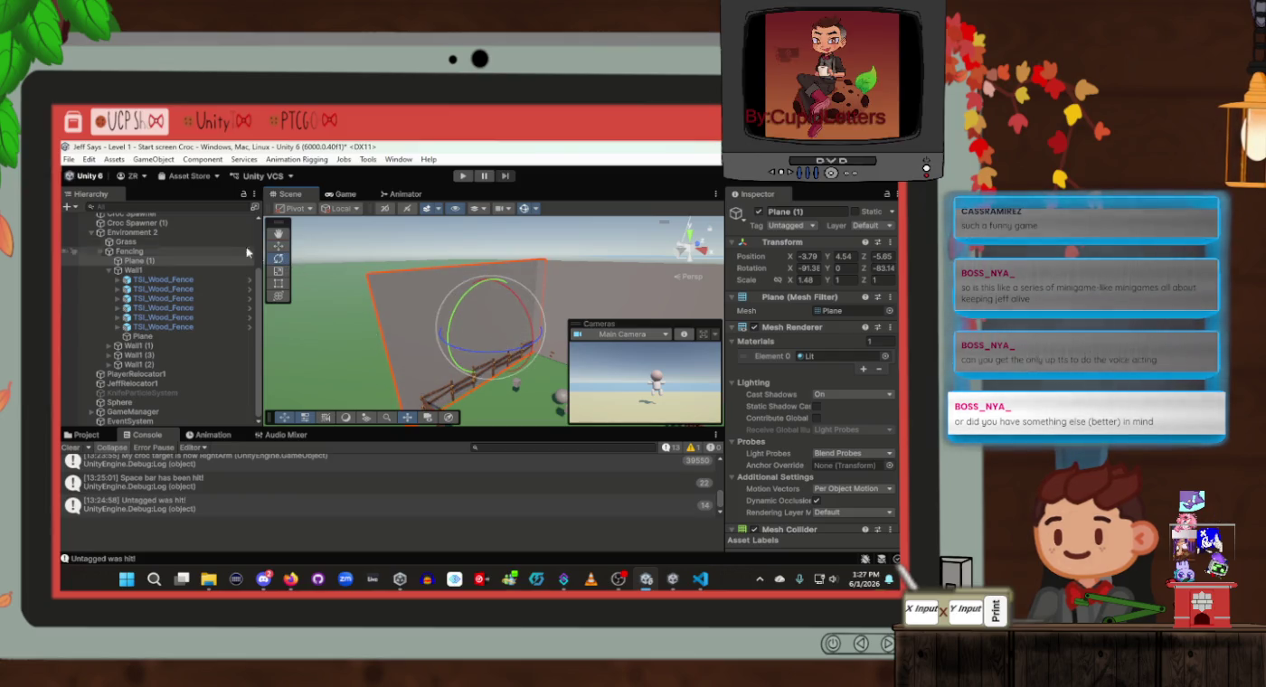
pyautogui.press('w')
pyautogui.moveTo(532, 341); pyautogui.dragTo(539, 347)
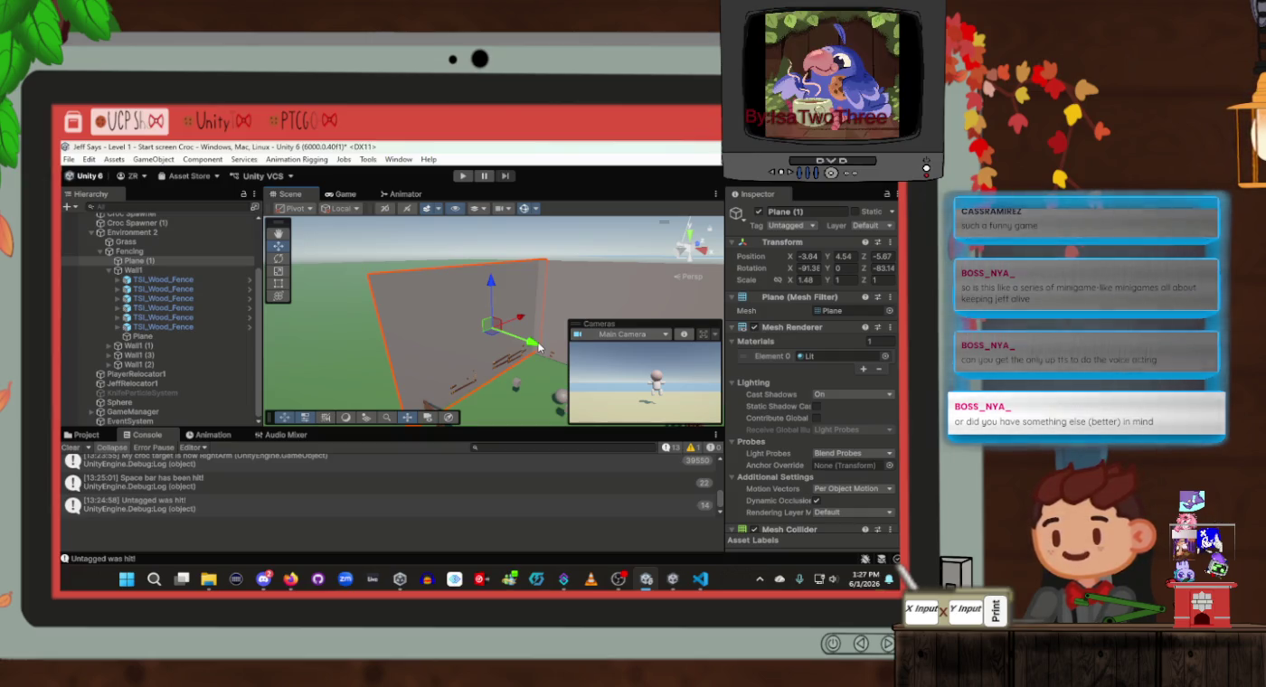
pyautogui.moveTo(534, 336); pyautogui.dragTo(452, 287)
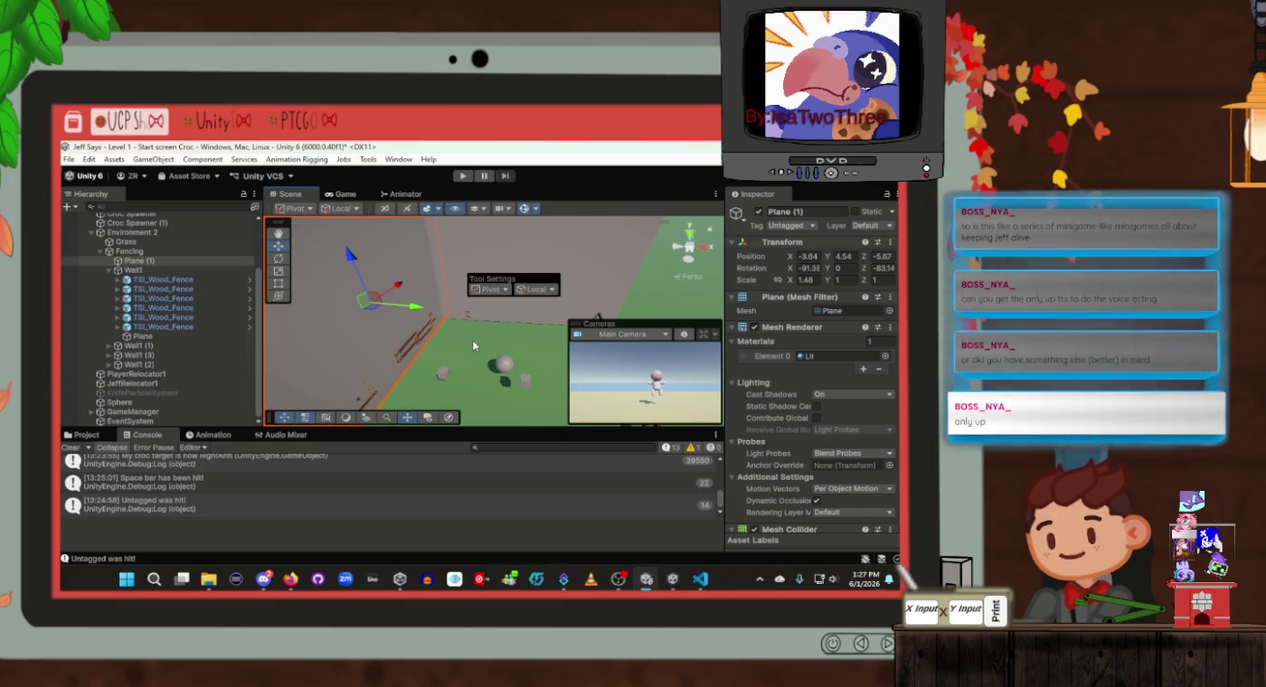
pyautogui.moveTo(474, 346); pyautogui.dragTo(458, 328)
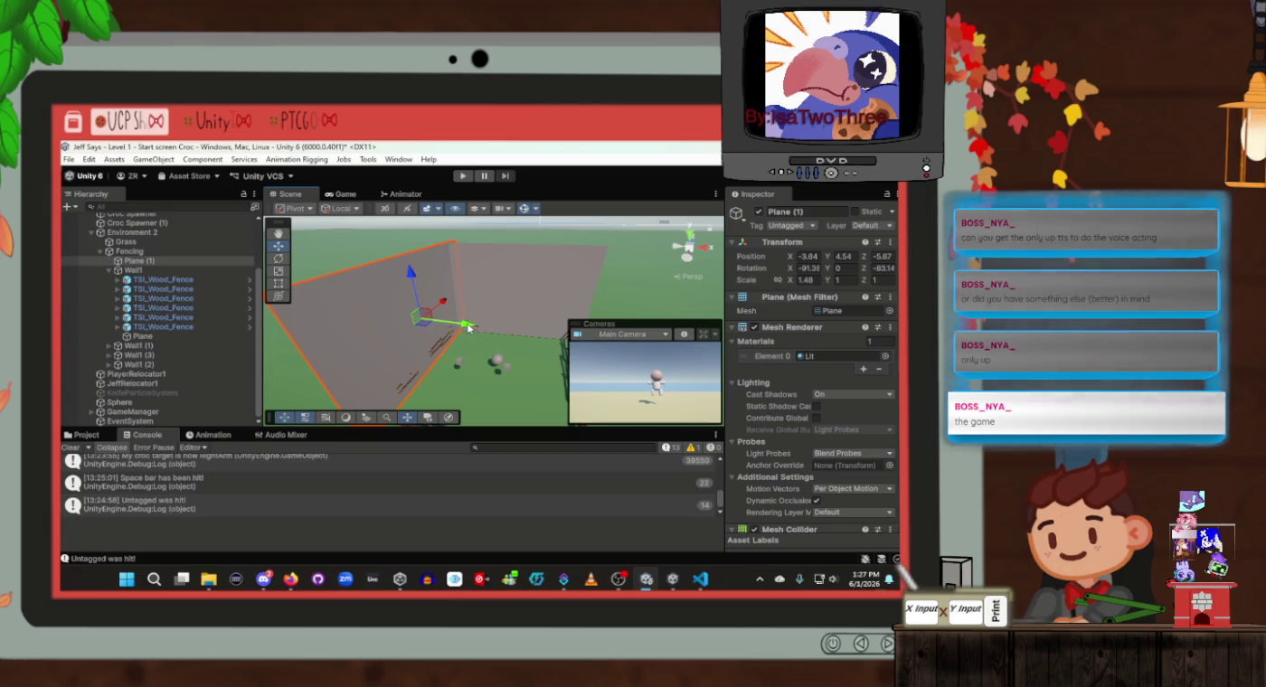
pyautogui.click(218, 262)
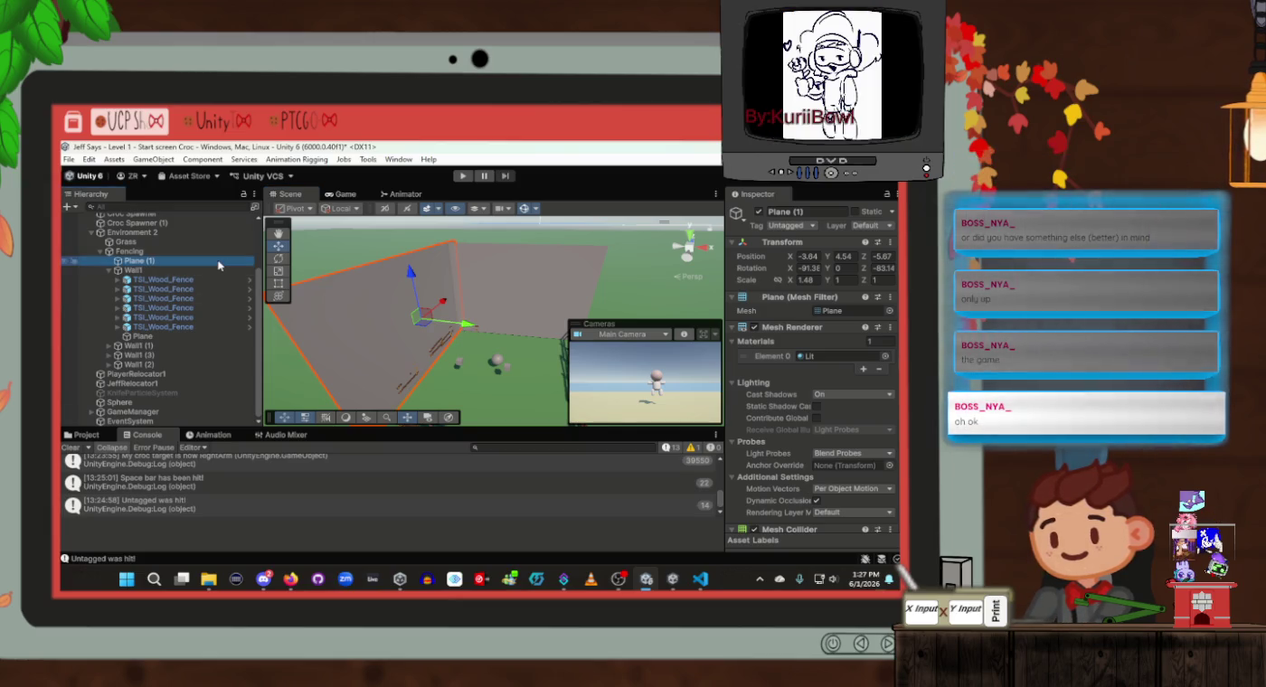
# Duplicate Plane (1) as Plane (2), move it to the far fence side and turn it 96.711 on Z
pyautogui.hotkey('ctrl', 'd')
pyautogui.moveTo(471, 334); pyautogui.dragTo(592, 334)
pyautogui.moveTo(659, 357)
pyautogui.mouseDown()
pyautogui.moveTo(599, 346)
pyautogui.moveTo(547, 284)
pyautogui.moveTo(648, 284)
pyautogui.mouseUp()
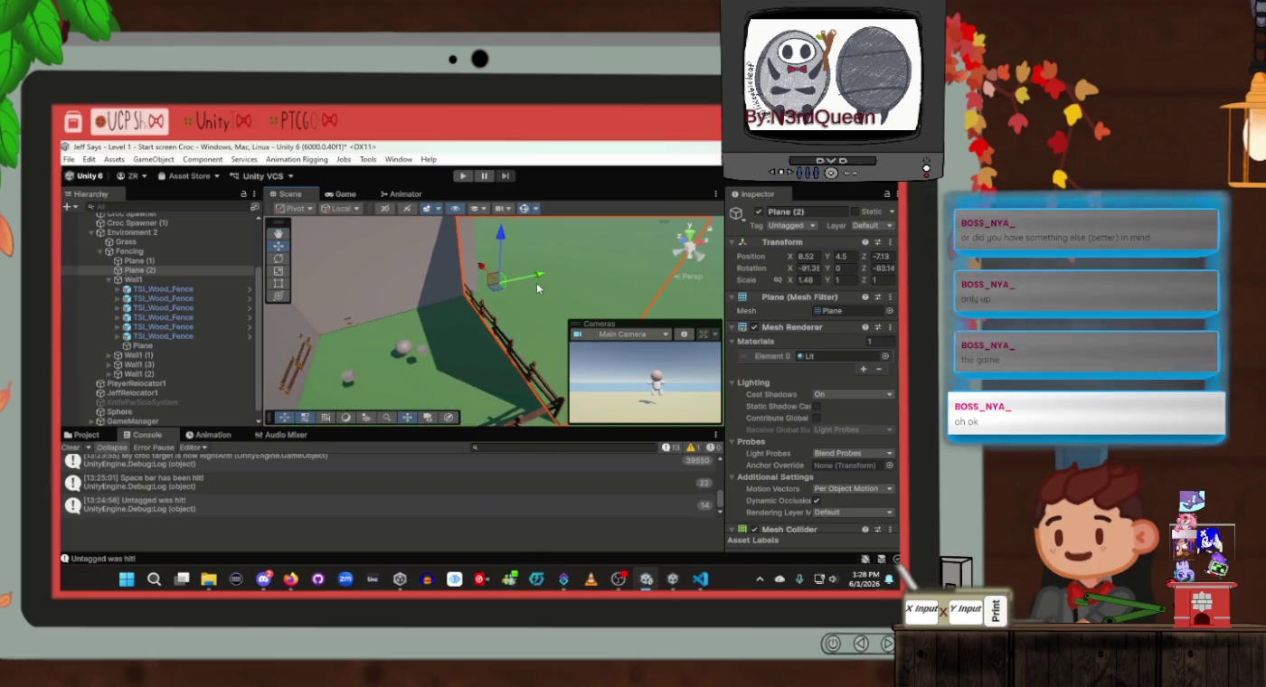
pyautogui.moveTo(536, 287); pyautogui.dragTo(293, 317)
pyautogui.click(278, 259)
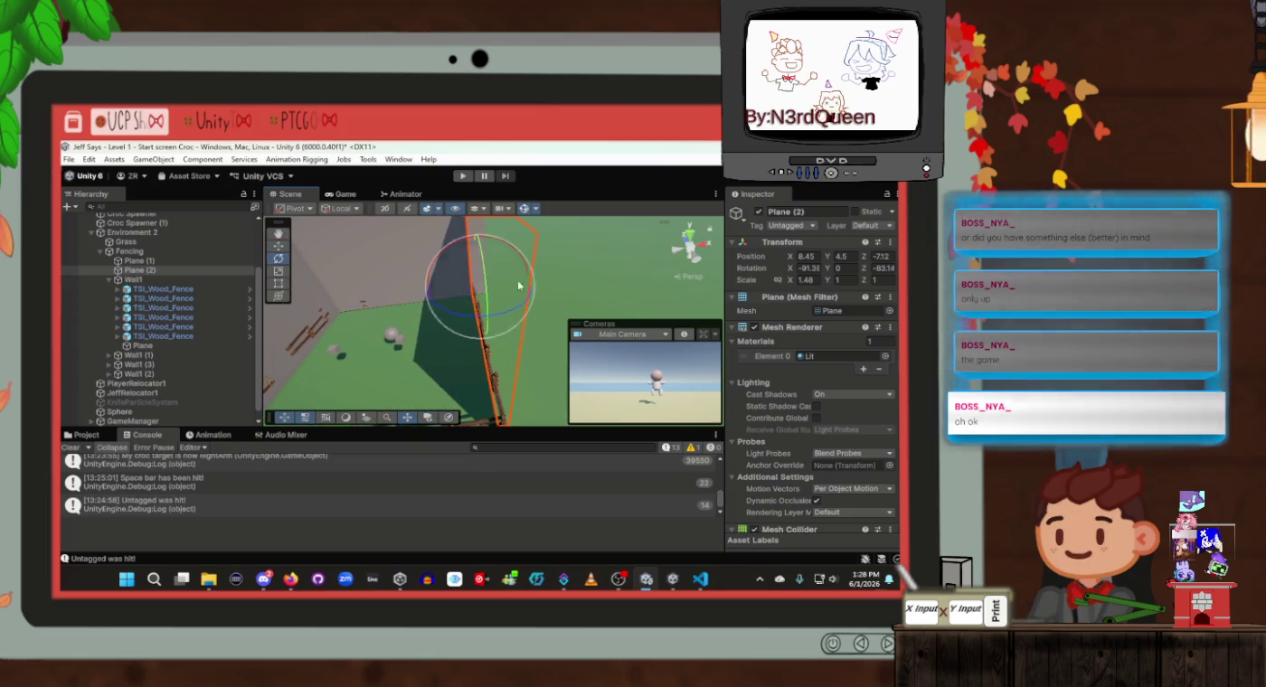
pyautogui.moveTo(434, 298)
pyautogui.mouseDown()
pyautogui.moveTo(405, 319)
pyautogui.moveTo(387, 302)
pyautogui.moveTo(536, 334)
pyautogui.moveTo(545, 296)
pyautogui.moveTo(443, 305)
pyautogui.mouseUp()
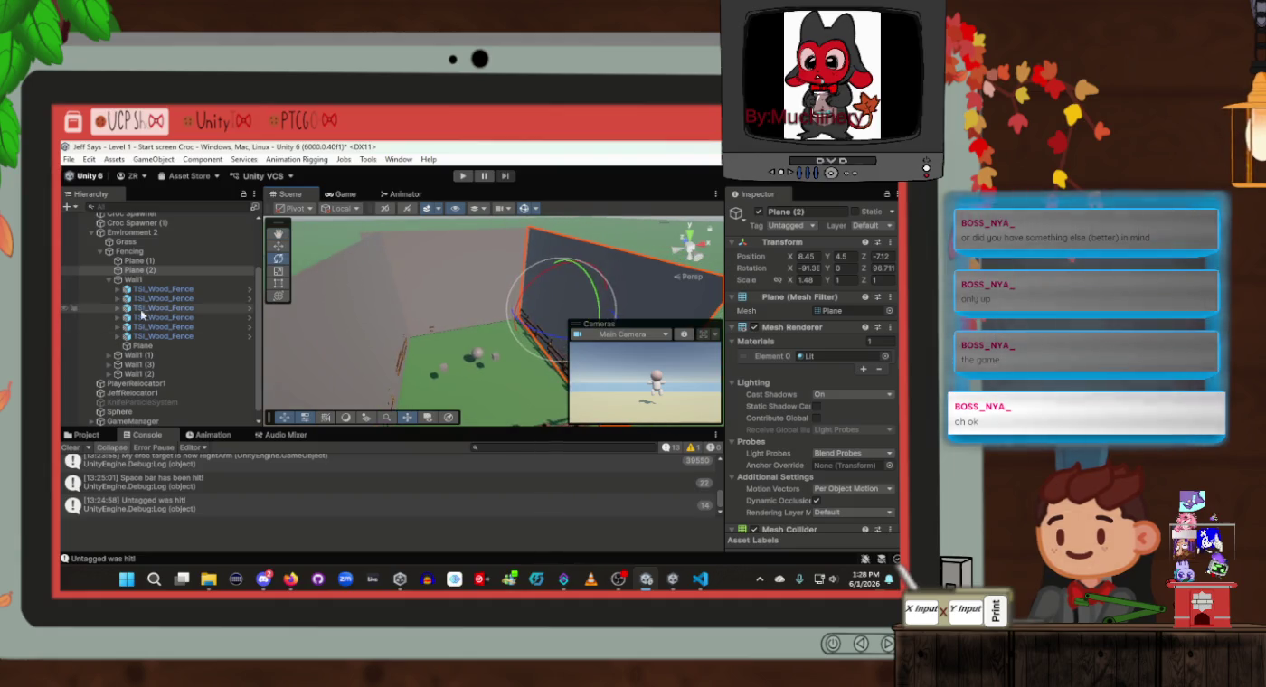
# Move the original Plane from Wall1 under Fencing and duplicate it as Plane (3)
pyautogui.click(179, 259)
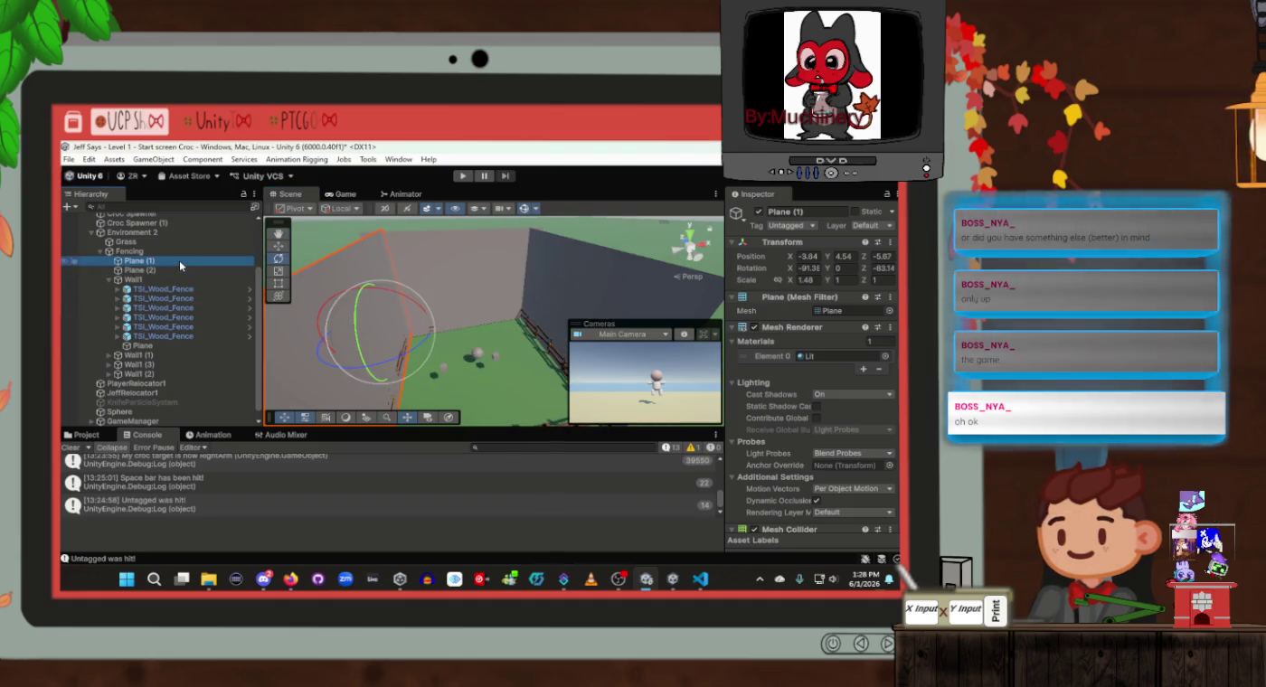
pyautogui.click(154, 347)
pyautogui.moveTo(156, 290); pyautogui.dragTo(155, 262)
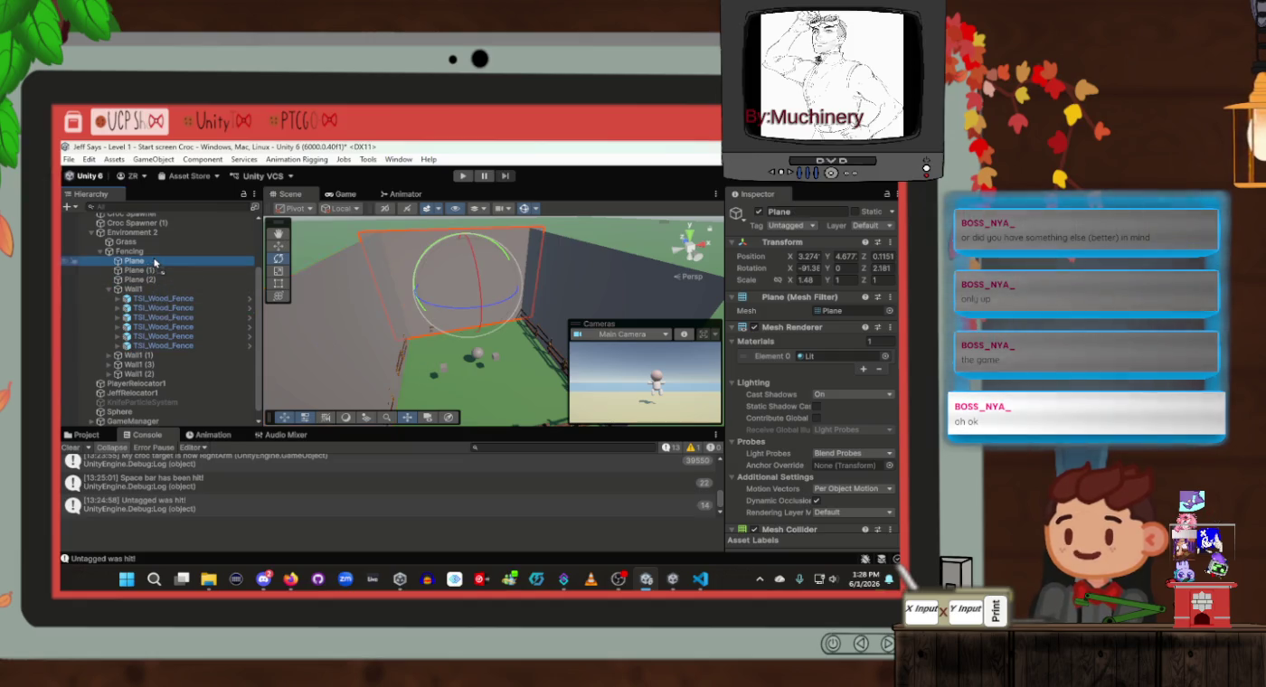
pyautogui.hotkey('ctrl', 'd')
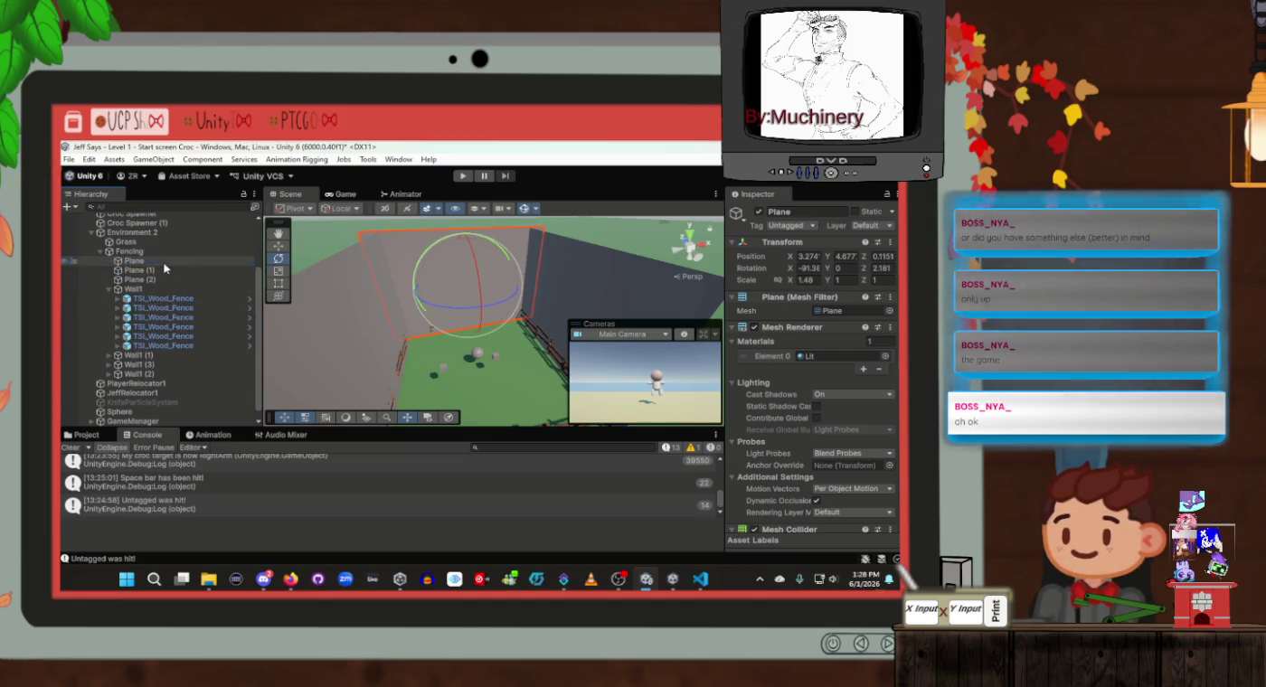
# Slide Plane (3) to the opposite fence side and tilt it slightly around Z
pyautogui.press('w')
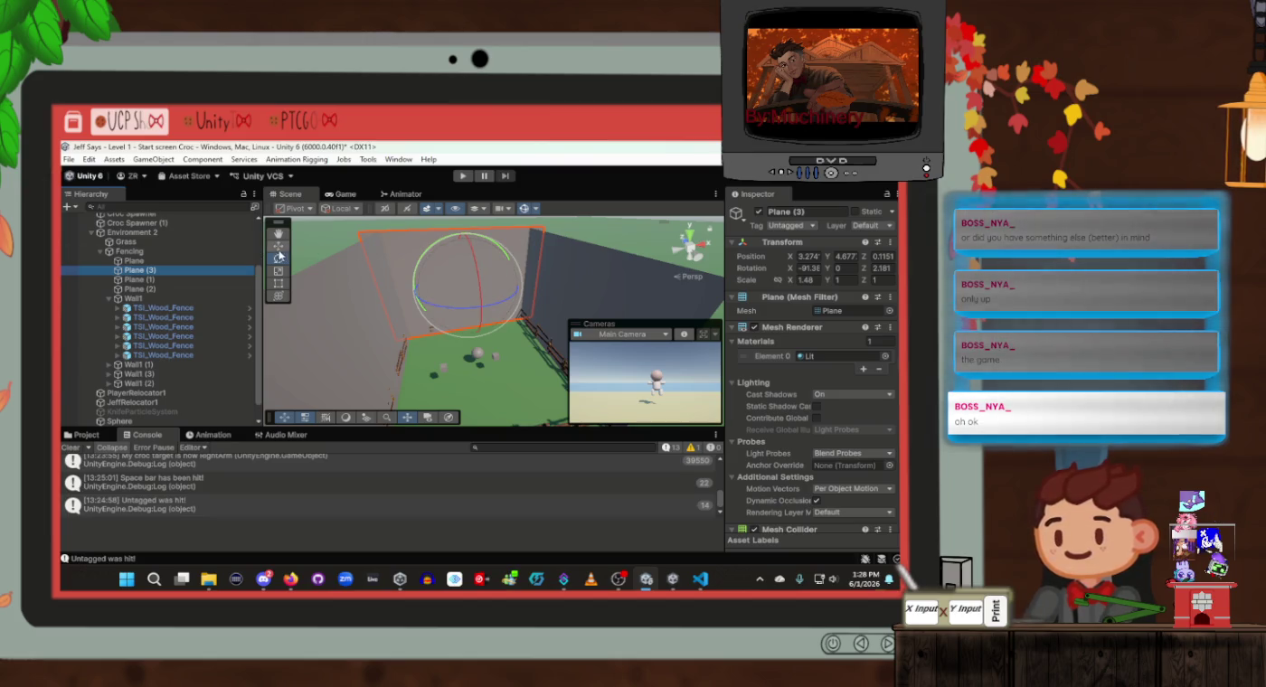
pyautogui.moveTo(478, 307)
pyautogui.mouseDown()
pyautogui.moveTo(570, 387)
pyautogui.moveTo(667, 382)
pyautogui.moveTo(480, 368)
pyautogui.mouseUp()
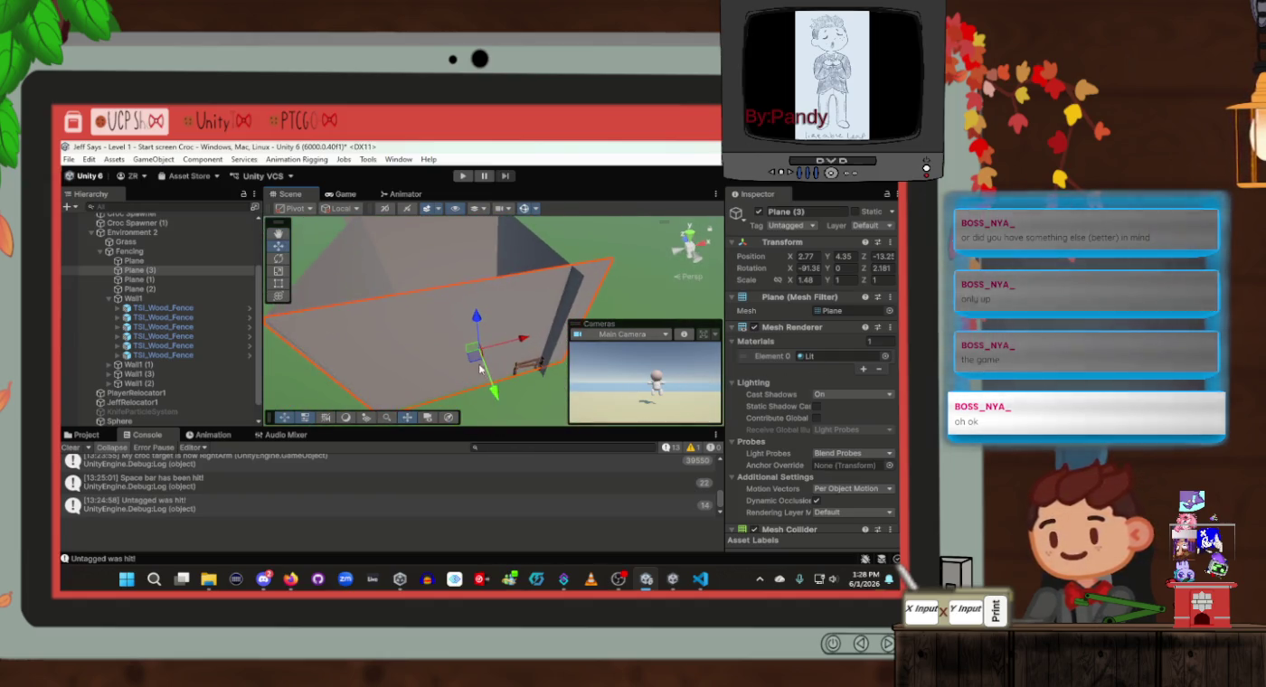
pyautogui.click(279, 260)
pyautogui.moveTo(533, 376)
pyautogui.mouseDown()
pyautogui.moveTo(514, 372)
pyautogui.moveTo(689, 375)
pyautogui.moveTo(434, 344)
pyautogui.moveTo(244, 294)
pyautogui.moveTo(523, 313)
pyautogui.mouseUp()
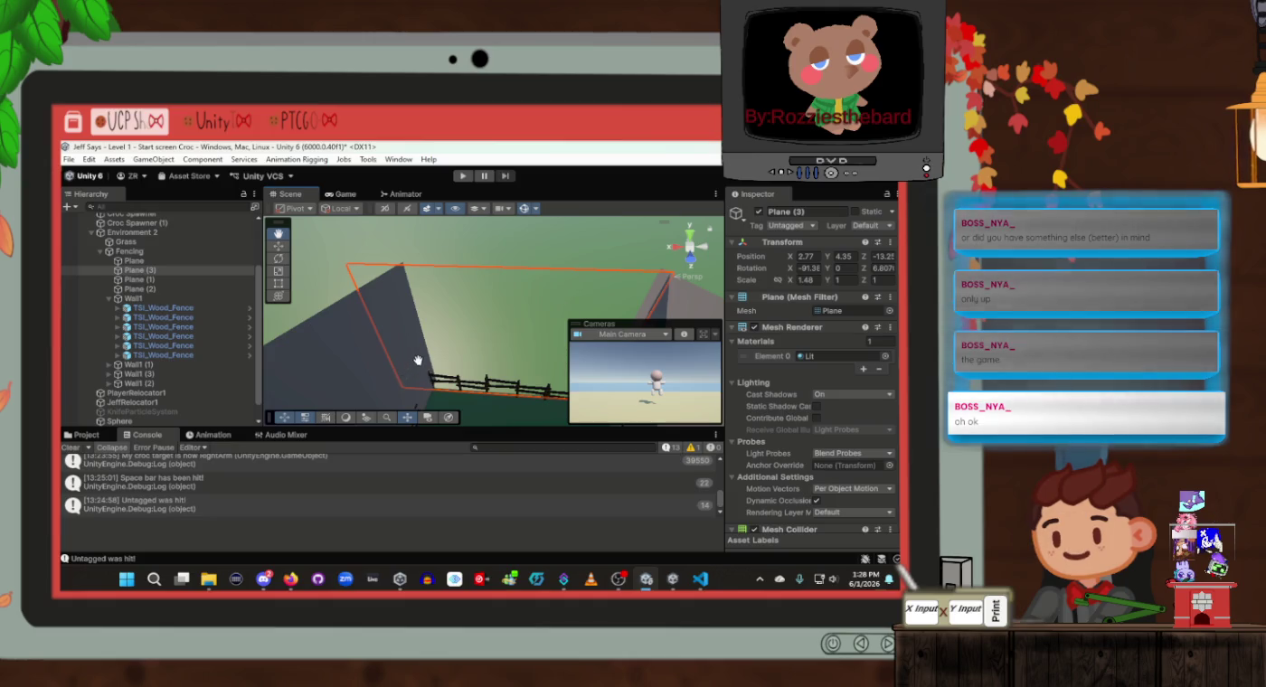
pyautogui.scroll(3, 418, 361)
# Align Plane (3) with the fence at 1.99, 4.36, -12.73, turned 189.4 on Z
pyautogui.click(277, 261)
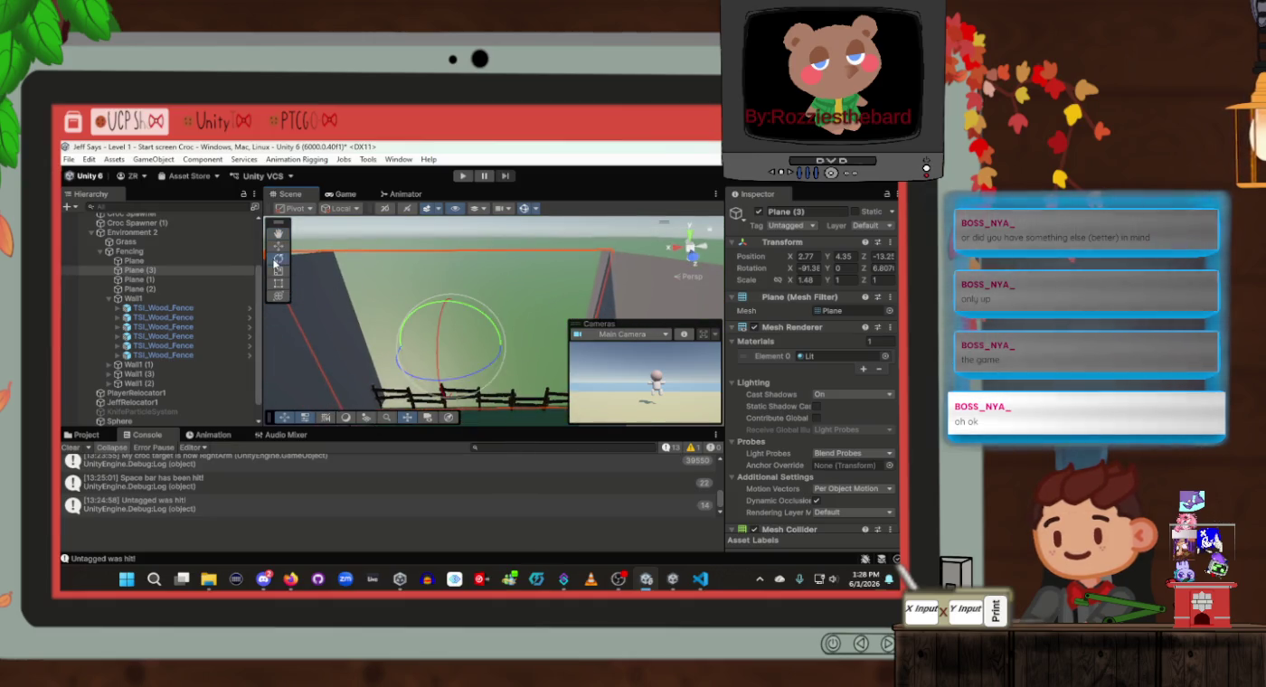
pyautogui.moveTo(406, 362)
pyautogui.mouseDown()
pyautogui.moveTo(470, 380)
pyautogui.moveTo(271, 369)
pyautogui.moveTo(309, 381)
pyautogui.mouseUp()
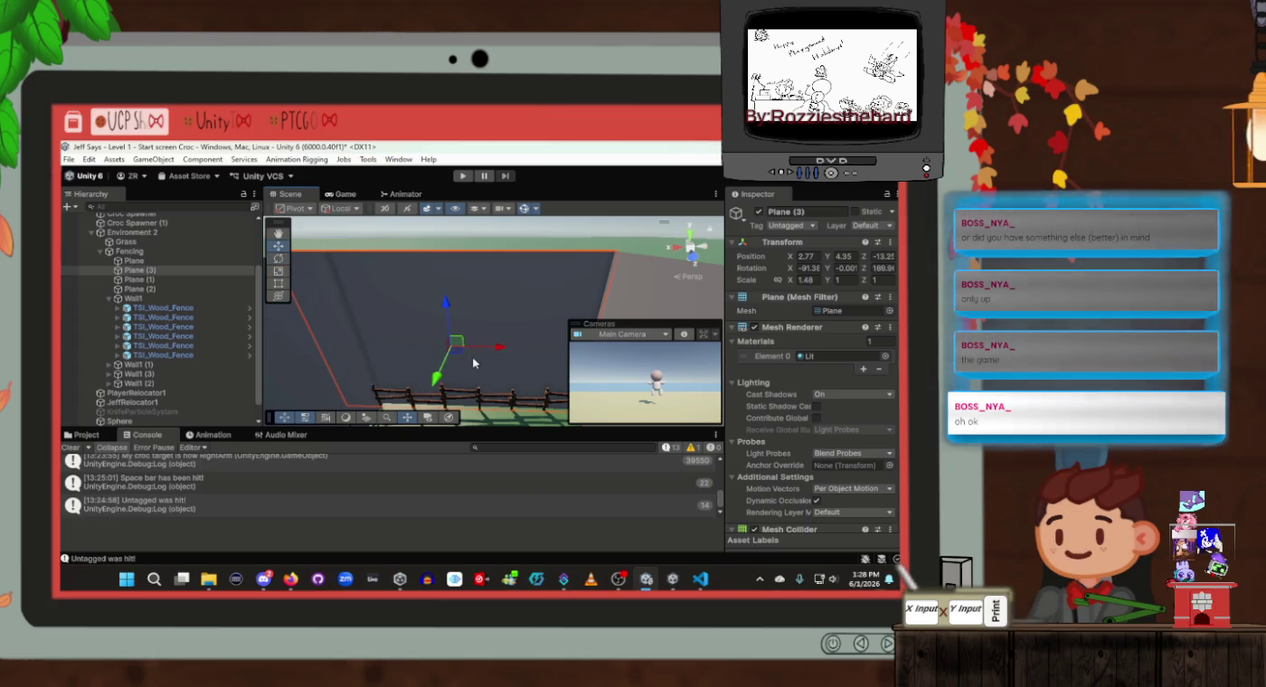
pyautogui.moveTo(468, 361)
pyautogui.mouseDown()
pyautogui.moveTo(461, 402)
pyautogui.moveTo(362, 344)
pyautogui.moveTo(298, 271)
pyautogui.mouseUp()
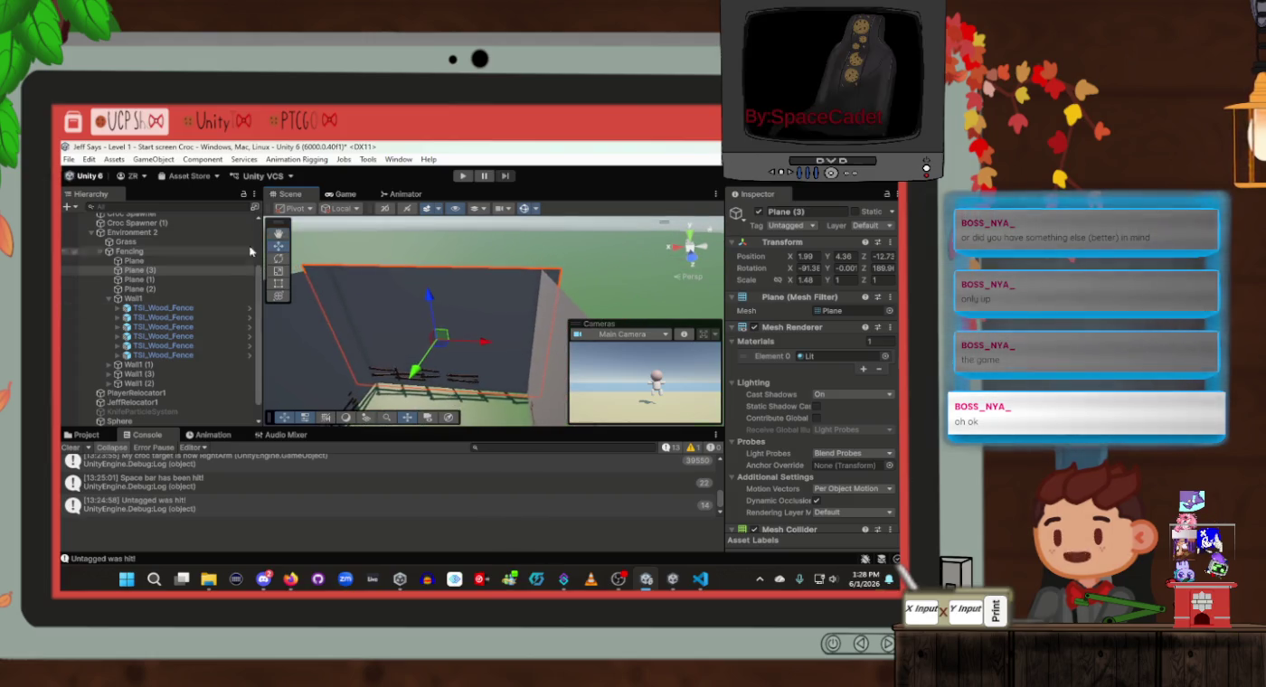
pyautogui.click(279, 260)
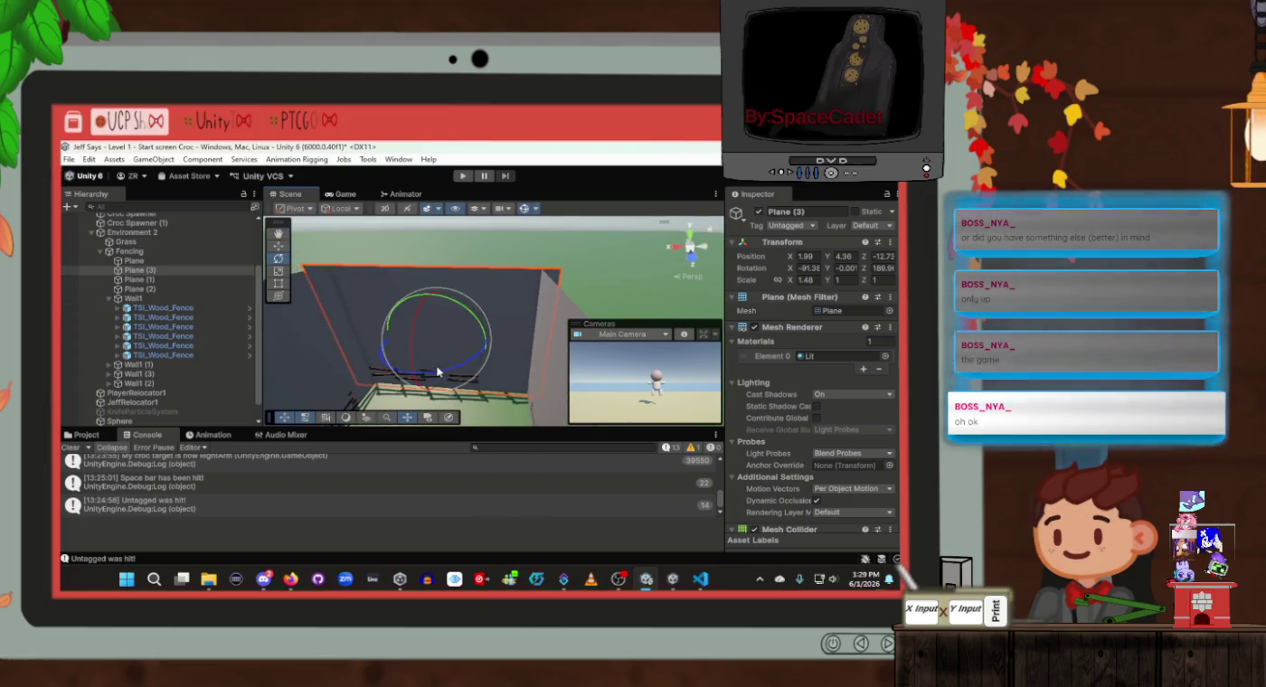
pyautogui.moveTo(432, 373)
pyautogui.mouseDown()
pyautogui.moveTo(206, 381)
pyautogui.moveTo(223, 406)
pyautogui.mouseUp()
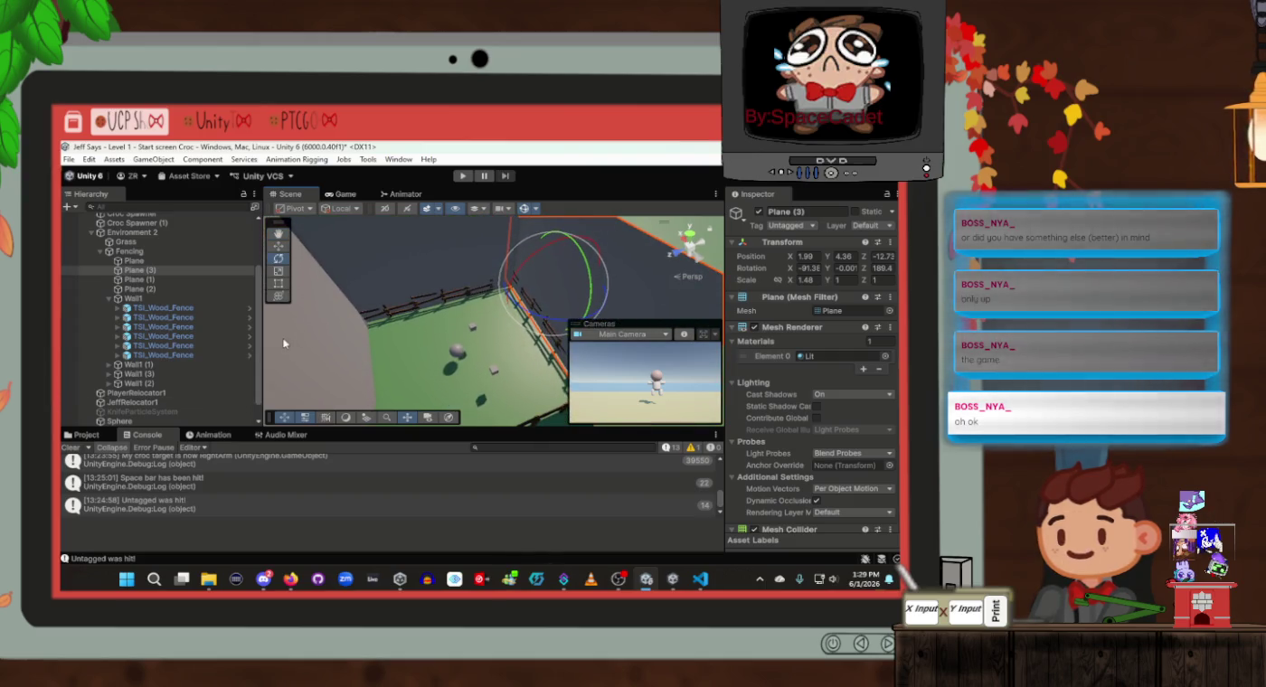
pyautogui.moveTo(285, 343); pyautogui.dragTo(342, 268)
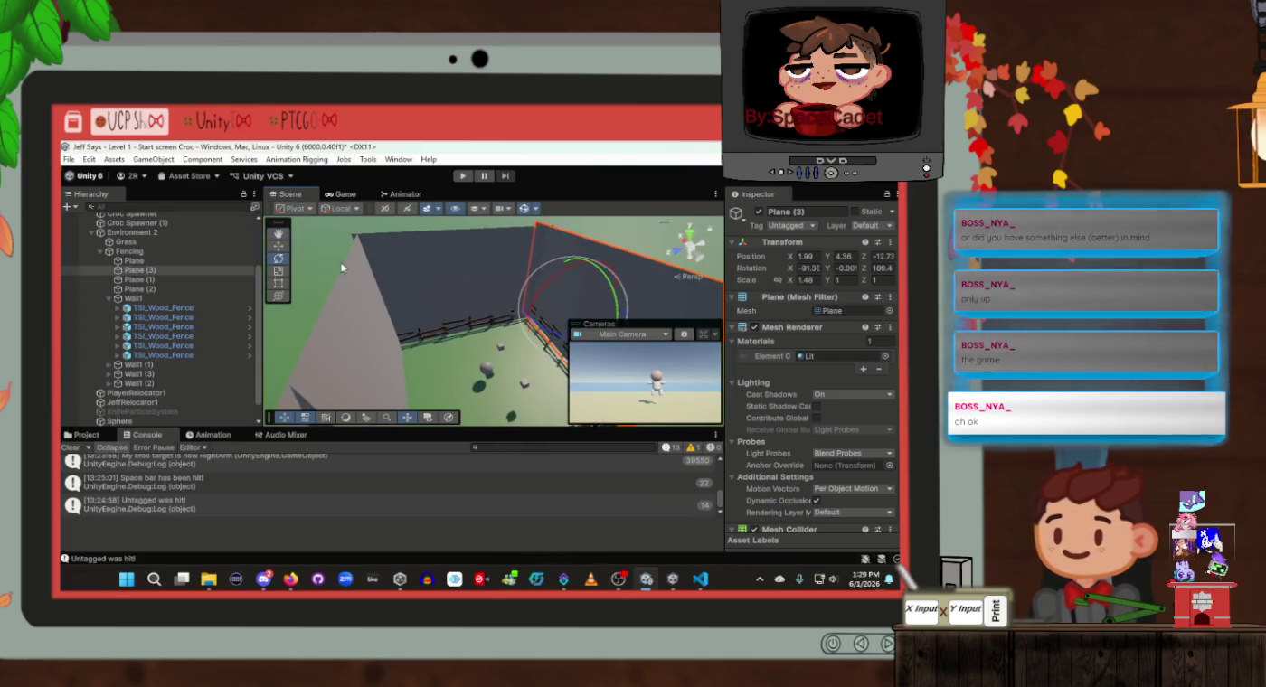
pyautogui.click(145, 289)
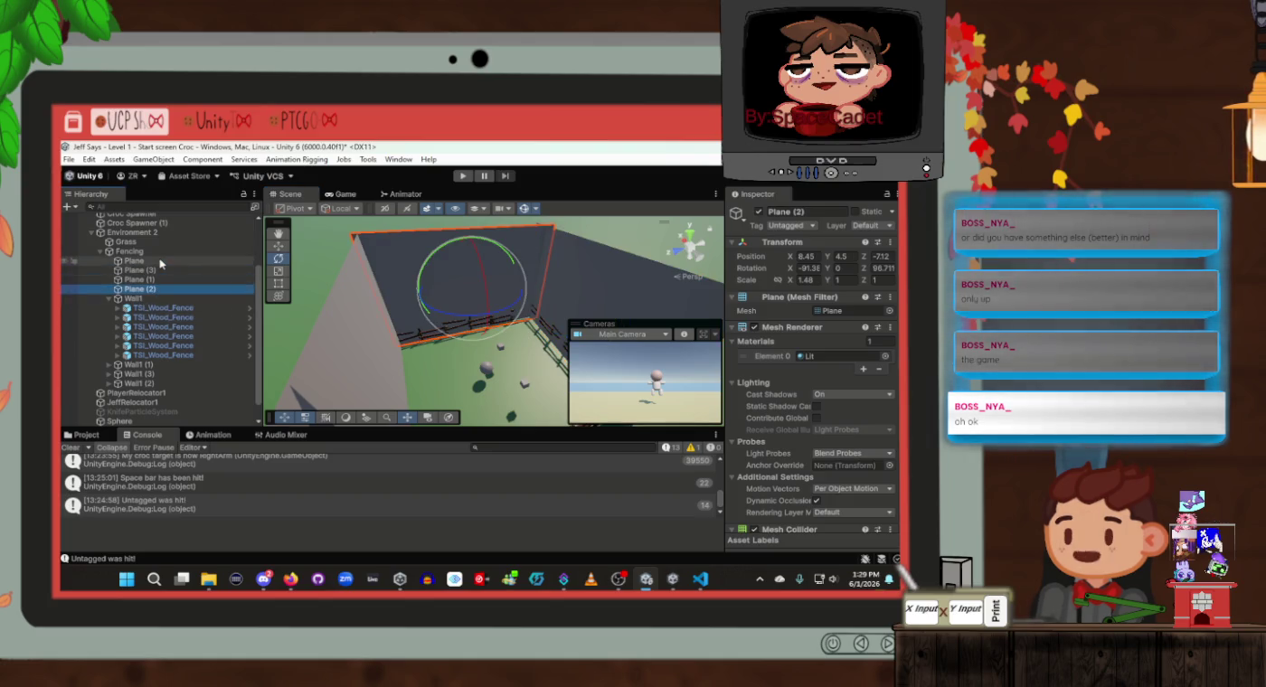
# Disable the Mesh Renderer on all four fence wall planes, Plane through Plane (3)
pyautogui.click(160, 263)
pyautogui.keyDown('shift'); pyautogui.click(162, 289); pyautogui.keyUp('shift')
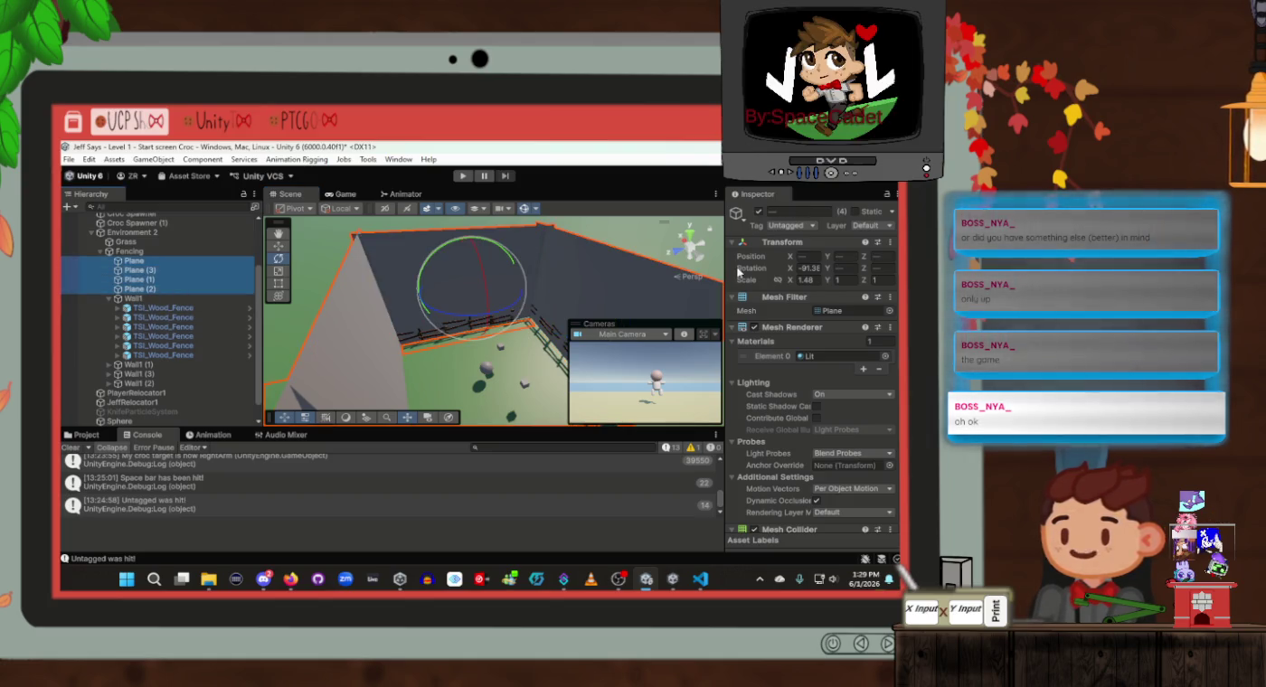
pyautogui.click(755, 327)
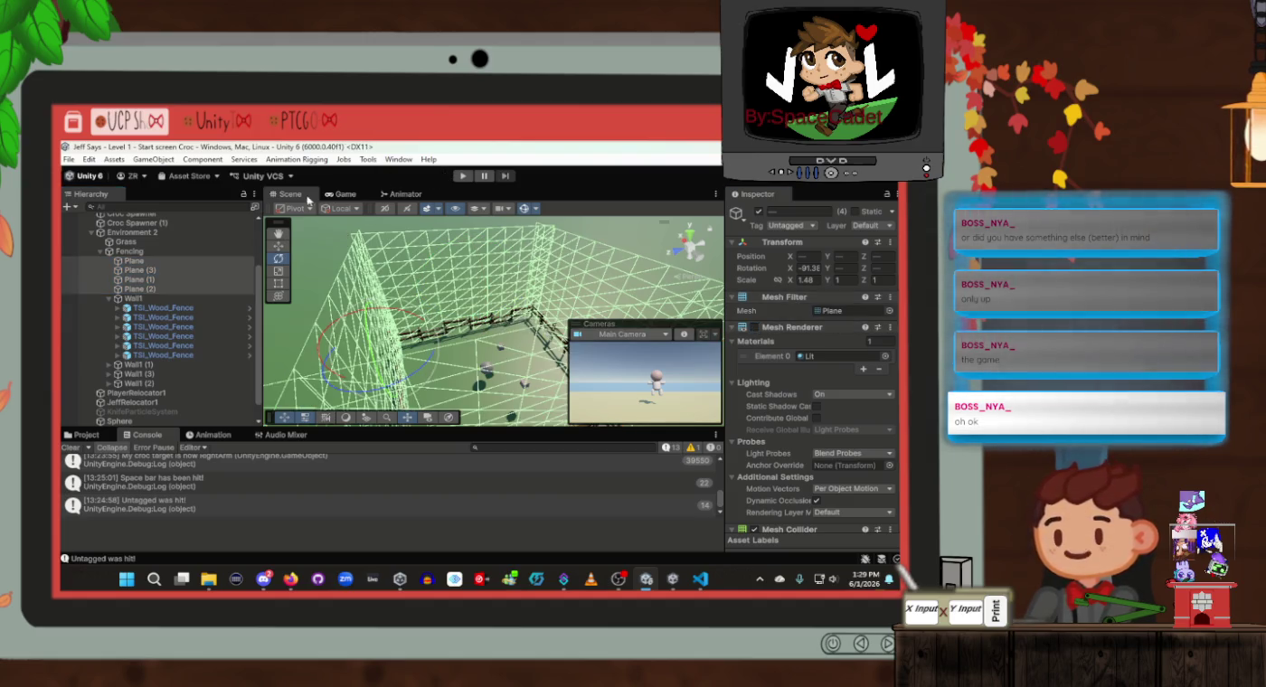
# Confirm the walls are invisible in the Game view, then start a third play test
pyautogui.click(342, 195)
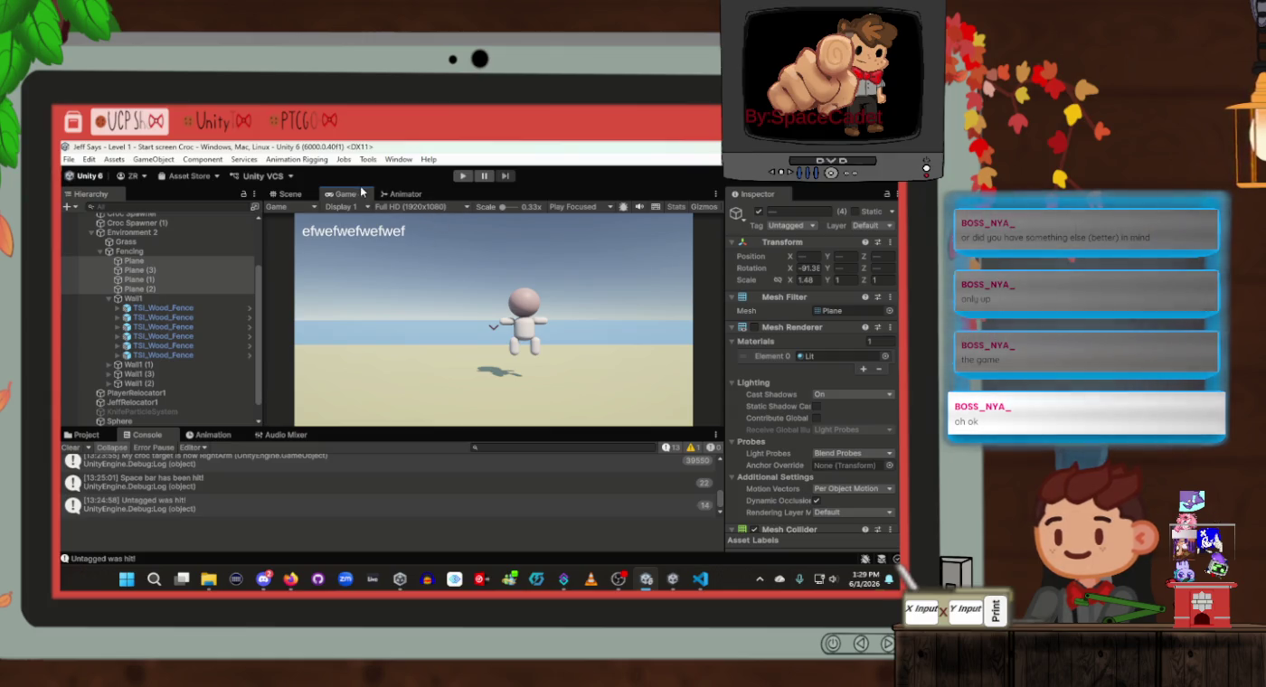
pyautogui.click(285, 193)
pyautogui.moveTo(553, 334)
pyautogui.mouseDown()
pyautogui.moveTo(462, 358)
pyautogui.moveTo(464, 301)
pyautogui.mouseUp()
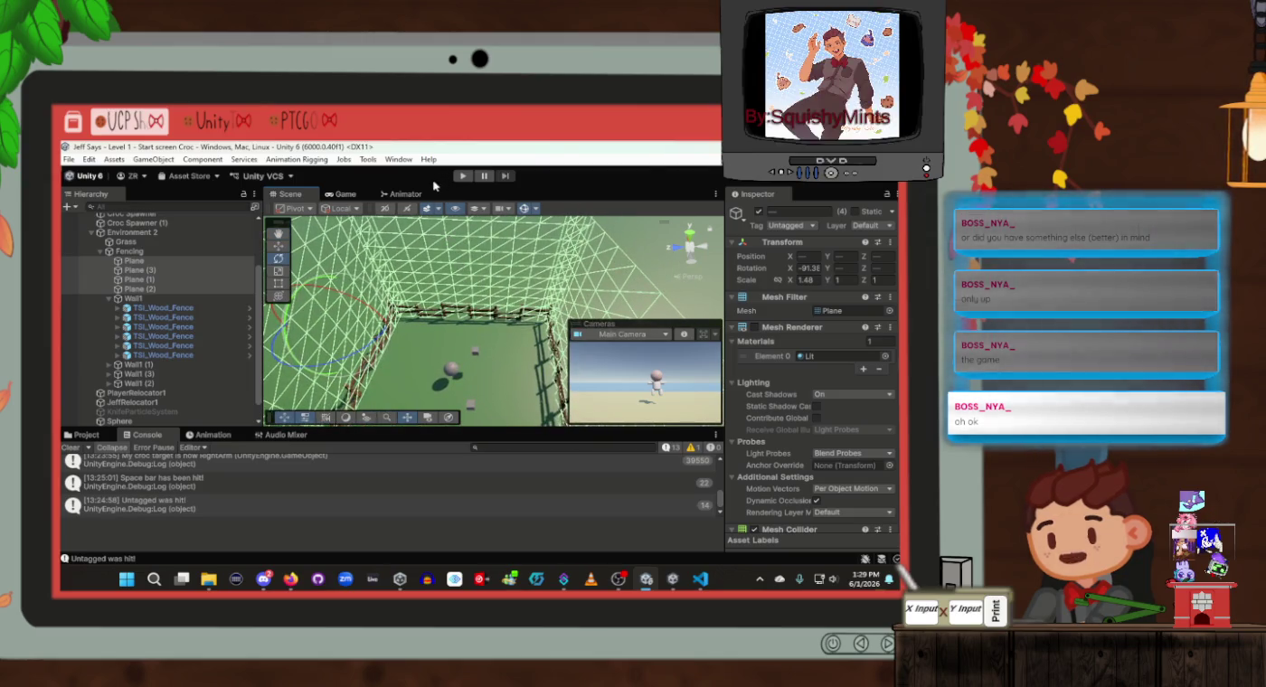
pyautogui.click(470, 176)
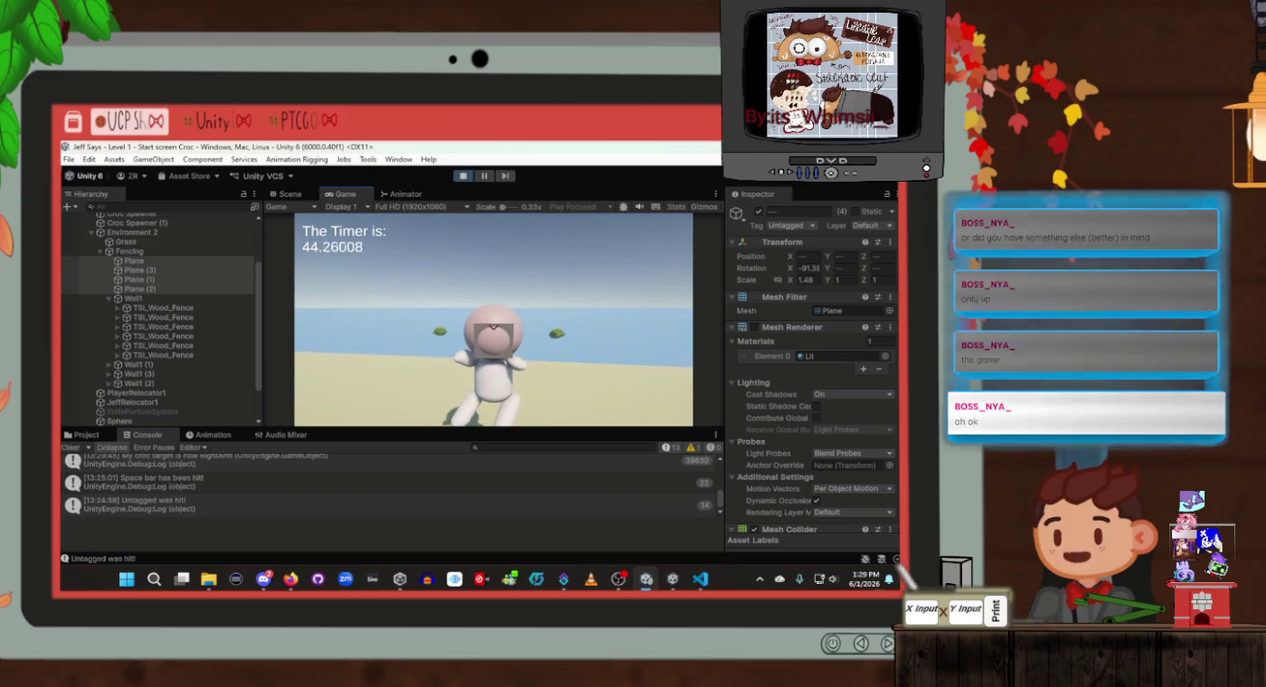
# Jump Jeff eight times around the fenced field while the timer runs, then stop the play test
pyautogui.press('space')
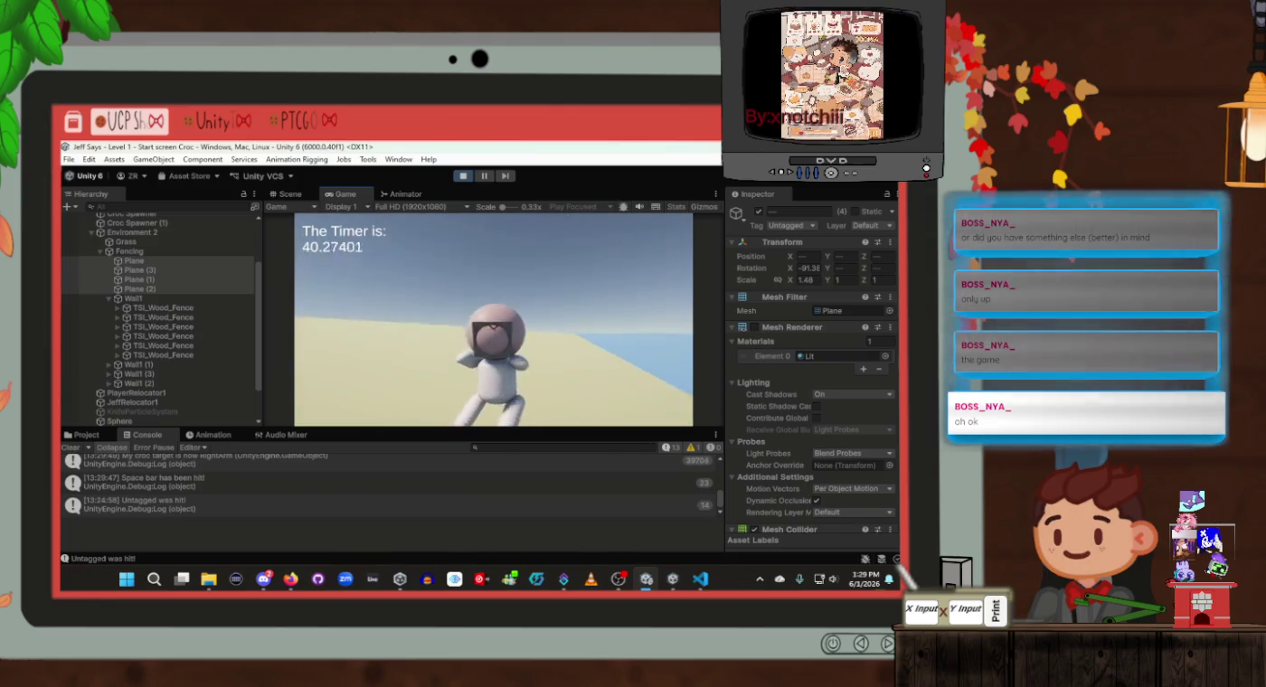
pyautogui.press('space')
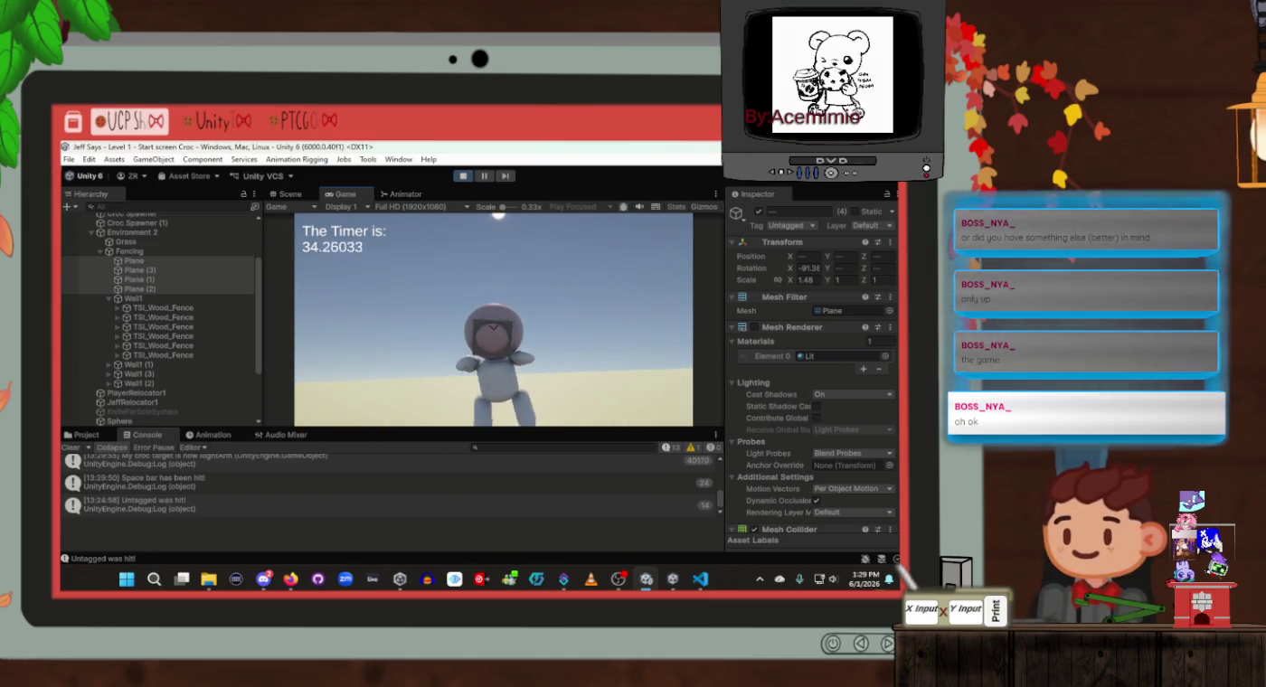
pyautogui.press('space')
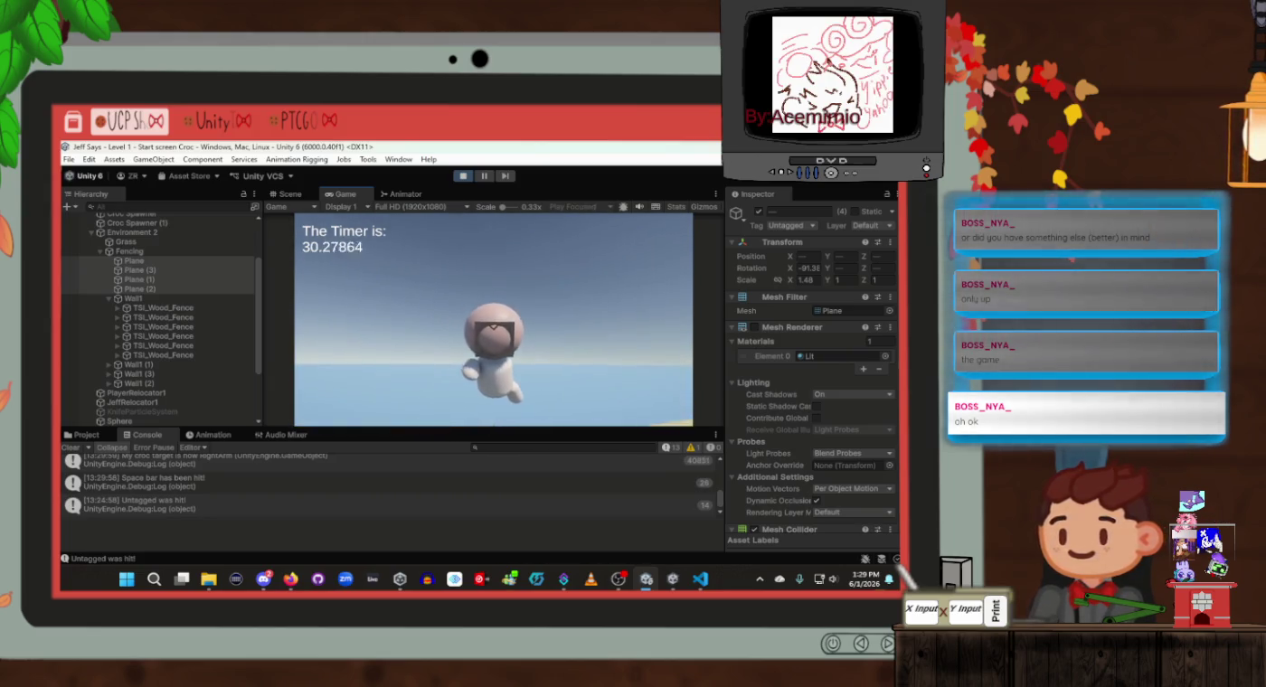
pyautogui.press('space')
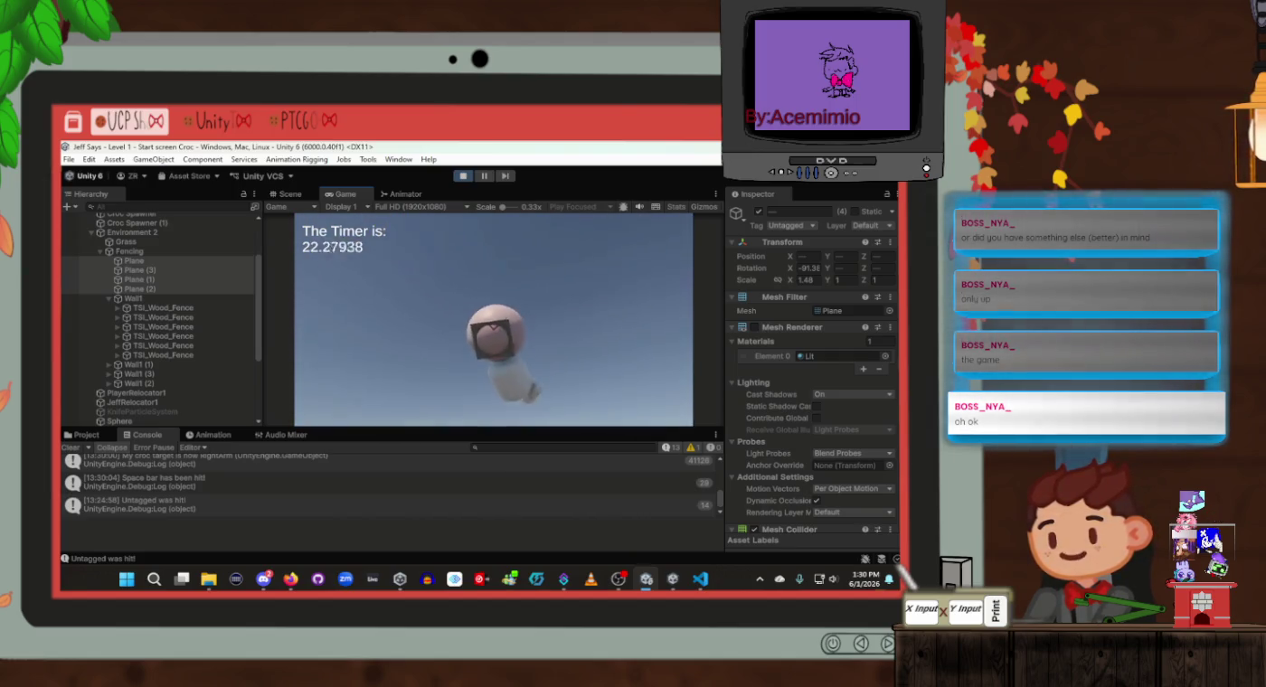
pyautogui.press('space')
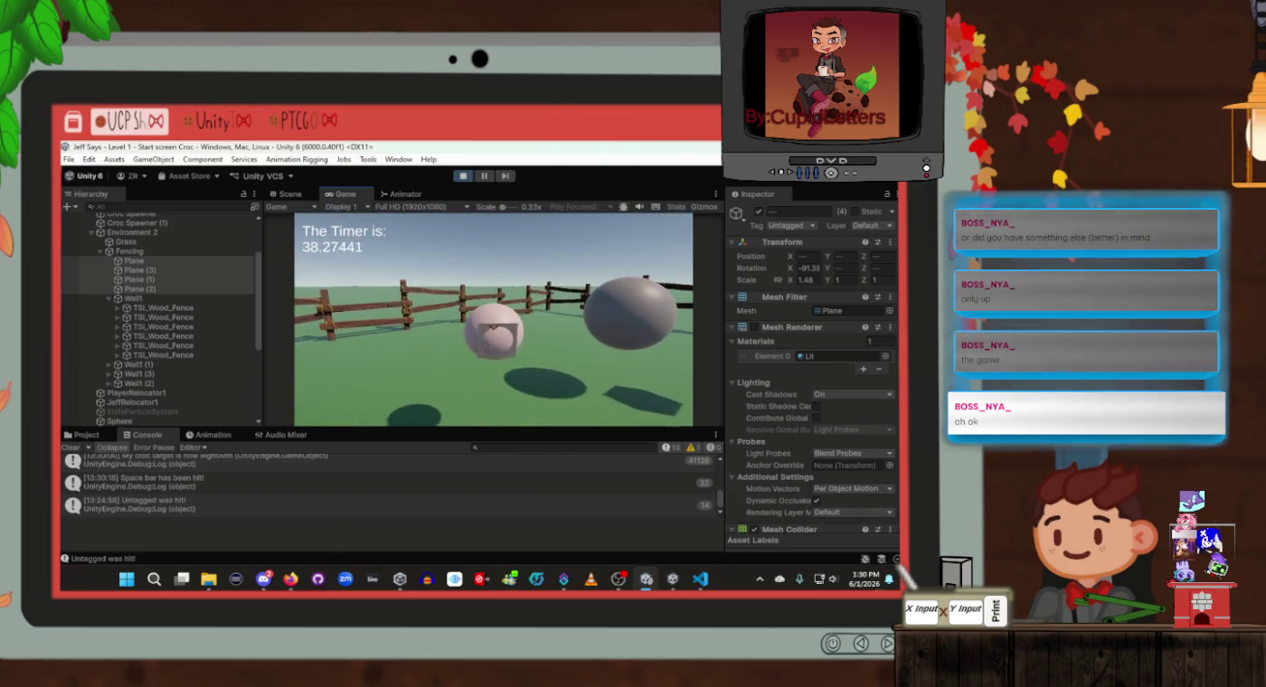
pyautogui.press('space')
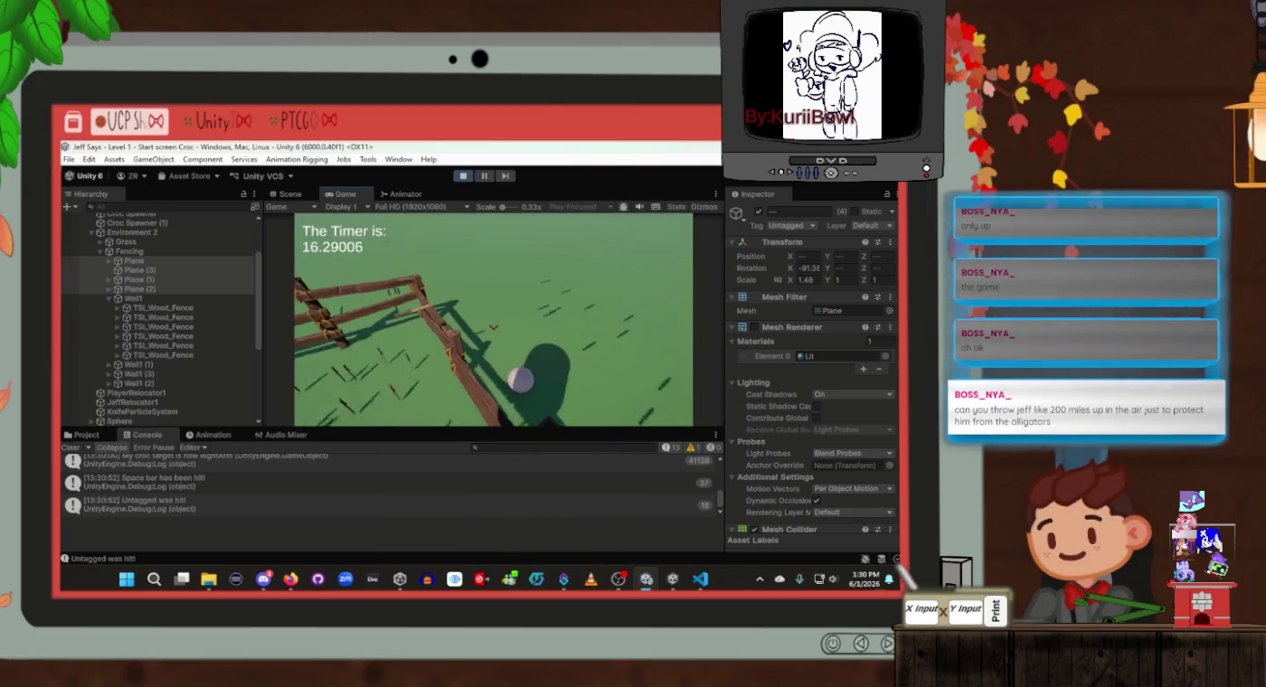
pyautogui.press('space')
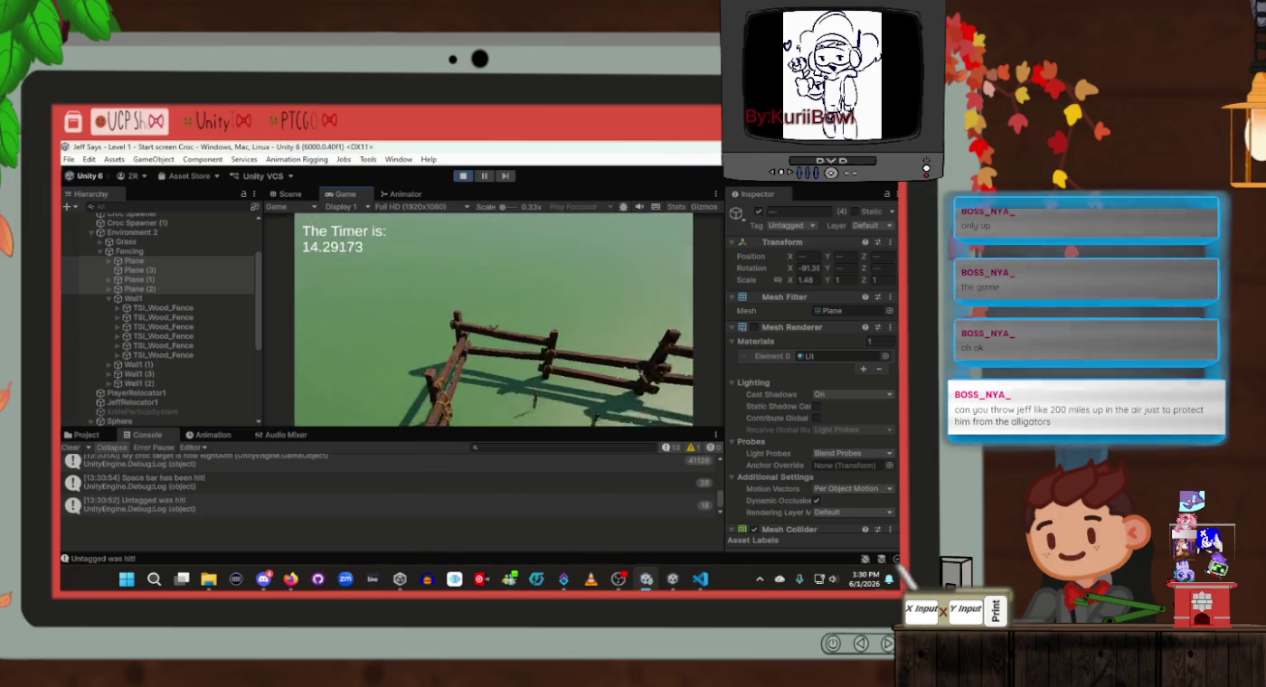
pyautogui.press('space')
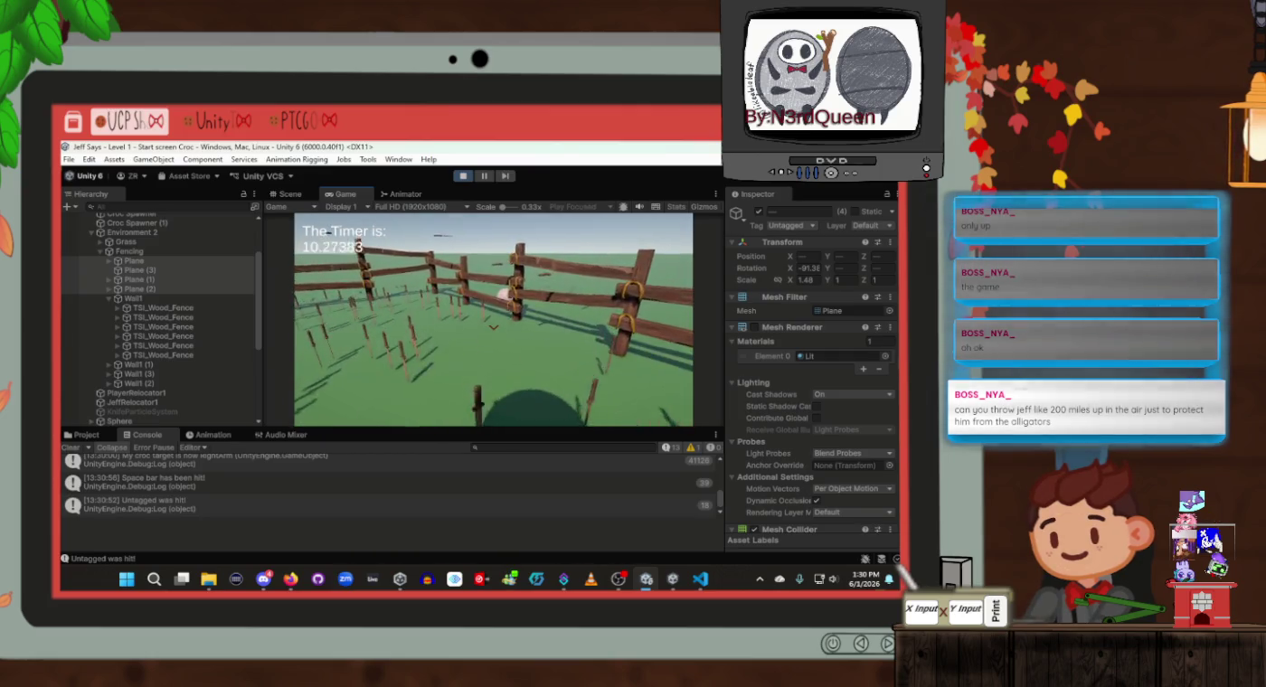
pyautogui.click(462, 177)
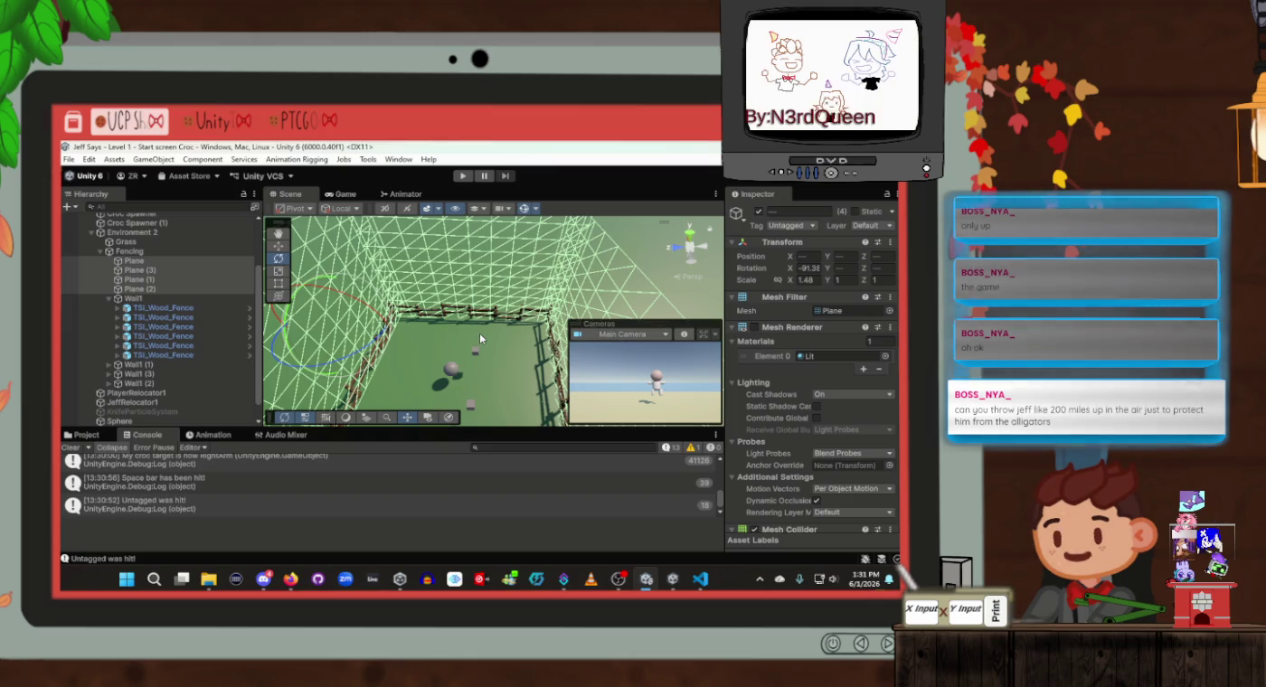
pyautogui.moveTo(479, 334)
pyautogui.mouseDown()
pyautogui.moveTo(409, 345)
pyautogui.moveTo(456, 292)
pyautogui.moveTo(521, 299)
pyautogui.mouseUp()
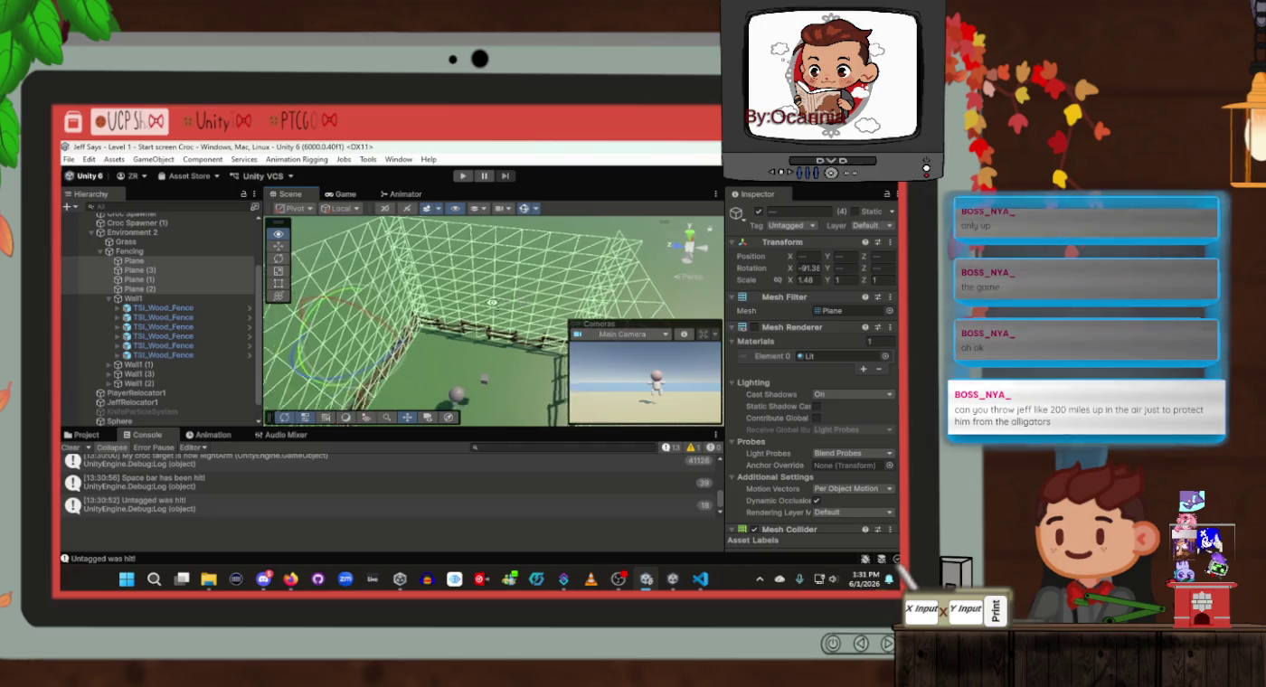
pyautogui.moveTo(429, 312); pyautogui.dragTo(438, 305)
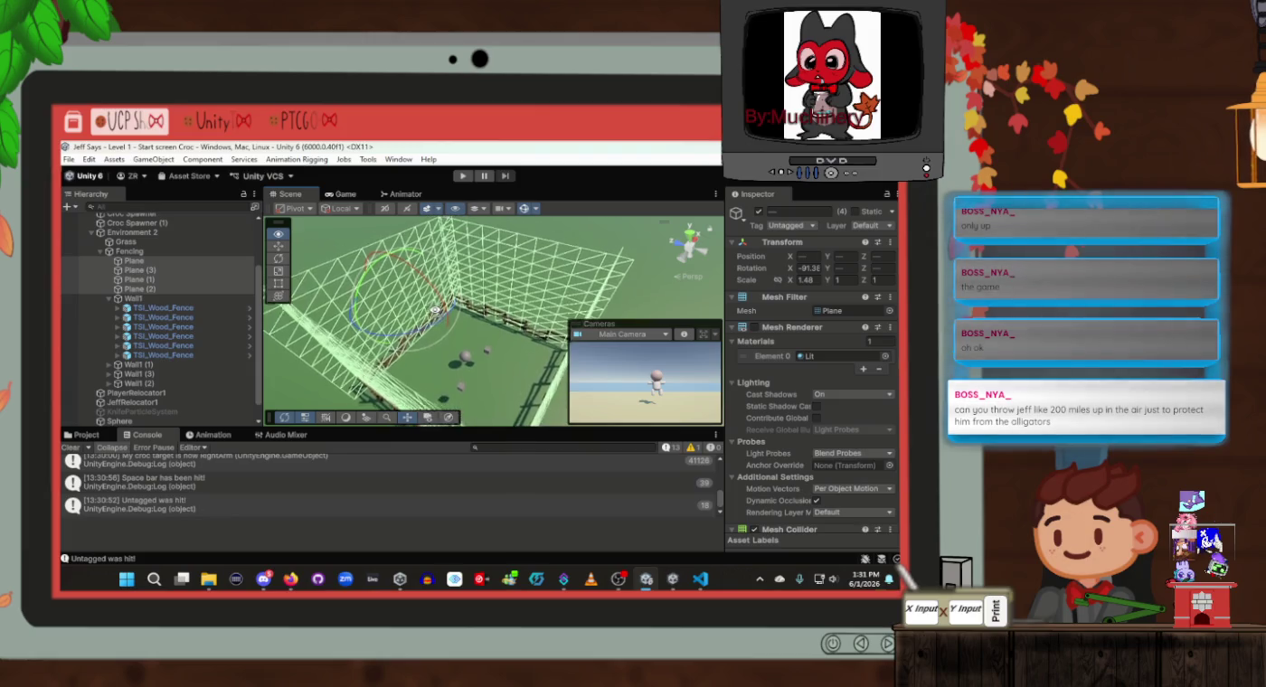
pyautogui.scroll(-10, 435, 309)
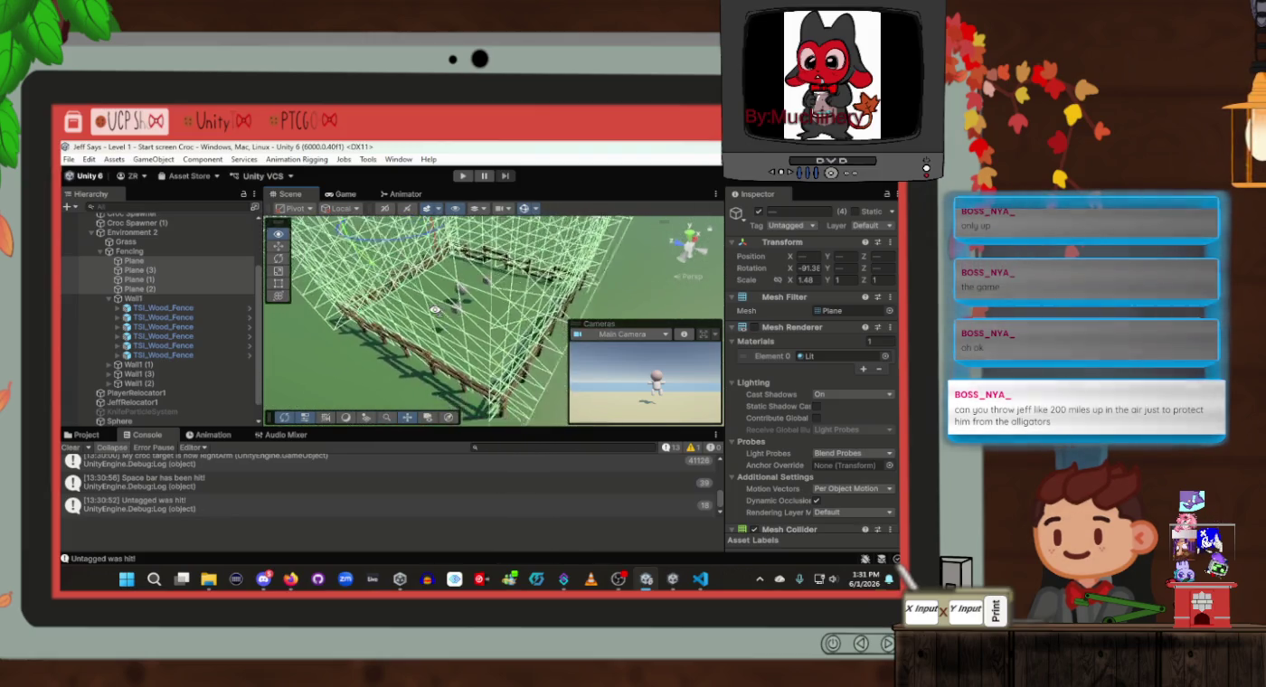
pyautogui.scroll(10, 435, 309)
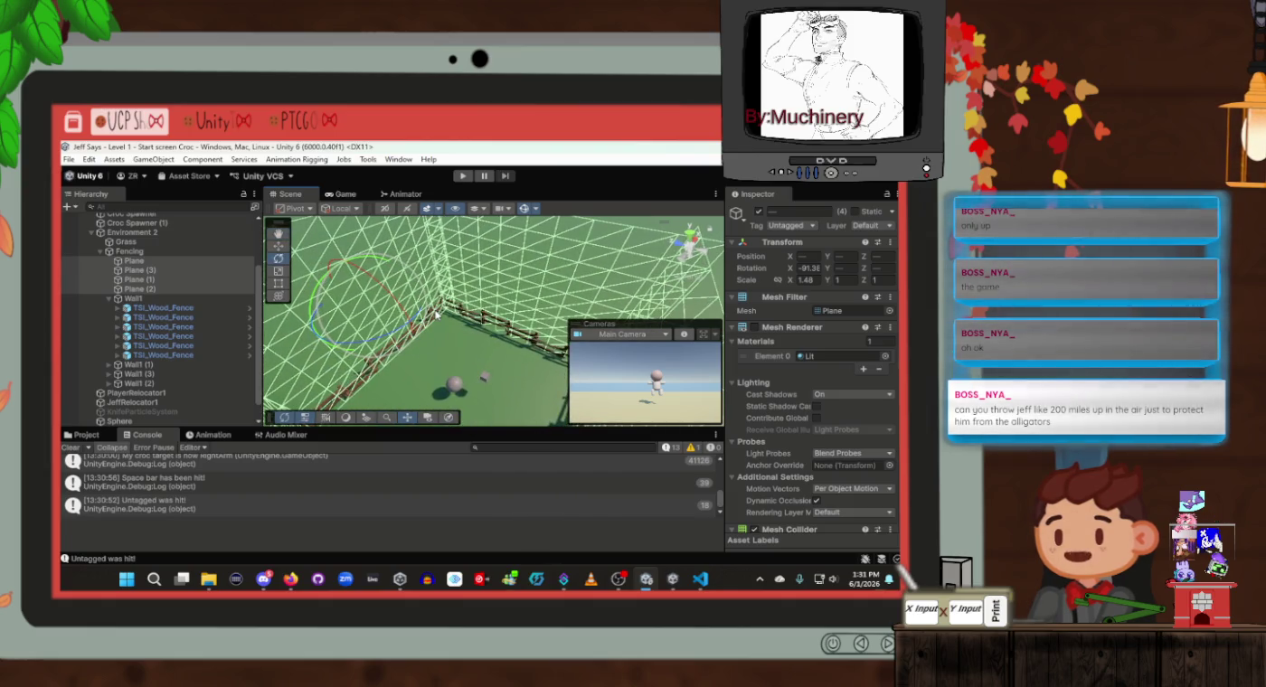
pyautogui.moveTo(525, 320)
pyautogui.mouseDown()
pyautogui.moveTo(384, 329)
pyautogui.moveTo(420, 323)
pyautogui.moveTo(342, 346)
pyautogui.moveTo(339, 320)
pyautogui.moveTo(561, 303)
pyautogui.mouseUp()
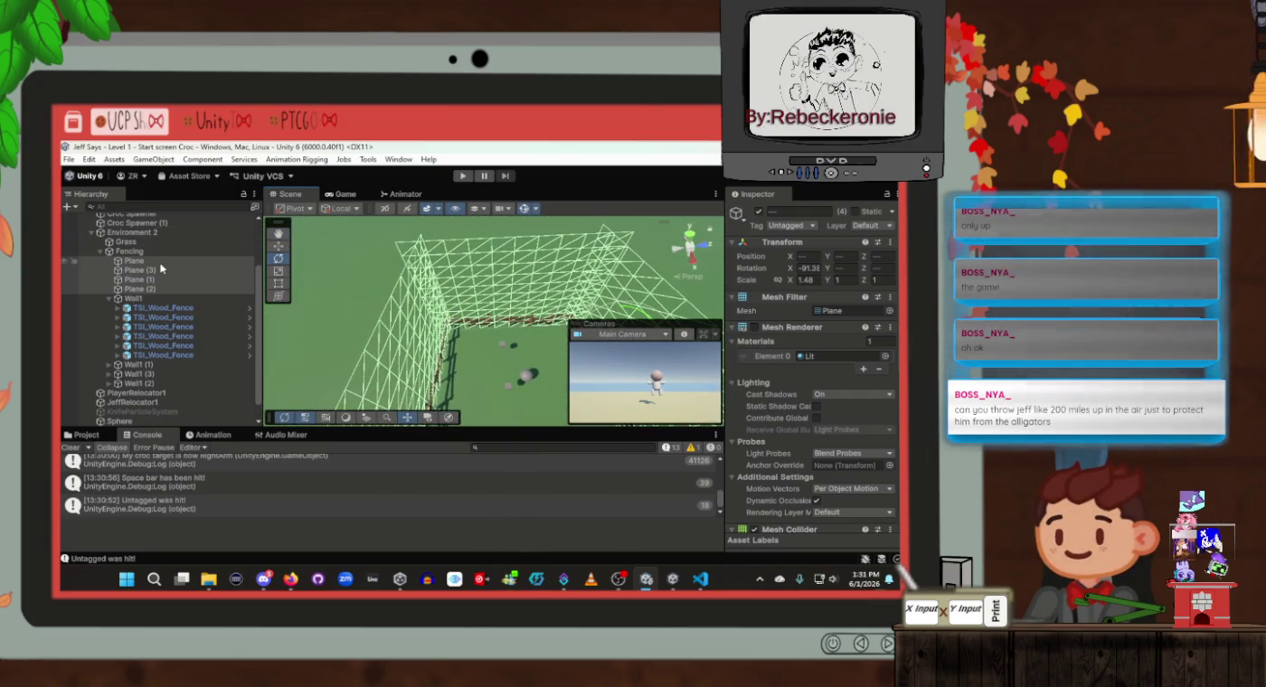
pyautogui.click(136, 260)
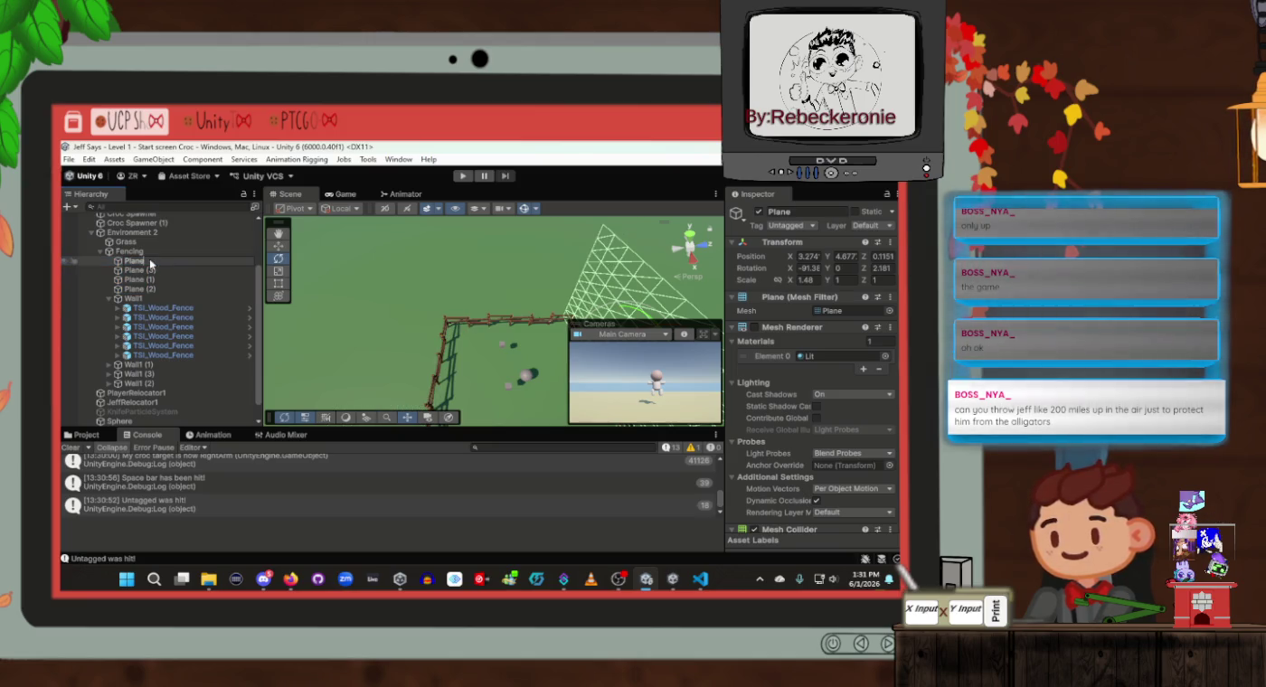
# Try placing Plane (3) among the fence objects and inspect Wall1's wood fence children
pyautogui.click(184, 271)
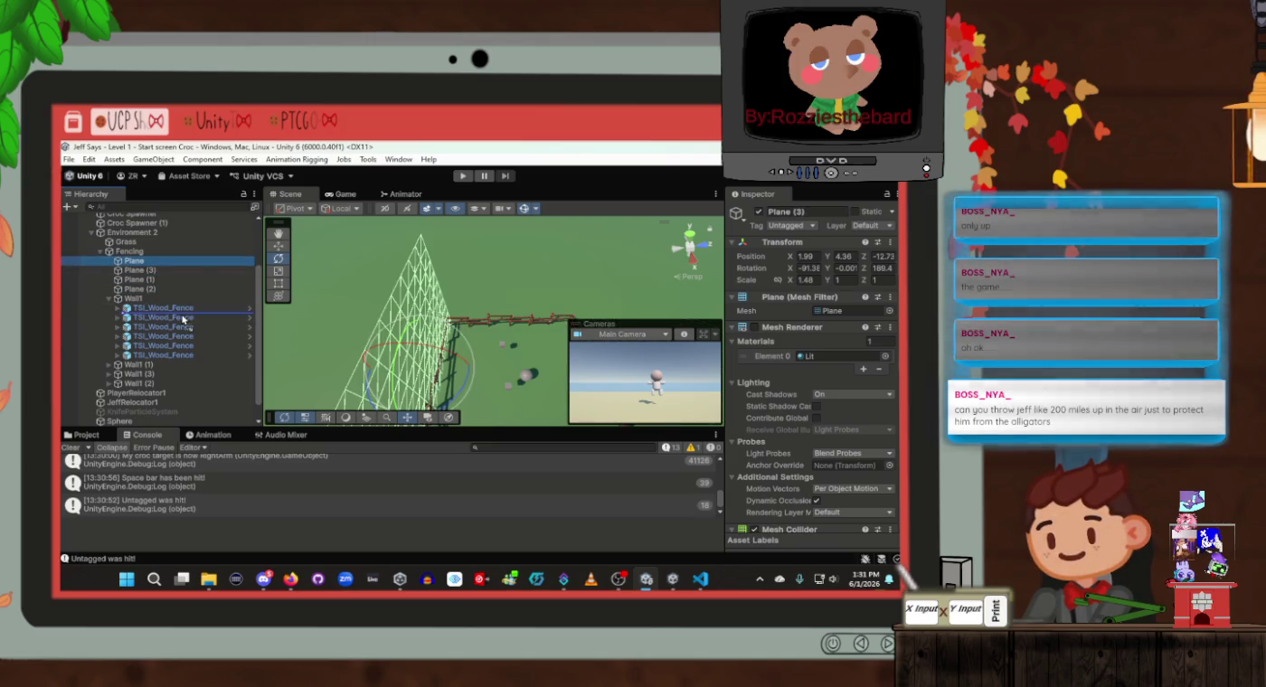
pyautogui.moveTo(184, 315); pyautogui.dragTo(176, 308)
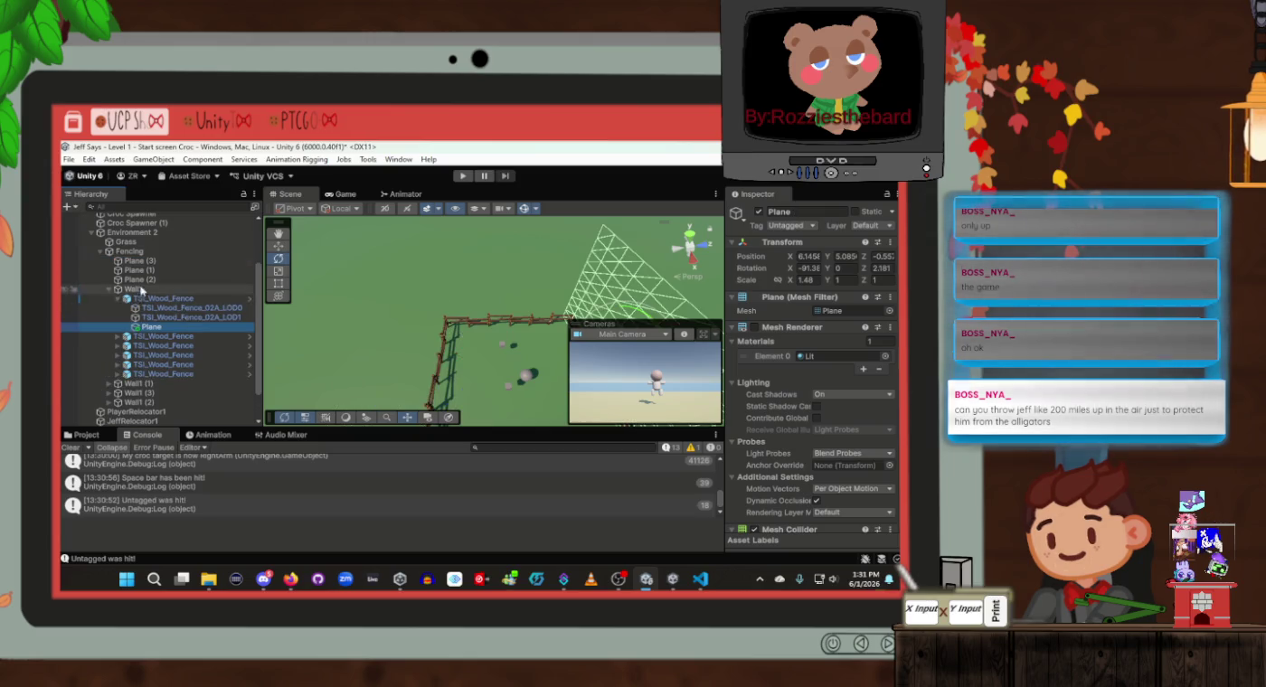
pyautogui.moveTo(149, 261)
pyautogui.mouseDown()
pyautogui.moveTo(168, 371)
pyautogui.moveTo(168, 287)
pyautogui.moveTo(154, 263)
pyautogui.mouseUp()
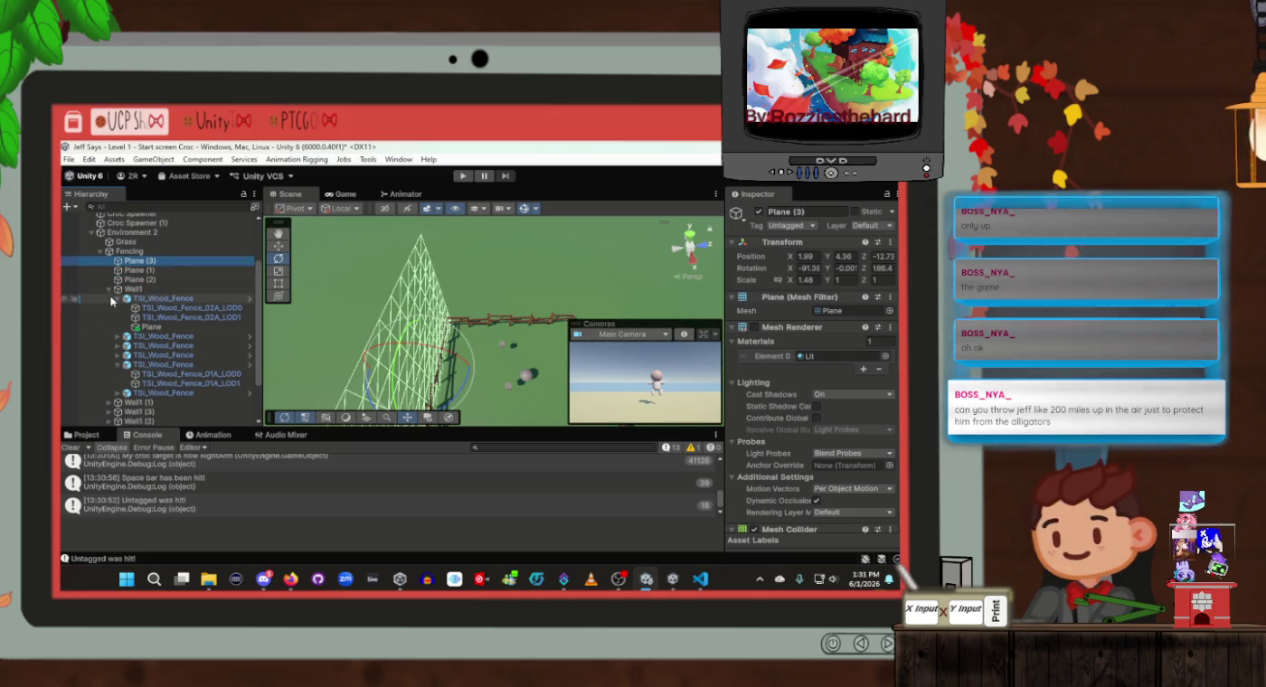
pyautogui.click(168, 329)
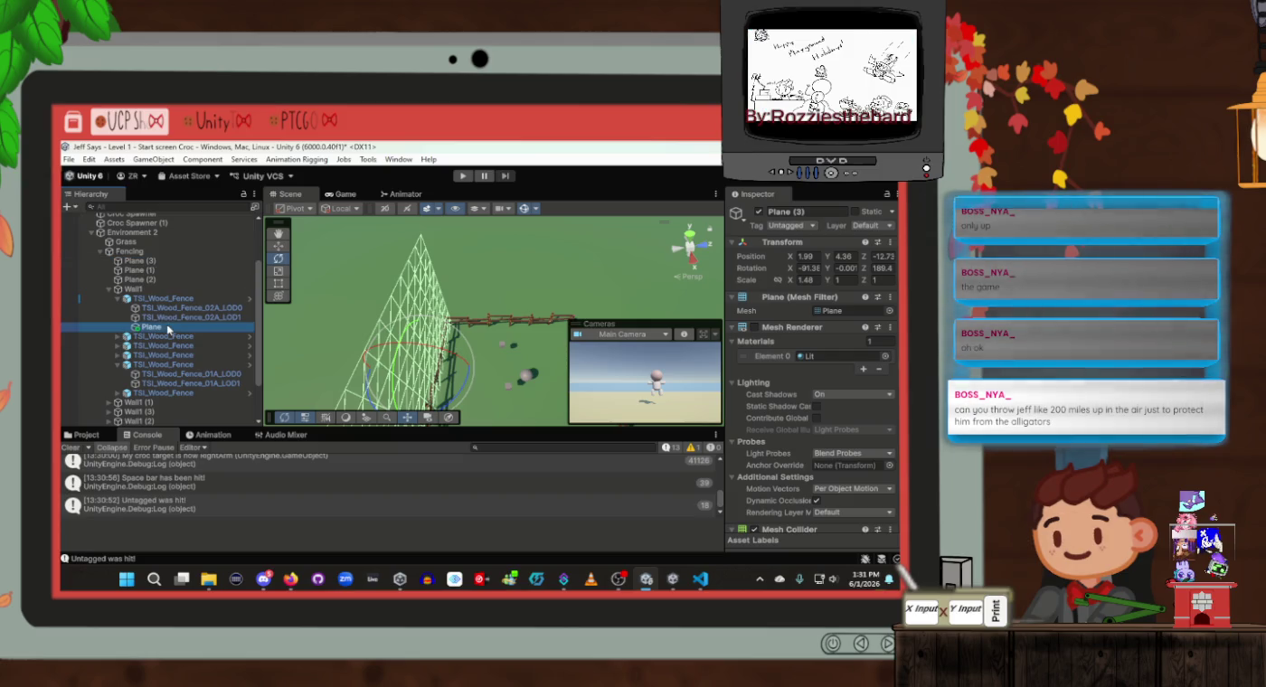
pyautogui.click(108, 292)
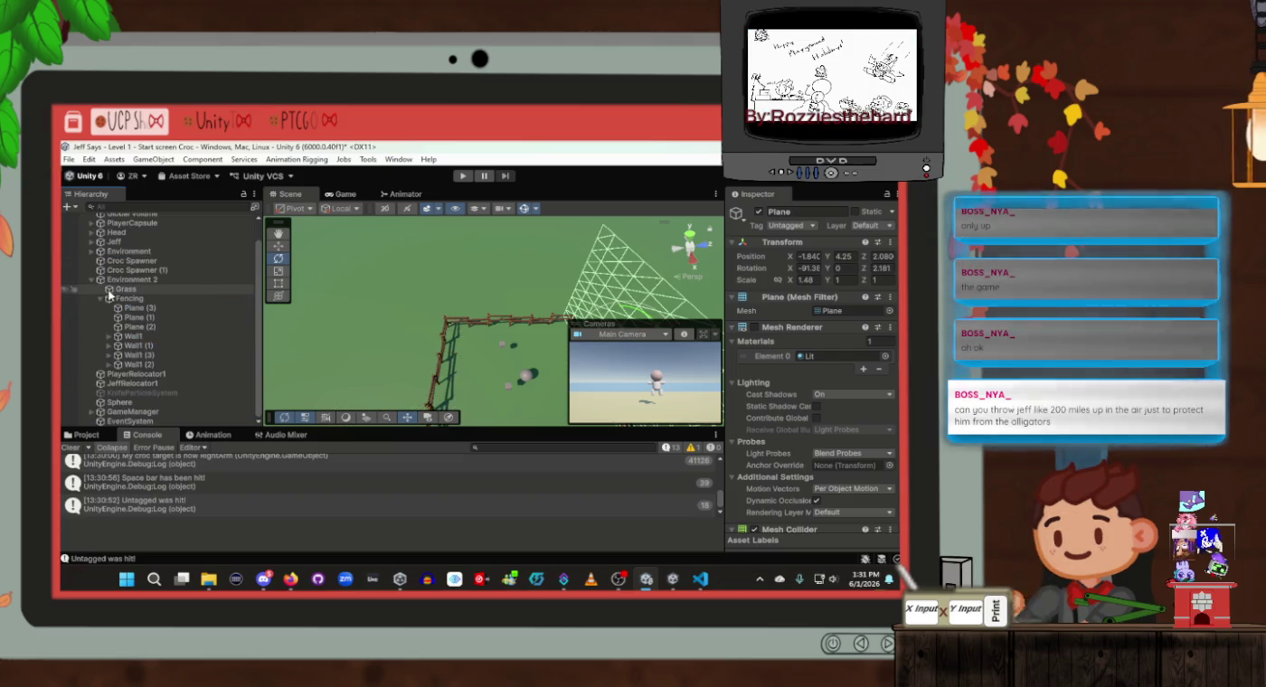
pyautogui.click(108, 336)
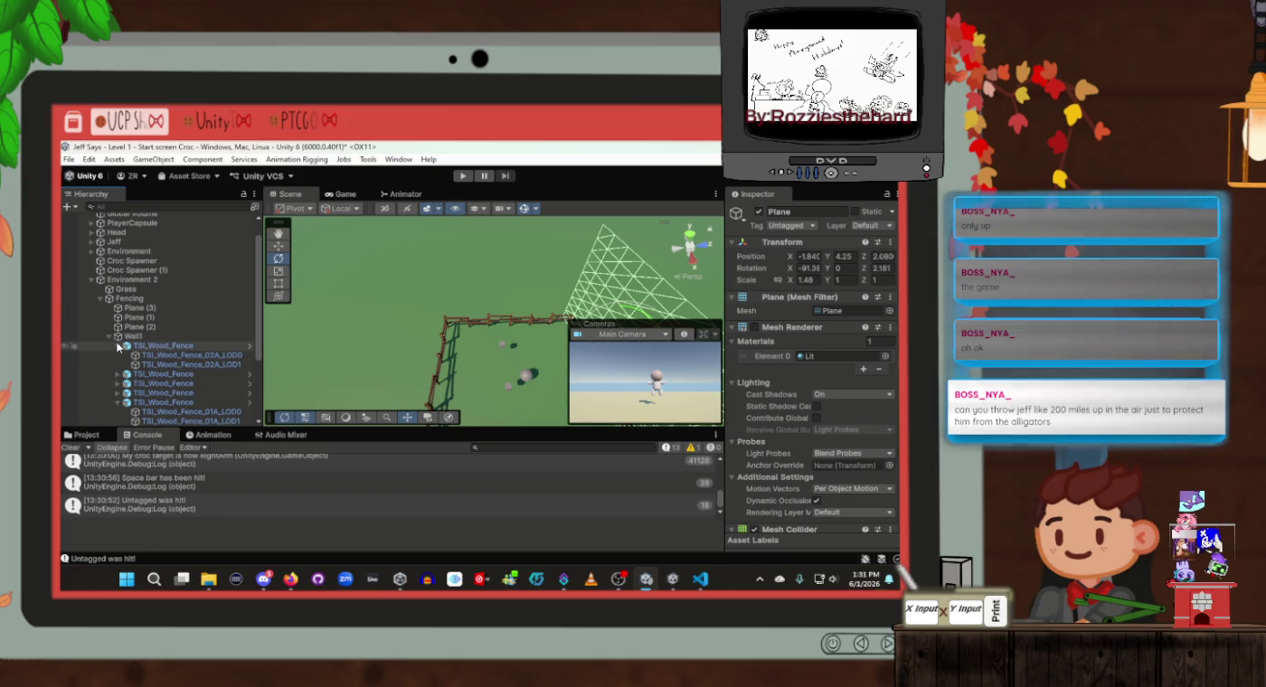
pyautogui.click(118, 383)
pyautogui.click(119, 384)
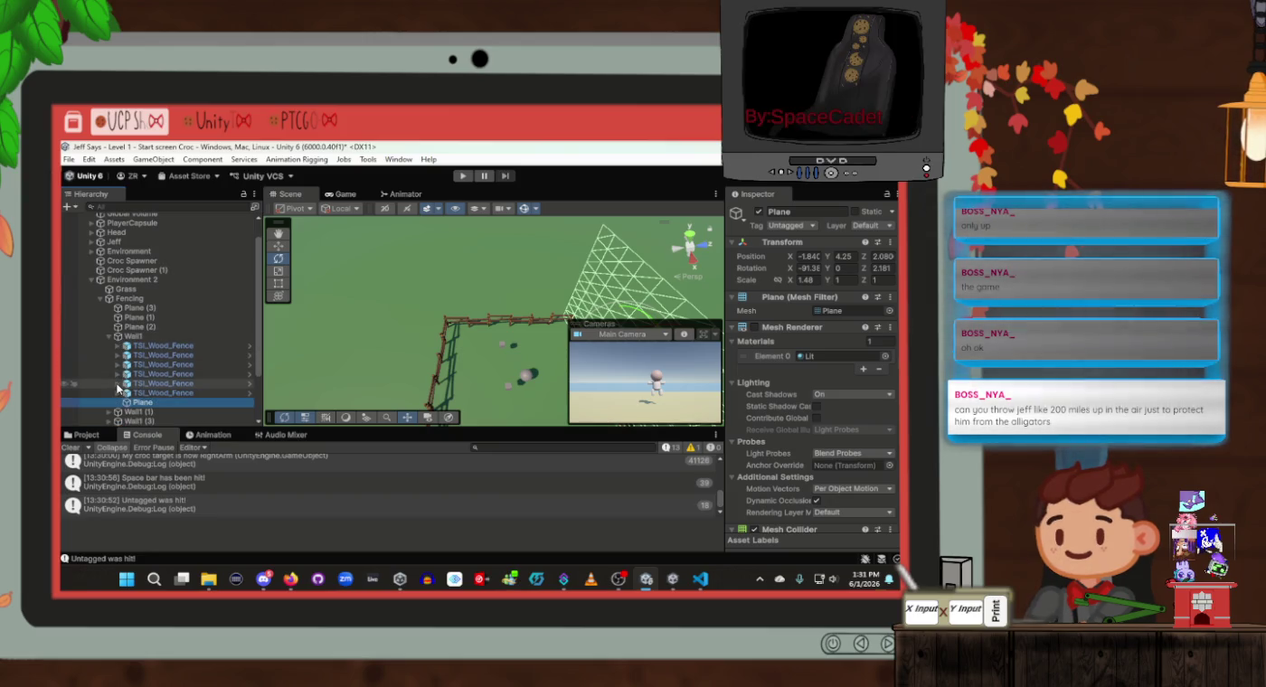
pyautogui.click(108, 336)
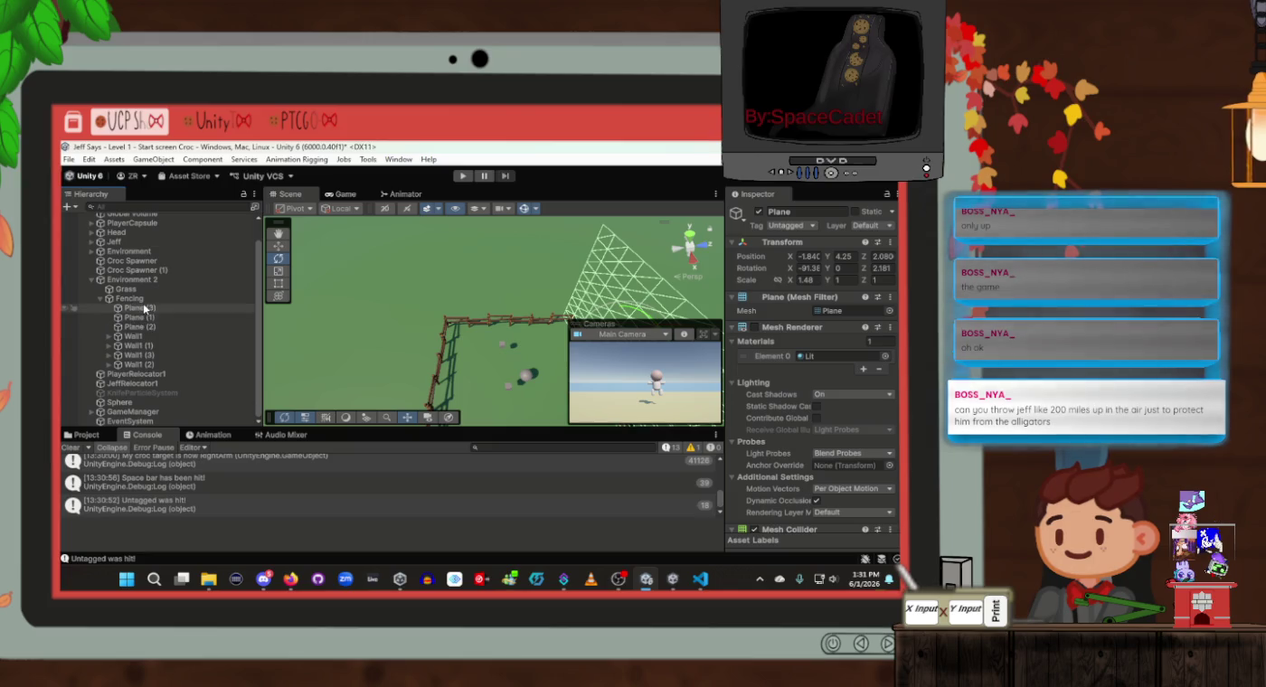
# Parent Plane (3) under Wall1 (3) and Plane (1) under Wall1 (1), then collapse the wall groups
pyautogui.click(145, 309)
pyautogui.moveTo(160, 349); pyautogui.dragTo(161, 355)
pyautogui.click(110, 347)
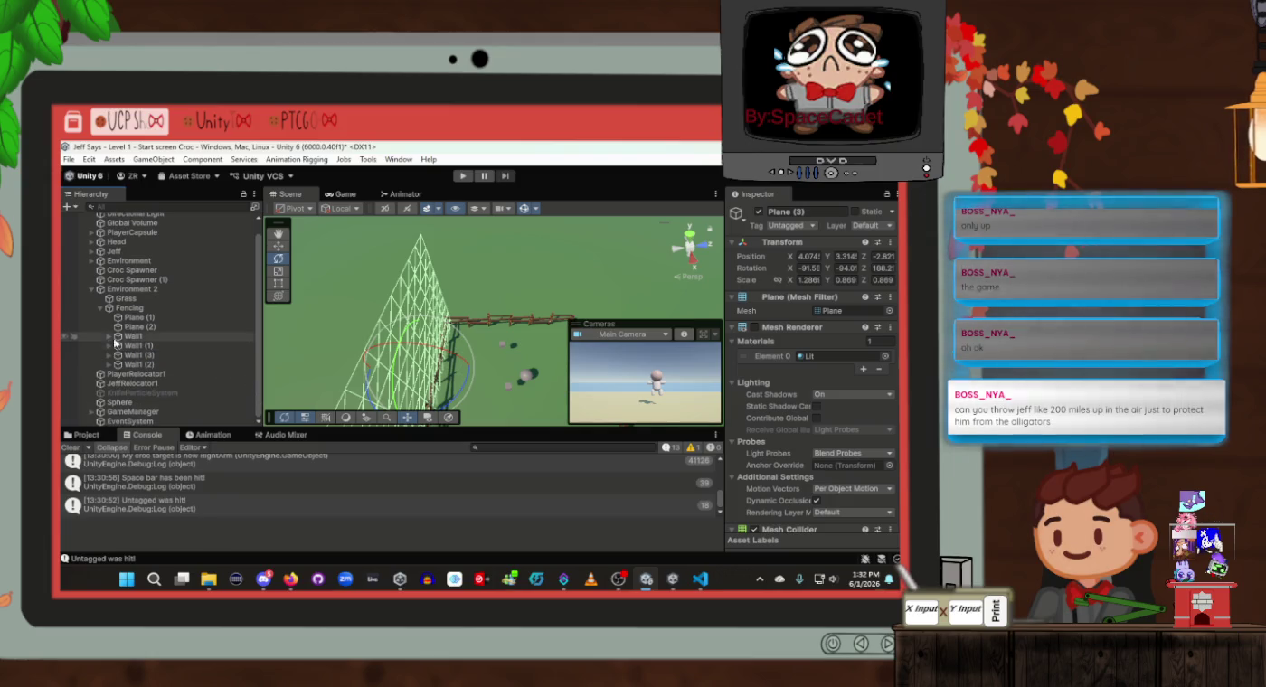
pyautogui.click(140, 318)
pyautogui.moveTo(152, 351); pyautogui.dragTo(136, 366)
pyautogui.click(109, 337)
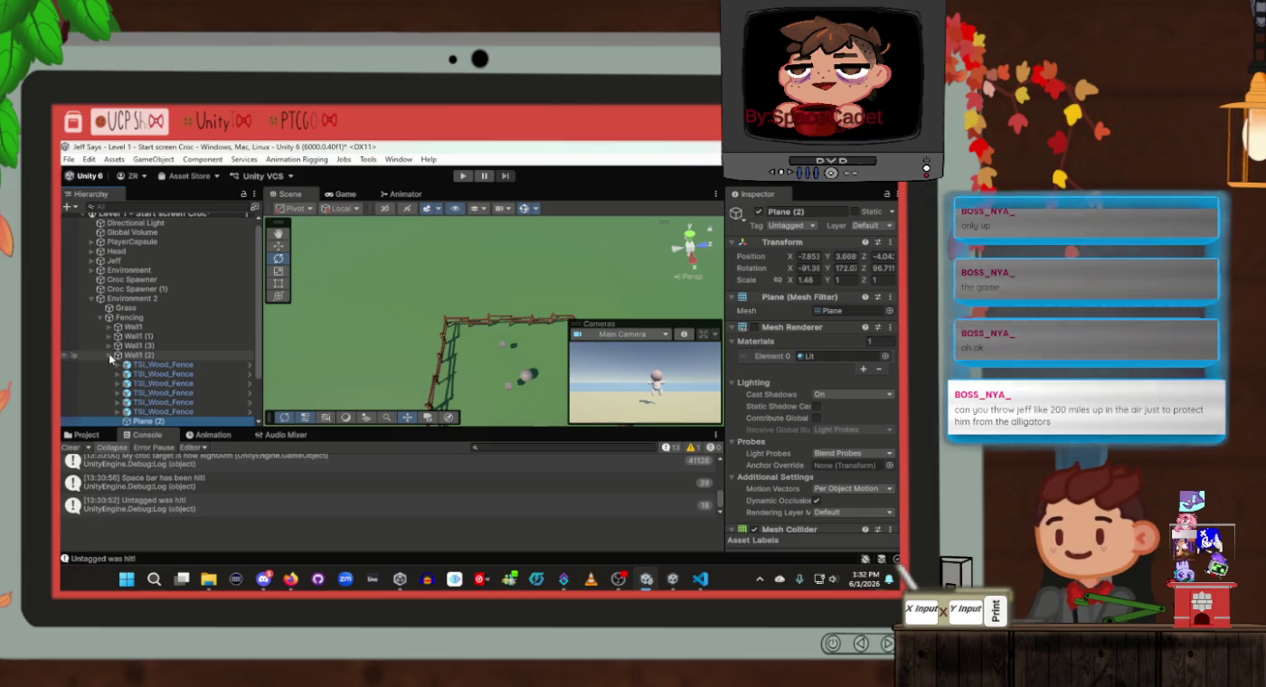
pyautogui.click(109, 355)
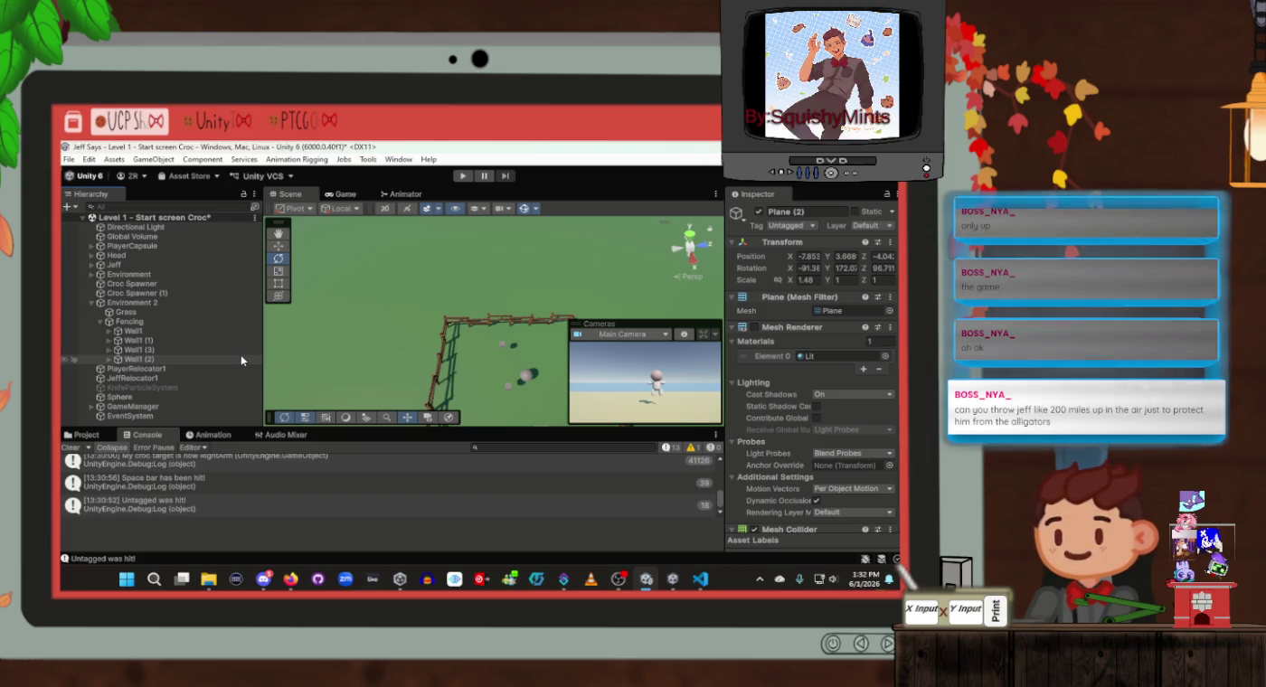
pyautogui.moveTo(308, 380)
pyautogui.mouseDown()
pyautogui.moveTo(618, 341)
pyautogui.moveTo(543, 335)
pyautogui.moveTo(462, 300)
pyautogui.moveTo(479, 344)
pyautogui.moveTo(438, 331)
pyautogui.mouseUp()
pyautogui.click(158, 331)
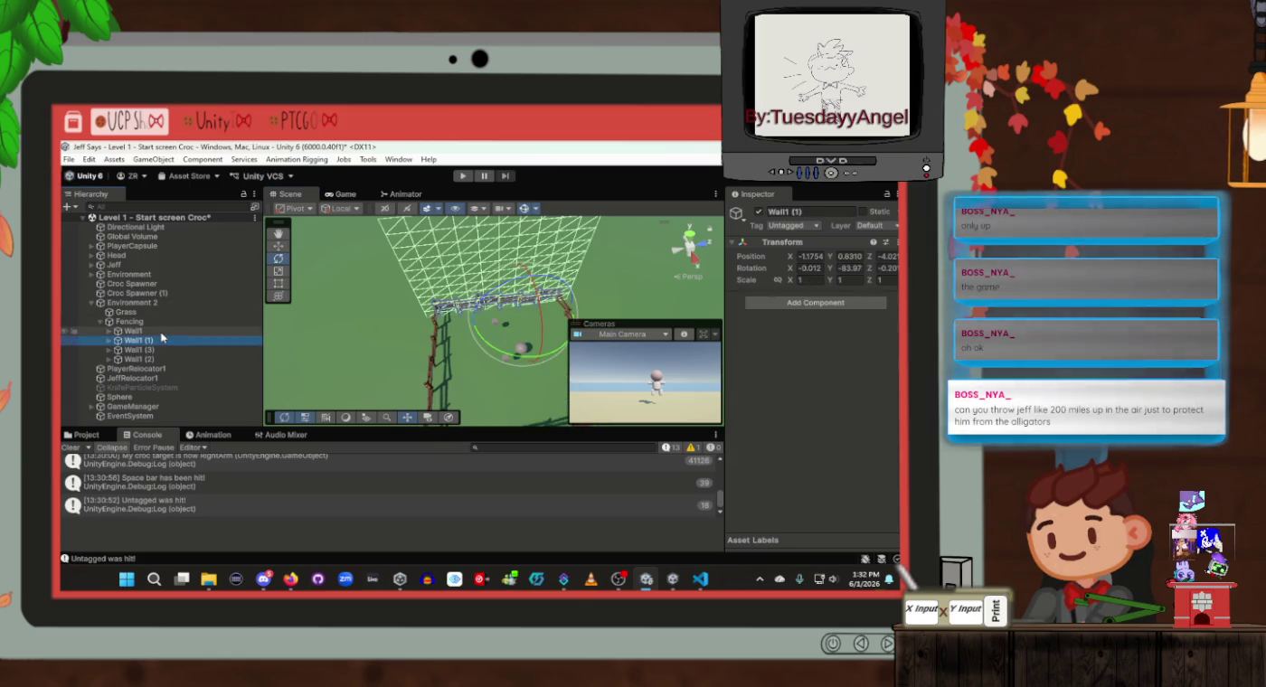
# Add a new layer named Wall in User Layer 9
pyautogui.click(871, 227)
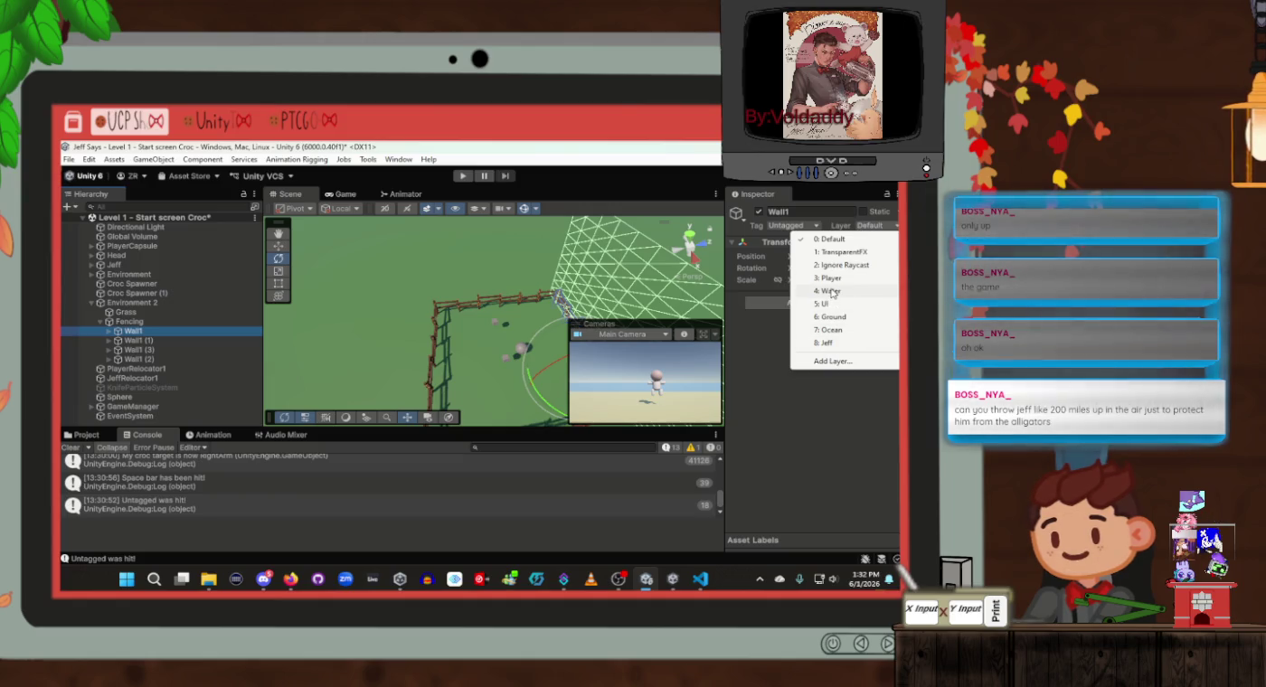
pyautogui.click(838, 361)
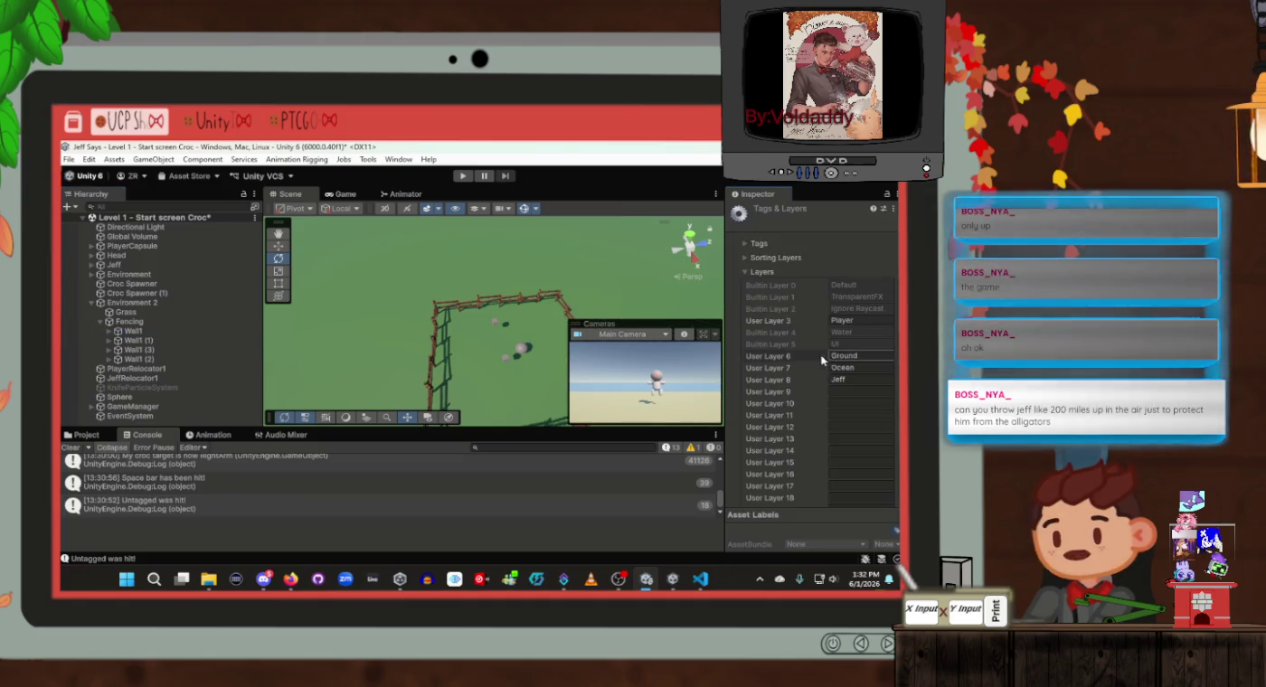
pyautogui.click(847, 390)
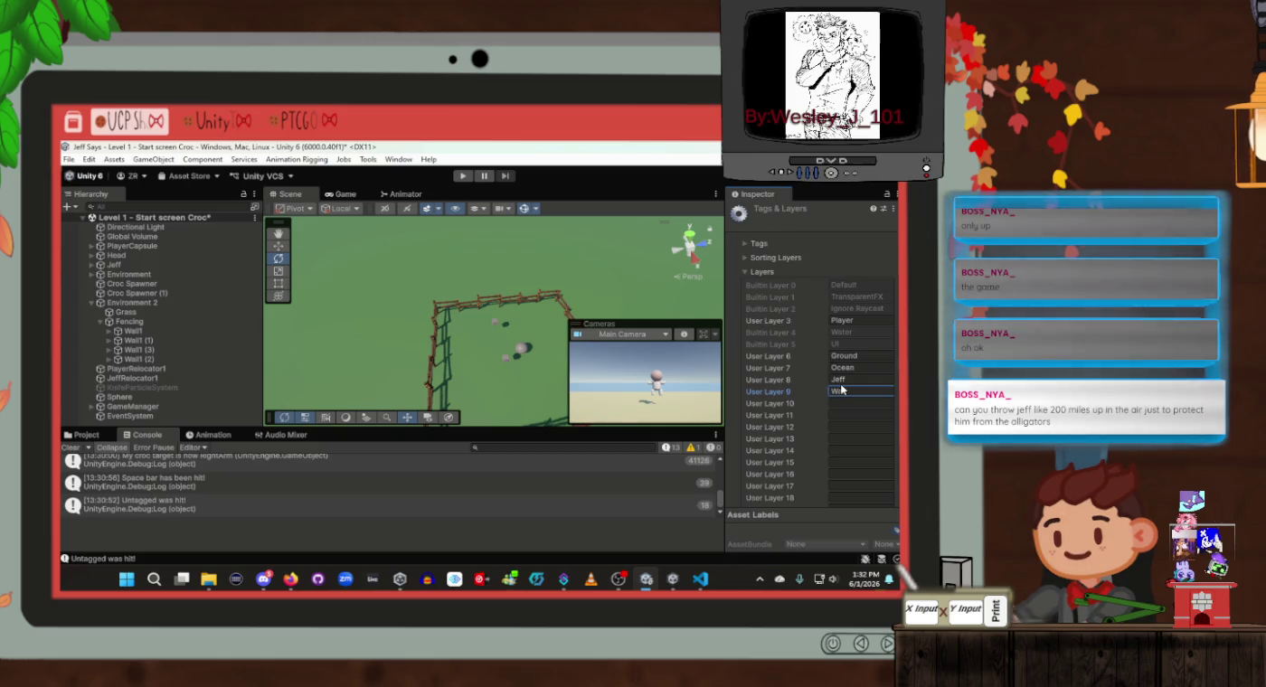
pyautogui.write('ll')
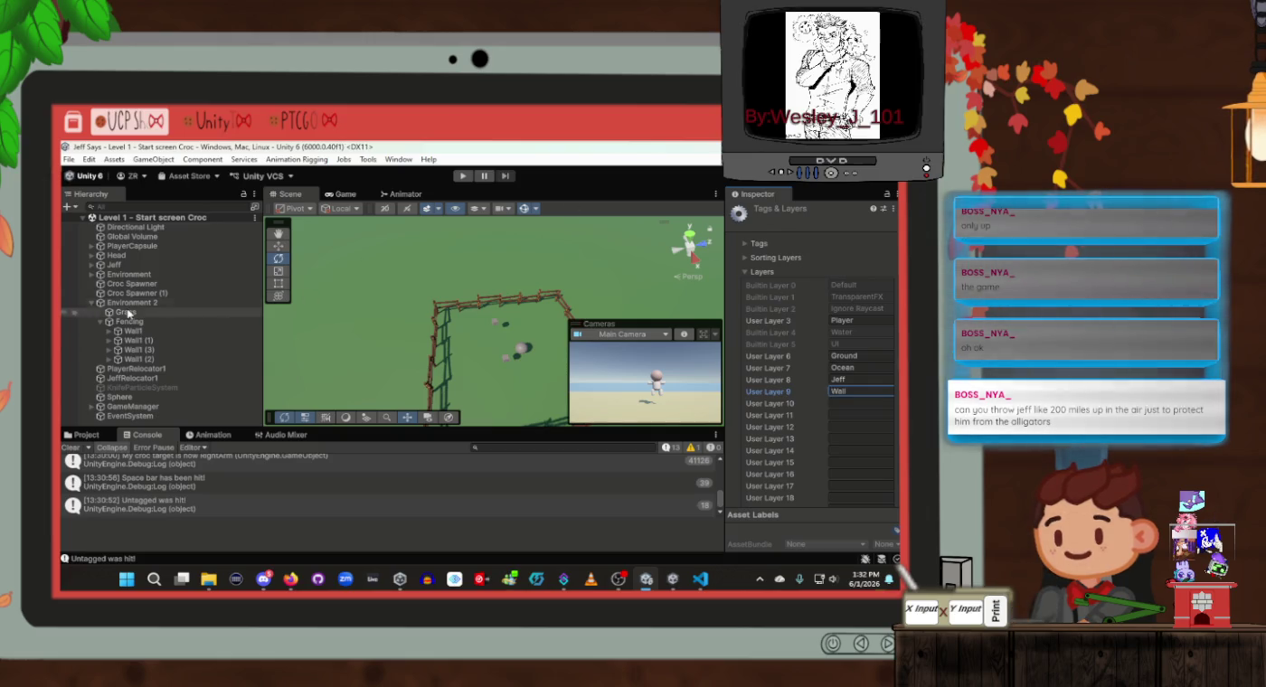
pyautogui.click(132, 331)
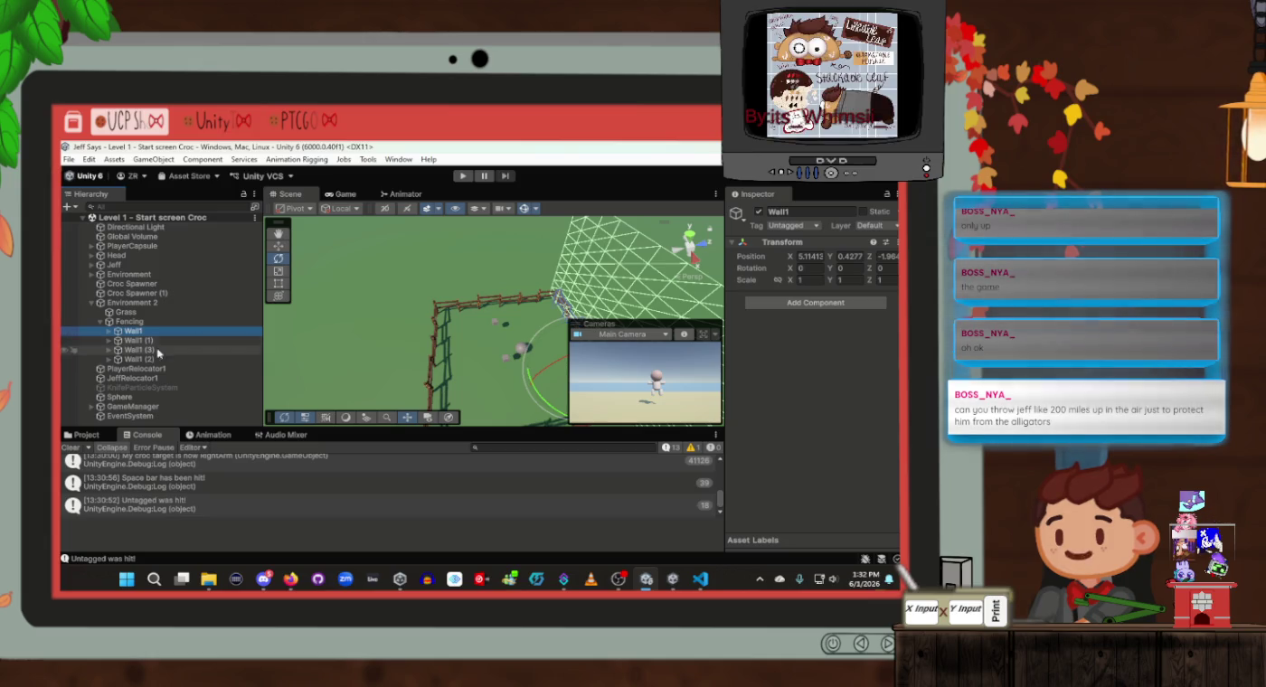
# Set Wall1 to the Wall layer, then revert it to Default, applying to this object only
pyautogui.click(875, 226)
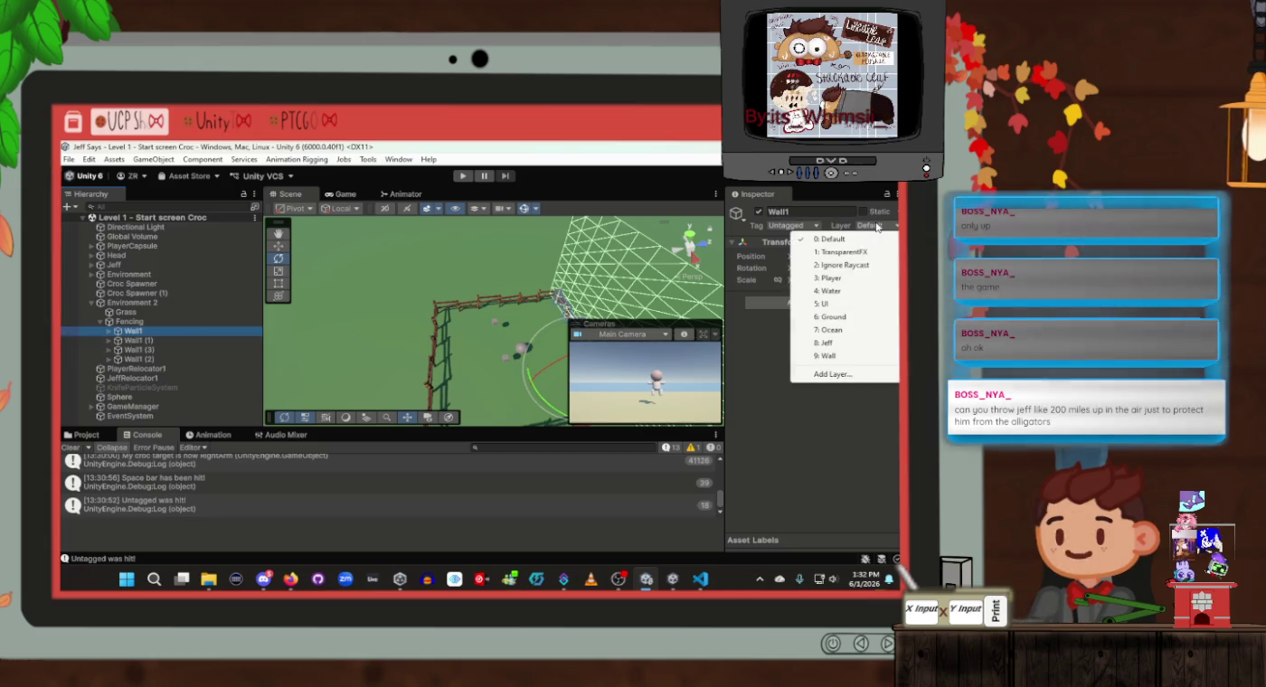
pyautogui.click(826, 356)
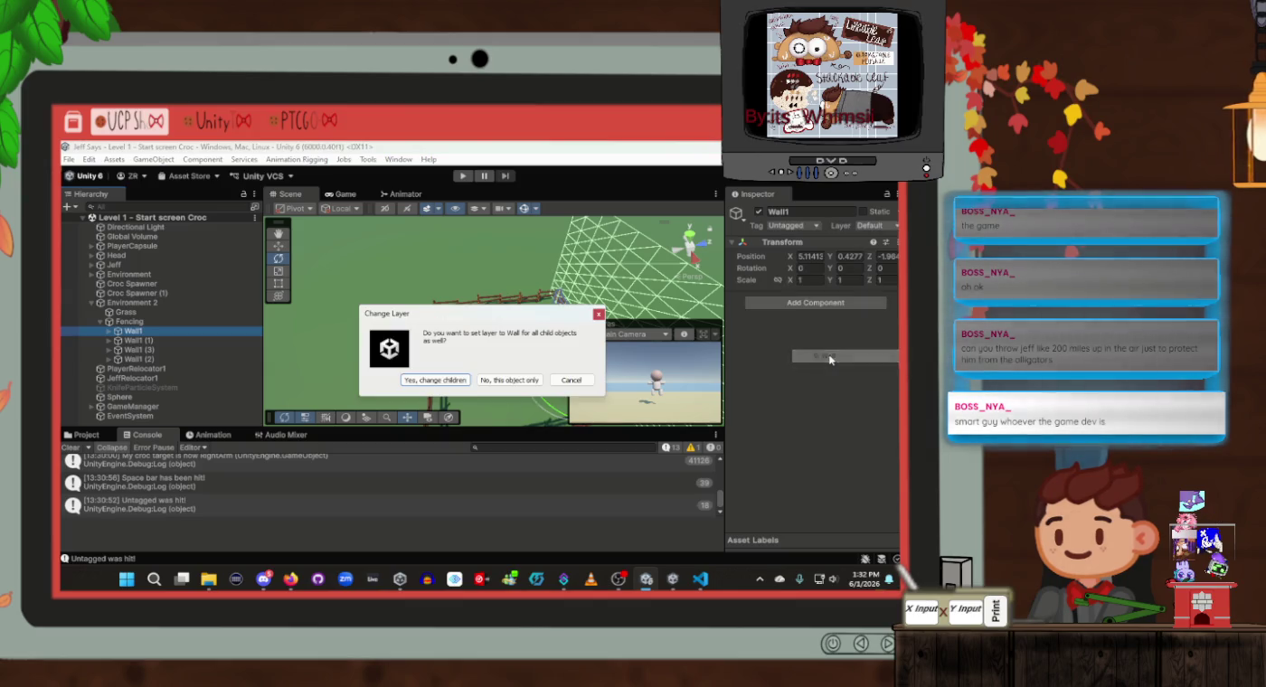
pyautogui.click(512, 380)
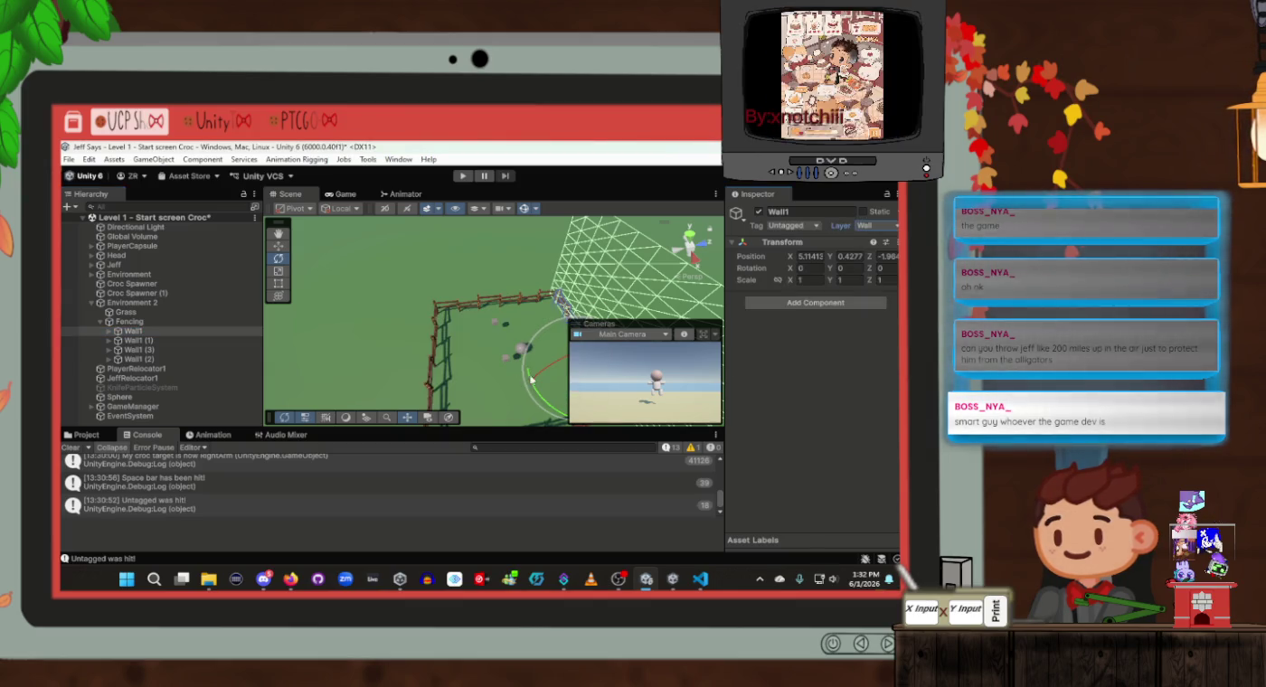
pyautogui.click(886, 232)
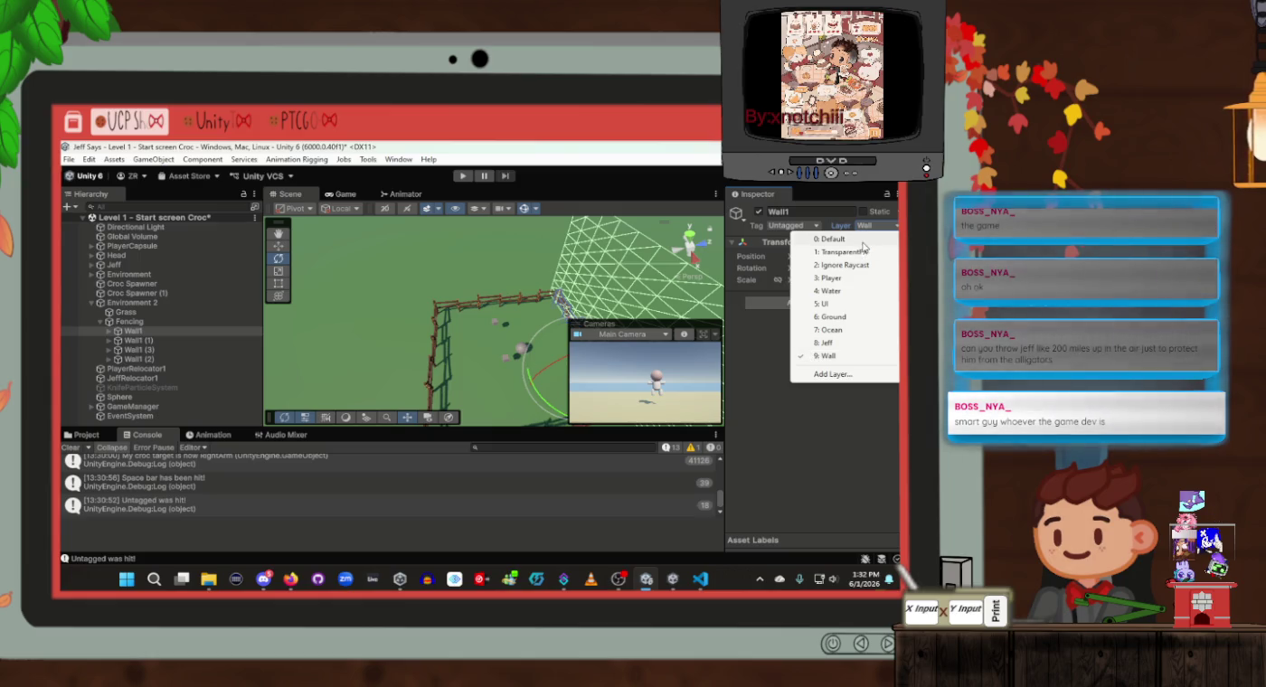
pyautogui.click(866, 239)
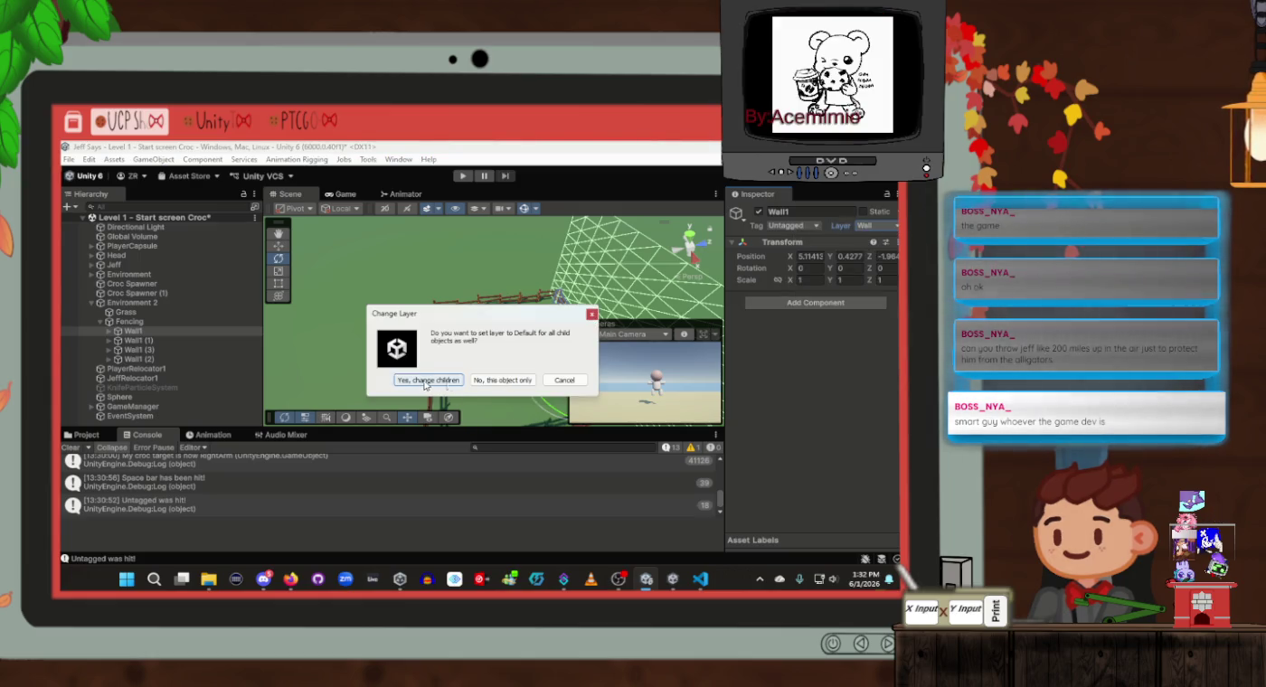
pyautogui.click(503, 380)
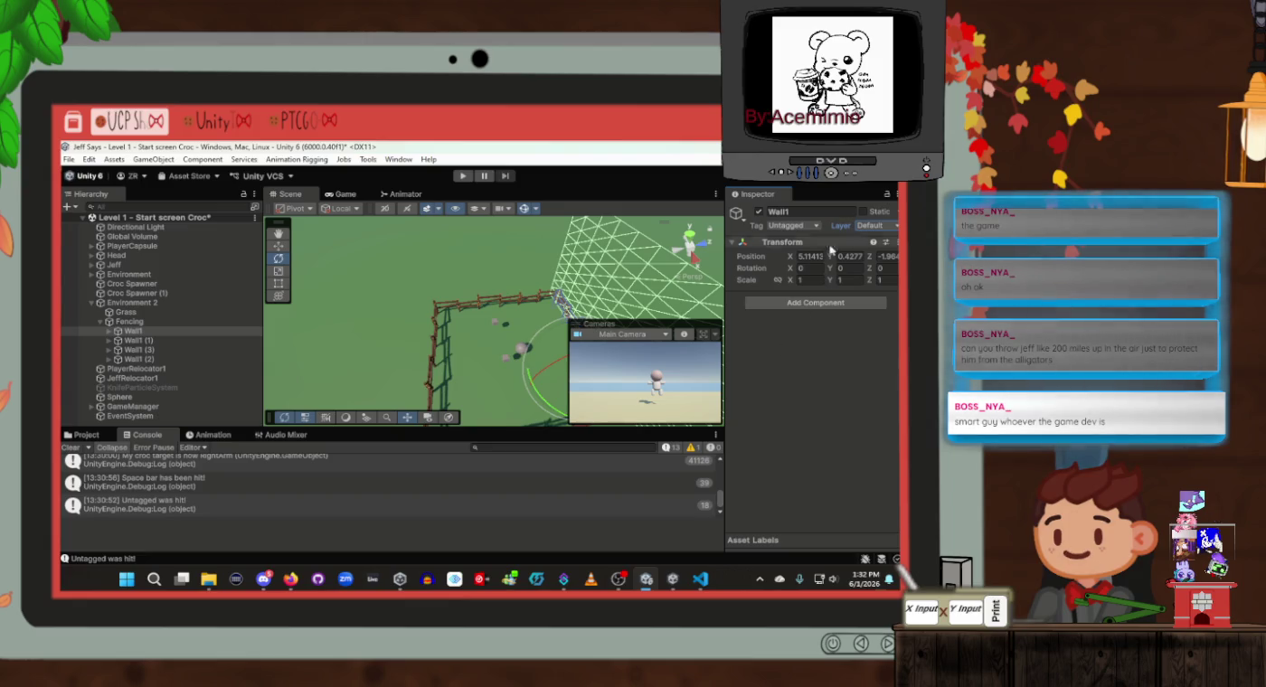
pyautogui.click(814, 225)
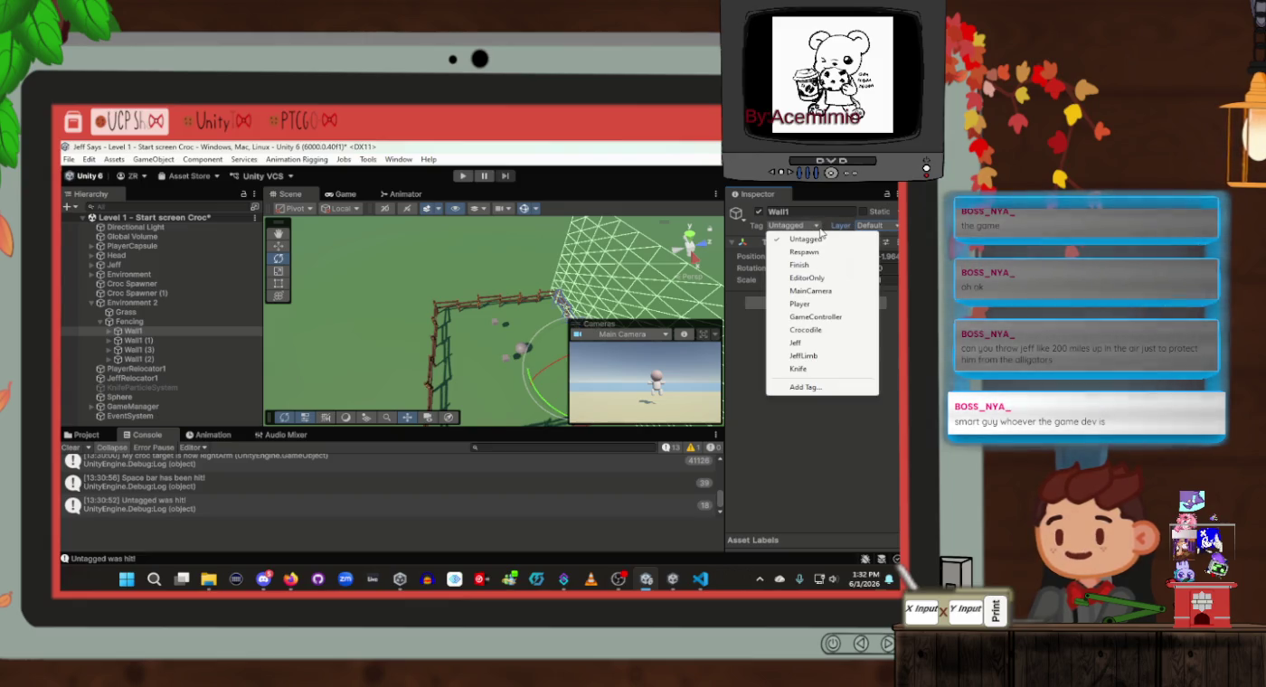
# Add a new Wall tag to the project's tag list
pyautogui.click(804, 387)
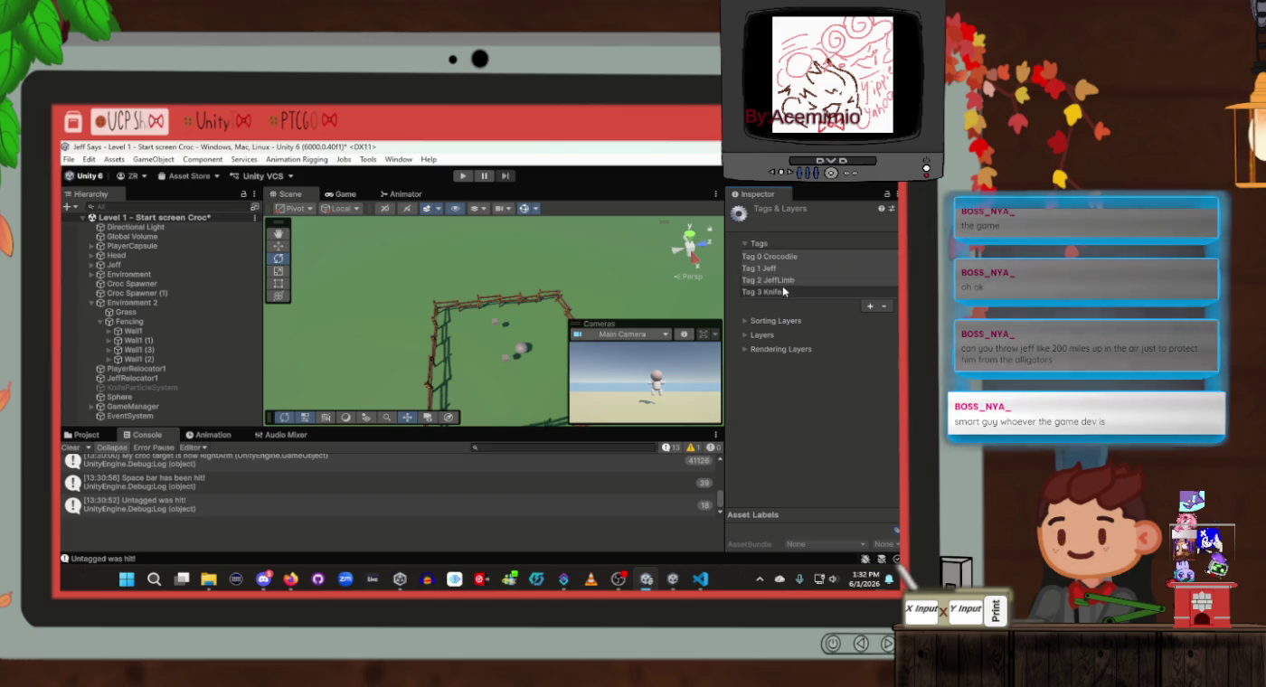
pyautogui.click(867, 308)
pyautogui.write('Wall')
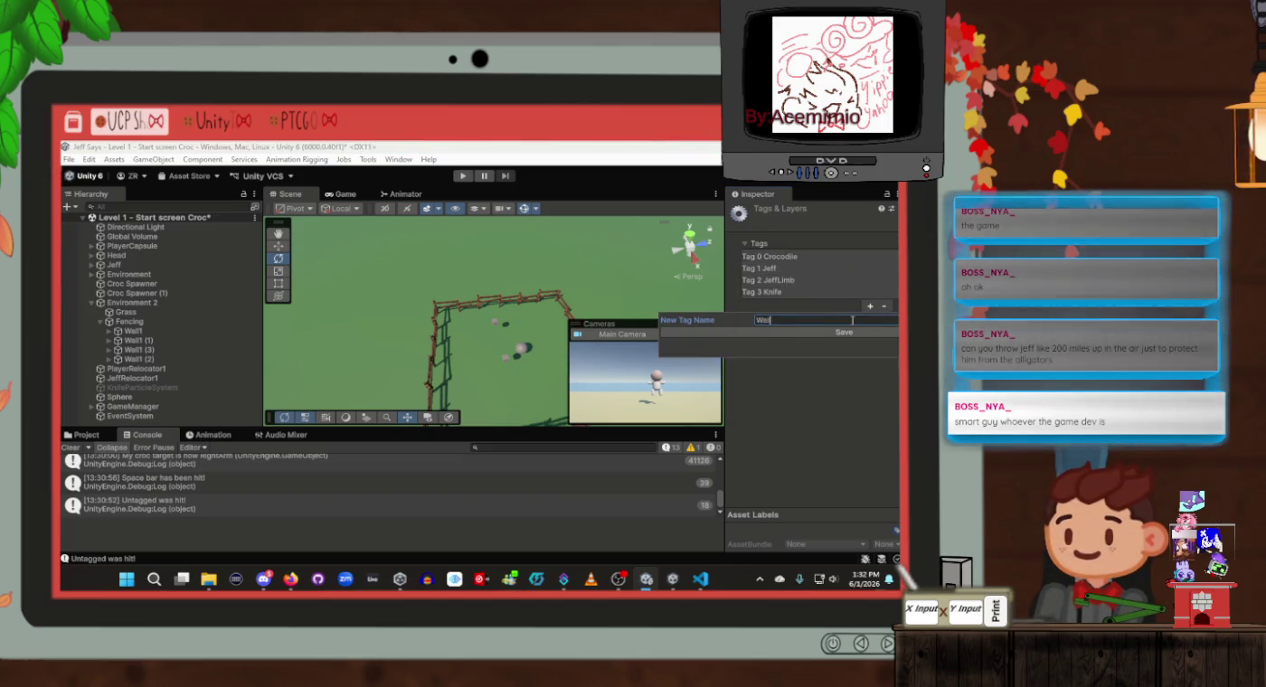
pyautogui.press('Return')
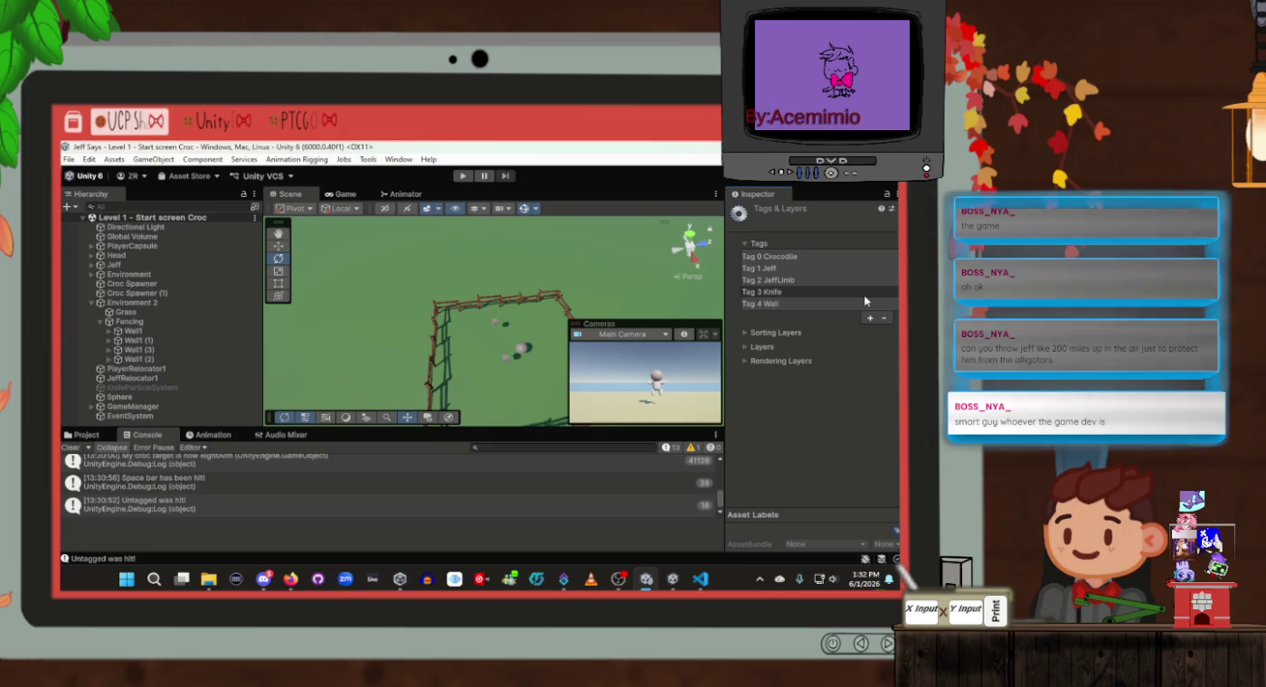
pyautogui.click(190, 337)
# Browse the fence and environment groups, select Jeff, and open JeffScript in Visual Studio Code
pyautogui.click(172, 340)
pyautogui.click(171, 364)
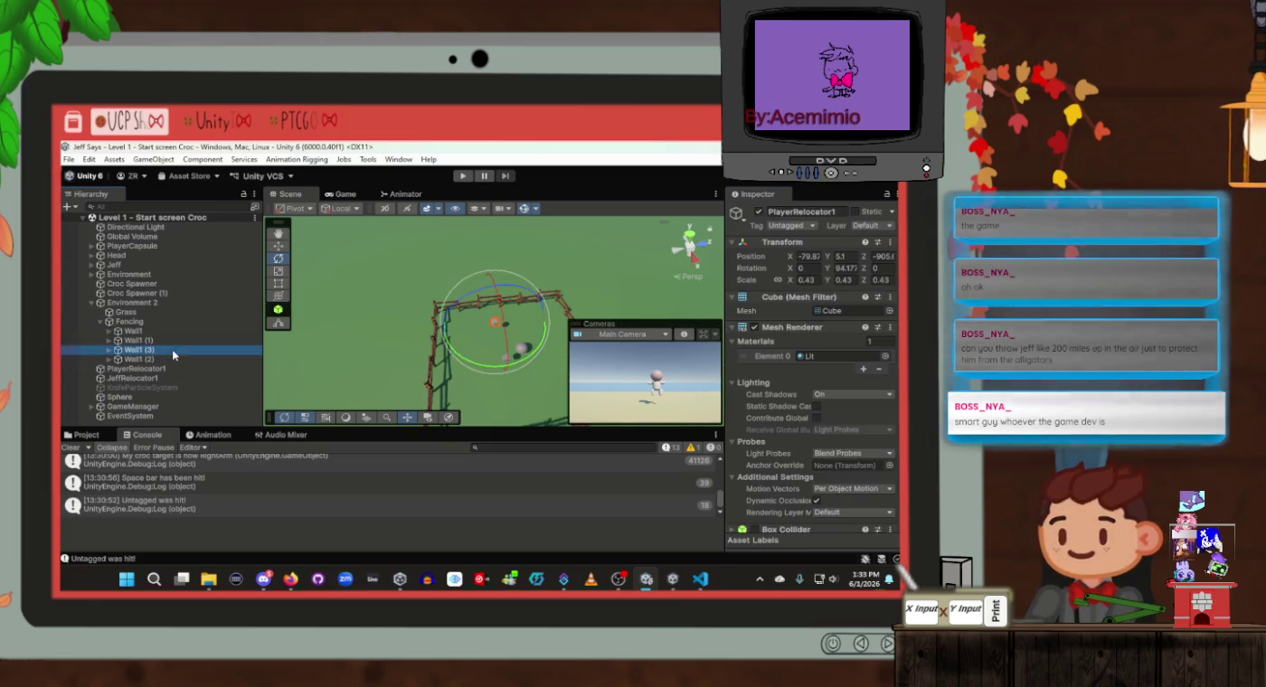
pyautogui.click(172, 324)
pyautogui.click(171, 335)
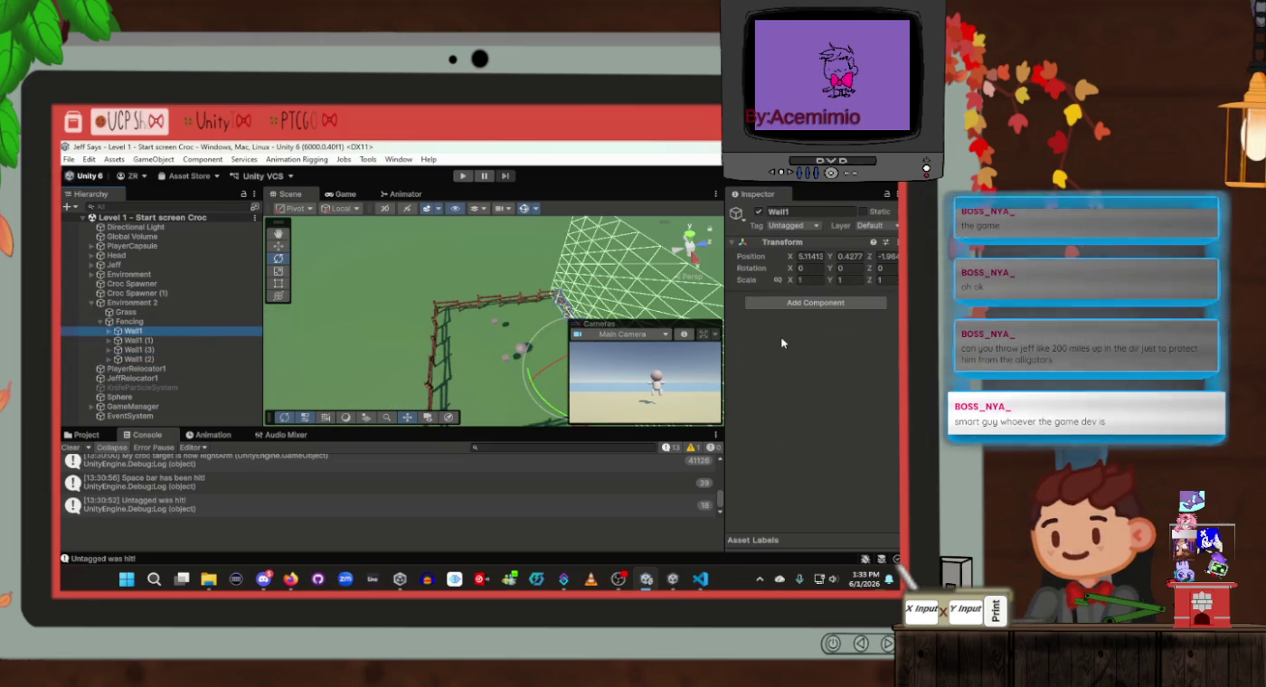
pyautogui.click(176, 322)
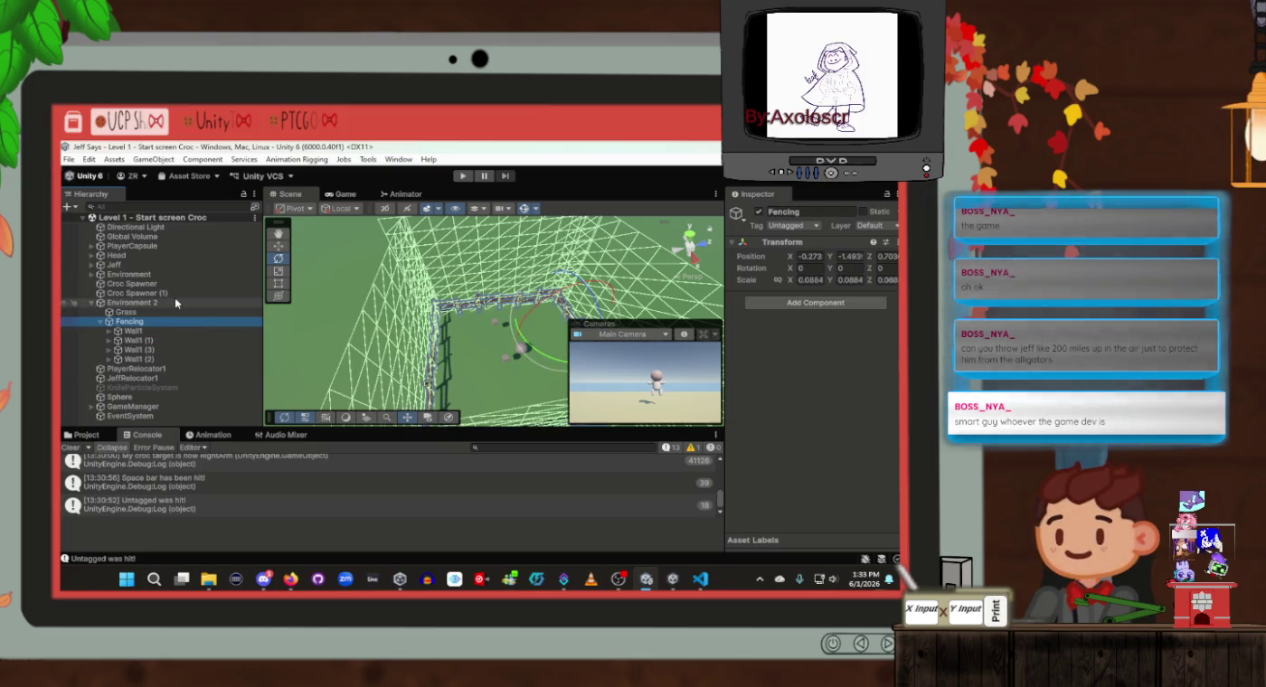
pyautogui.click(175, 302)
pyautogui.click(164, 265)
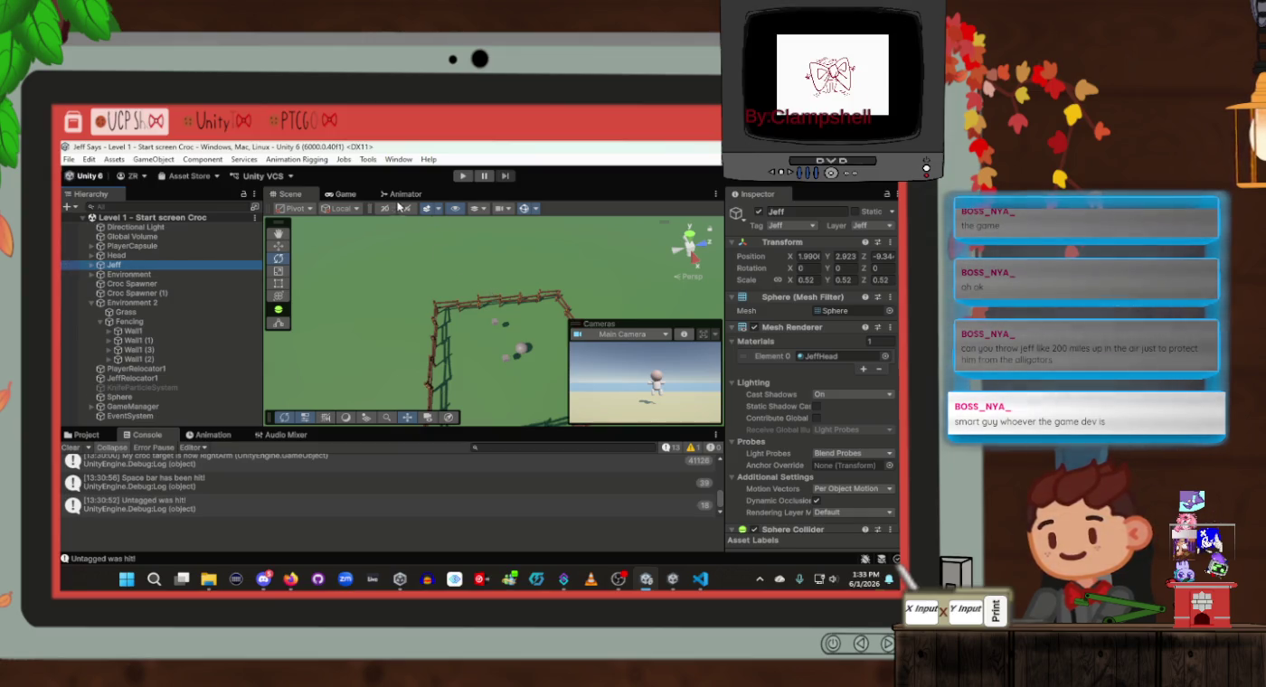
pyautogui.scroll(-10, 797, 358)
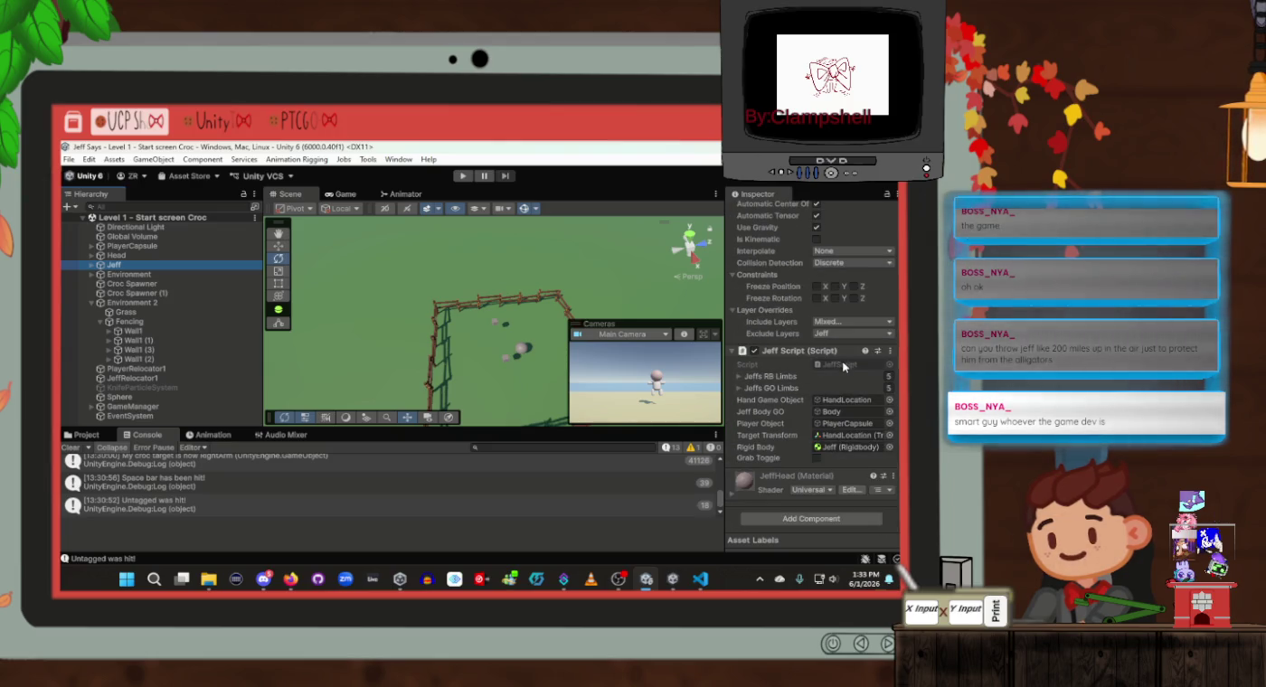
pyautogui.click(842, 365)
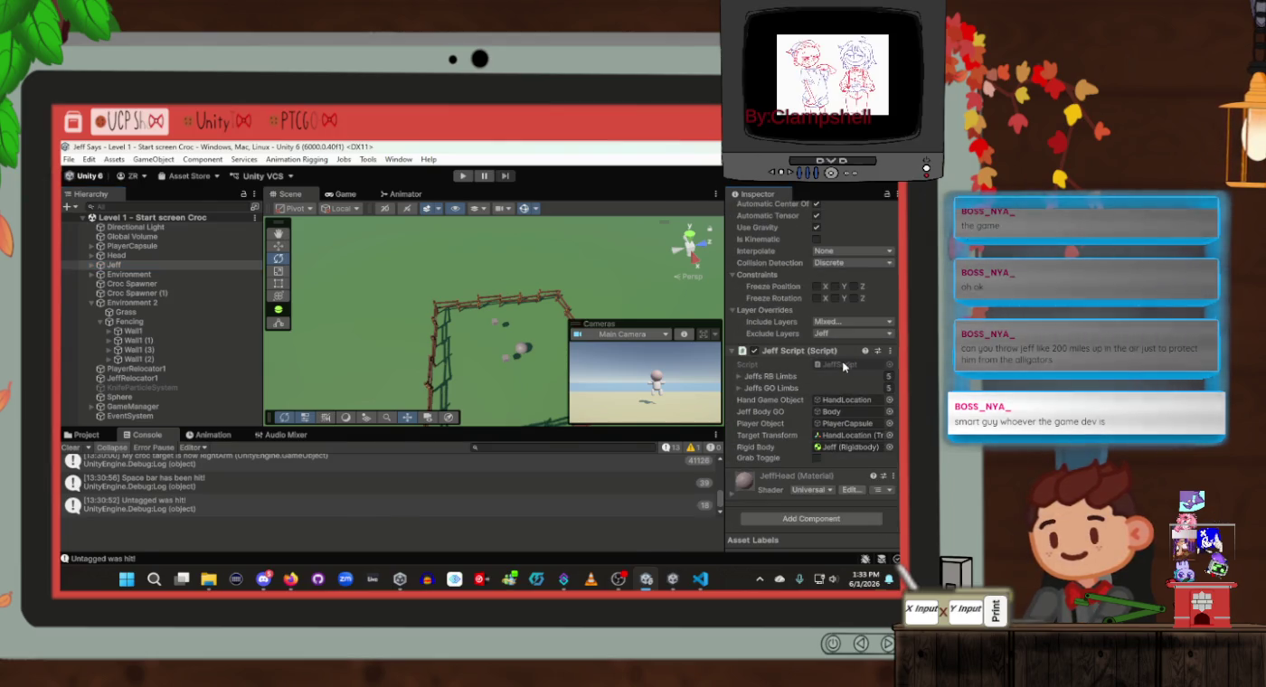
pyautogui.scroll(-13, 484, 365)
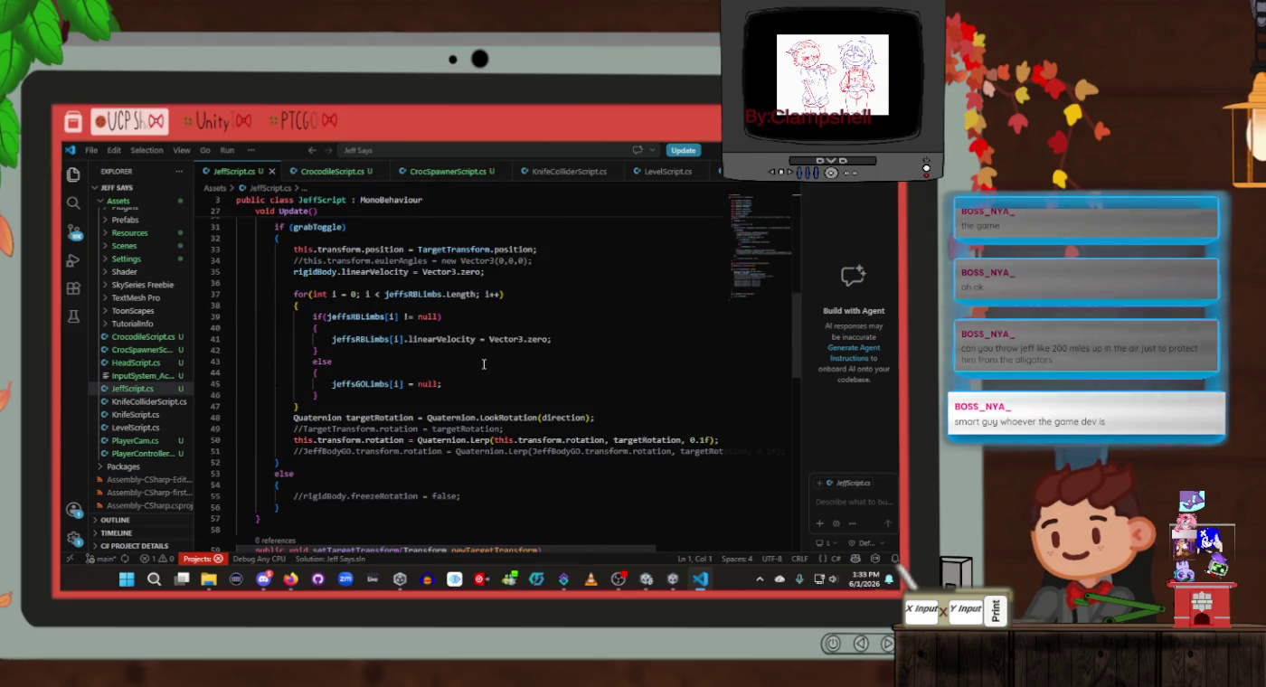
# Declare 'public PlayerCam playerCamScript;' below the PlayerObject field in JeffScript.cs and save
pyautogui.scroll(-6, 484, 365)
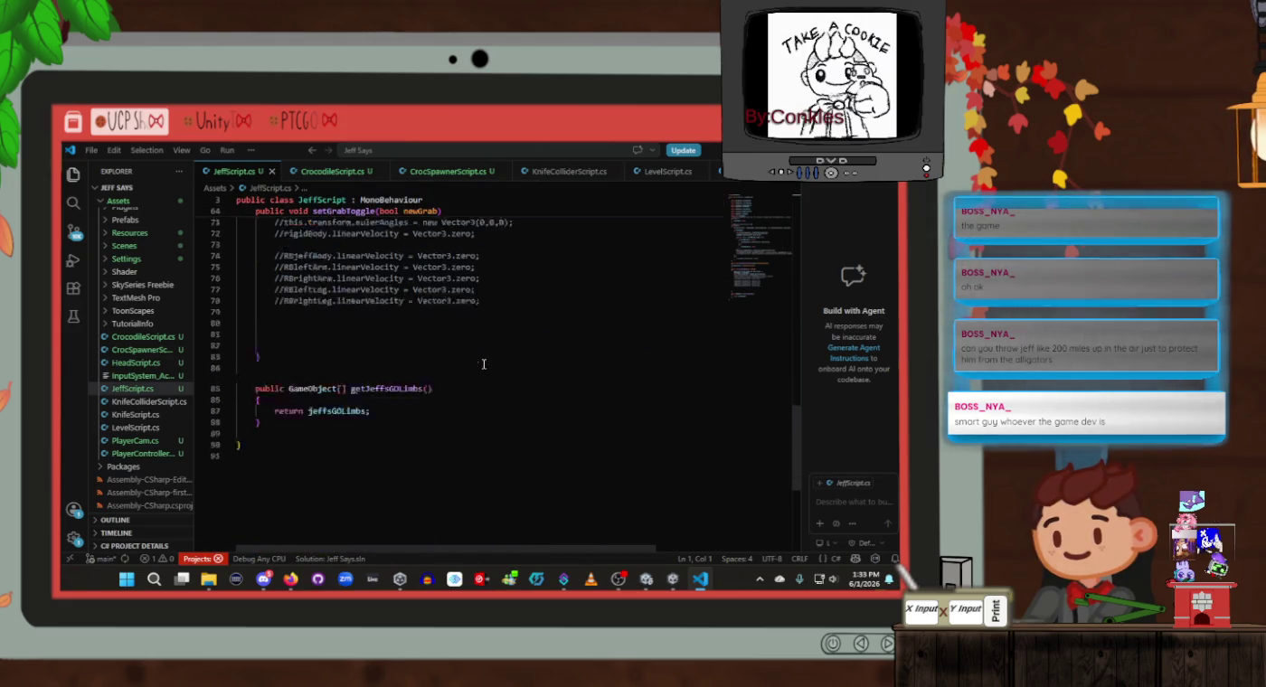
pyautogui.scroll(20, 428, 388)
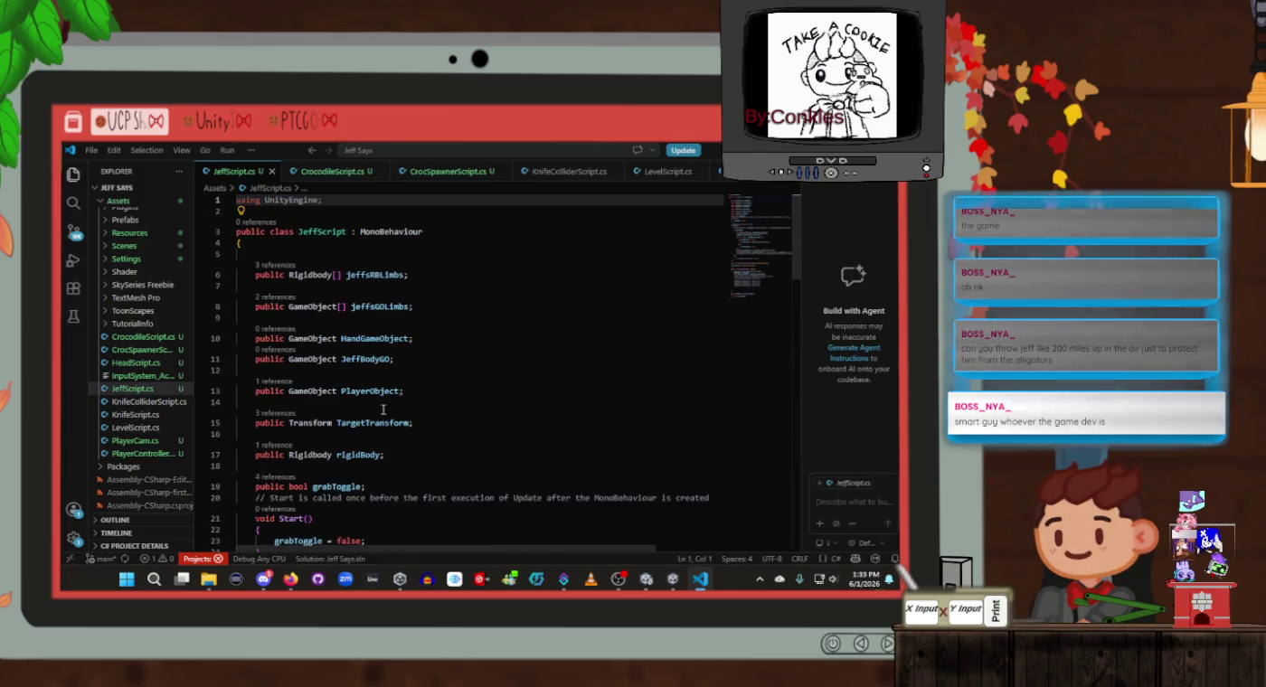
pyautogui.click(385, 392)
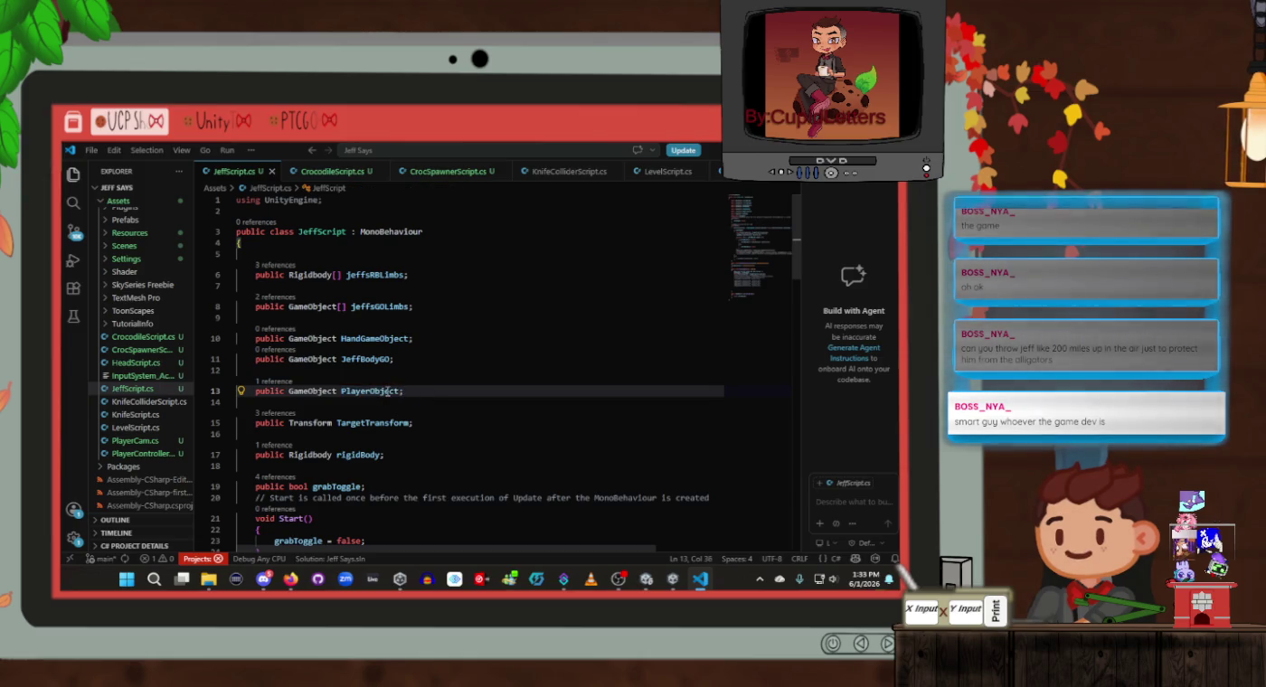
pyautogui.click(386, 392)
pyautogui.scroll(-1, 435, 394)
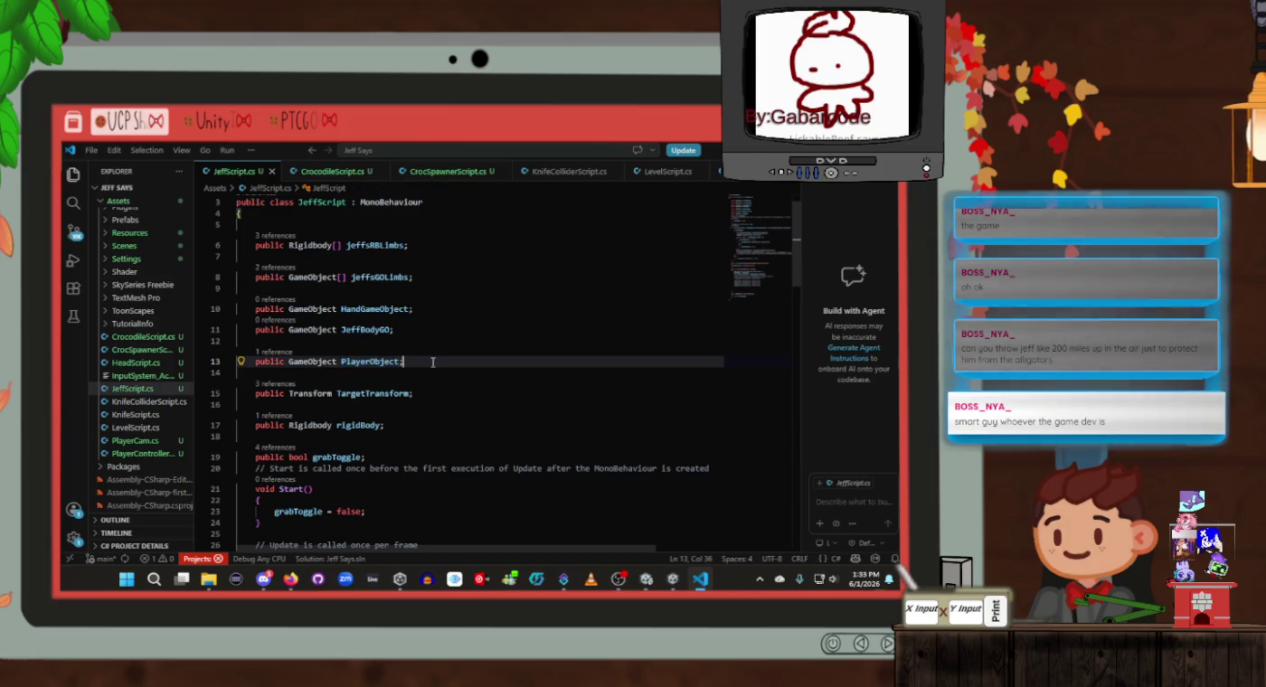
pyautogui.press('Return')
pyautogui.press('Return')
pyautogui.write('pput')
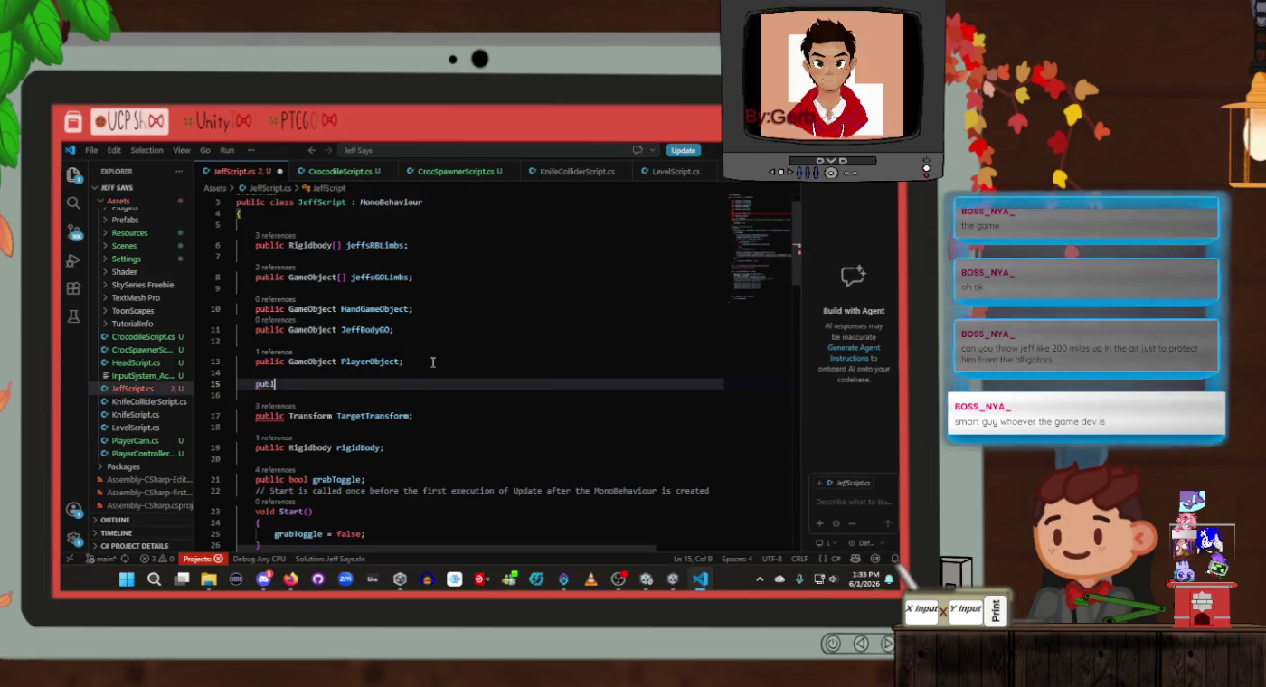
pyautogui.write('ic F')
pyautogui.hotkey('ctrl', 's')
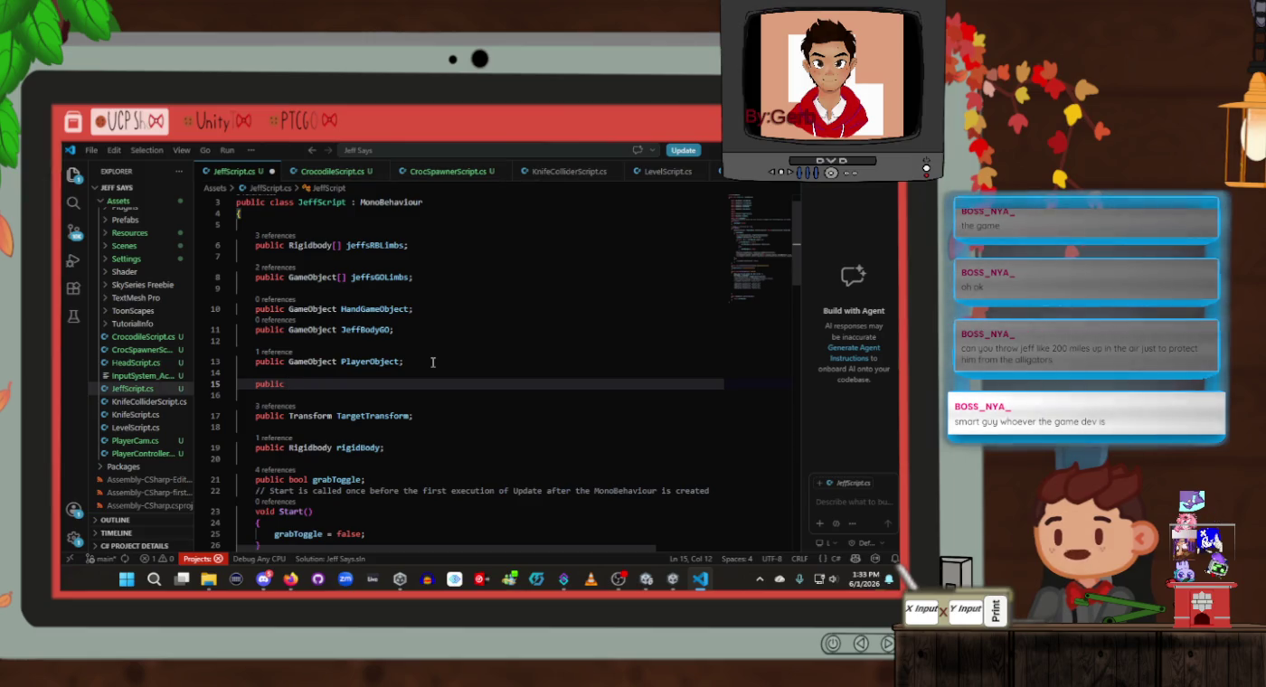
pyautogui.write('laye')
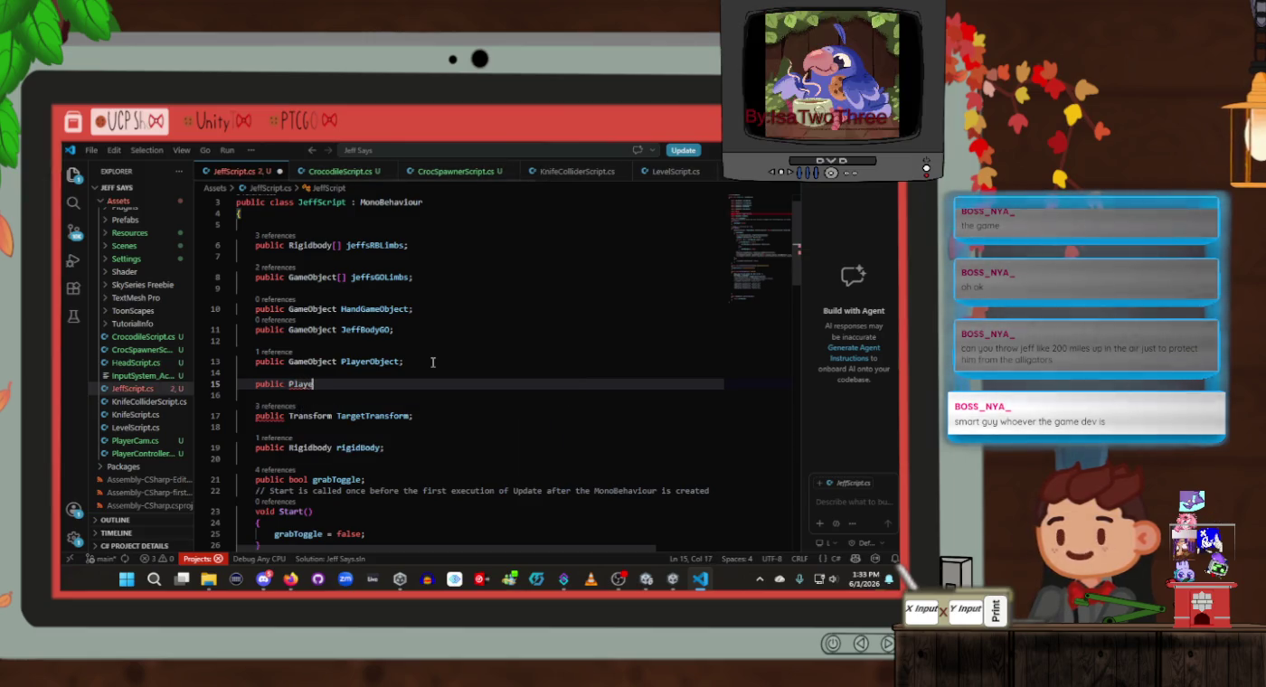
pyautogui.write('rCam player')
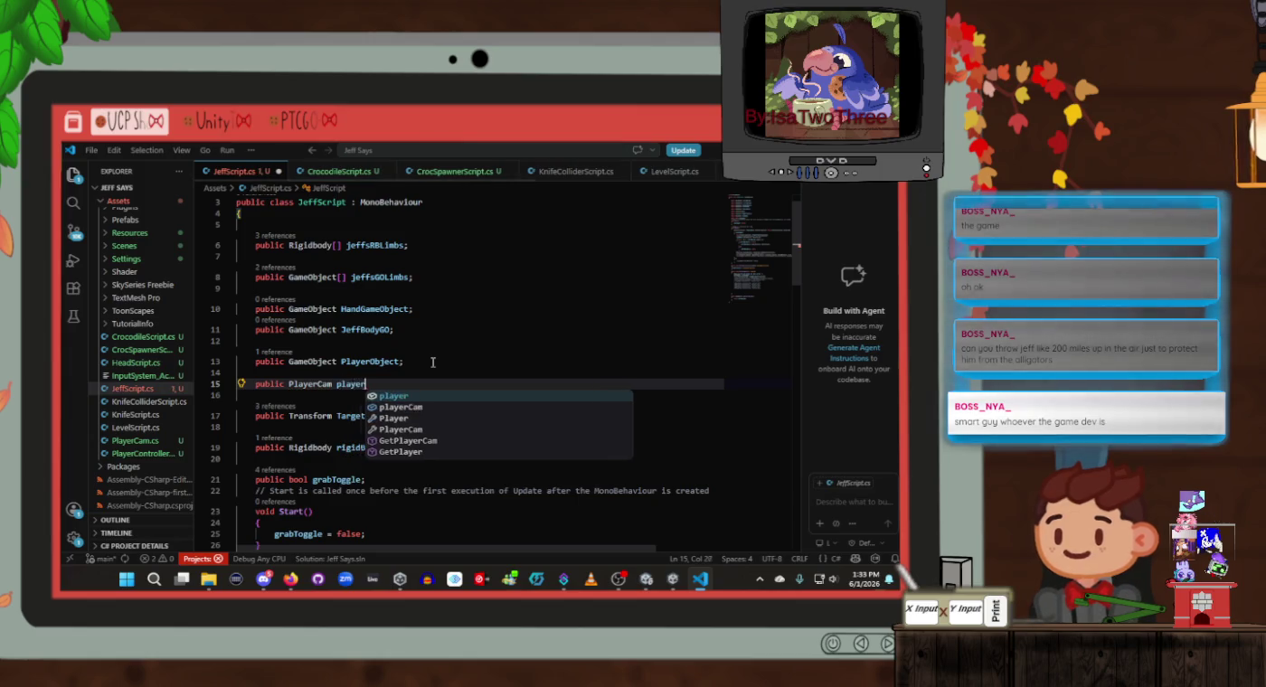
pyautogui.write('CamScript;')
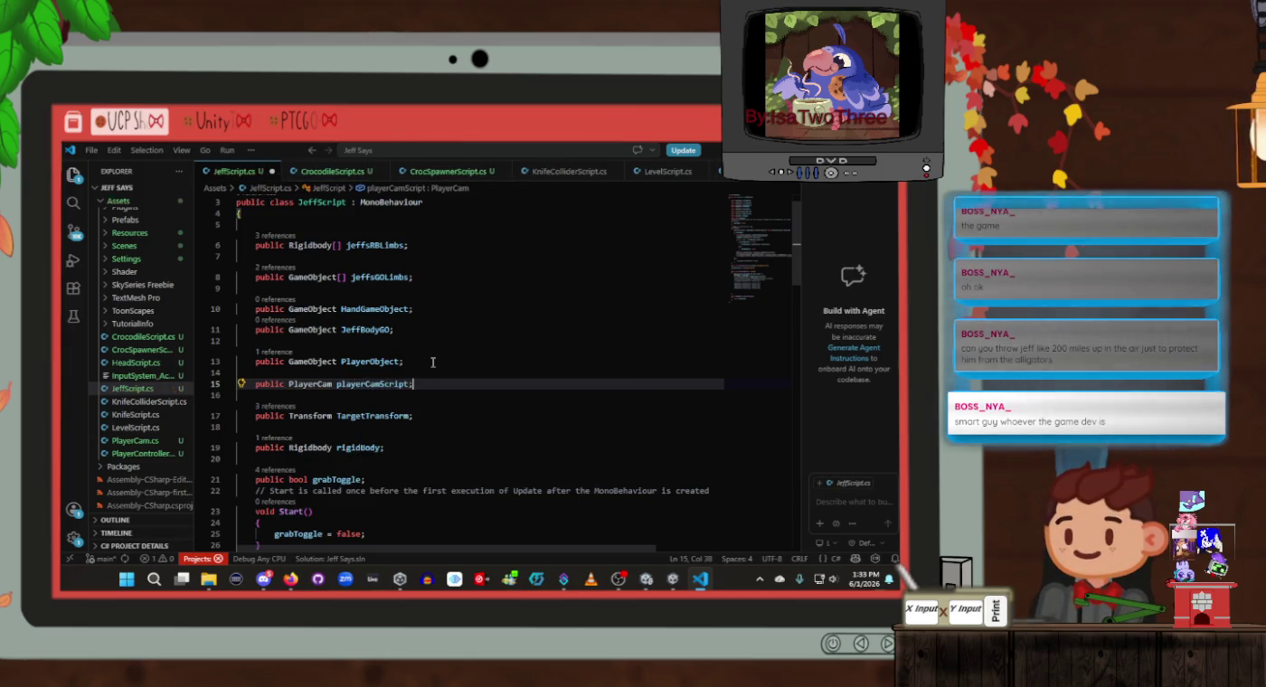
pyautogui.hotkey('ctrl', 's')
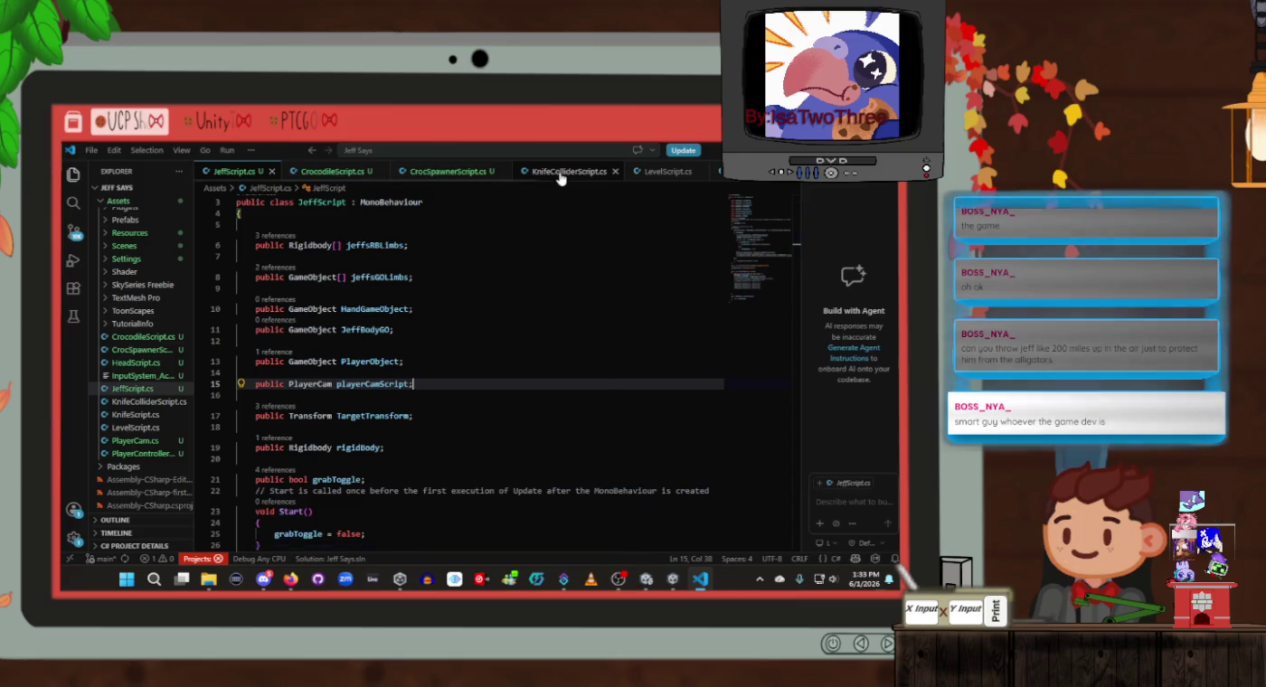
pyautogui.scroll(-7, 559, 176)
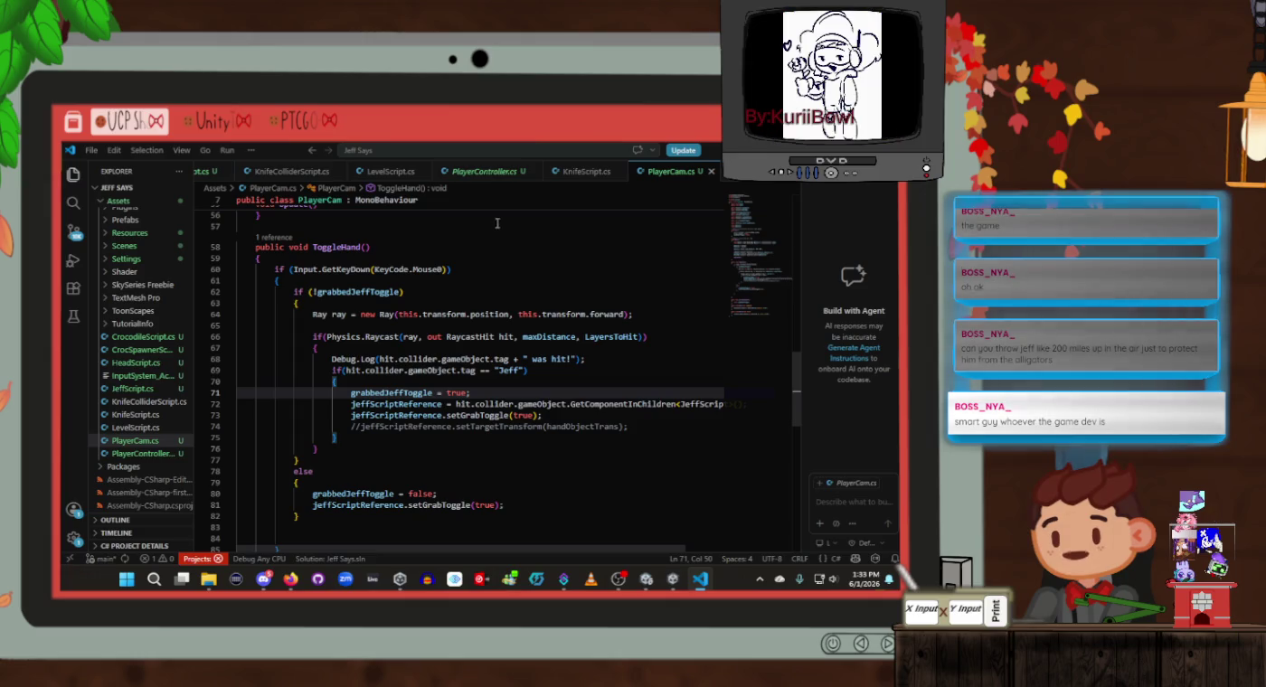
# Start a public void setIsGrabbedJeff method with an opening brace below getIsGrabbedJeff
pyautogui.scroll(-8, 442, 321)
pyautogui.click(411, 388)
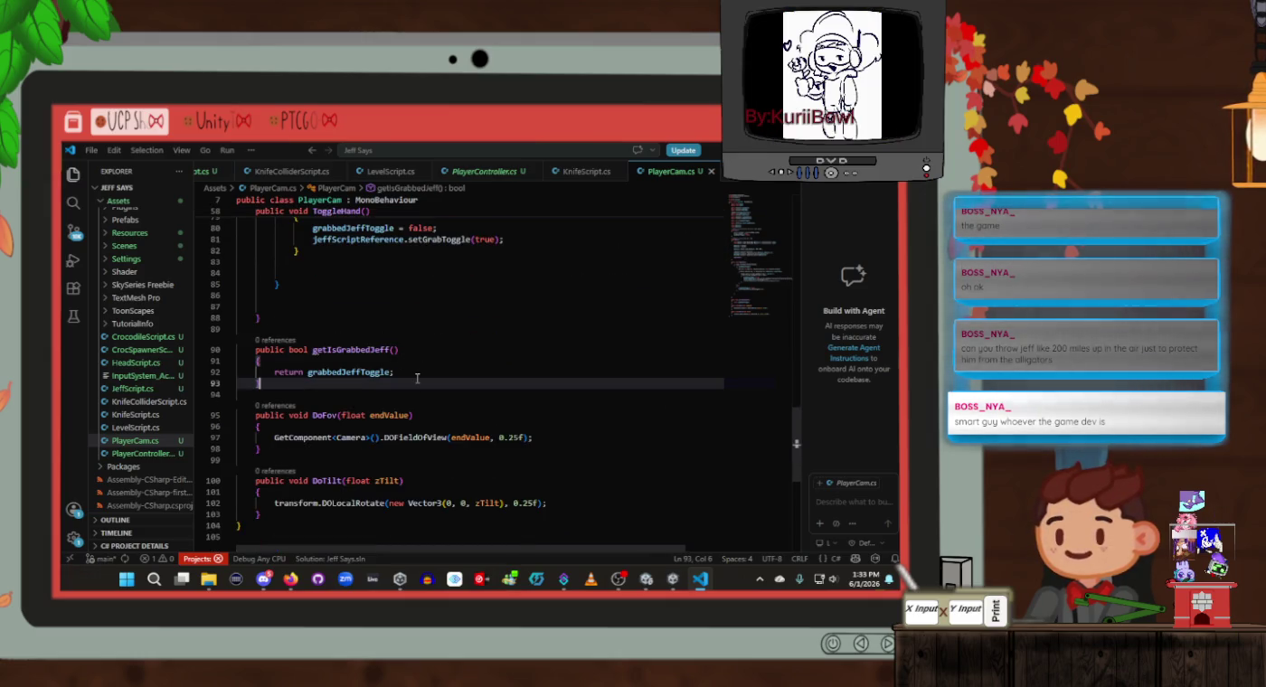
pyautogui.press('Return')
pyautogui.press('Return')
pyautogui.write('public bo')
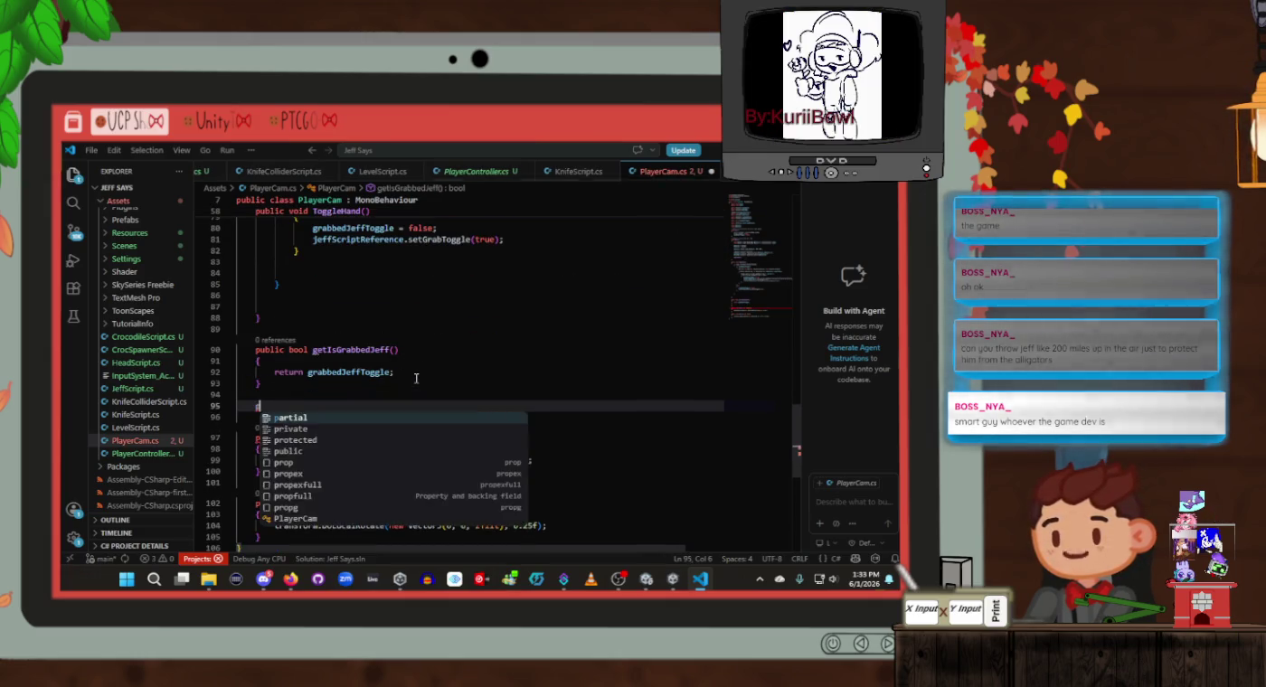
pyautogui.press('BackSpace')
pyautogui.press('BackSpace')
pyautogui.write('void ')
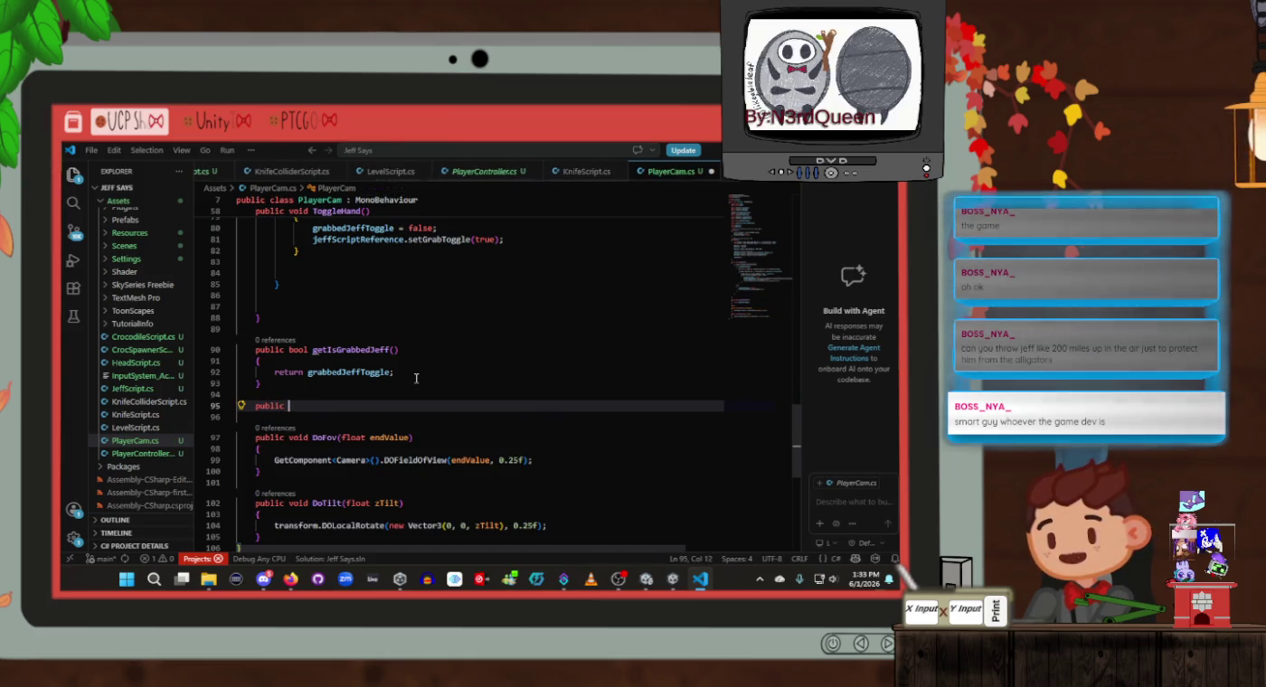
pyautogui.write('setIsGrabbedJe')
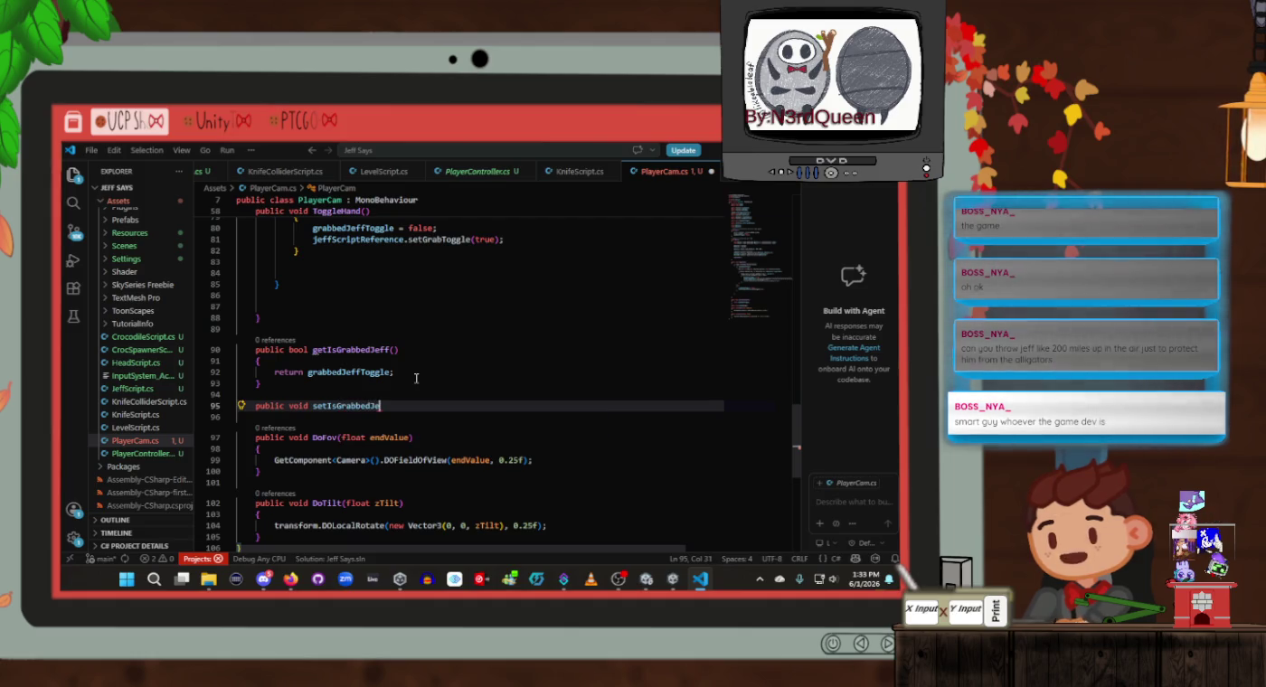
pyautogui.write('ff')
pyautogui.press('Return')
pyautogui.write('{')
pyautogui.press('Return')
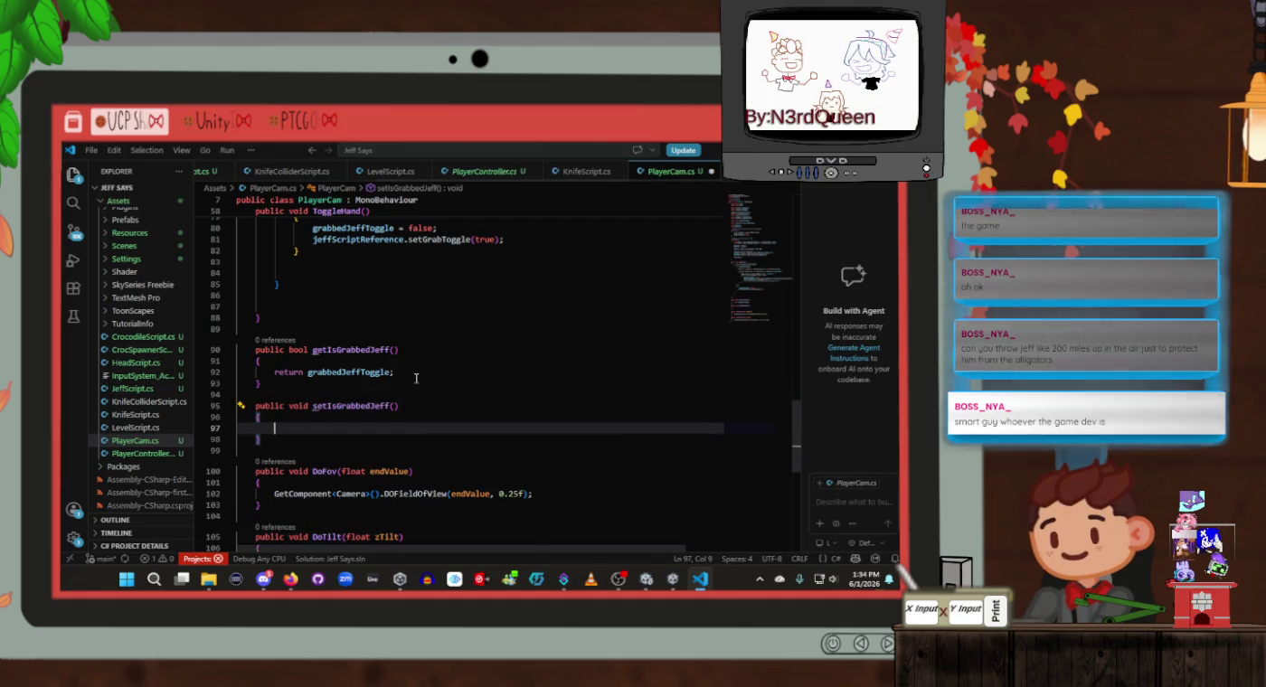
# Give it a bool setGrabbedJeff parameter and the body 'setIsGrabbedJeff = setGrabbedJeff;'
pyautogui.click(394, 408)
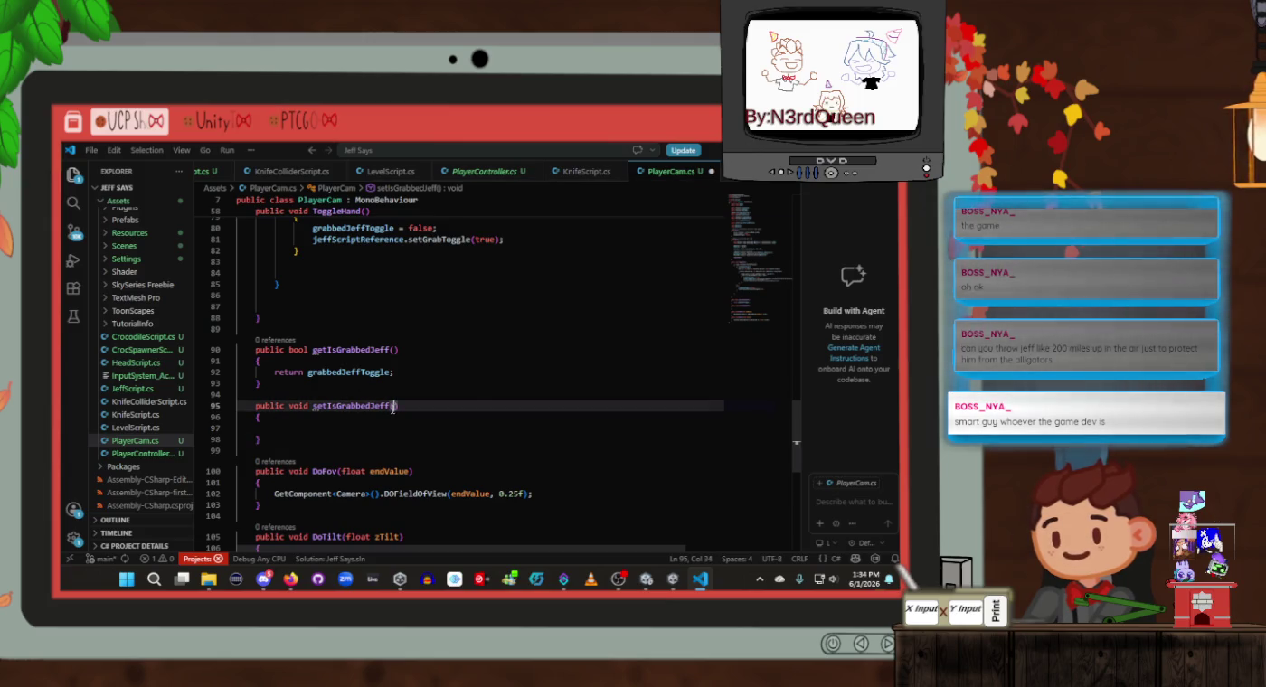
pyautogui.write('bool set')
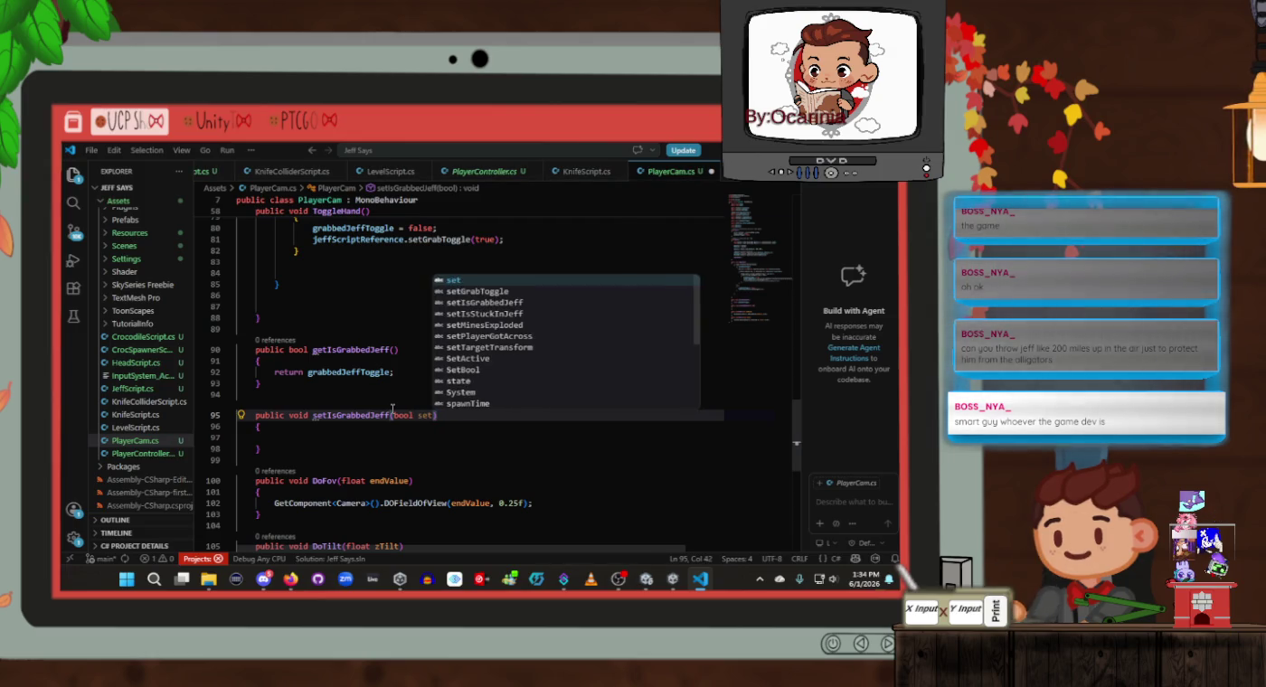
pyautogui.write('Grabbed')
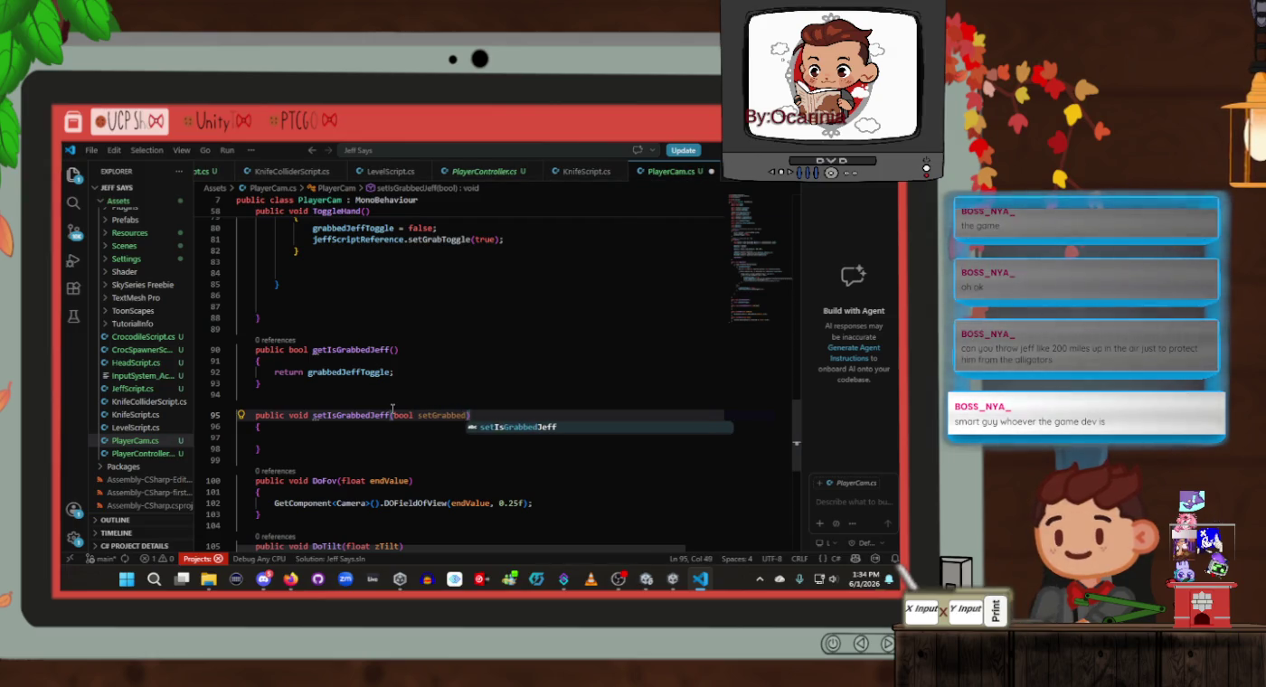
pyautogui.write('Jeff')
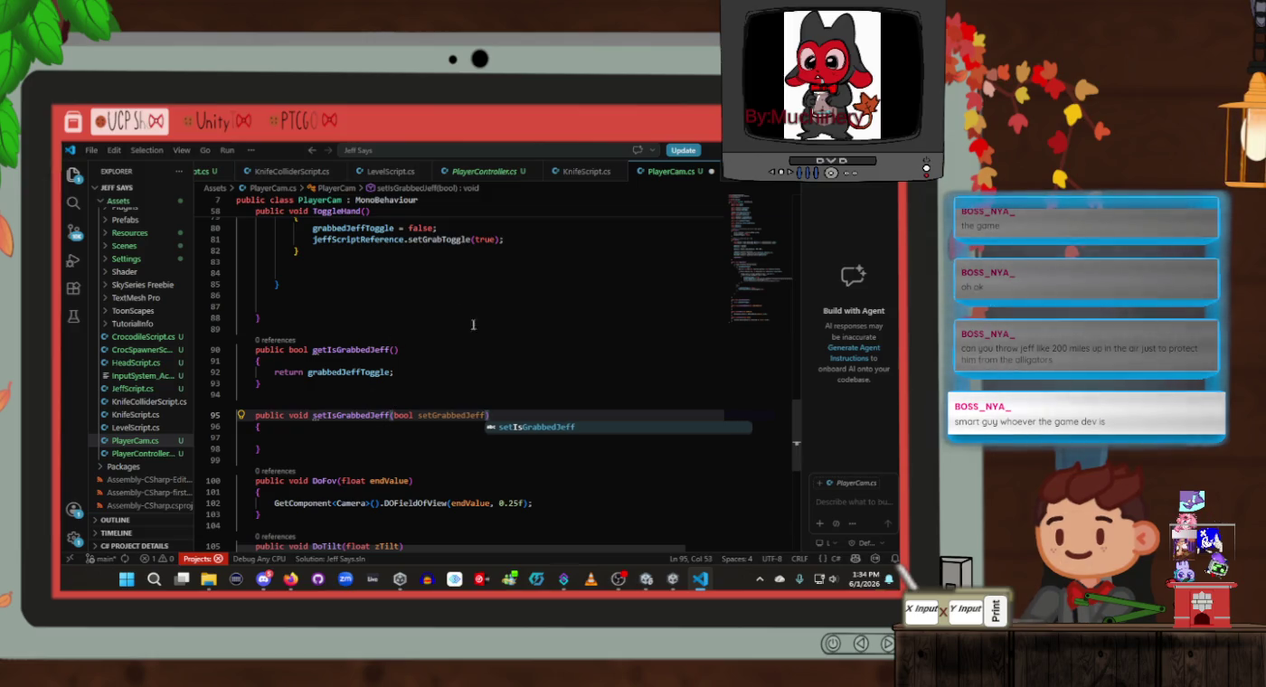
pyautogui.press('Escape')
pyautogui.press('Down')
pyautogui.press('Down')
pyautogui.write('setIs')
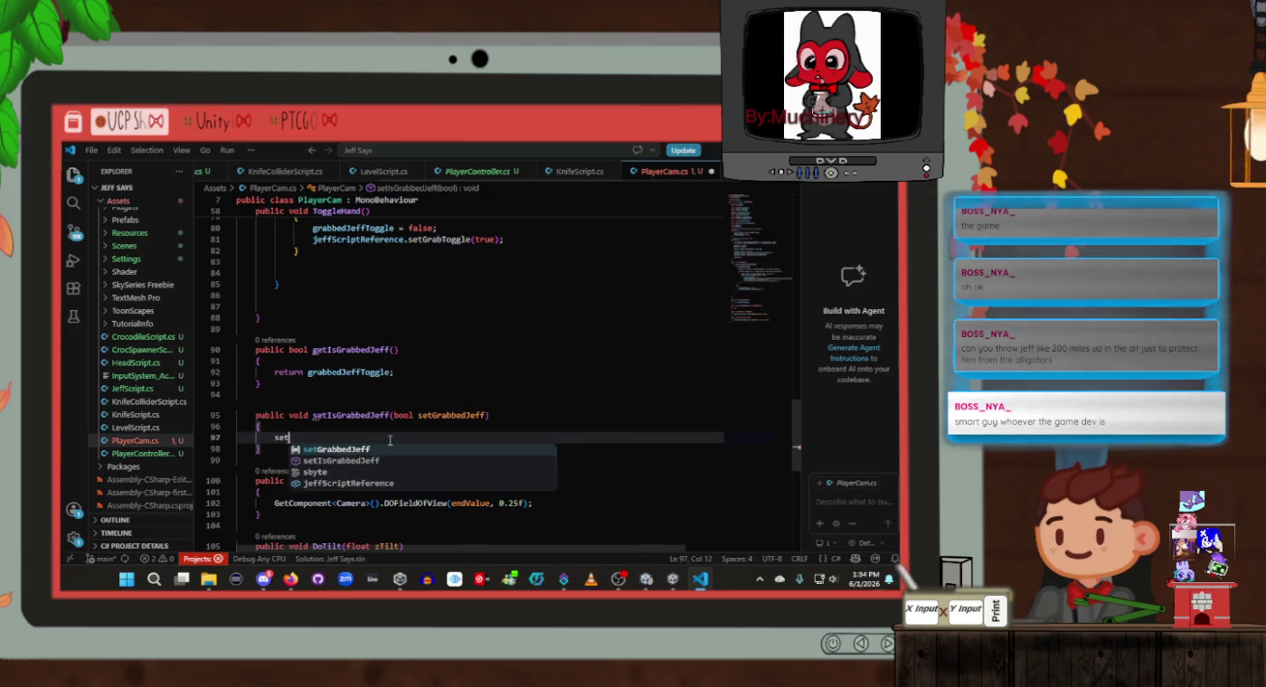
pyautogui.press('Tab')
pyautogui.write('= set')
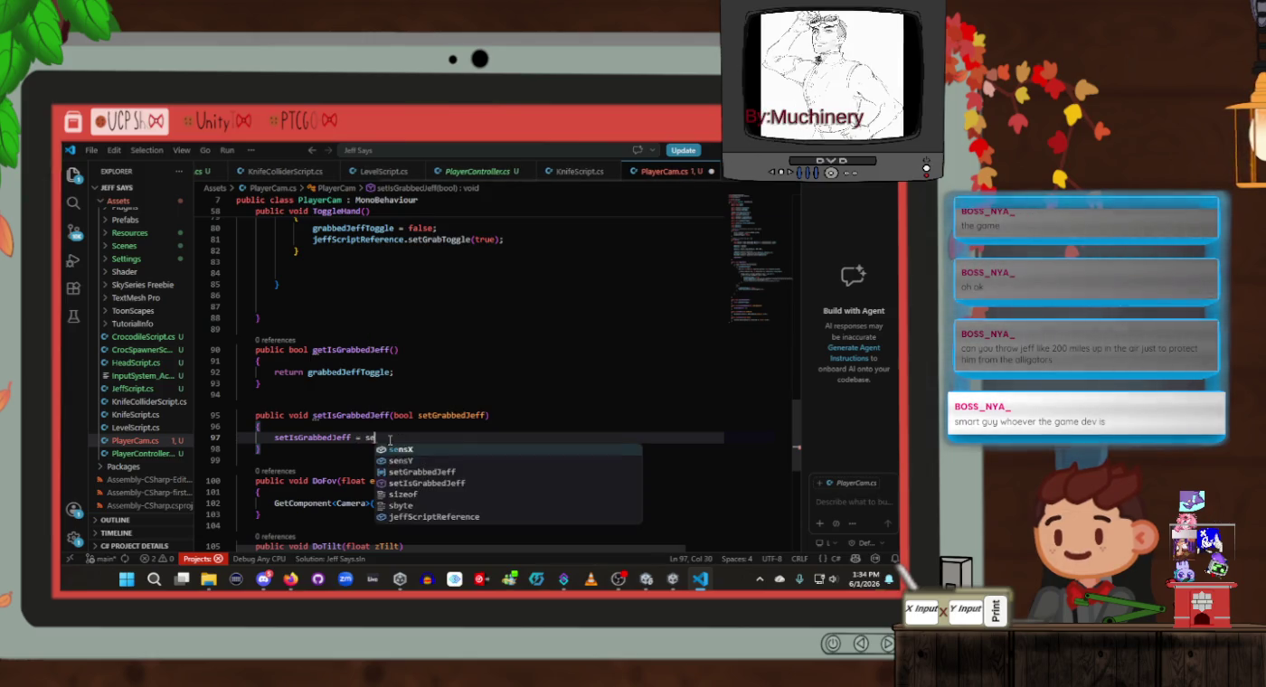
pyautogui.press('Tab')
pyautogui.write(';')
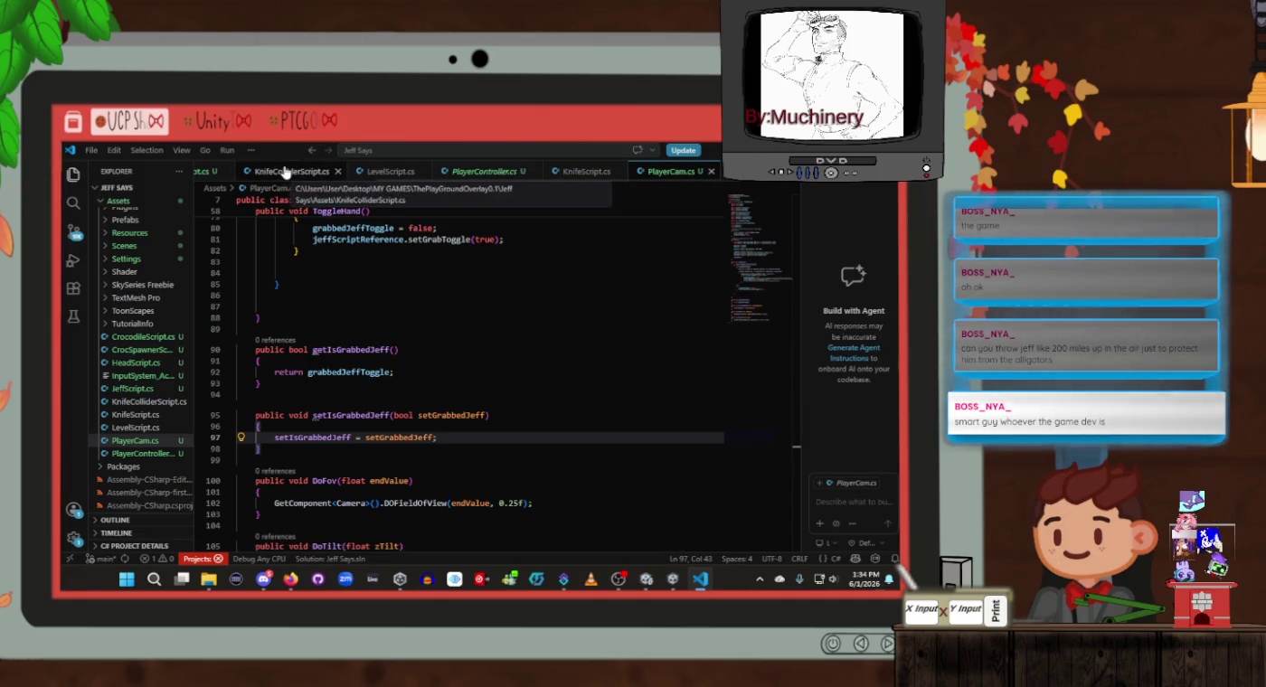
# Switch through the script tabs to JeffScript.cs and scroll to its end
pyautogui.click(285, 171)
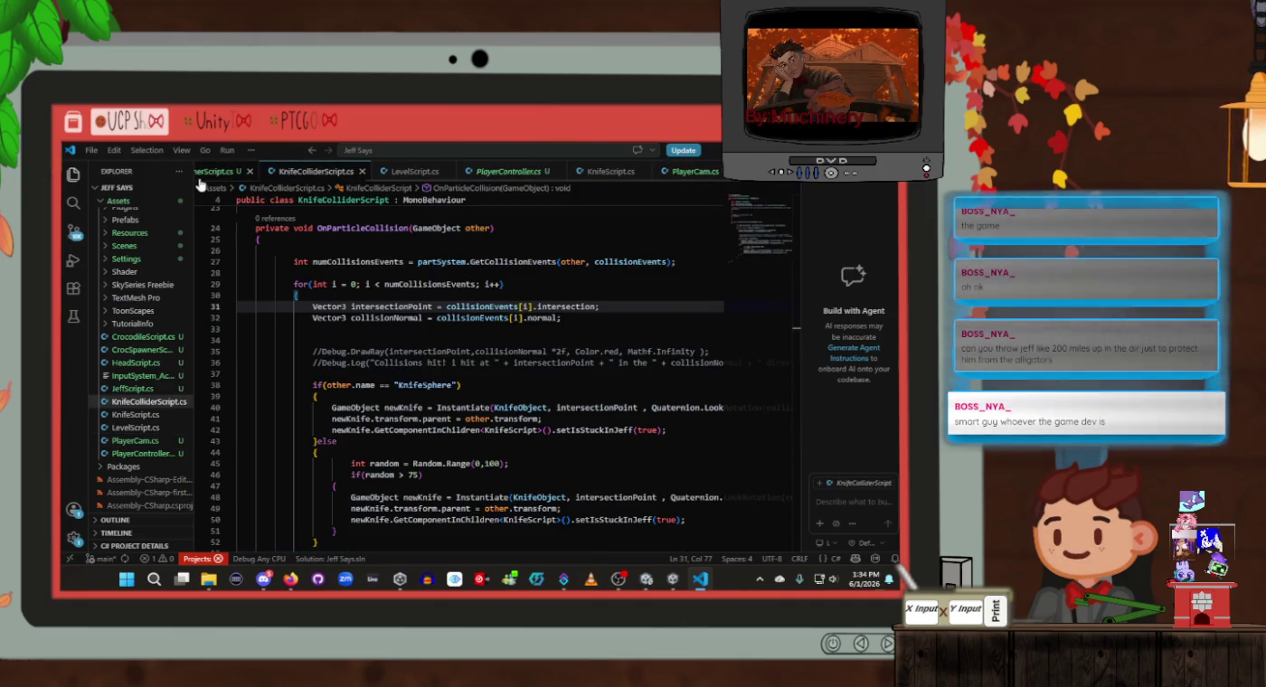
pyautogui.click(210, 171)
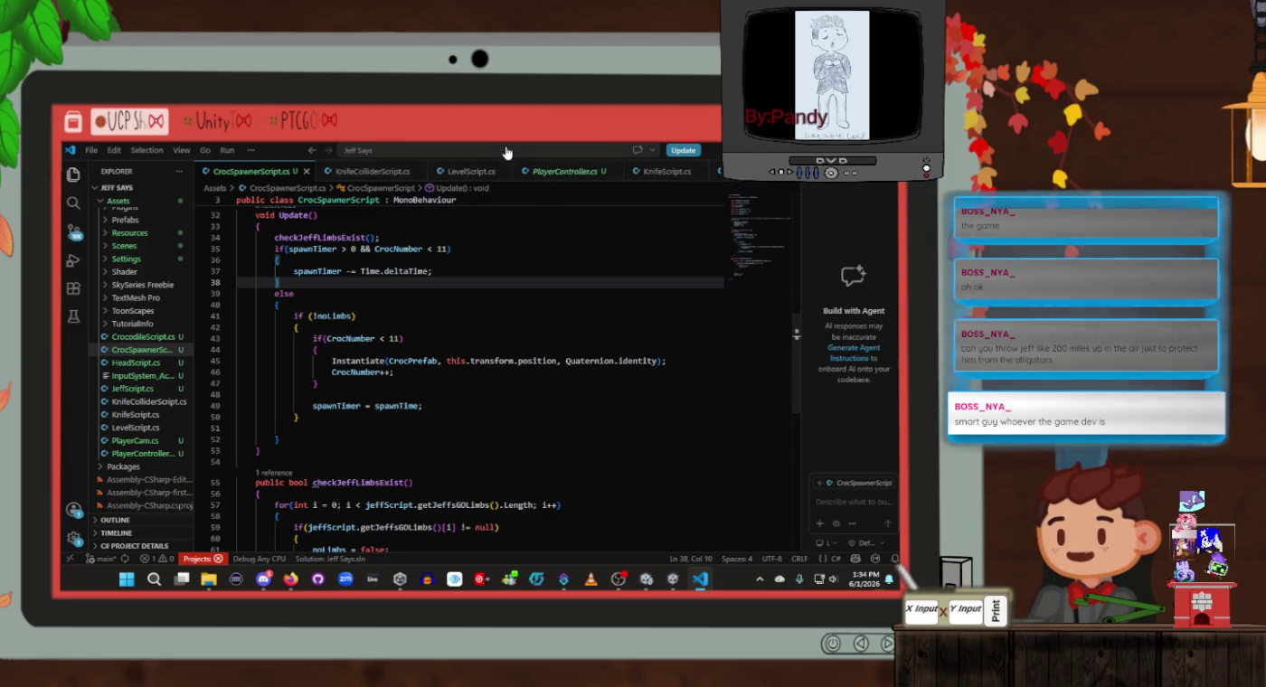
pyautogui.click(153, 387)
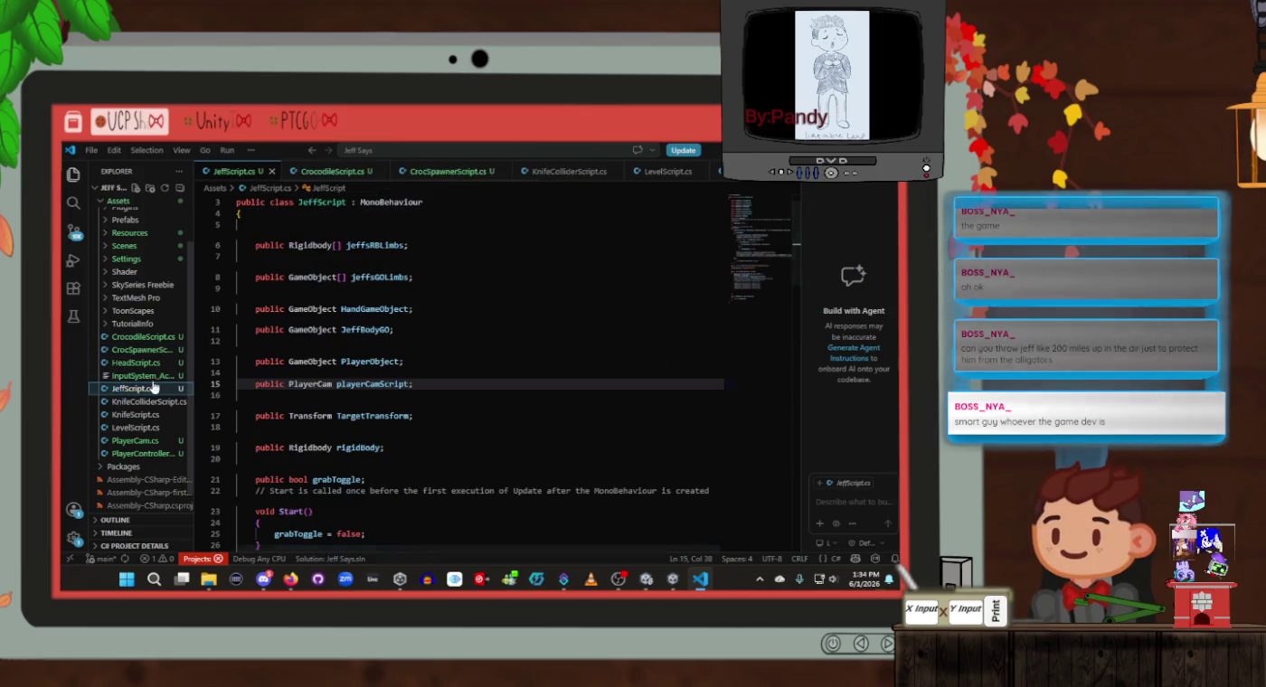
pyautogui.scroll(-10, 500, 362)
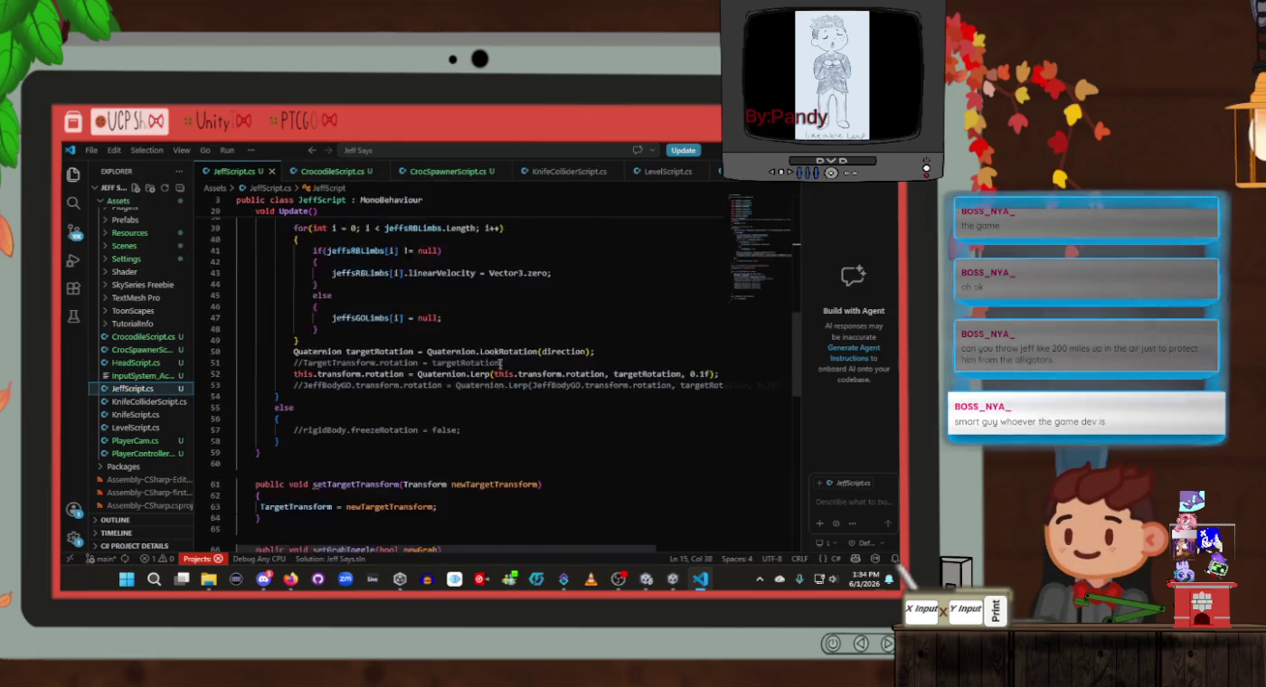
pyautogui.scroll(-7, 500, 363)
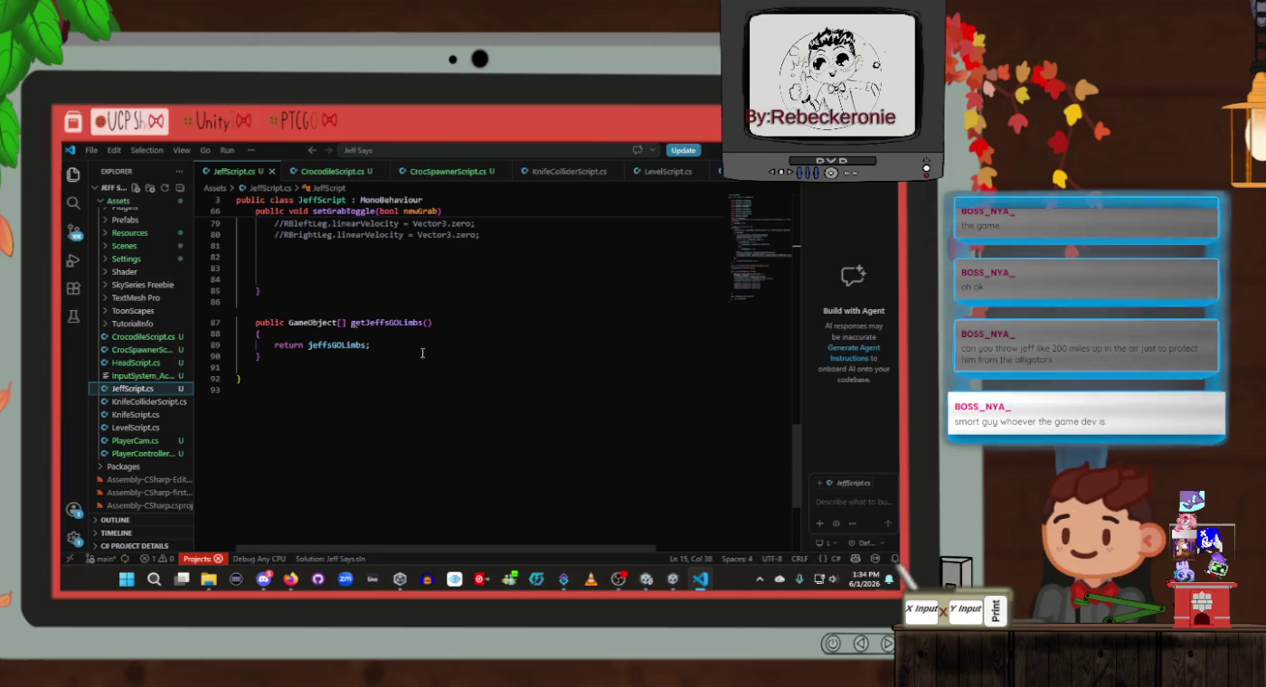
# Declare public void OnCollisionEnter(Collision collision) on a new line in JeffScript
pyautogui.click(429, 302)
pyautogui.press('Return')
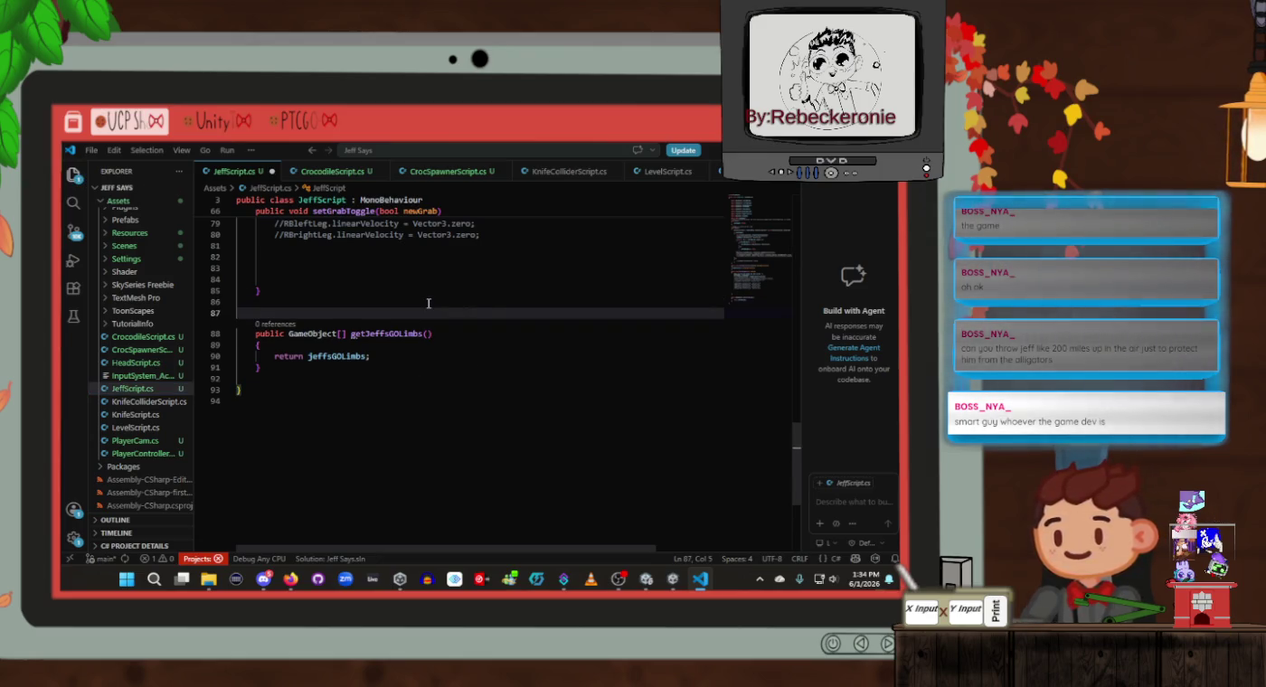
pyautogui.write('public void on')
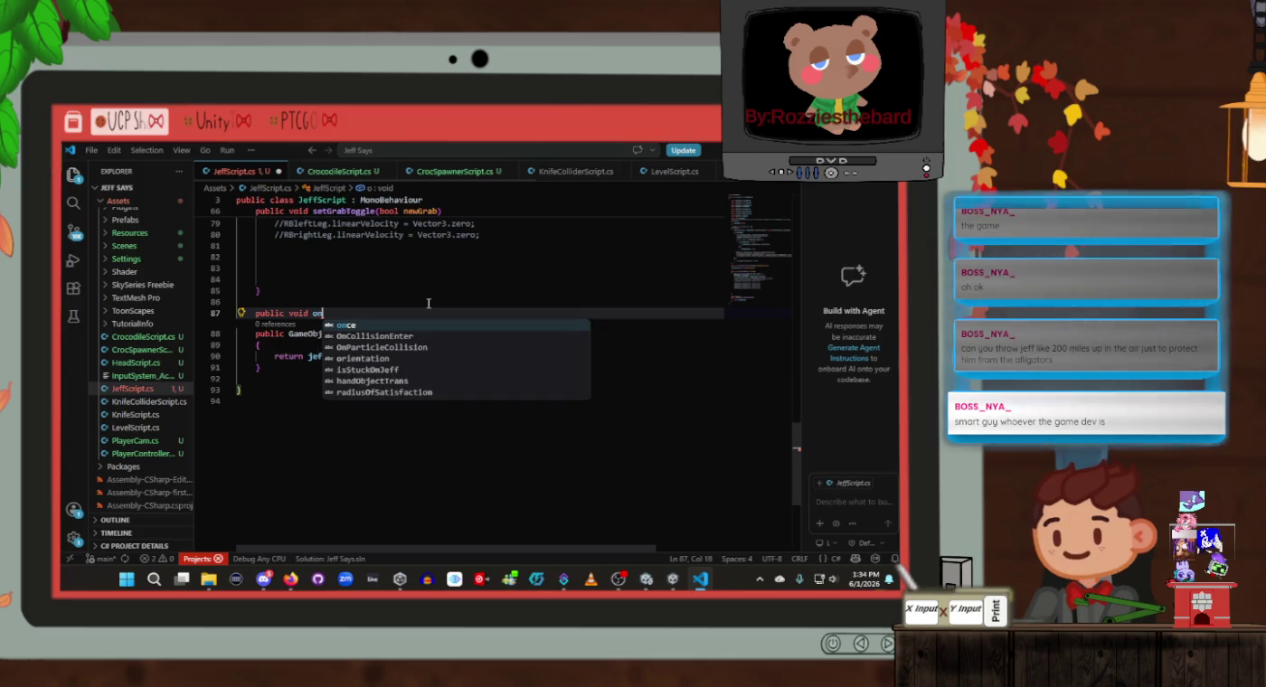
pyautogui.press('BackSpace')
pyautogui.press('BackSpace')
pyautogui.write('On')
pyautogui.press('Tab')
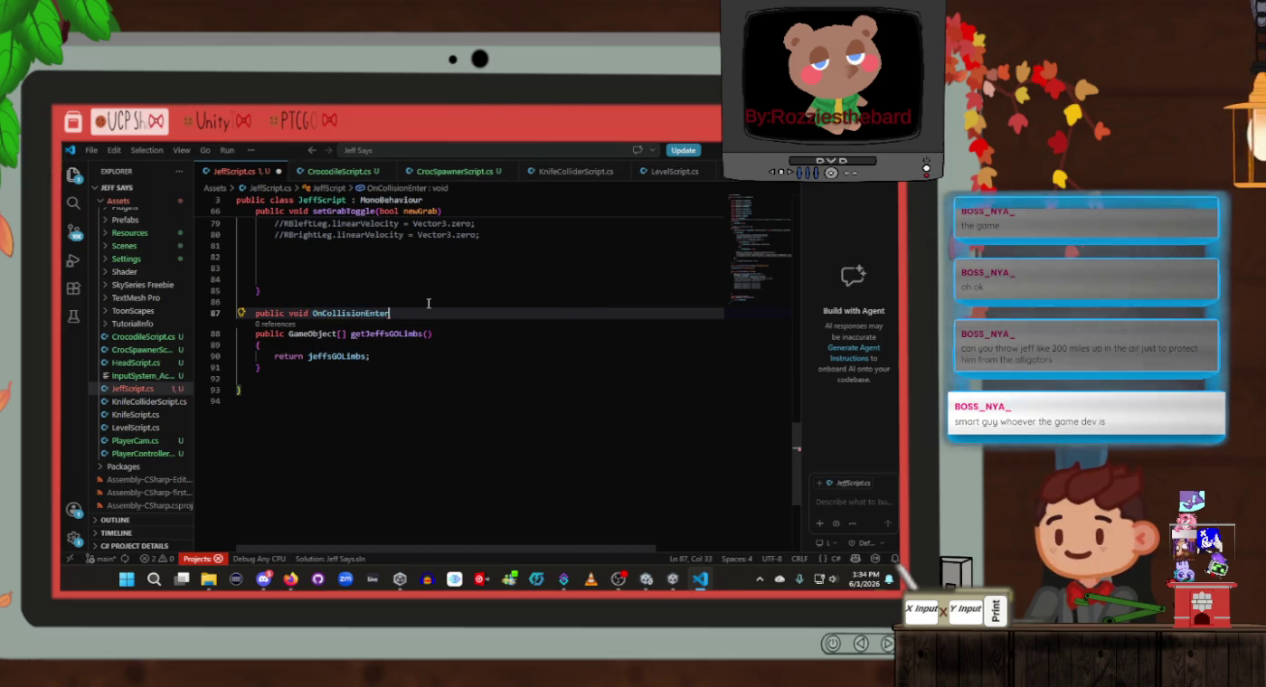
pyautogui.write('collissio')
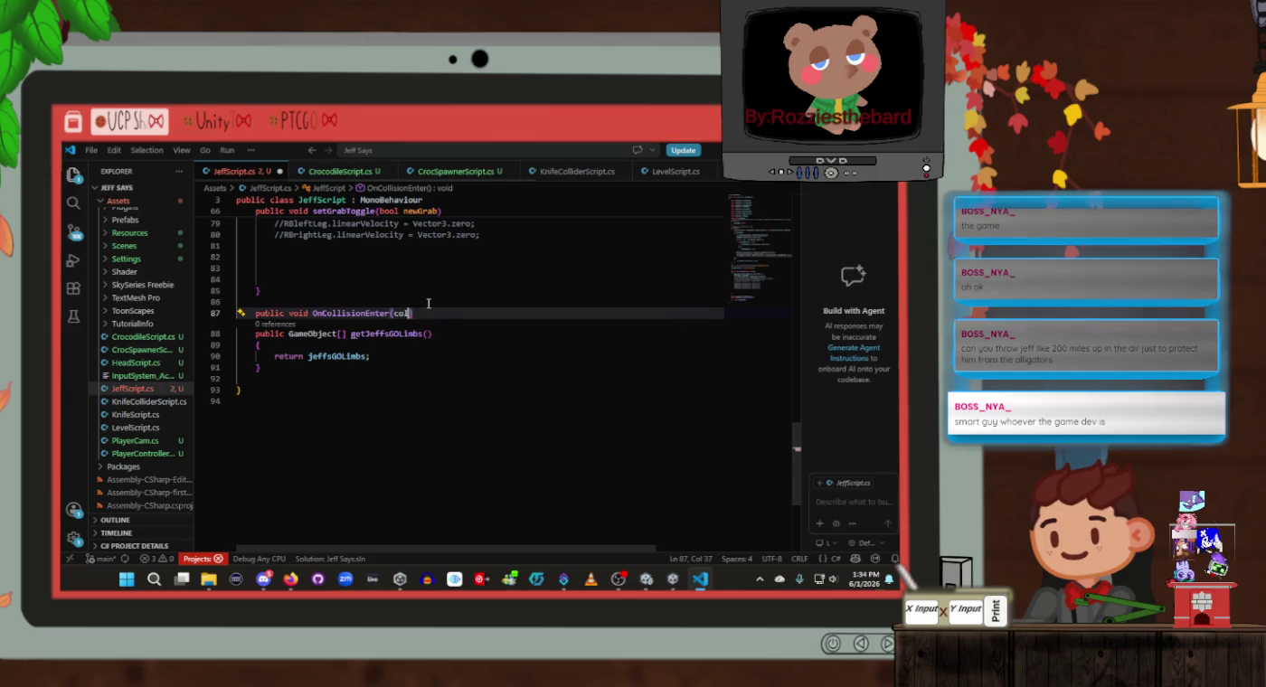
pyautogui.write('n ')
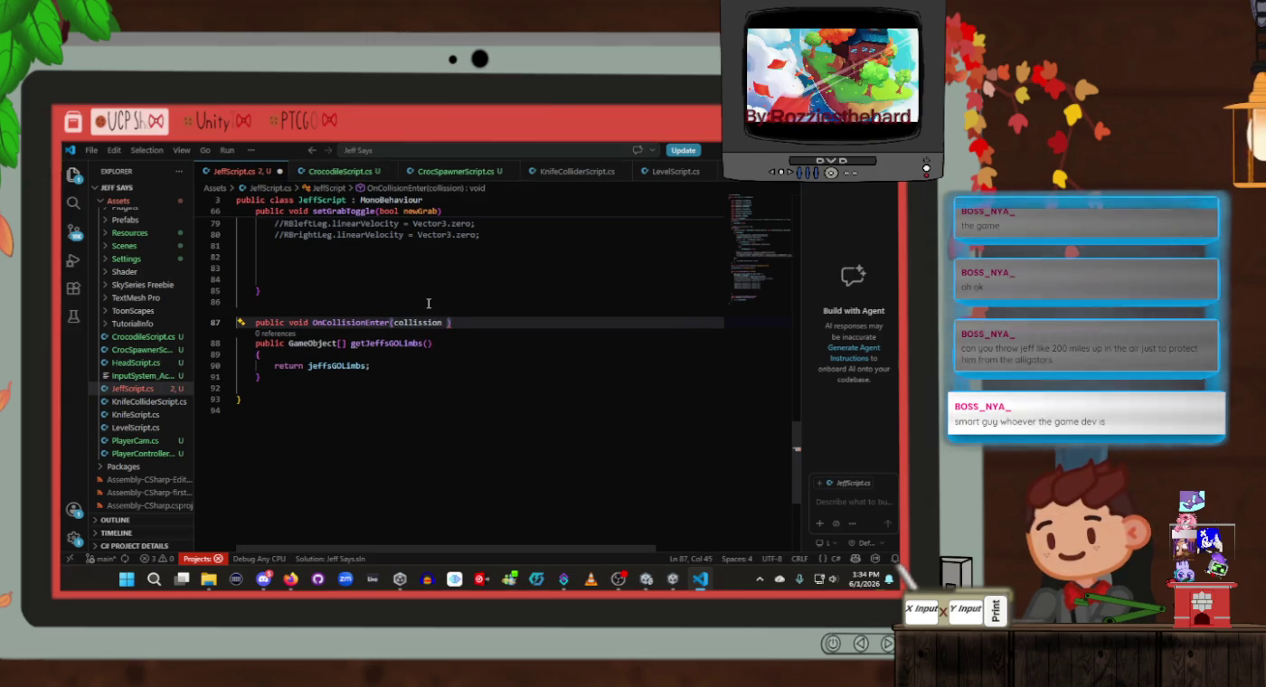
pyautogui.write('colis')
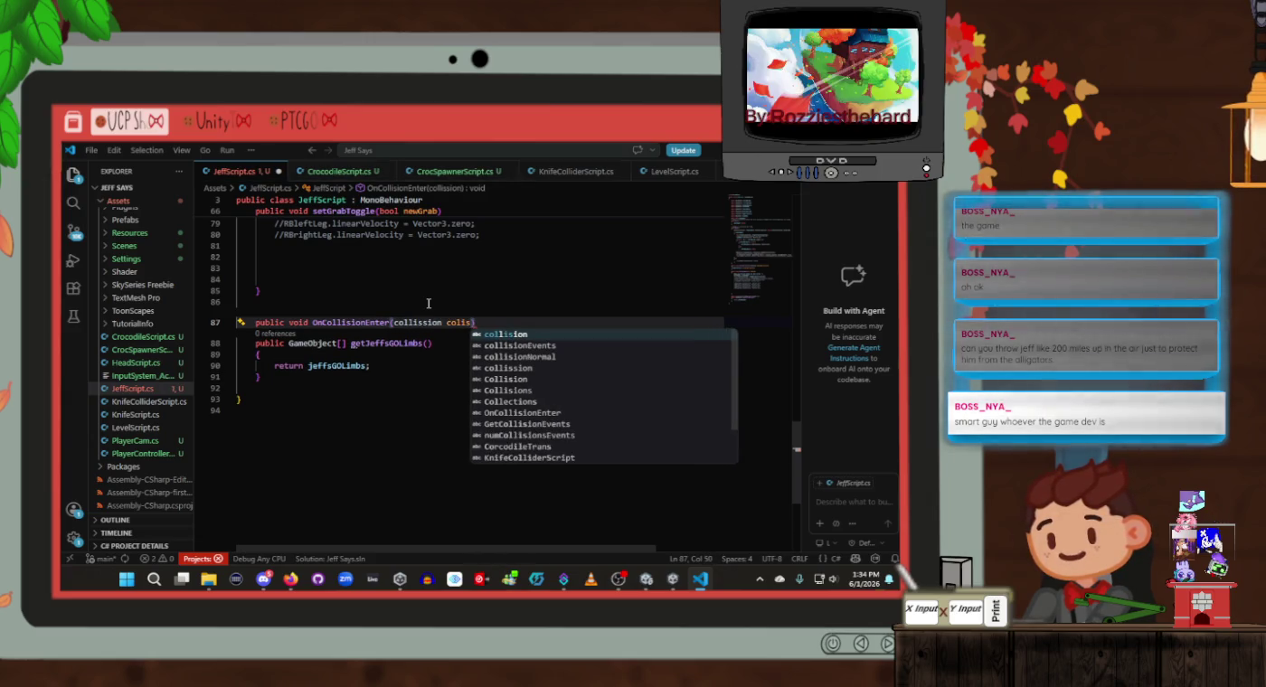
pyautogui.press('Tab')
pyautogui.doubleClick(418, 322)
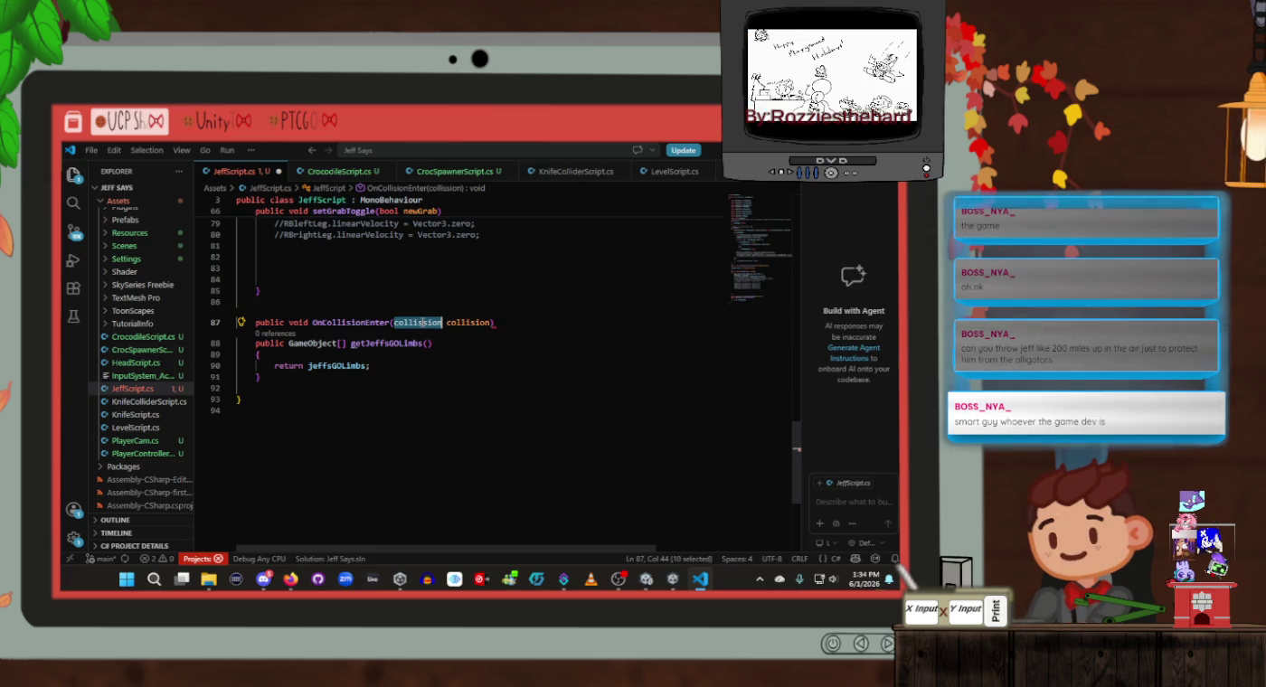
pyautogui.write('Collis')
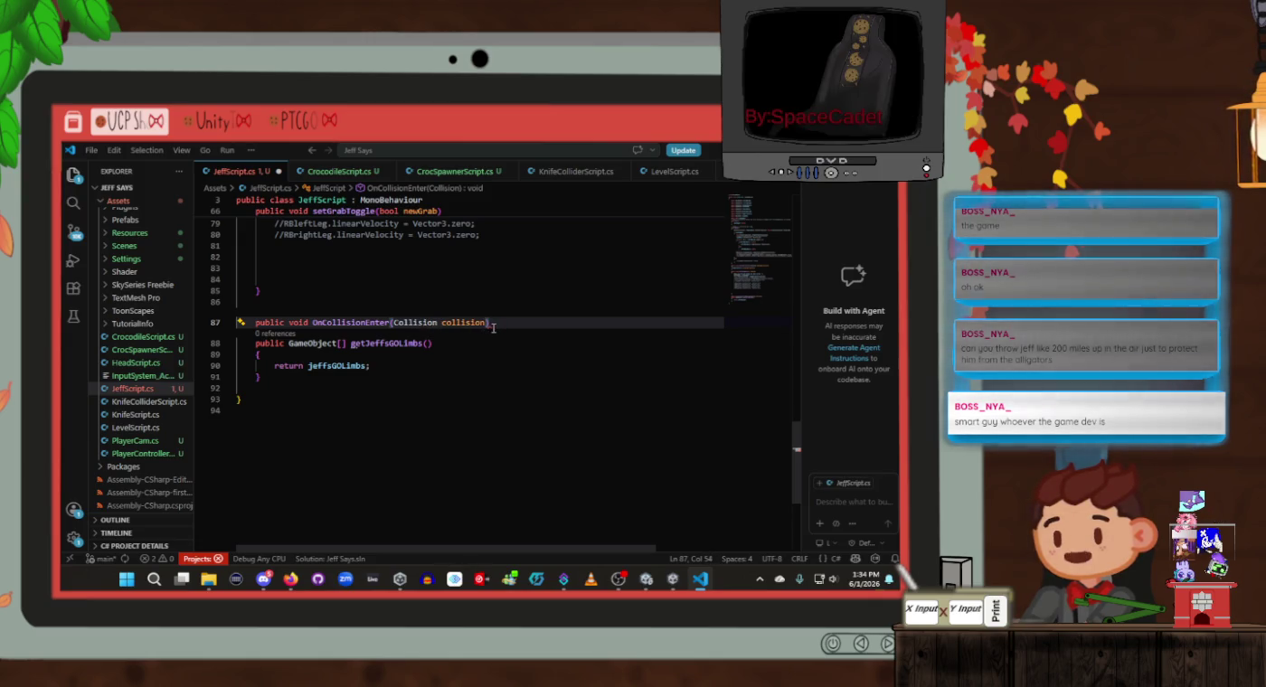
# Add braces to OnCollisionEnter and begin its body with 'collision.'
pyautogui.press('Return')
pyautogui.write('{')
pyautogui.press('Return')
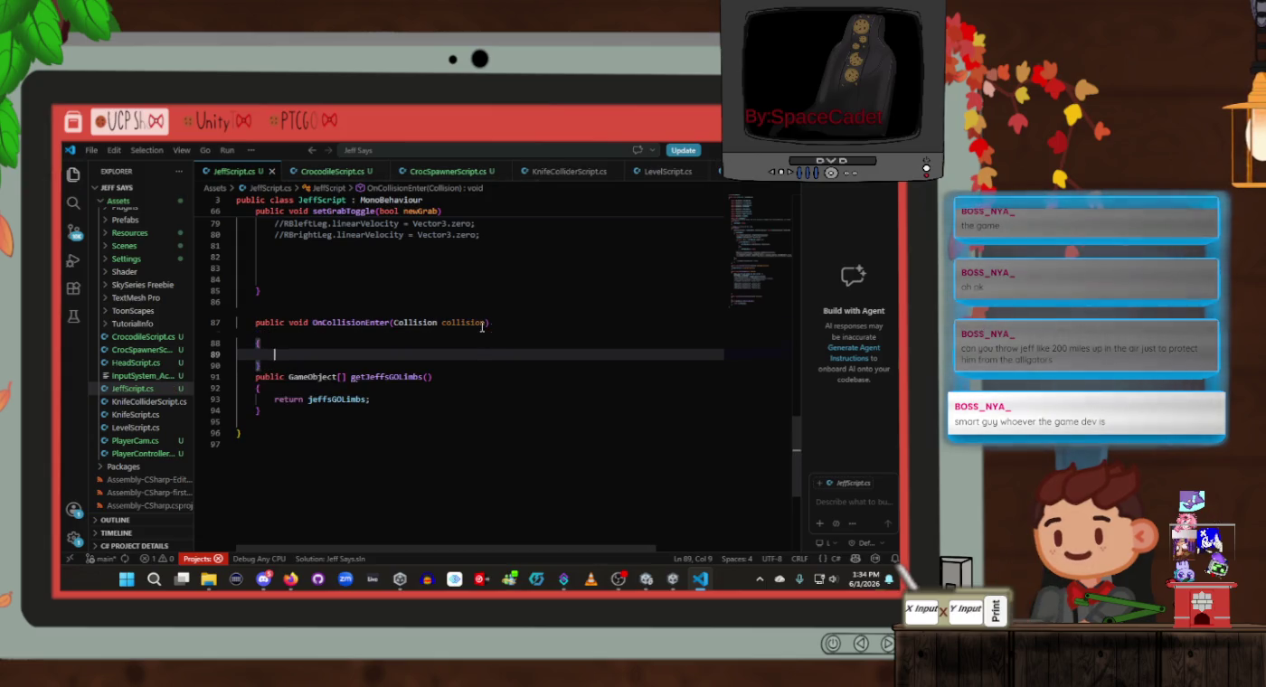
pyautogui.click(419, 366)
pyautogui.press('Return')
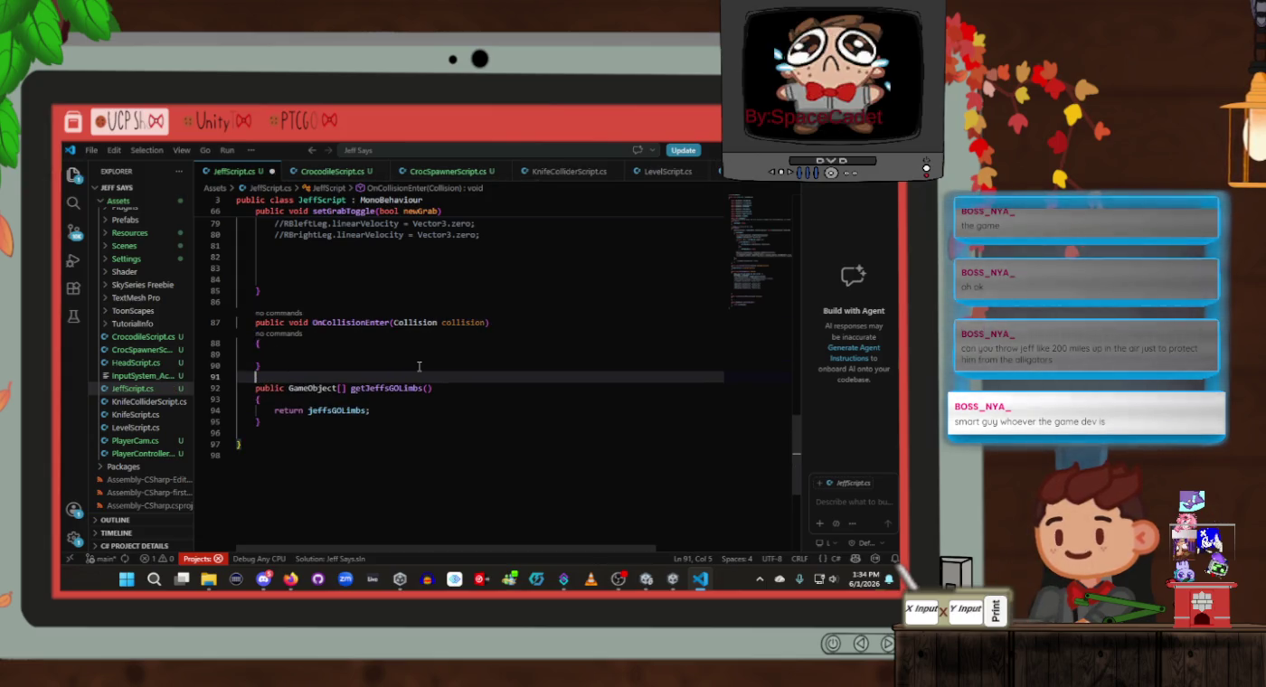
pyautogui.click(380, 353)
pyautogui.write('coll')
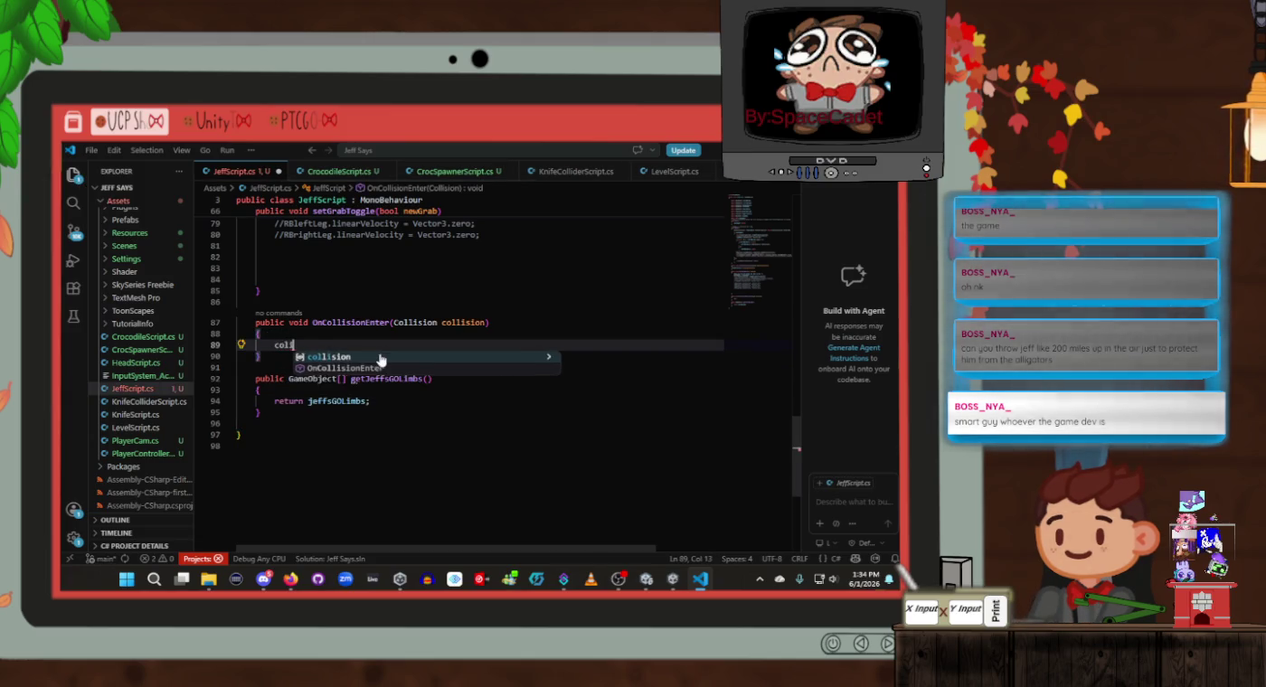
pyautogui.press('Tab')
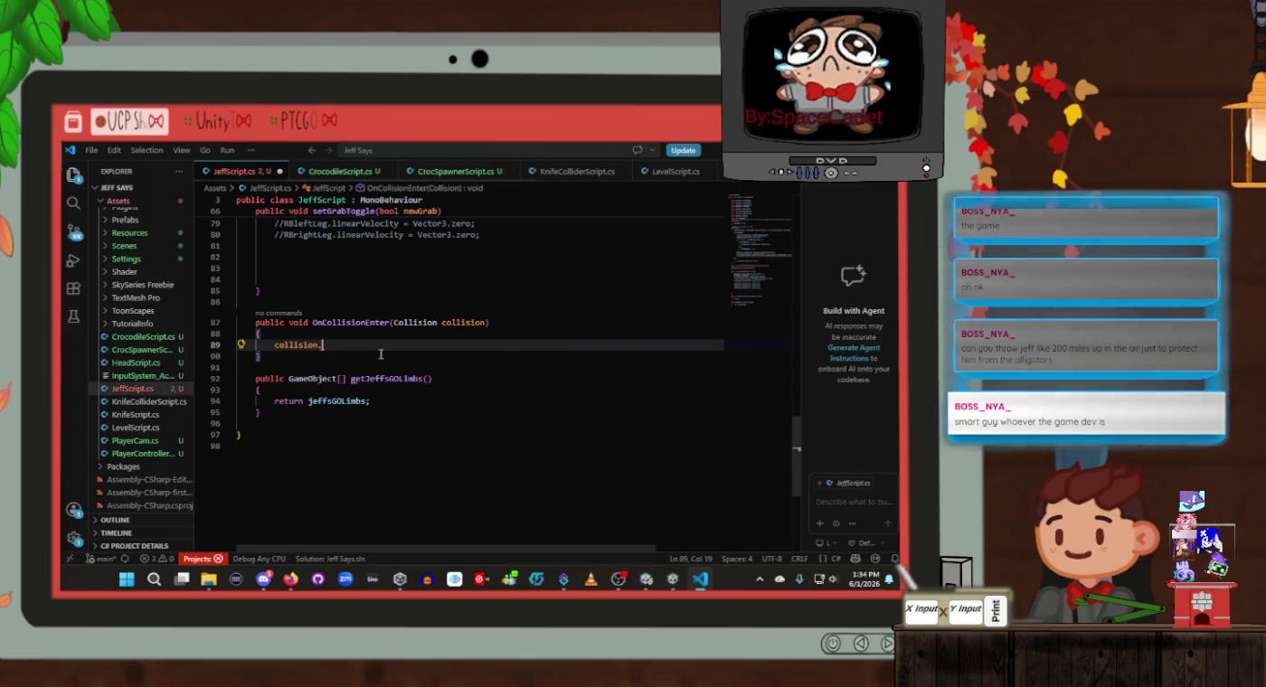
pyautogui.write('.')
pyautogui.scroll(3, 380, 354)
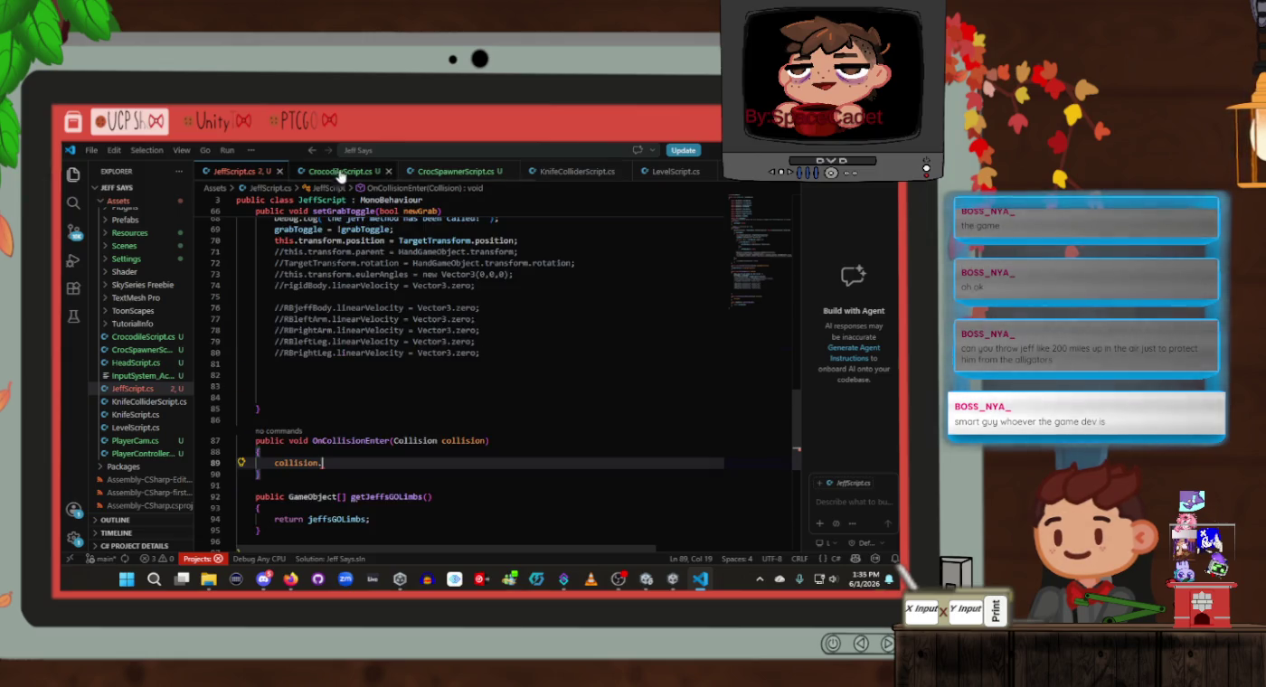
# Copy CrocodileScript's CompareTag("JeffLimb") check and paste it after 'collision.' in JeffScript
pyautogui.click(339, 171)
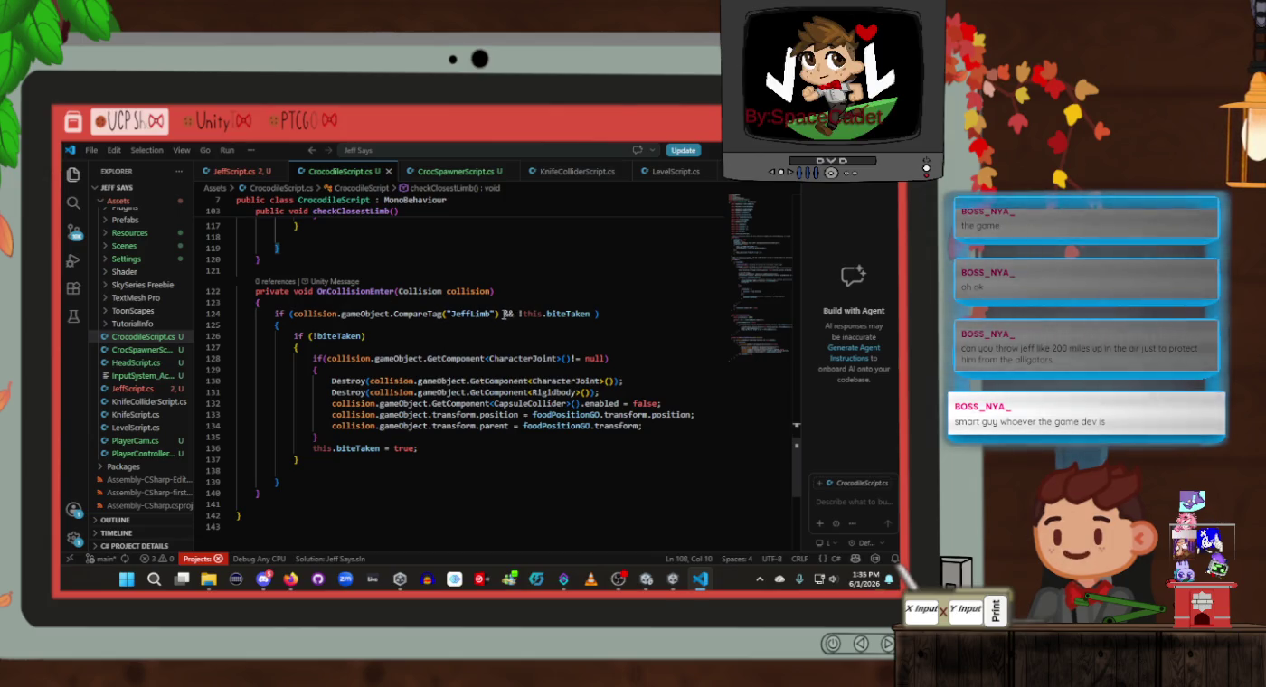
pyautogui.moveTo(499, 314); pyautogui.dragTo(297, 314)
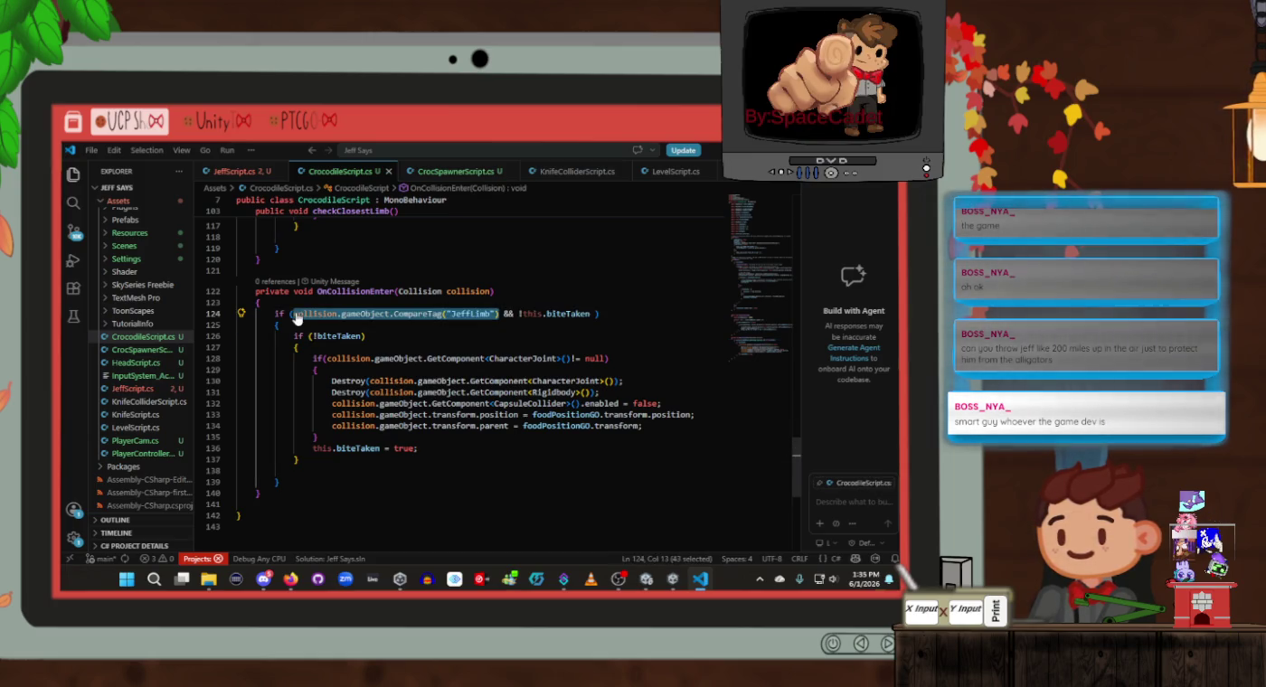
pyautogui.click(233, 171)
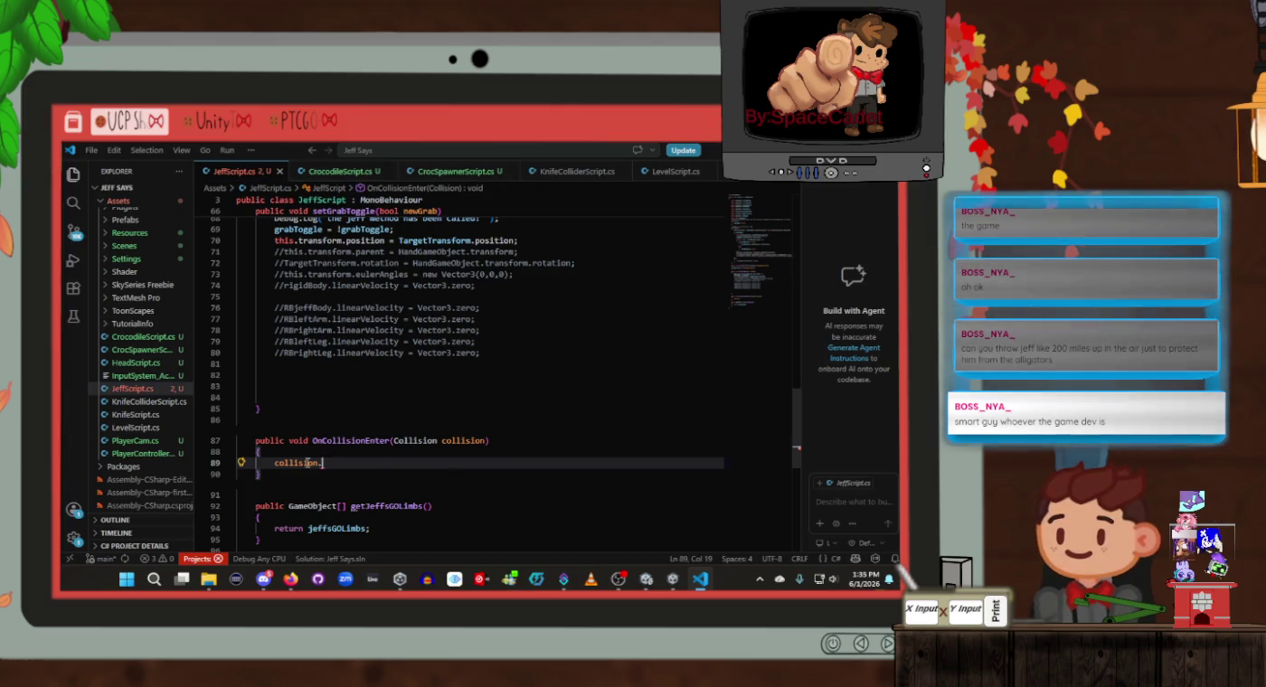
pyautogui.write('collision.gameObject.CompareTag("JeffLimb")')
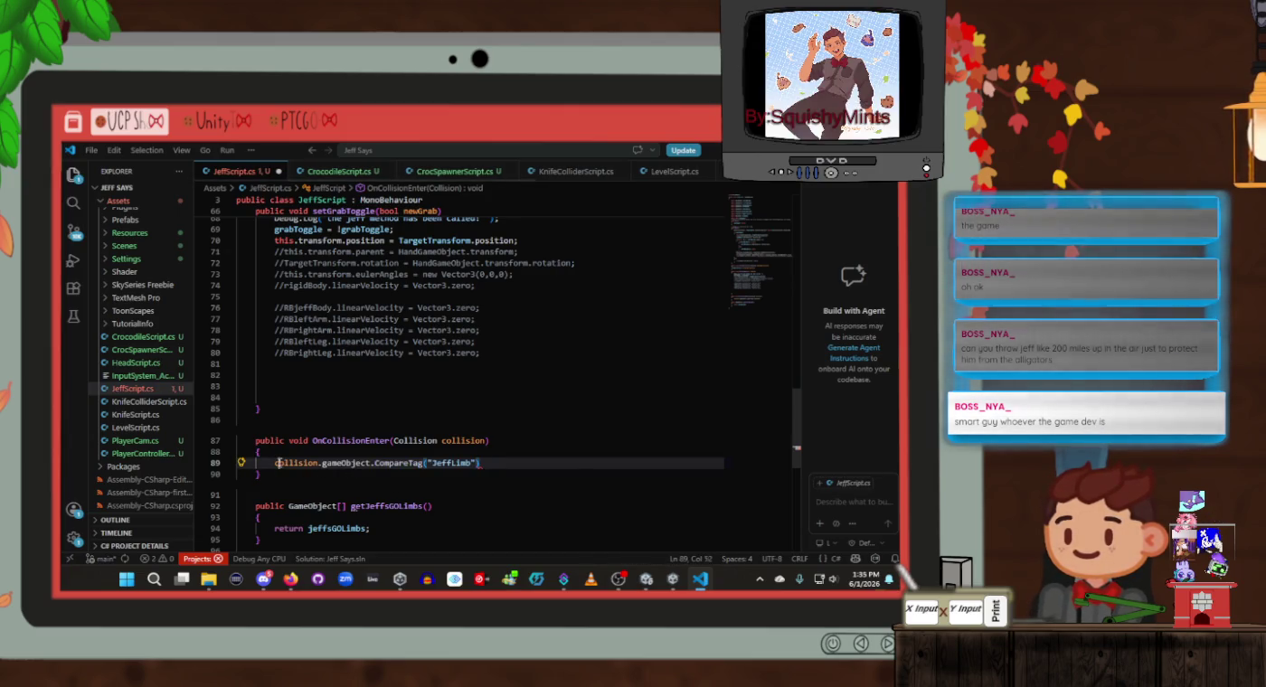
# Wrap the tag check in an if, change "JeffLimb" to "Wall", add braces, and save
pyautogui.click(275, 463)
pyautogui.write('if(')
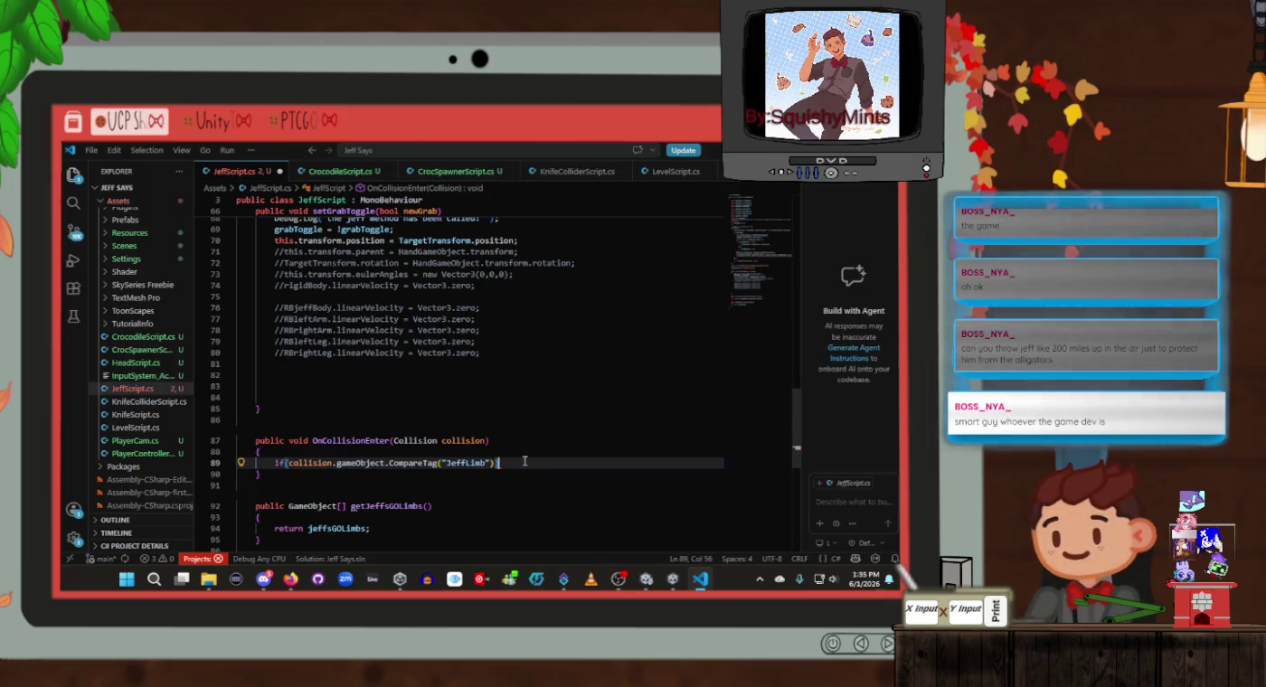
pyautogui.press('Left')
pyautogui.press('Left')
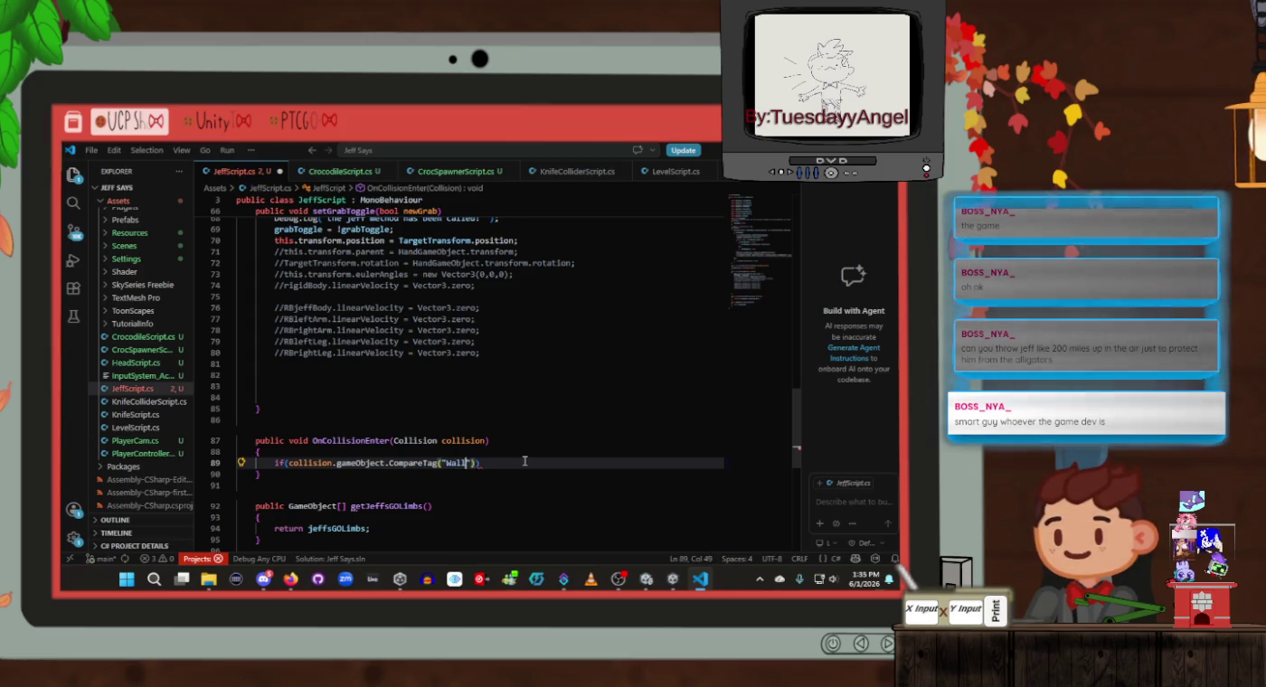
pyautogui.write('{')
pyautogui.press('Return')
pyautogui.hotkey('ctrl', 's')
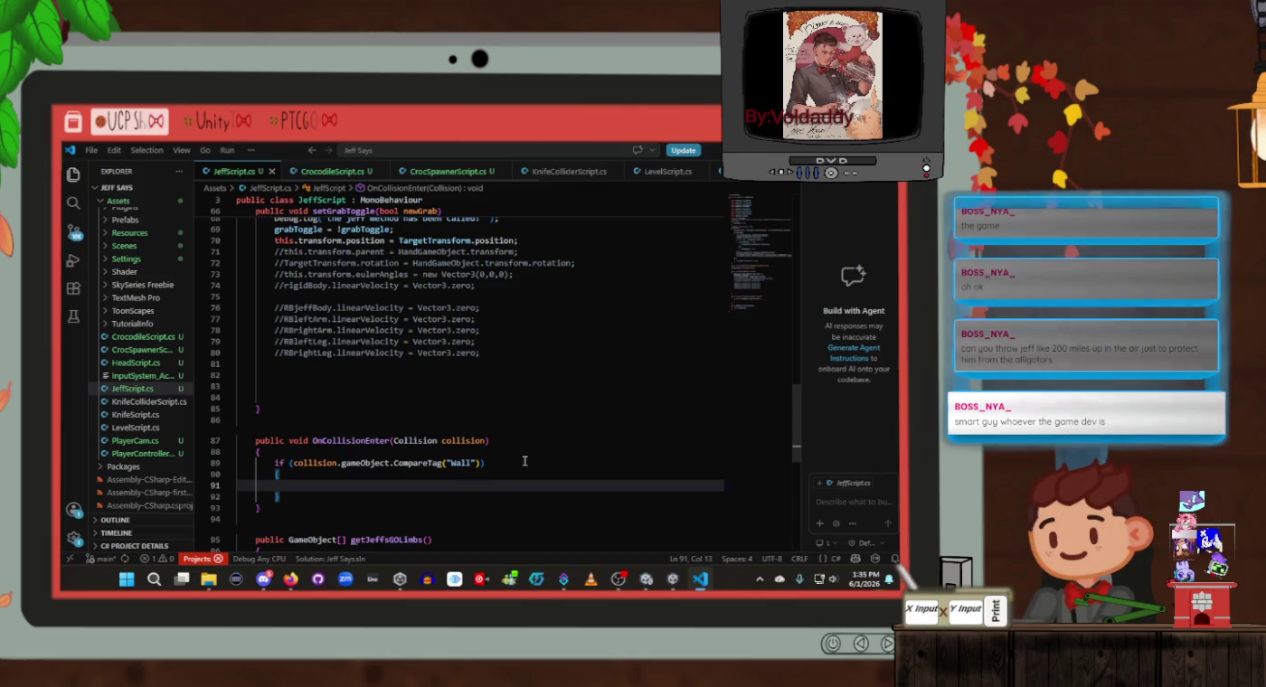
# Inside the if block, call playerCamScript.setGrabbedJeff via autocomplete
pyautogui.write('pla')
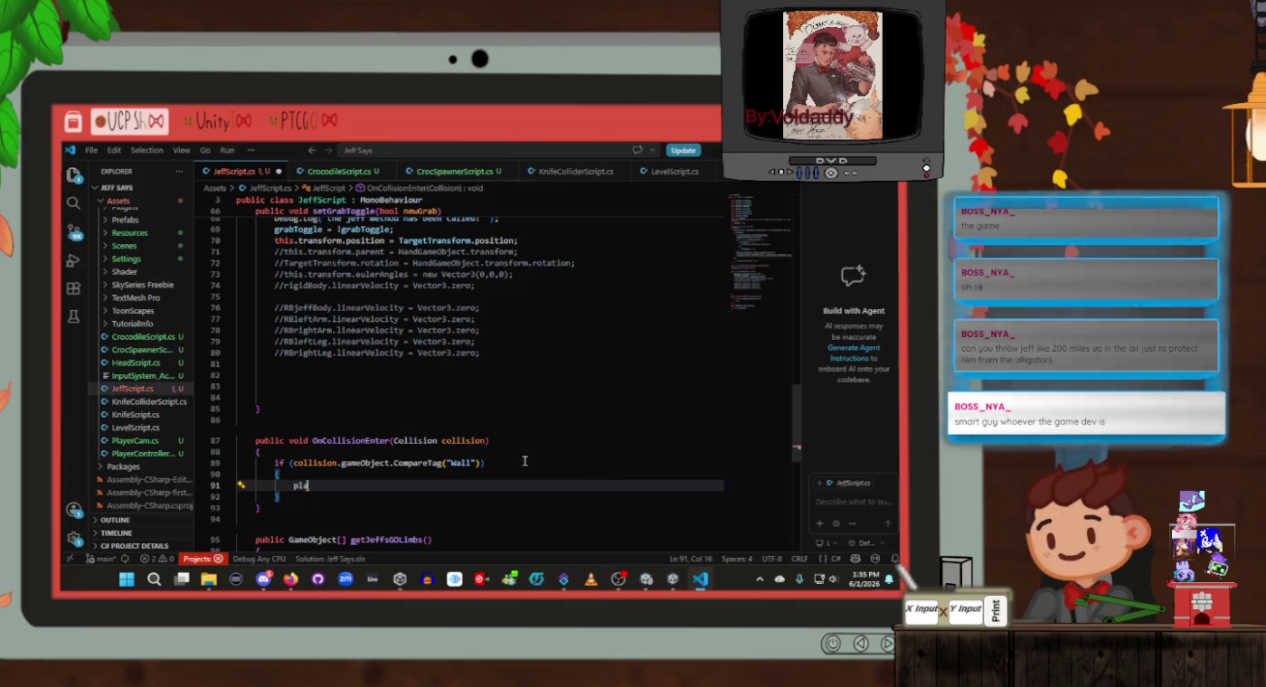
pyautogui.write('yplay')
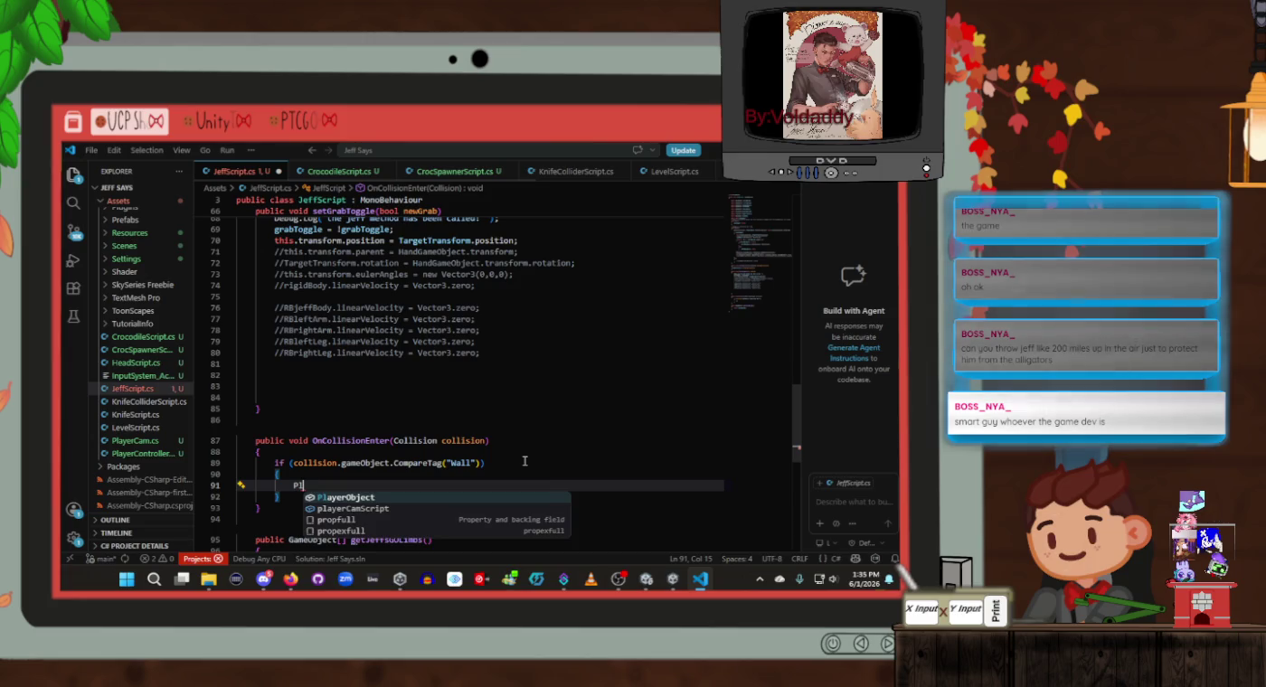
pyautogui.press('Tab')
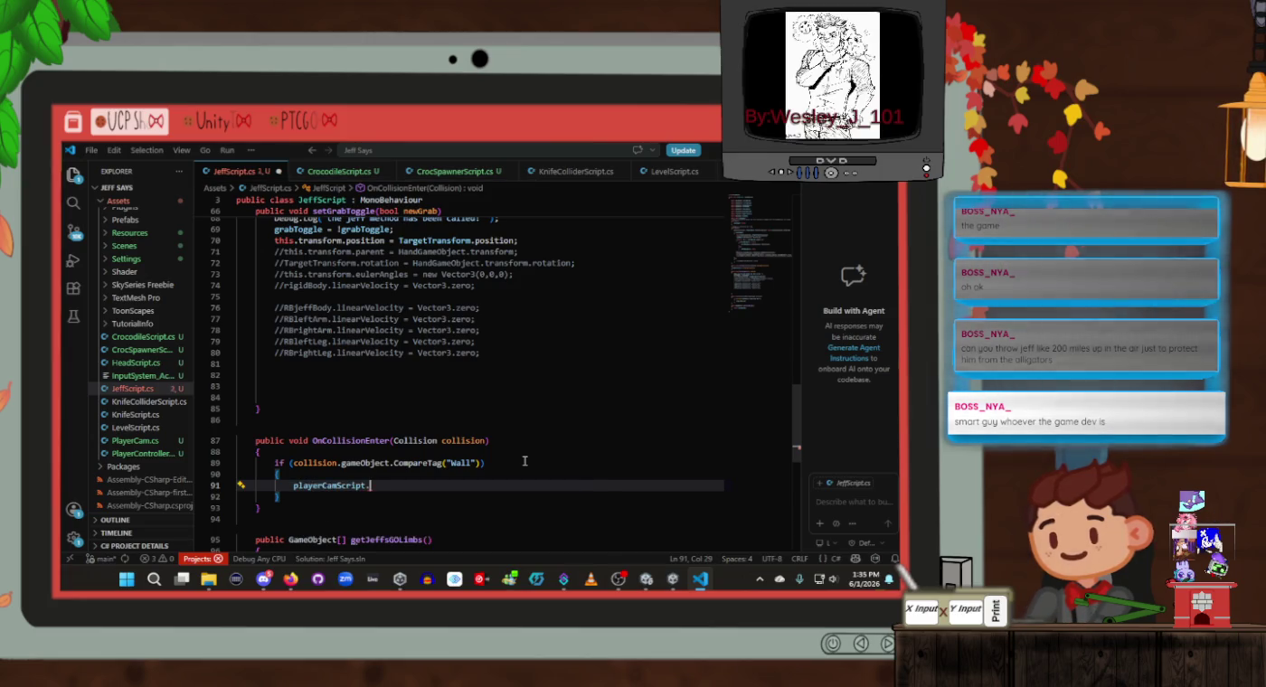
pyautogui.write('set')
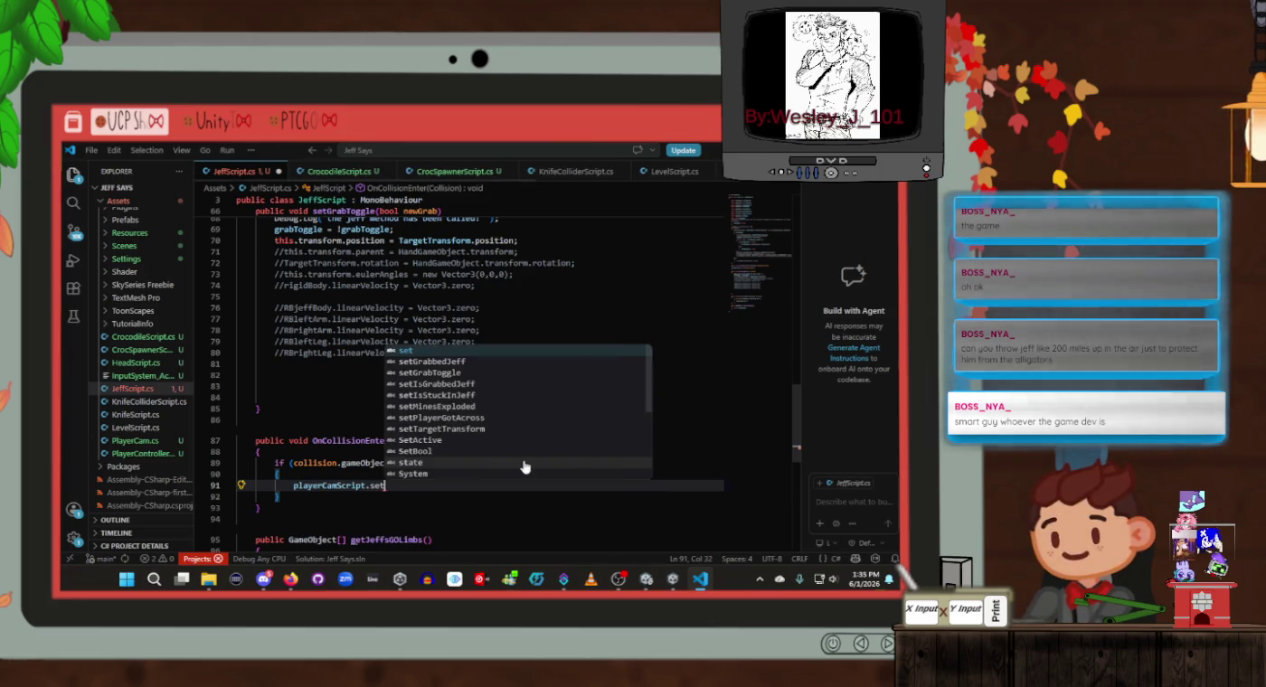
pyautogui.press('Down')
pyautogui.press('Down')
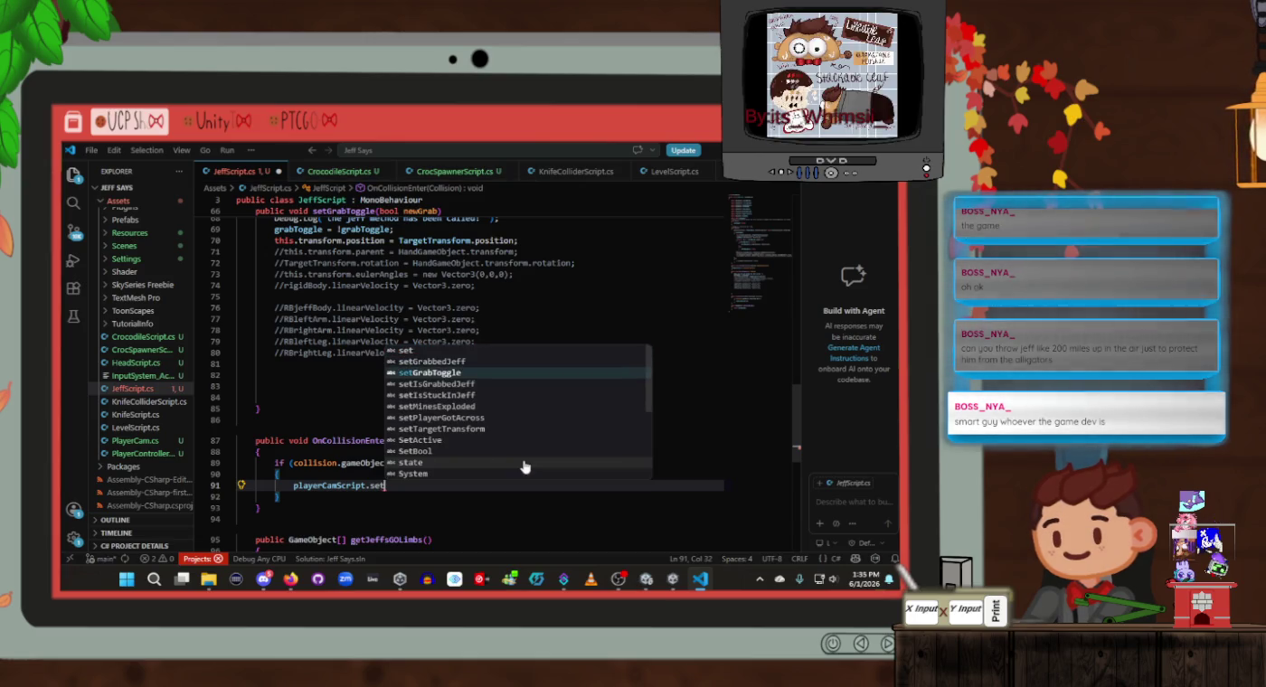
pyautogui.press('Up')
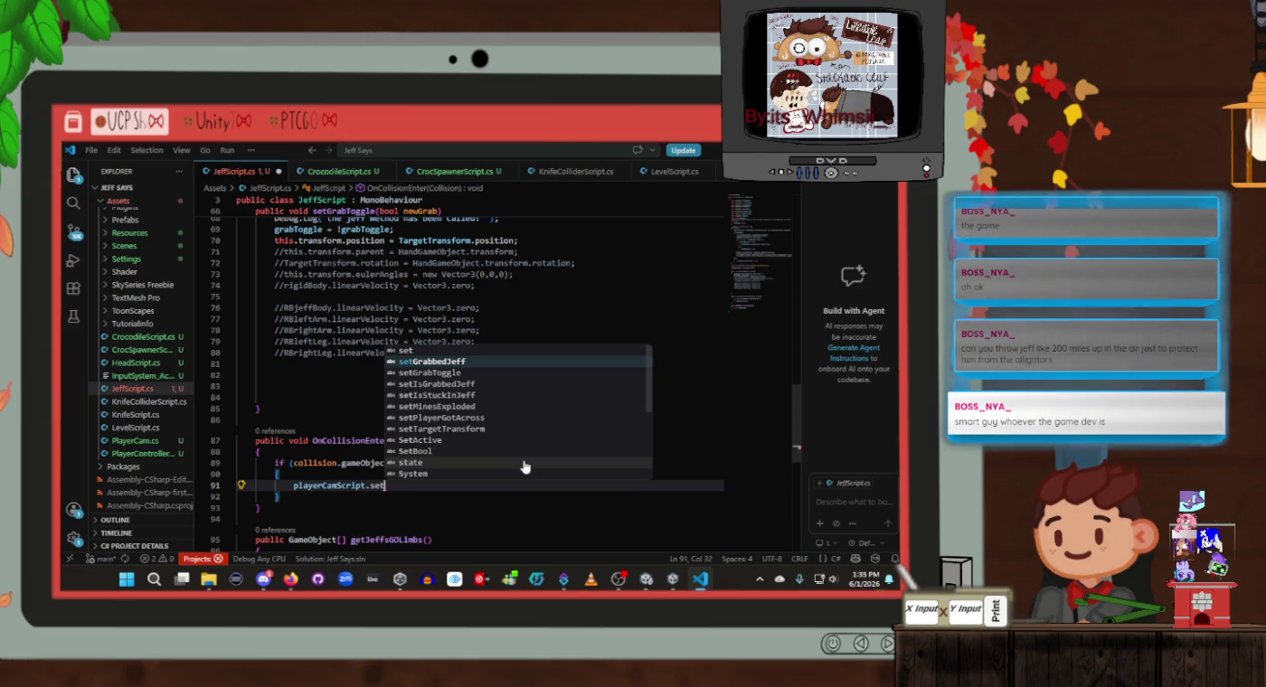
pyautogui.press('Return')
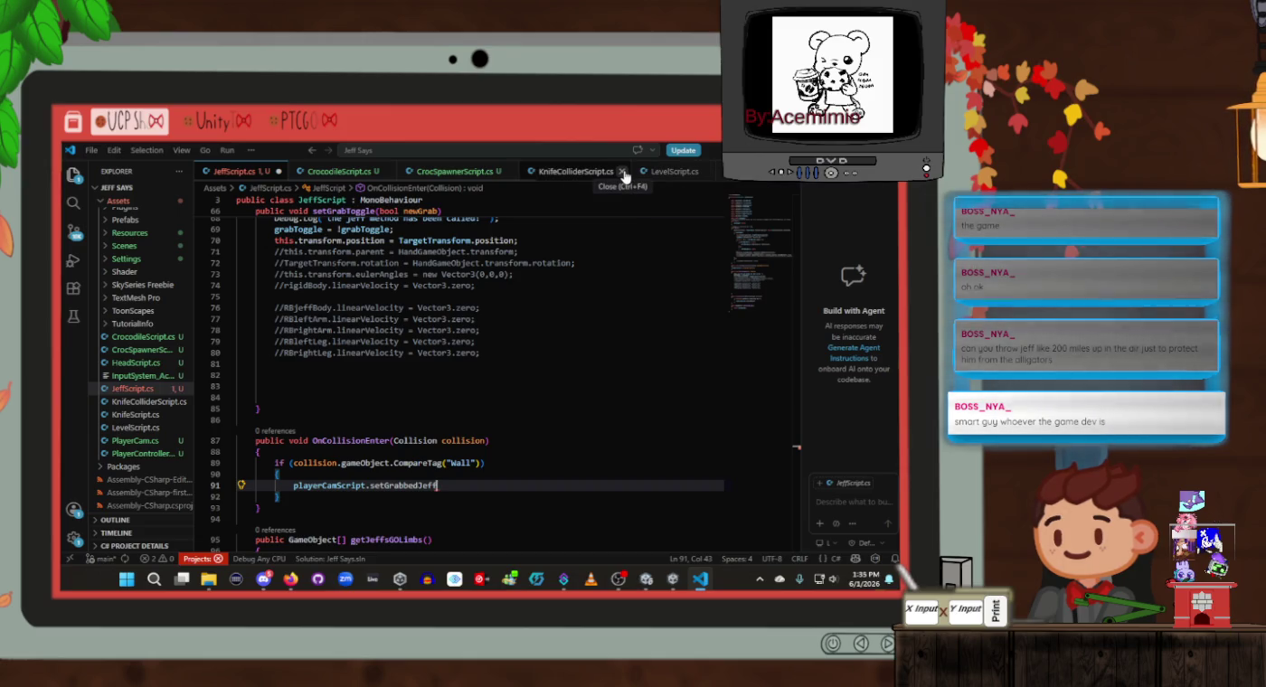
pyautogui.click(509, 171)
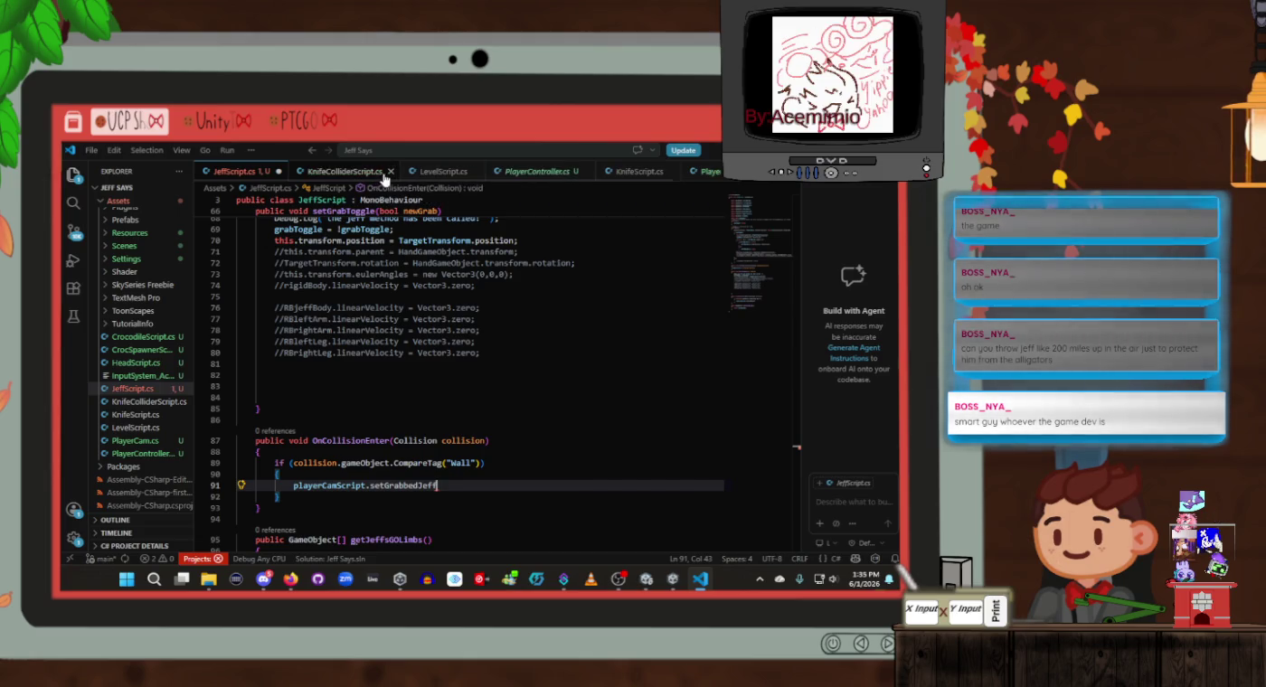
# Close CrocodileScript and check PlayerController, KnifeScript and PlayerCam.cs for the grab methods
pyautogui.click(377, 172)
pyautogui.click(547, 171)
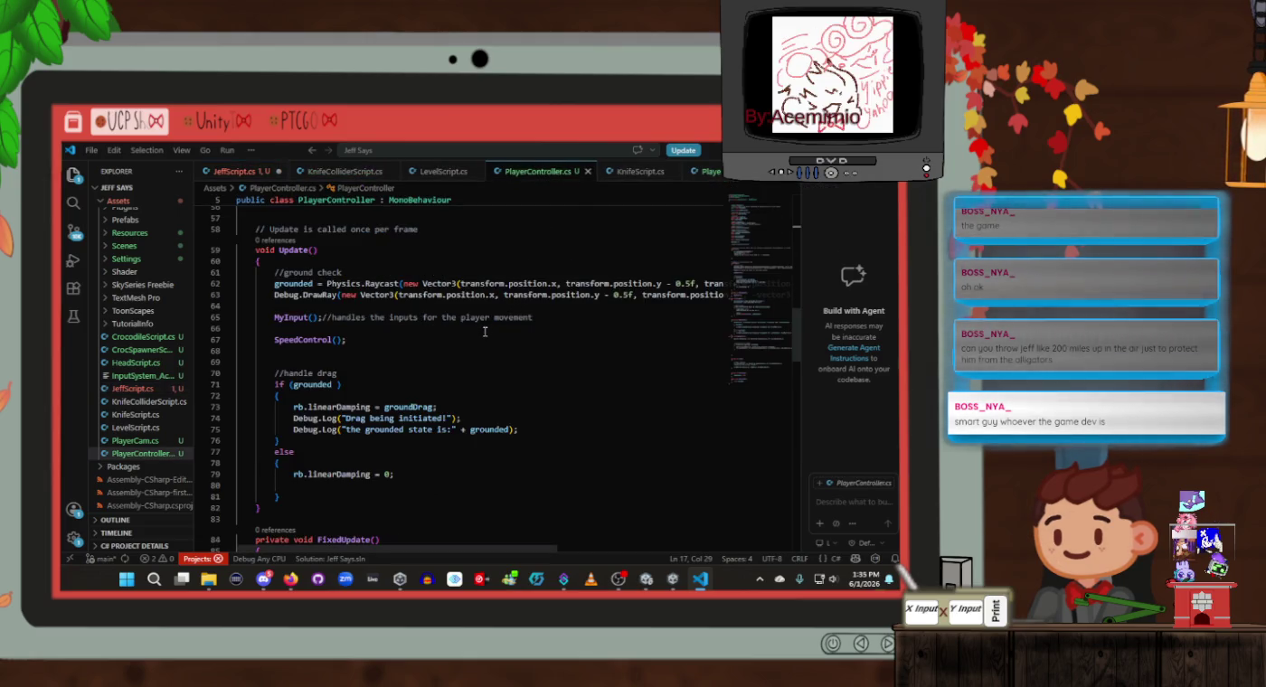
pyautogui.scroll(-8, 485, 332)
pyautogui.click(662, 177)
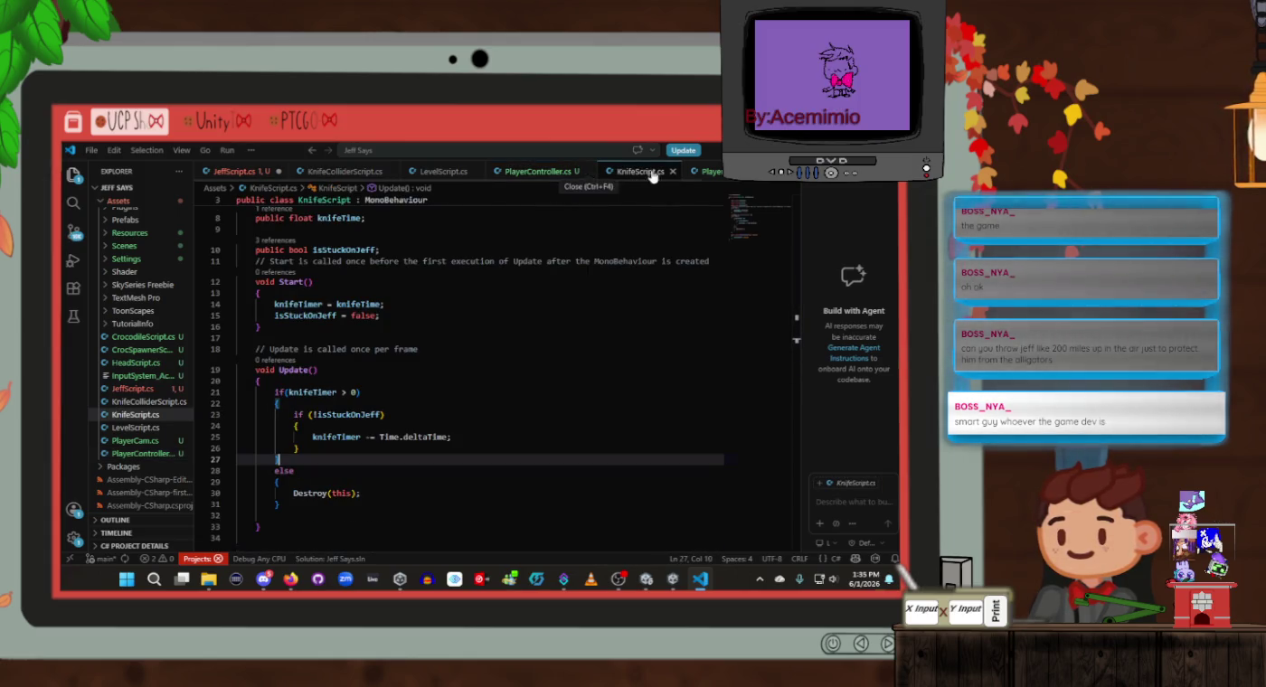
pyautogui.click(697, 173)
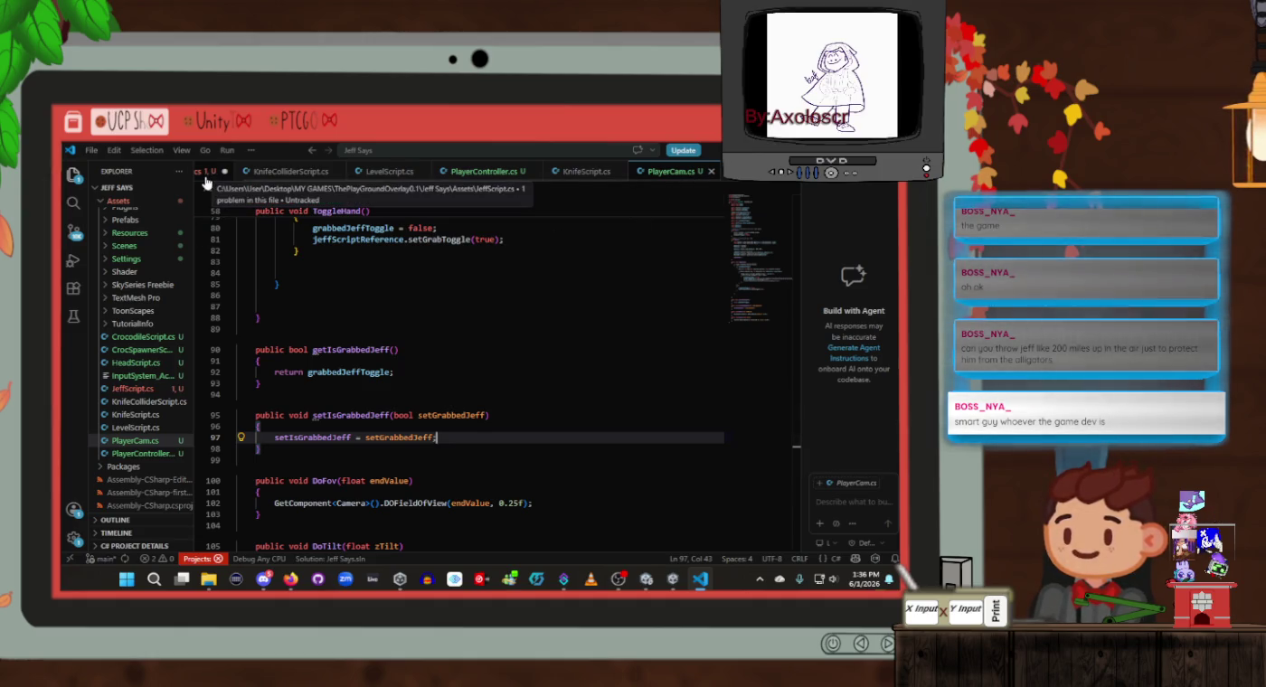
# Change the call to playerCamScript.setIsGrabbedJeff(false); in JeffScript and save
pyautogui.click(206, 179)
pyautogui.doubleClick(405, 485)
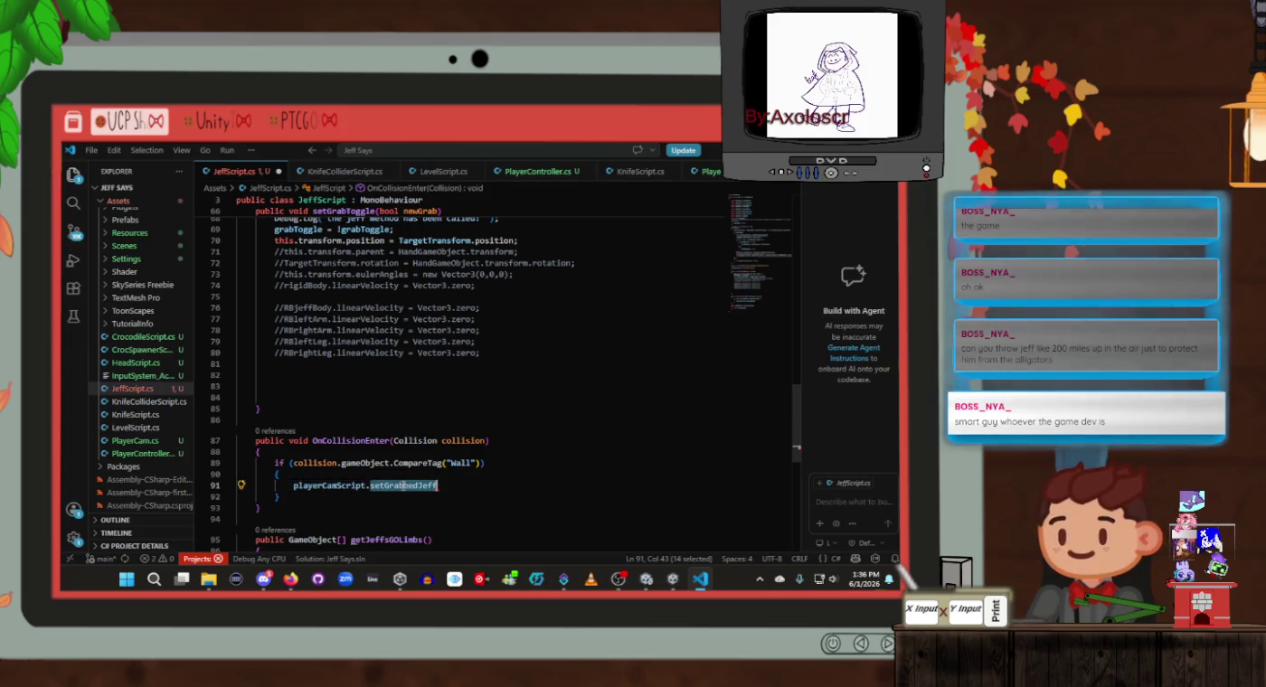
pyautogui.write('setIs')
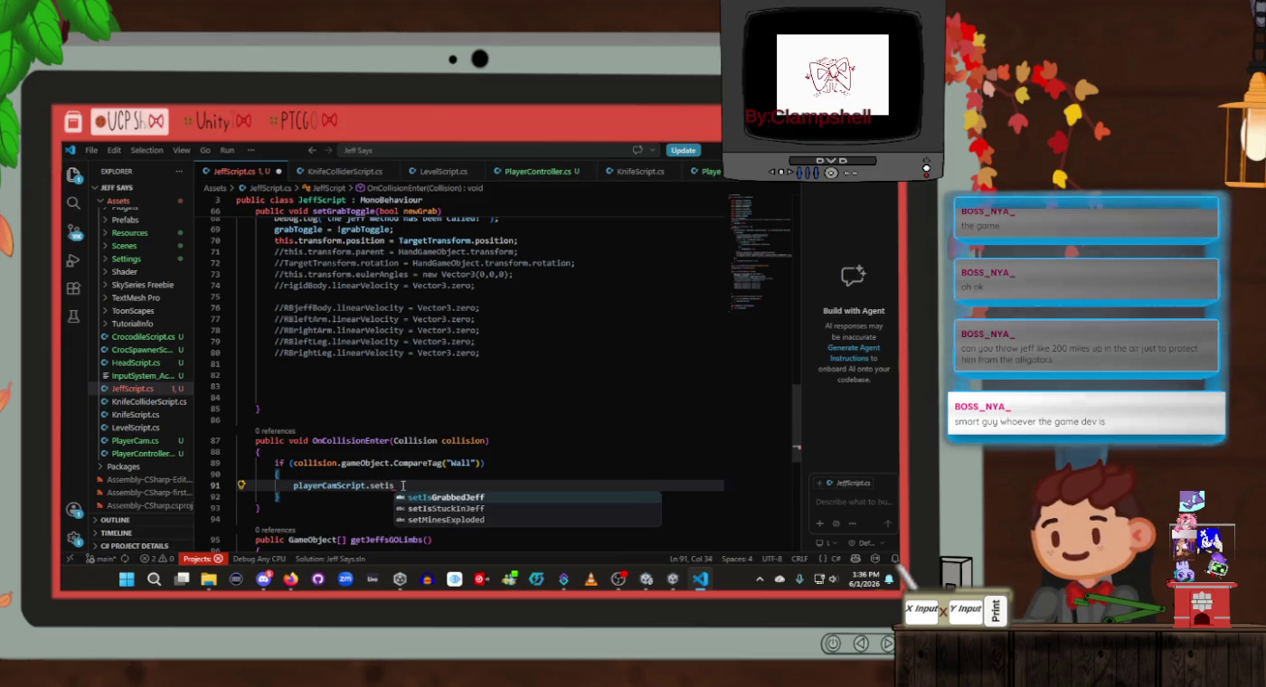
pyautogui.press('Return')
pyautogui.write(';')
pyautogui.hotkey('ctrl', 's')
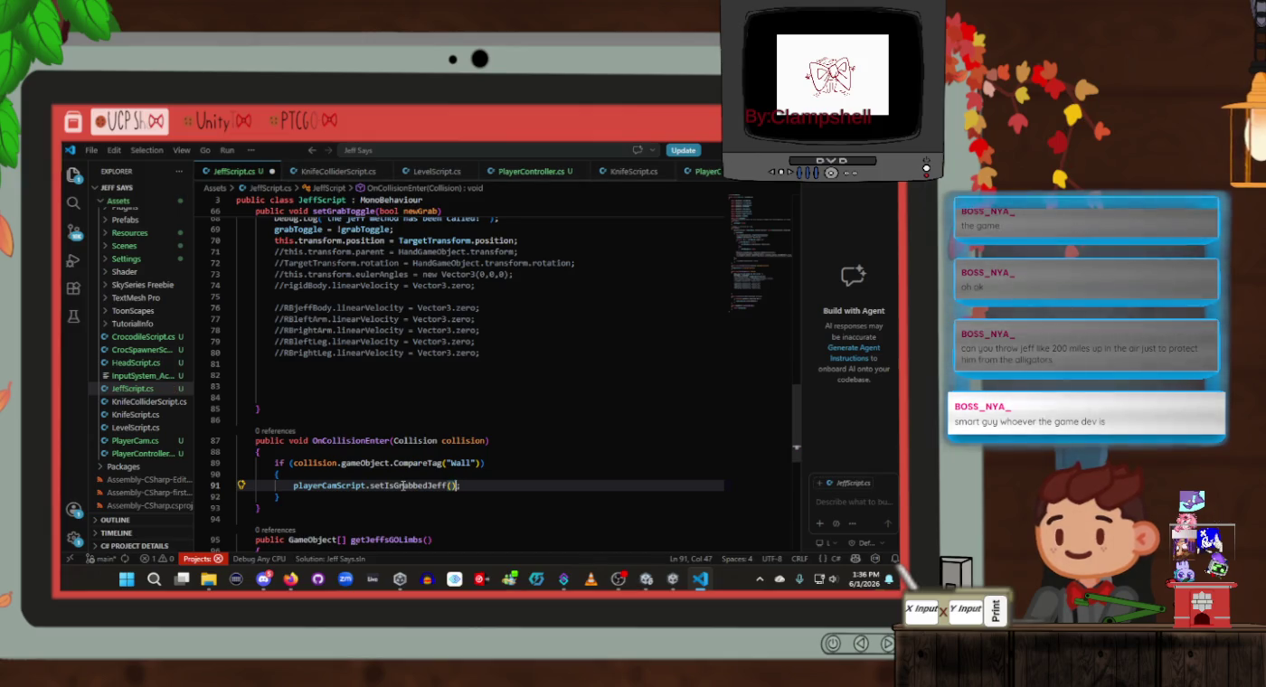
pyautogui.write('false')
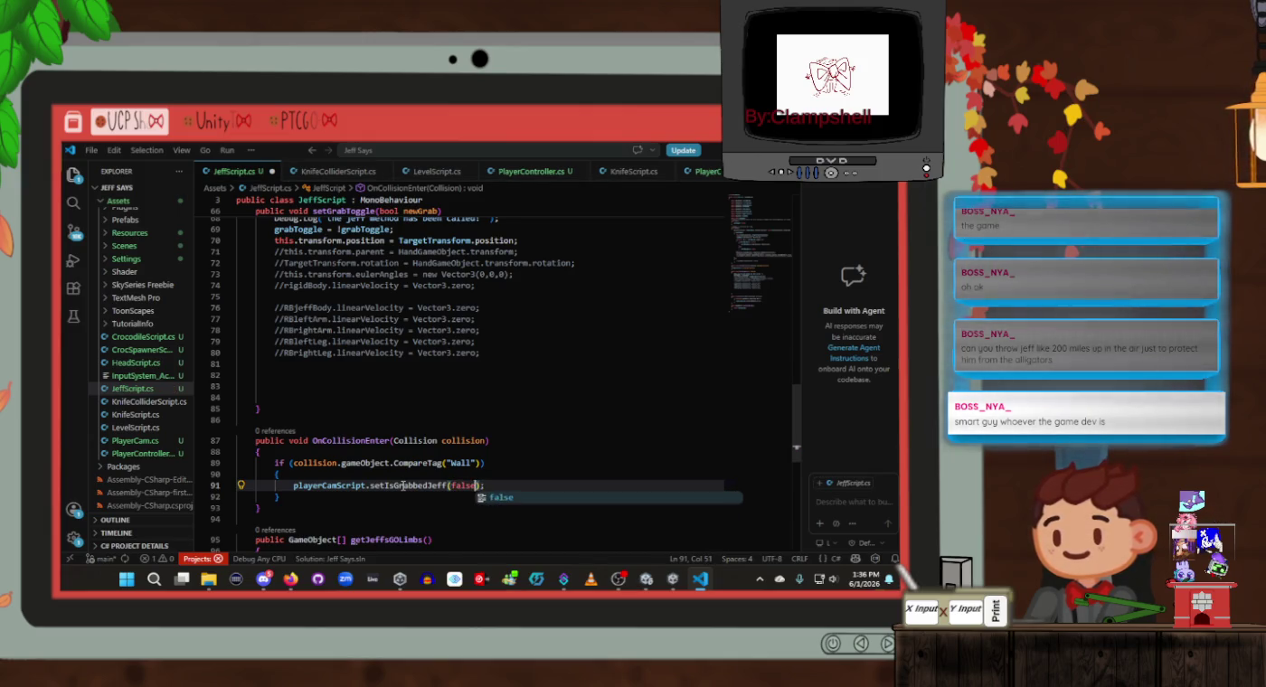
pyautogui.click(499, 452)
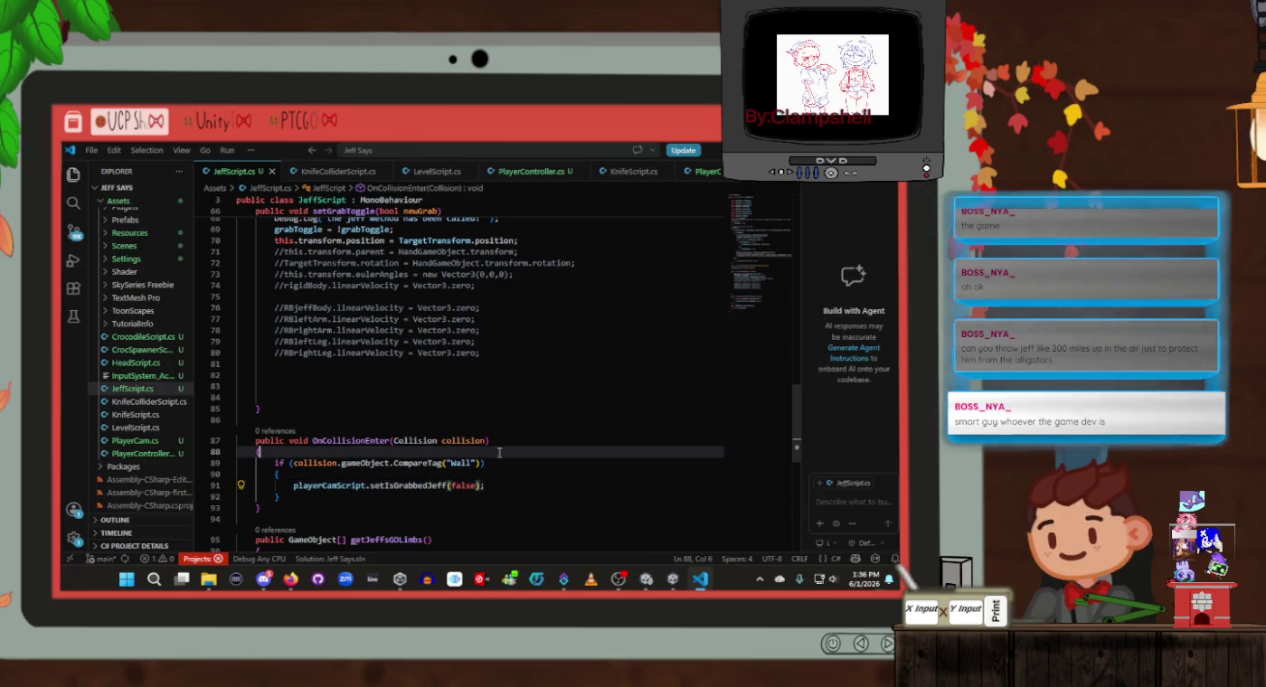
# In PlayerCam.cs, replace setIsGrabbedJeff on line 97 with grabbedJeffToggle and save the file
pyautogui.click(696, 171)
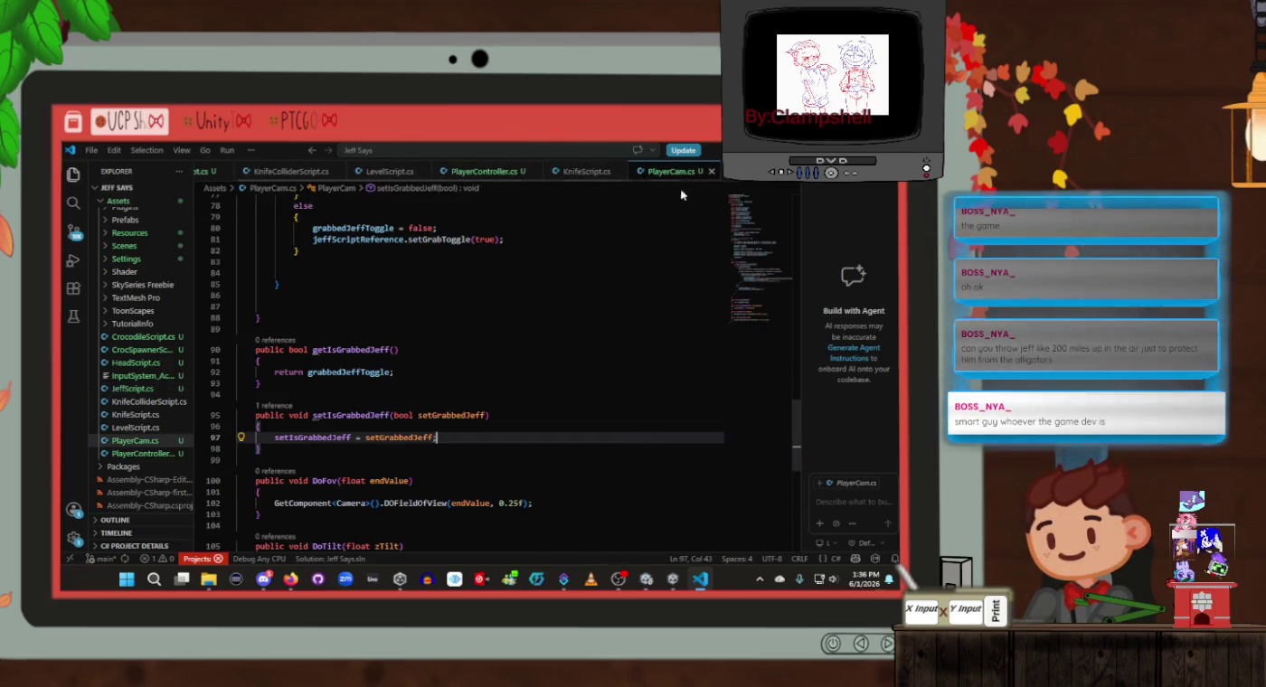
pyautogui.scroll(5, 446, 406)
pyautogui.scroll(5, 446, 406)
pyautogui.scroll(-5, 446, 406)
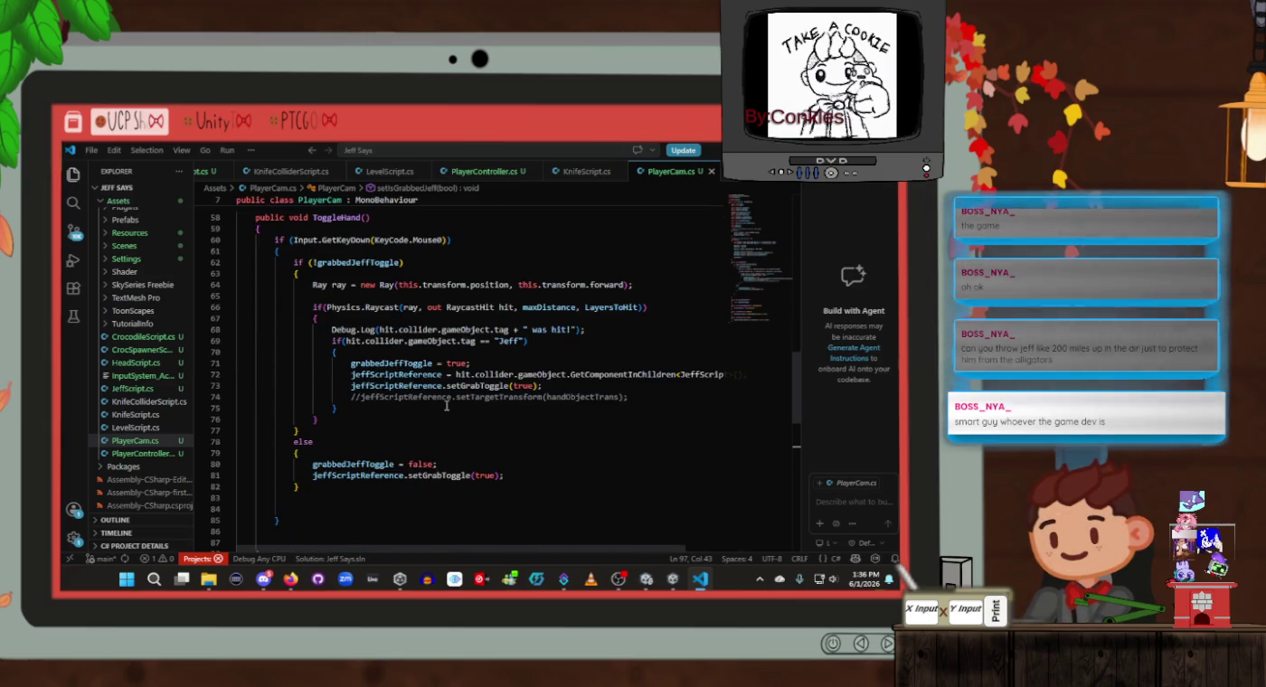
pyautogui.scroll(-10, 446, 406)
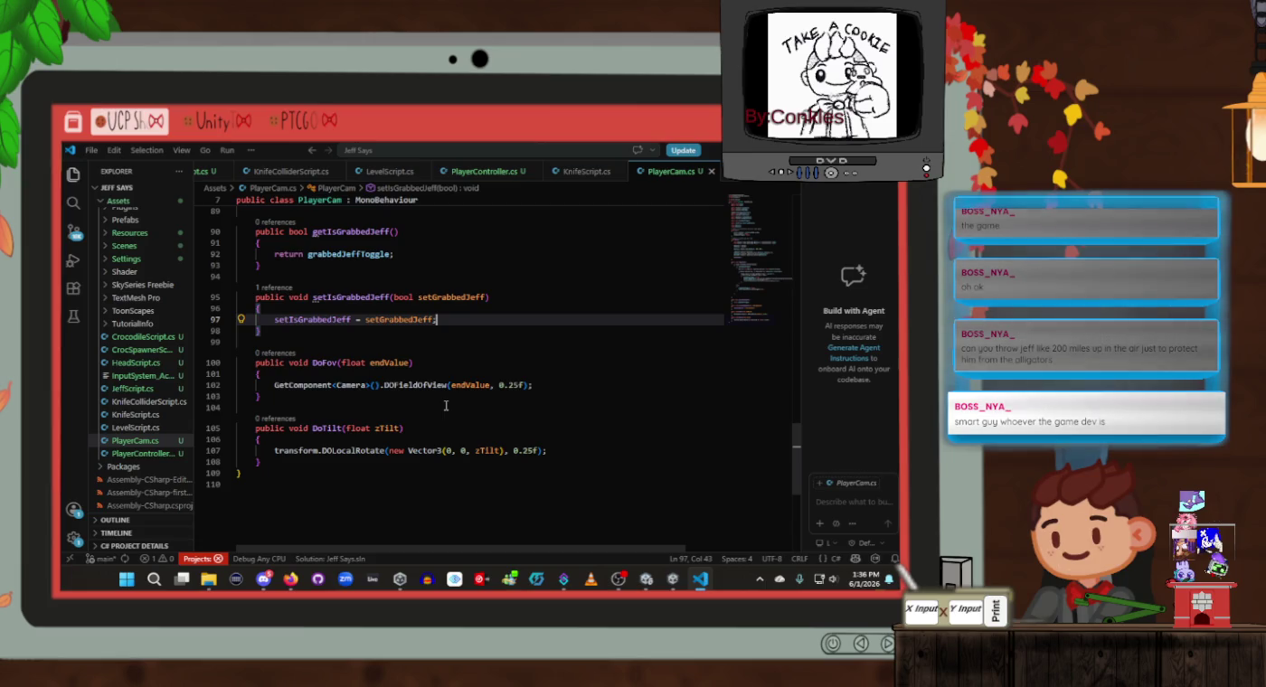
pyautogui.scroll(4, 446, 406)
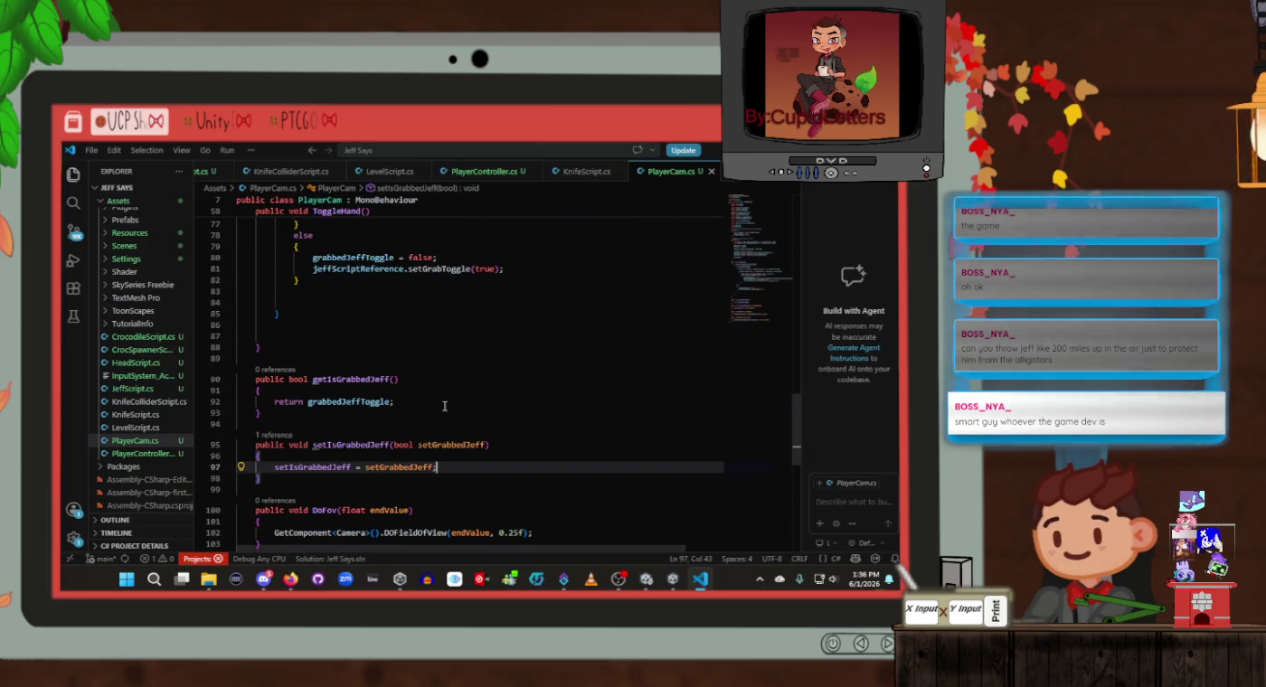
pyautogui.doubleClick(326, 465)
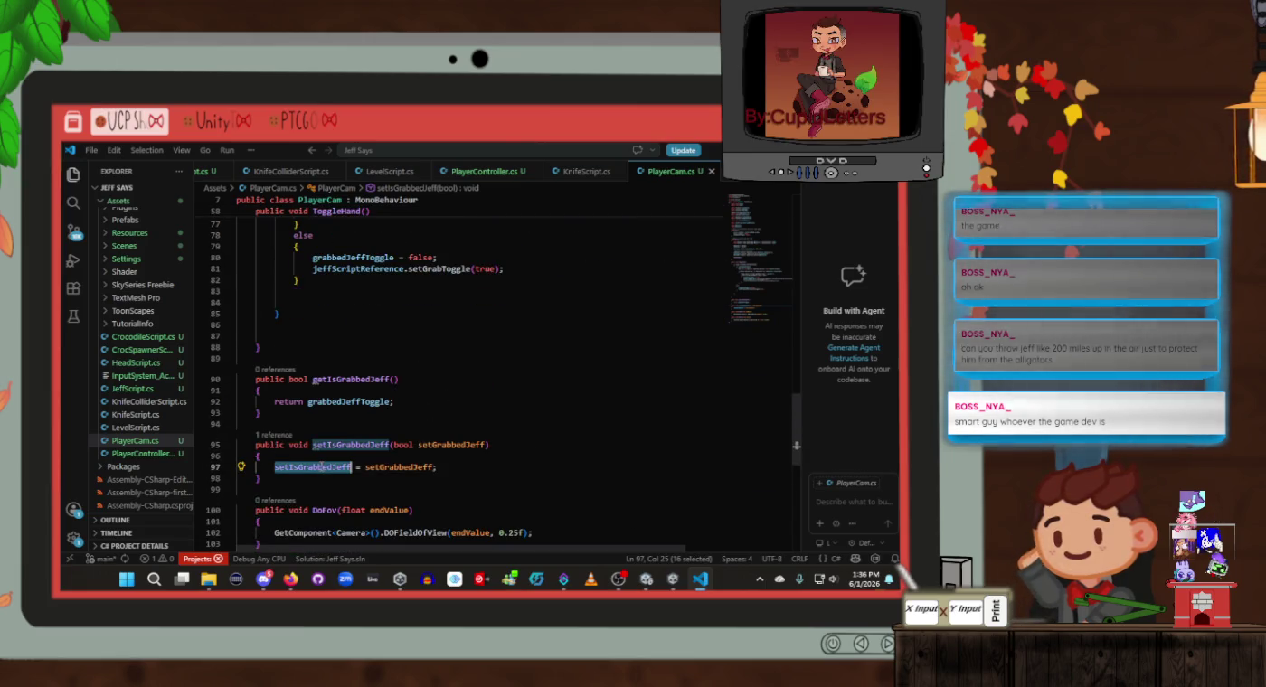
pyautogui.write('gra')
pyautogui.press('Tab')
pyautogui.hotkey('ctrl', 's')
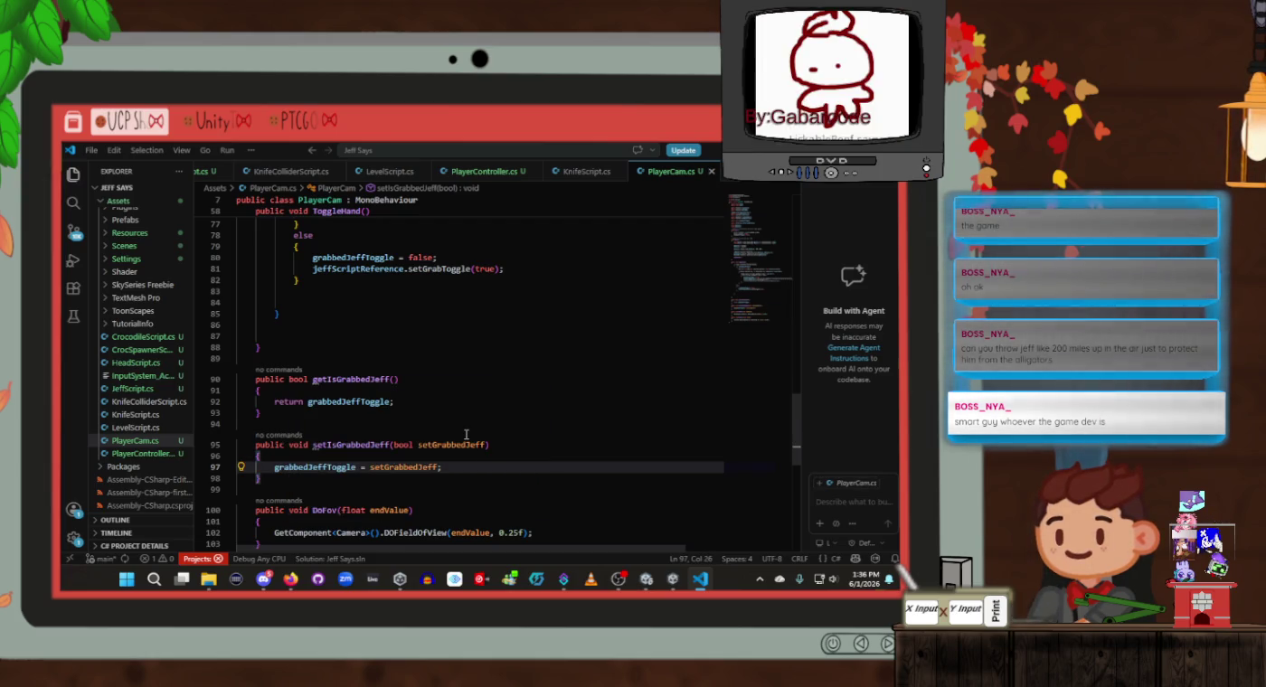
# Open JeffScript.cs at its setIsGrabbedJeff(false) line in the Wall collision check
pyautogui.scroll(9, 465, 435)
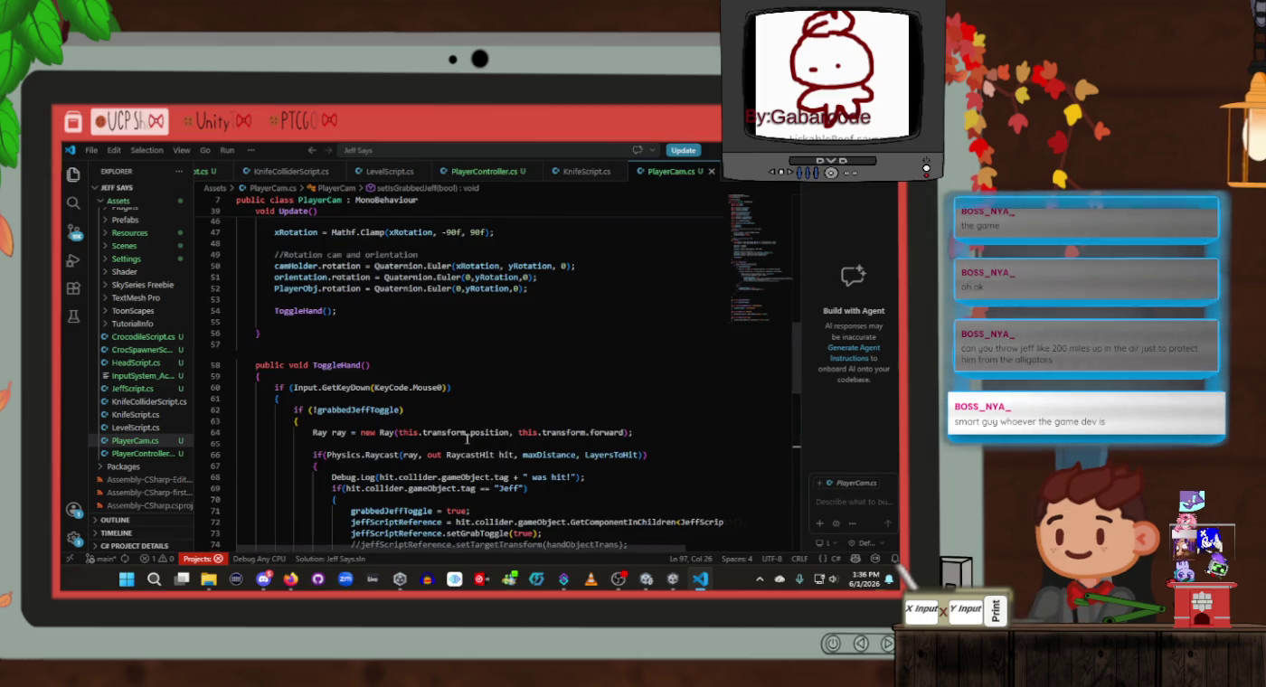
pyautogui.scroll(-11, 466, 437)
pyautogui.hotkey('alt', 'Tab')
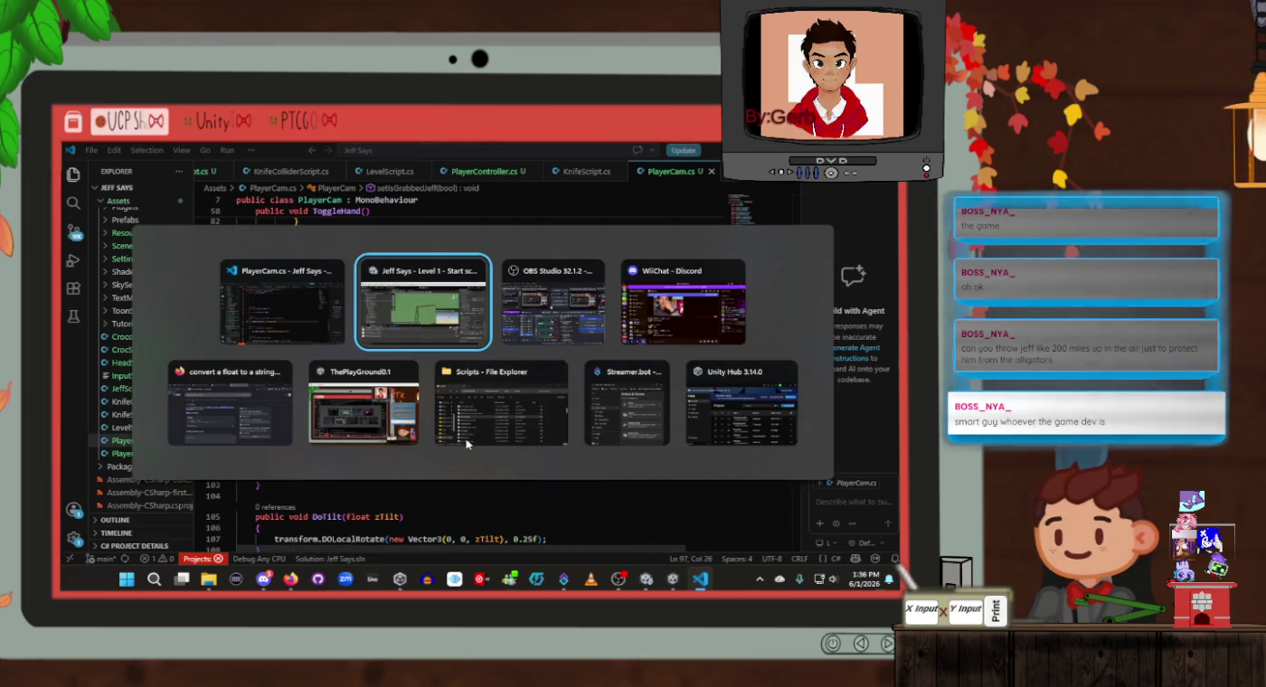
pyautogui.click(314, 308)
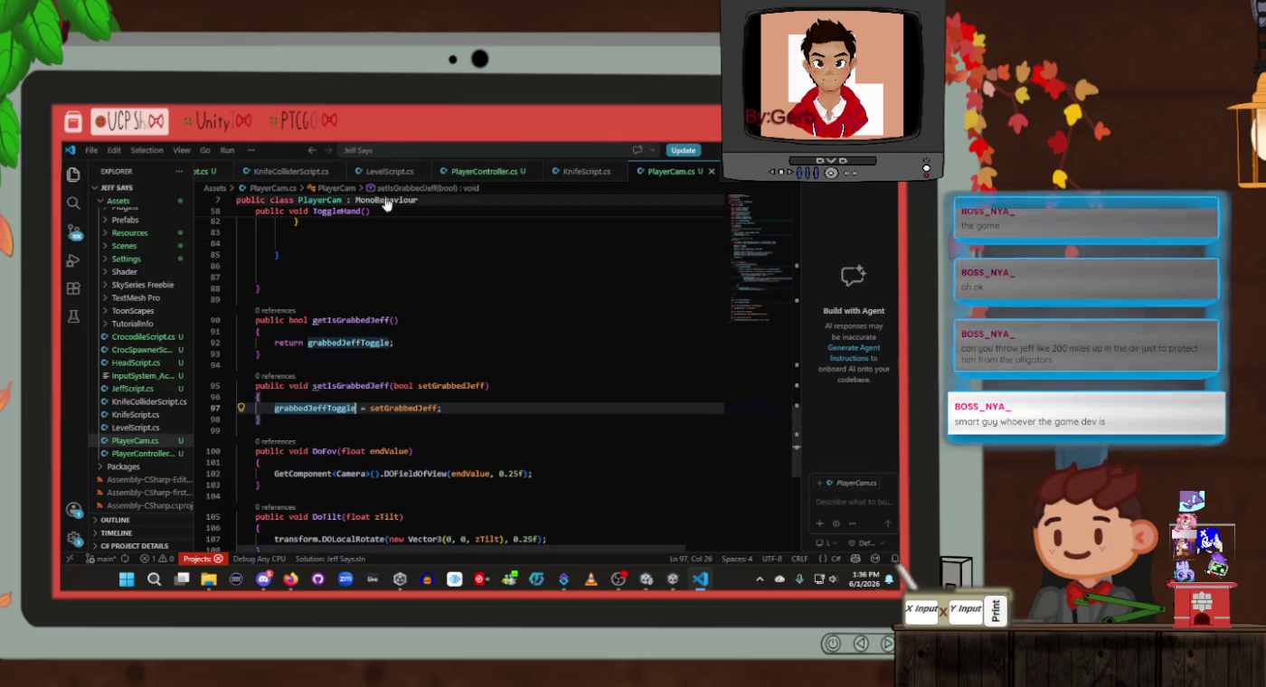
pyautogui.click(202, 174)
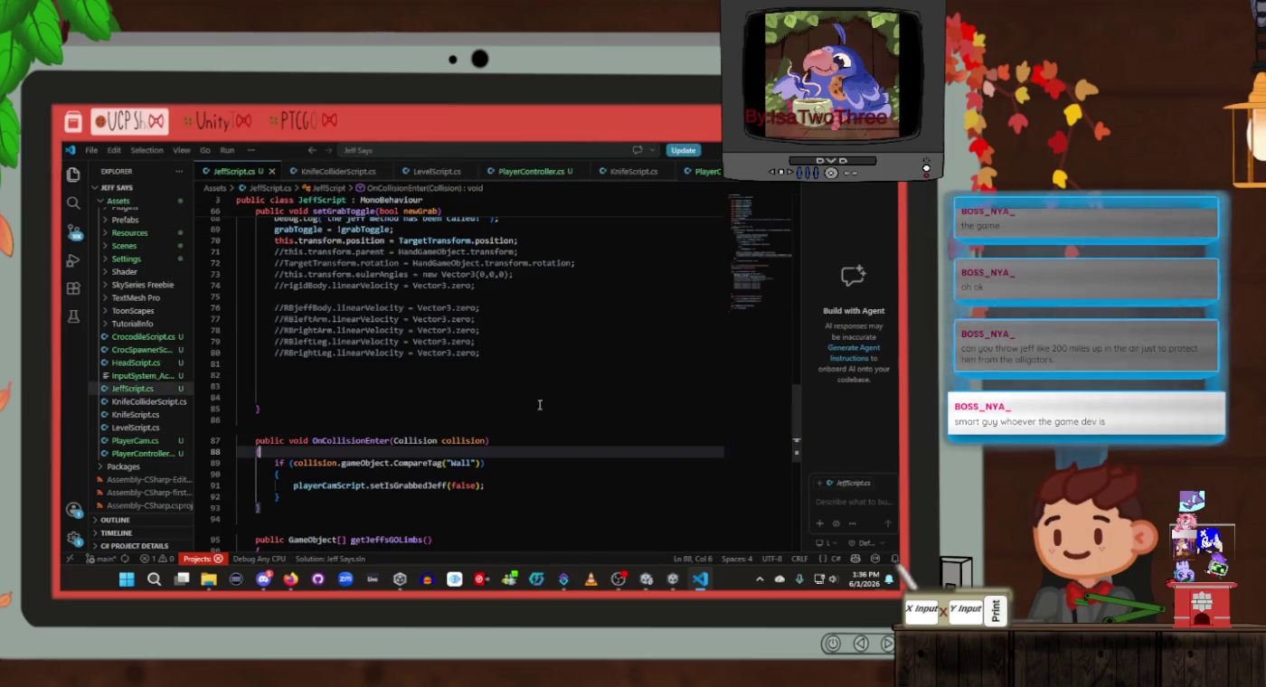
pyautogui.scroll(-1, 457, 466)
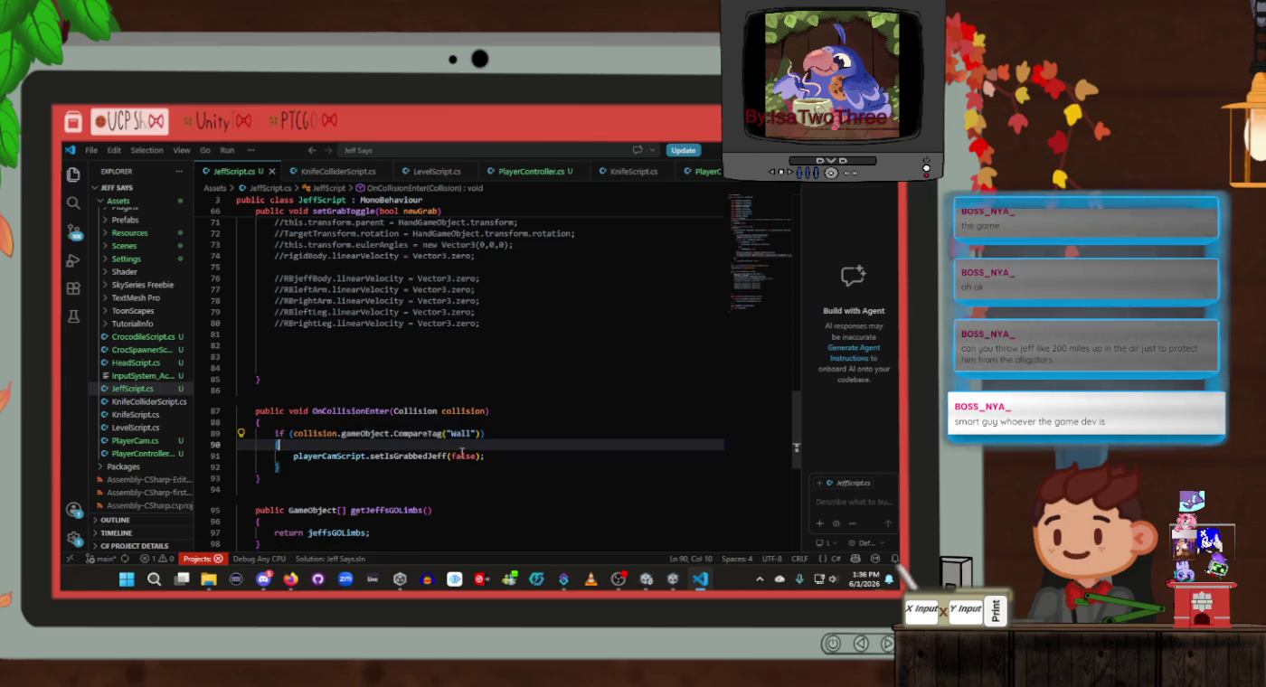
pyautogui.click(480, 456)
pyautogui.press('Down')
pyautogui.hotkey('alt', 'Tab')
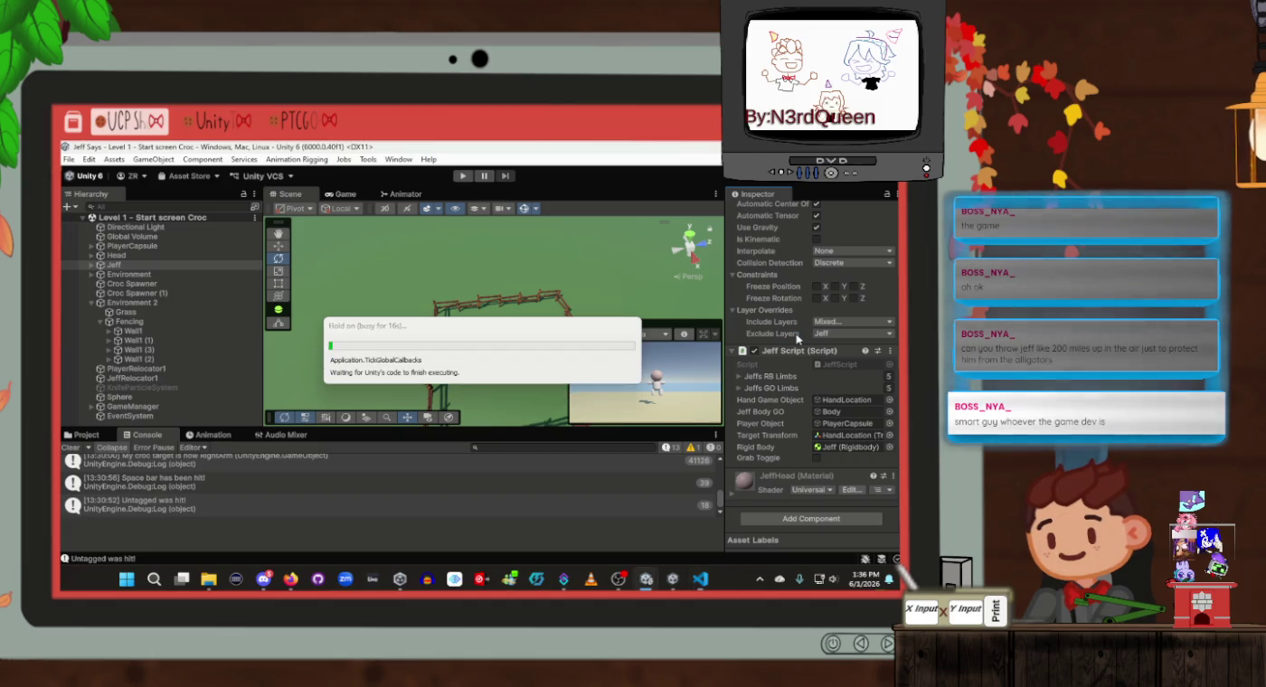
# Once Unity finishes recompiling the scripts, select Wall1 in the scene hierarchy
pyautogui.click(170, 329)
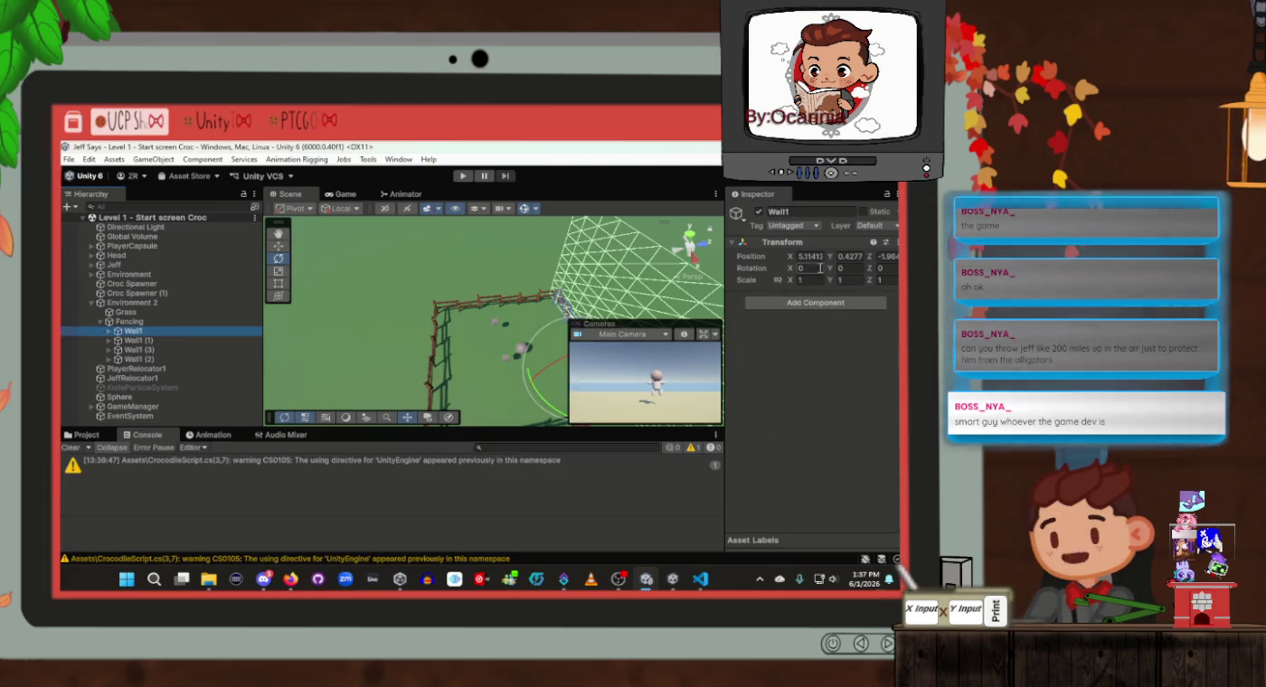
# Tag the Wall1 fence group itself as Wall
pyautogui.click(109, 332)
pyautogui.click(134, 341)
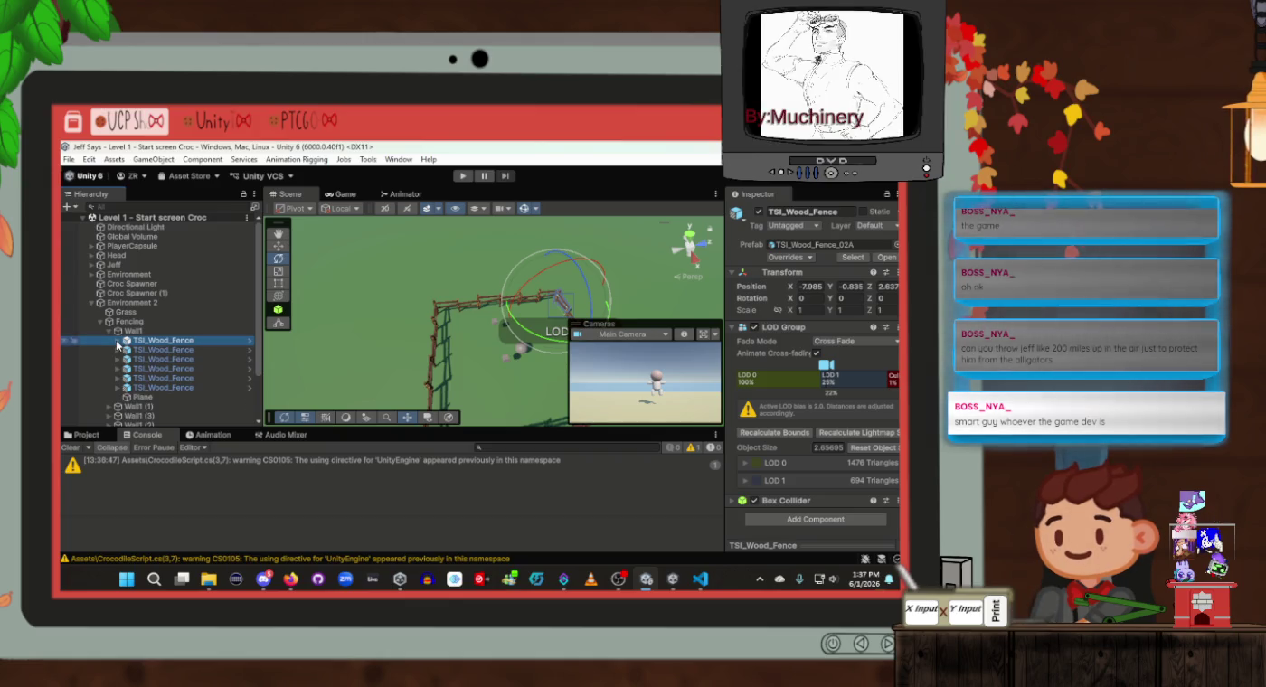
pyautogui.click(142, 397)
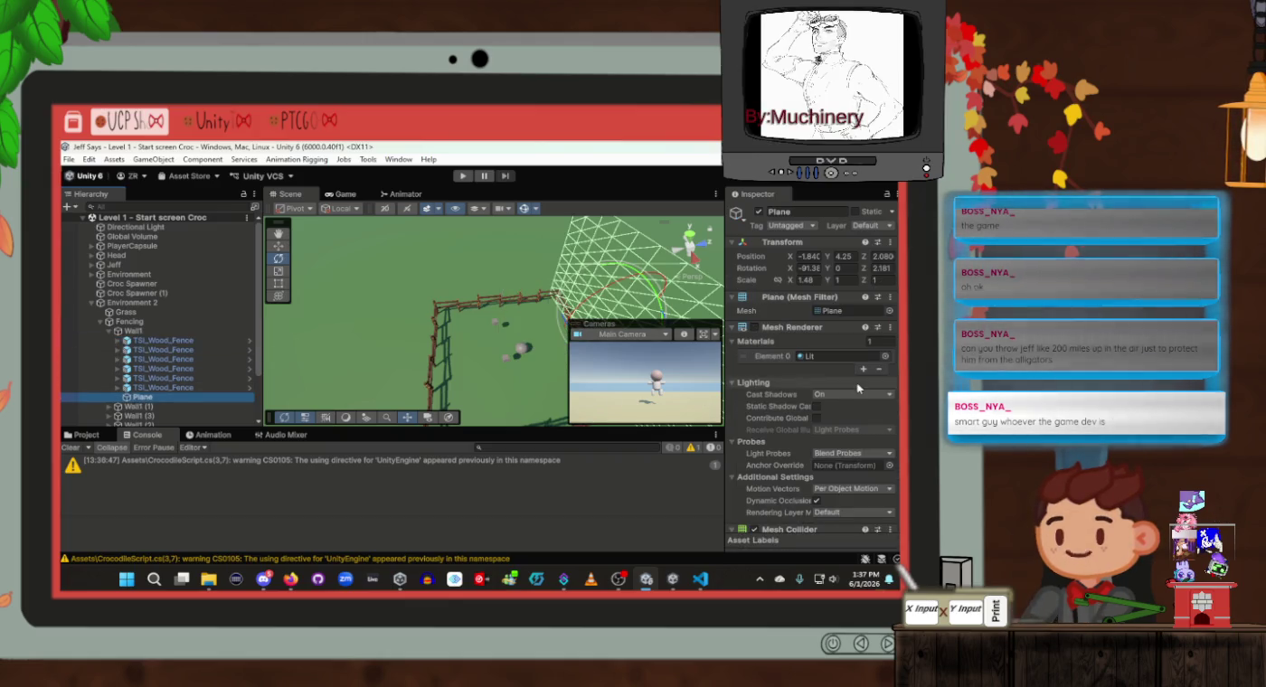
pyautogui.scroll(-3, 857, 387)
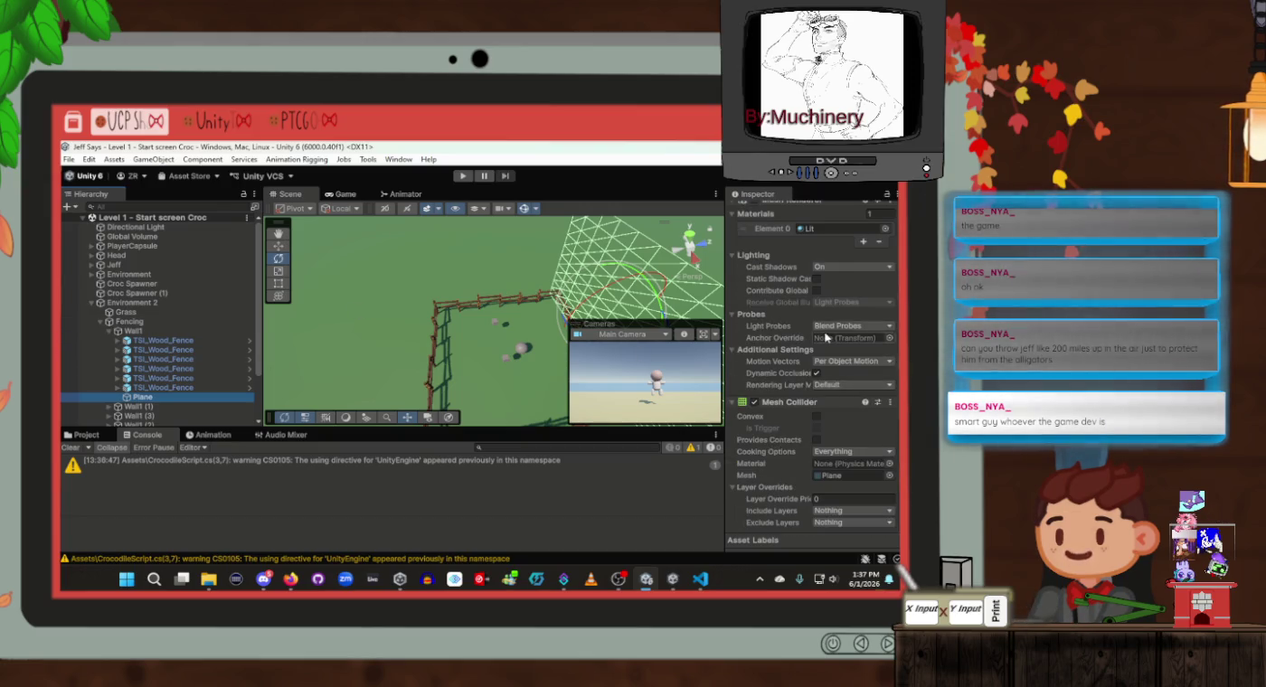
pyautogui.click(133, 331)
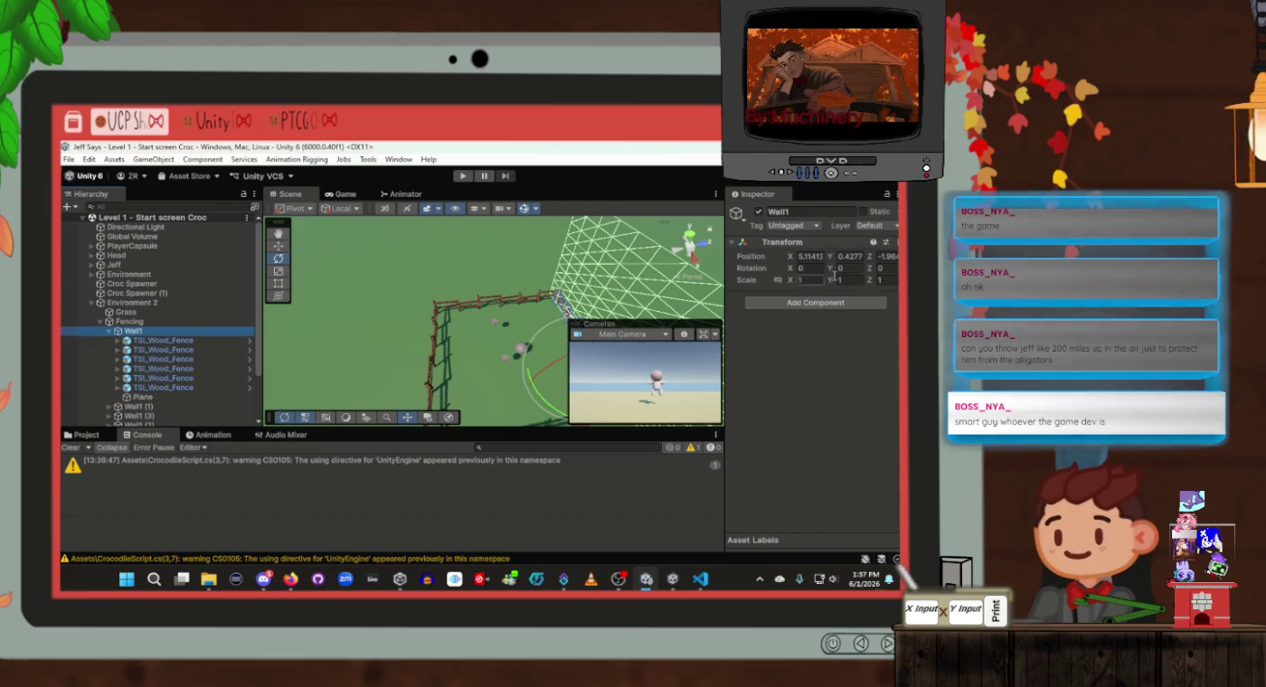
pyautogui.click(796, 229)
pyautogui.click(816, 379)
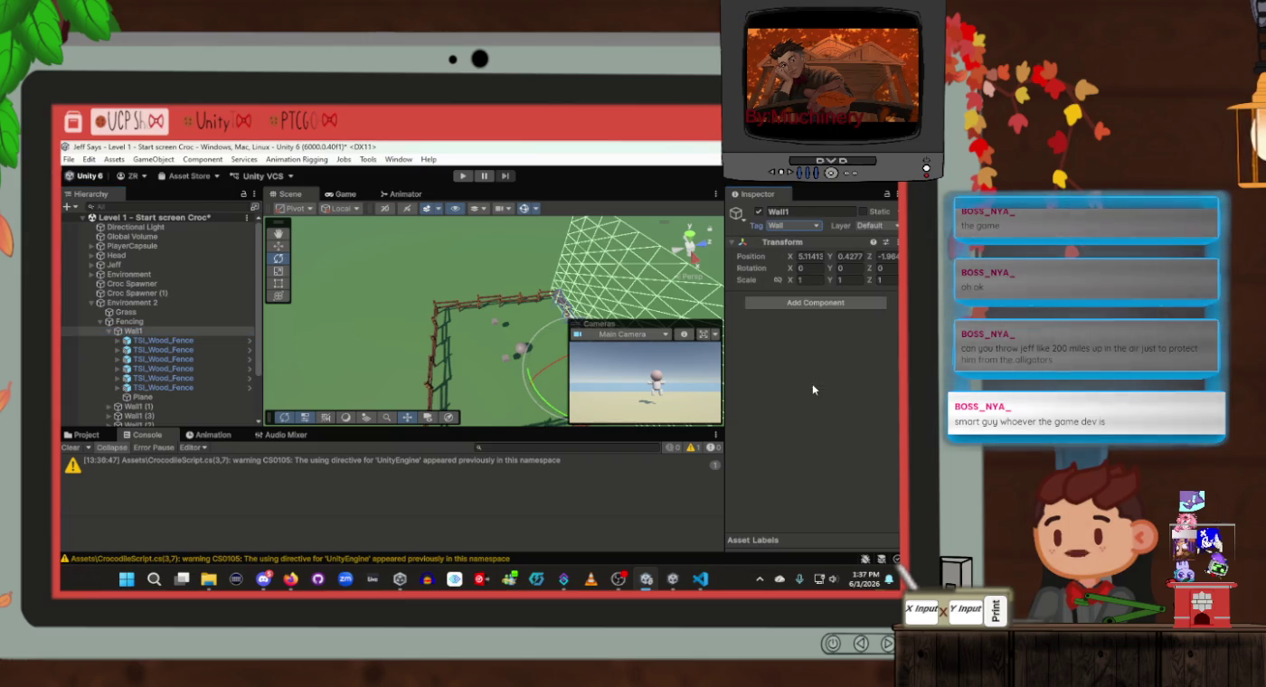
pyautogui.rightClick(806, 228)
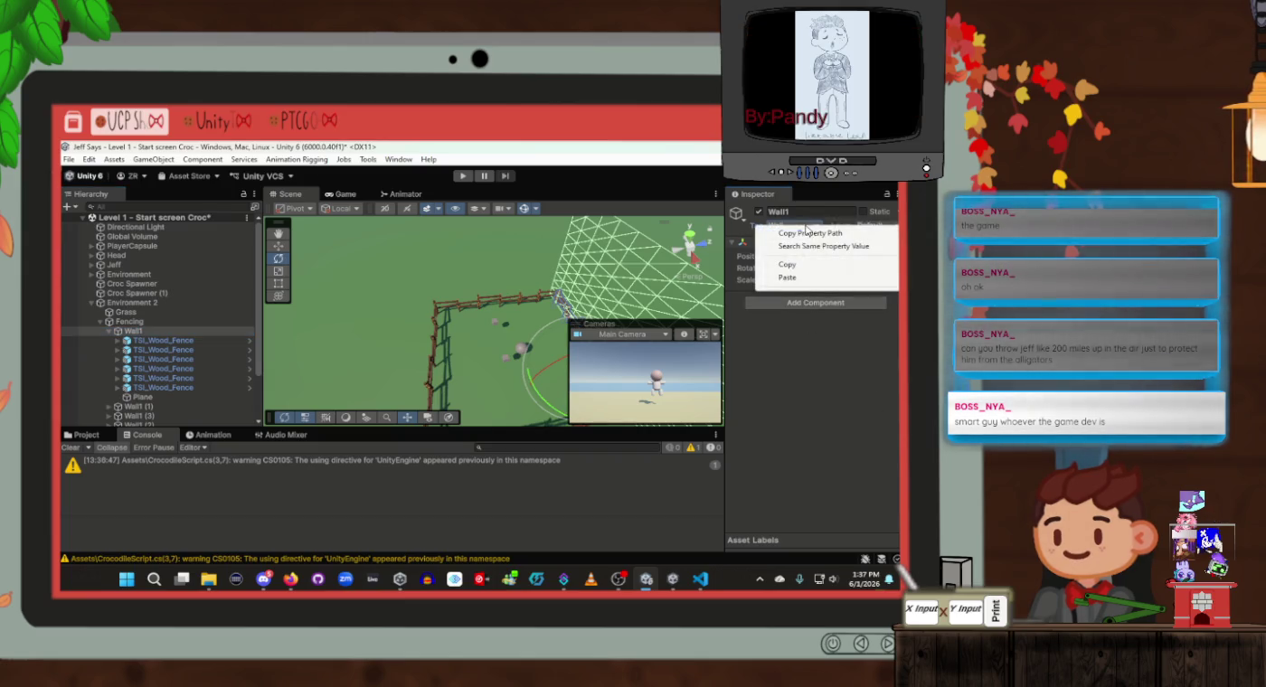
pyautogui.click(798, 226)
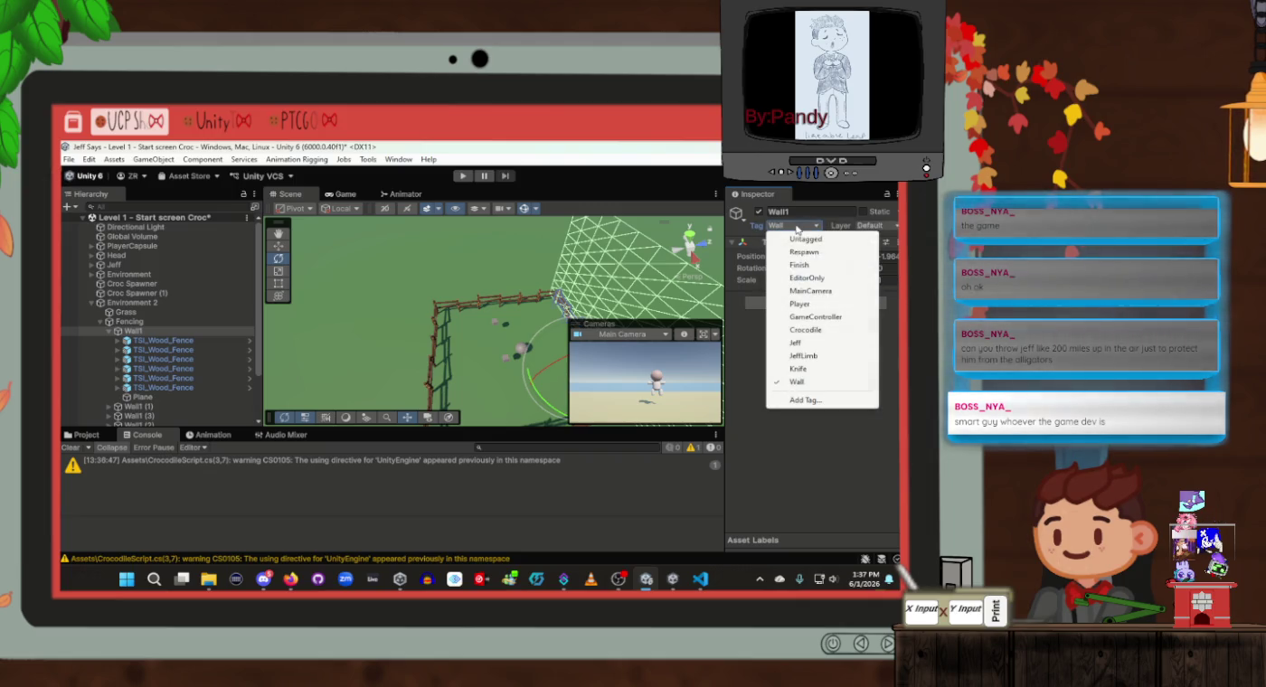
pyautogui.click(795, 381)
pyautogui.click(790, 227)
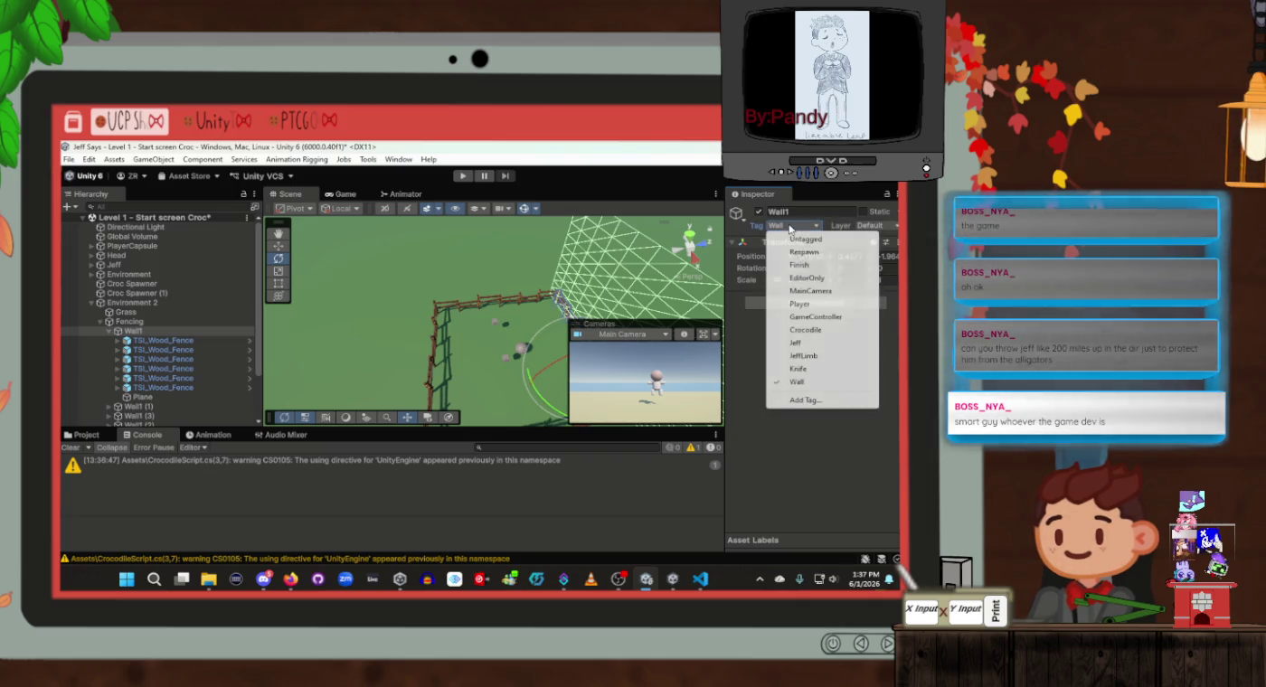
pyautogui.click(723, 353)
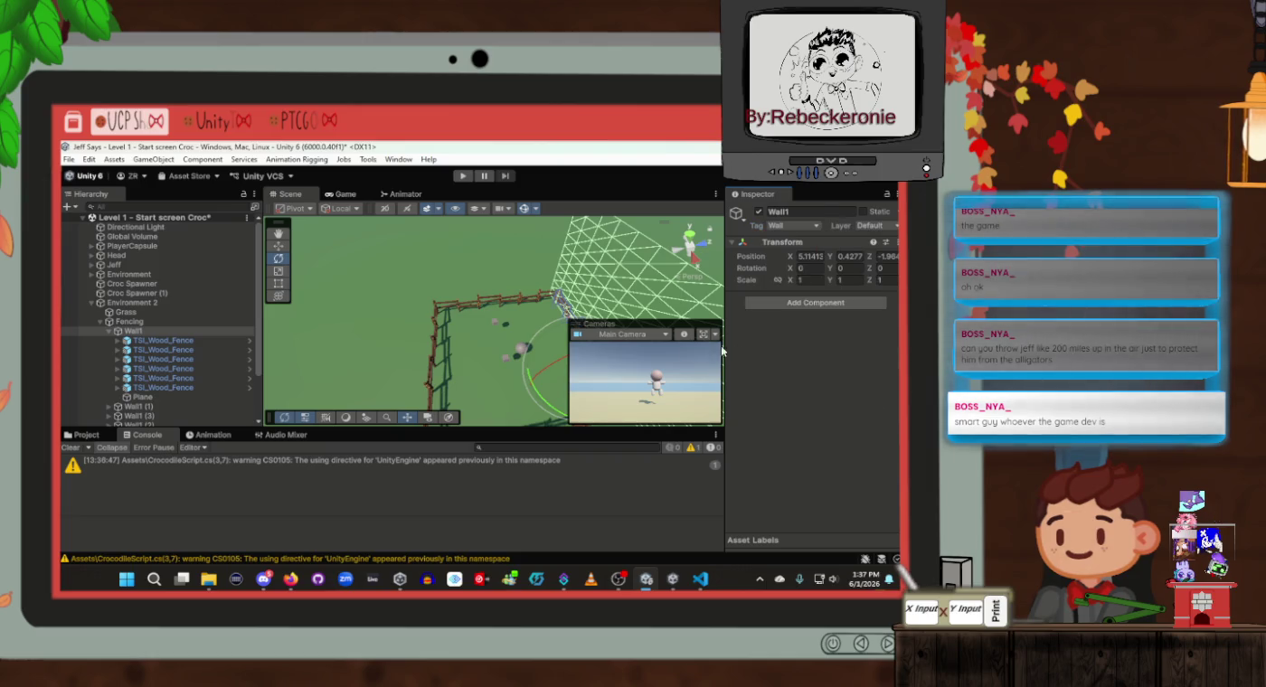
# Tag all of Wall1's wood fences and its Plane as Wall
pyautogui.click(136, 341)
pyautogui.keyDown('shift'); pyautogui.click(144, 398); pyautogui.keyUp('shift')
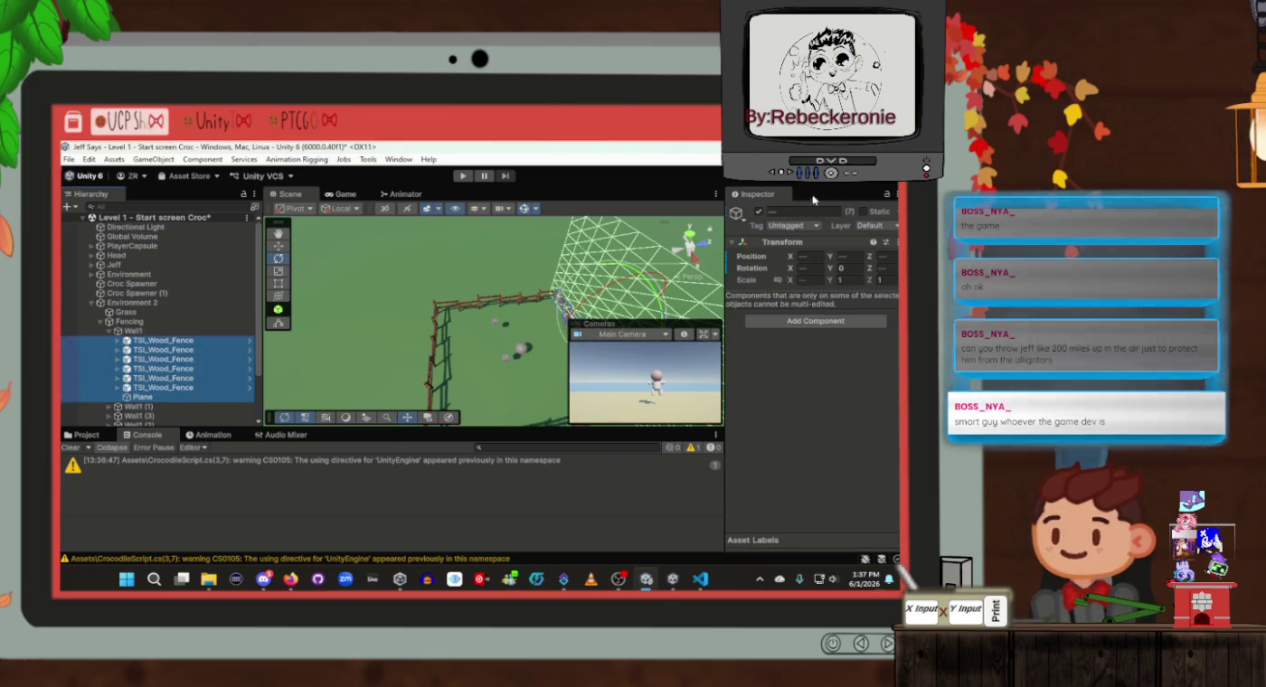
pyautogui.click(792, 226)
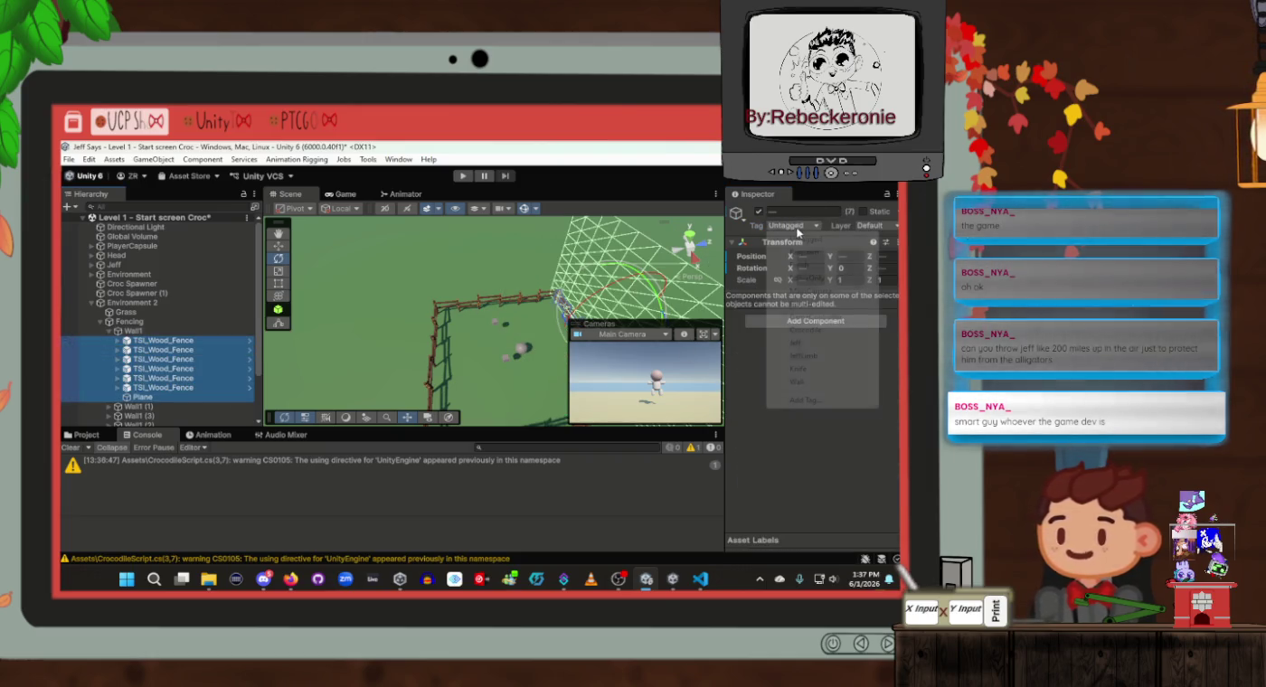
pyautogui.click(796, 381)
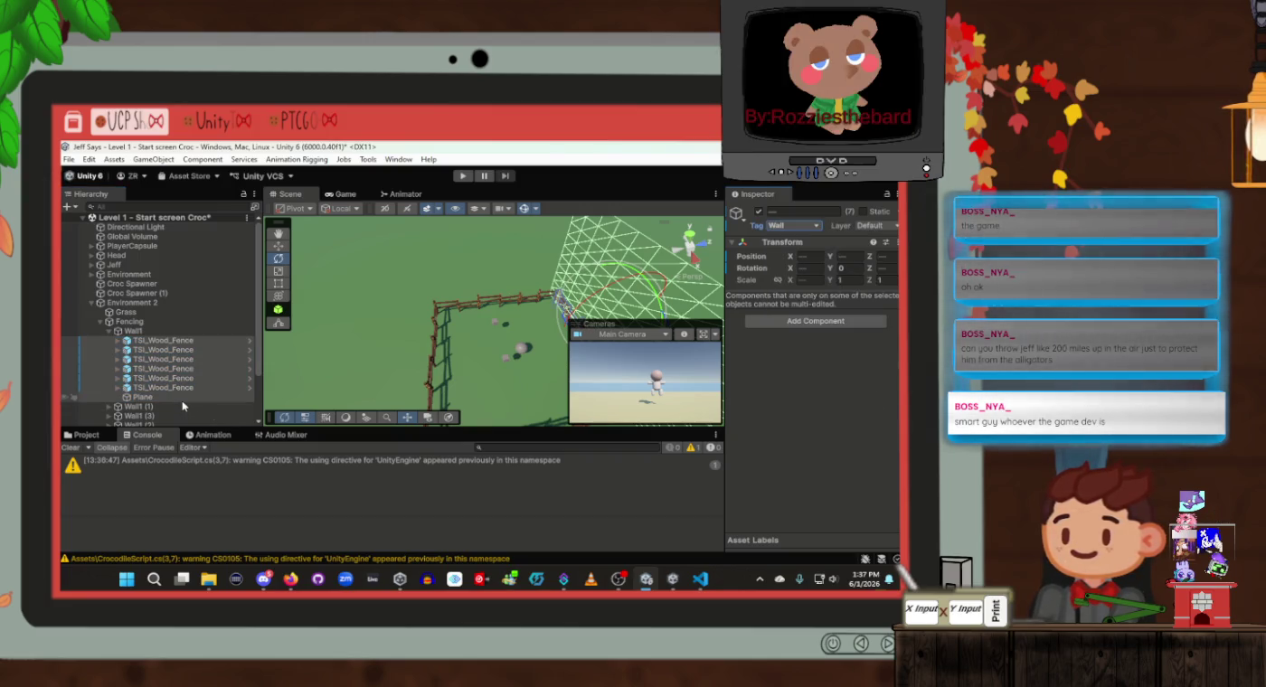
pyautogui.click(176, 378)
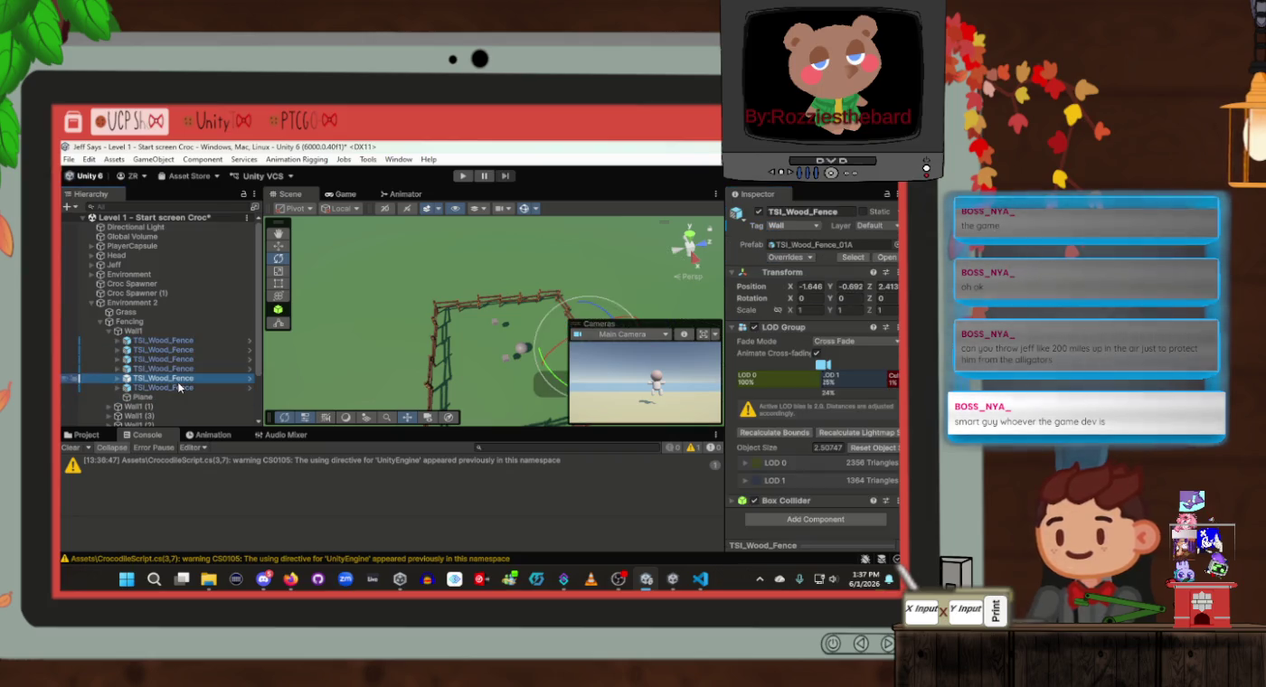
# Tag Wall1 (1), its fences and Plane (1) as Wall
pyautogui.click(138, 407)
pyautogui.click(793, 225)
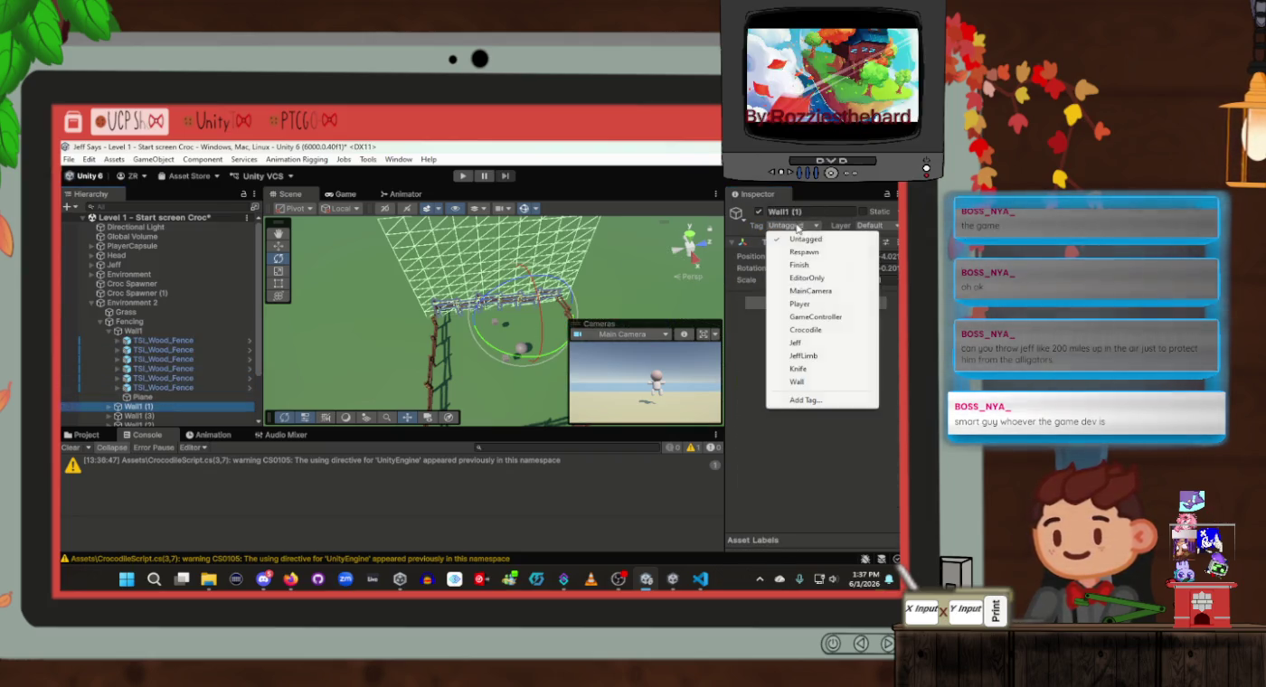
pyautogui.click(797, 382)
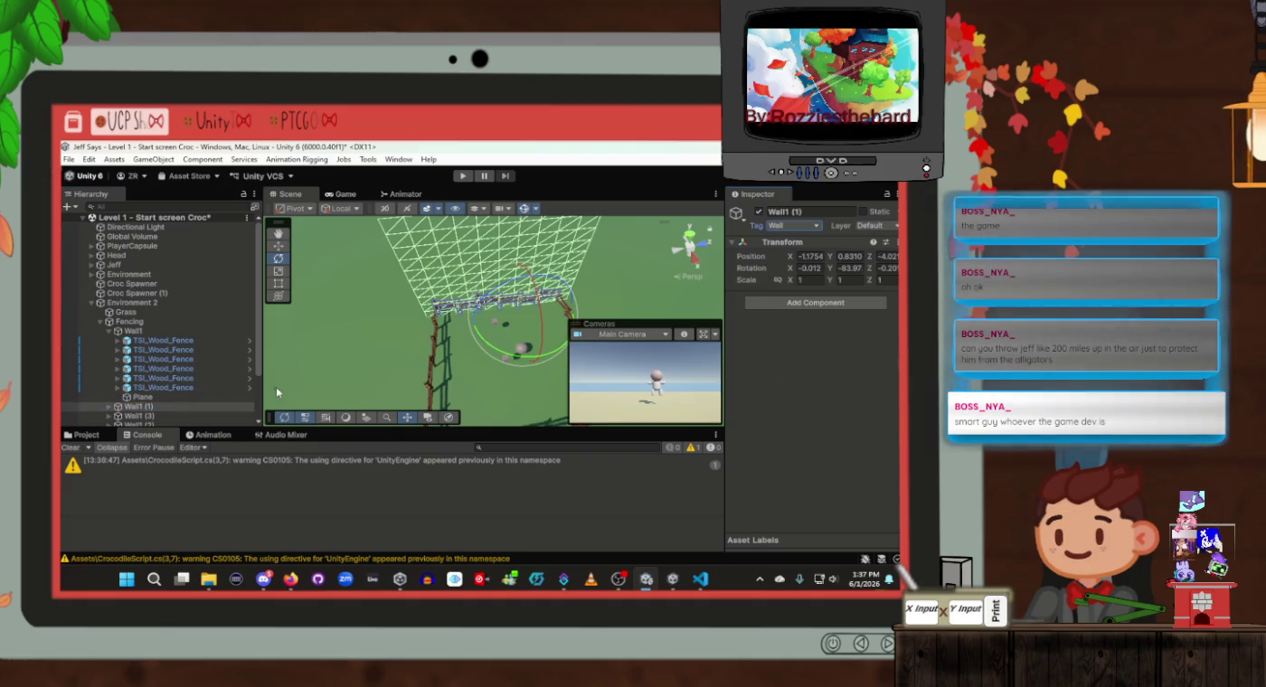
pyautogui.scroll(-3, 151, 391)
pyautogui.click(109, 346)
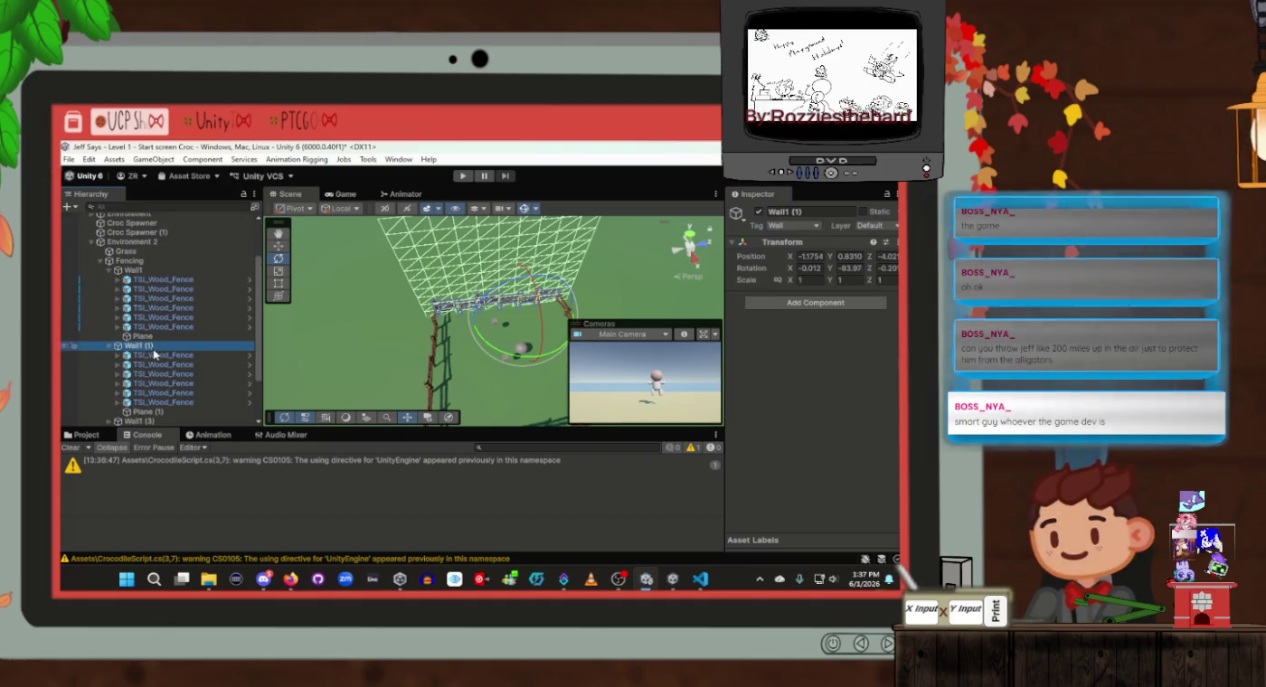
pyautogui.click(154, 359)
pyautogui.keyDown('shift'); pyautogui.click(144, 411); pyautogui.keyUp('shift')
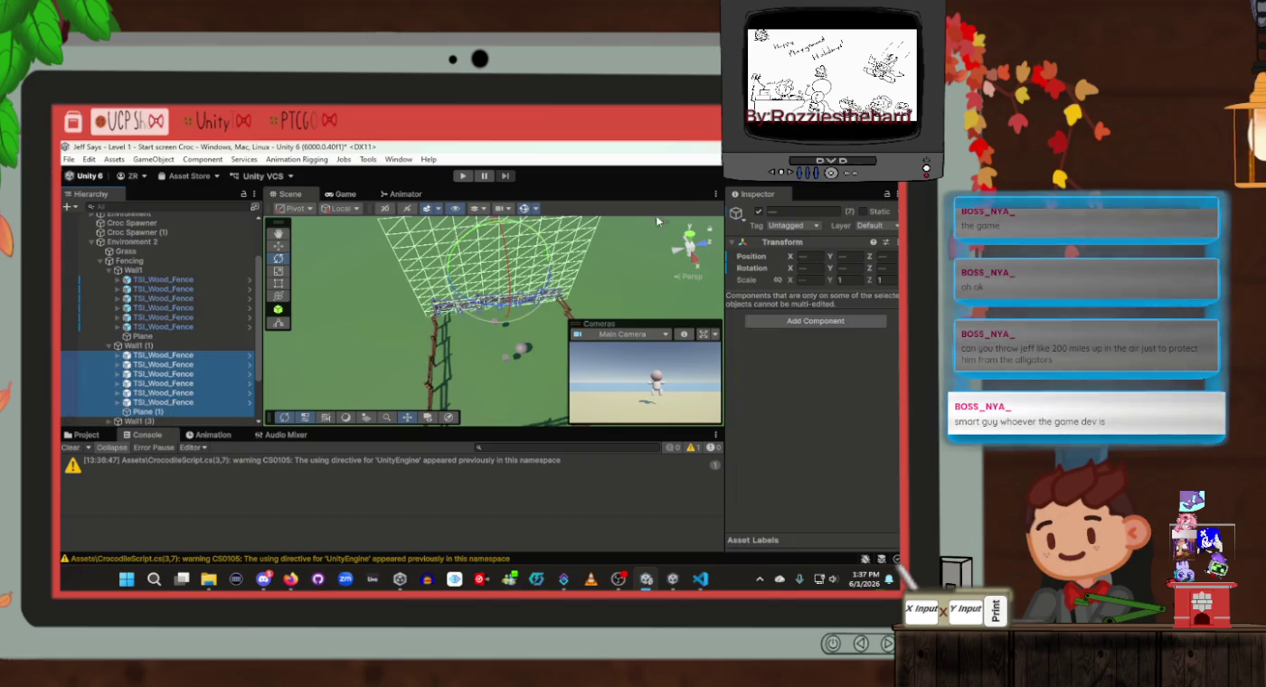
pyautogui.click(781, 226)
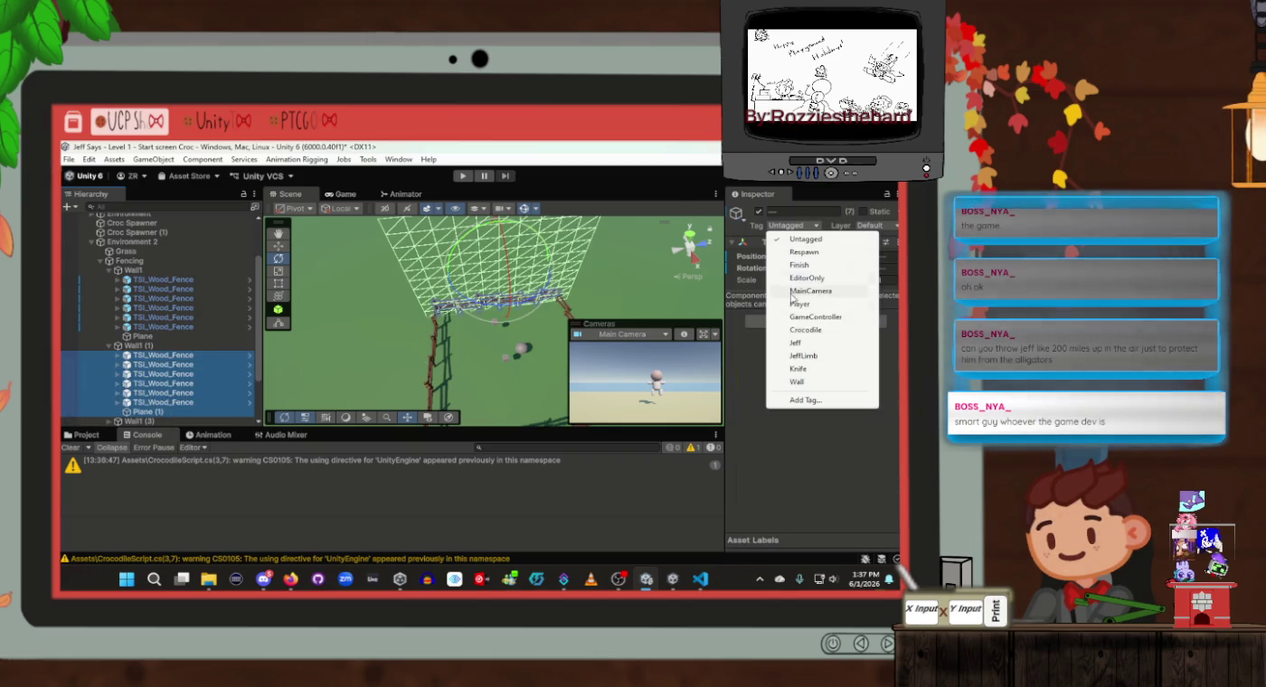
pyautogui.click(796, 381)
# Tag the fences and Plane (3) under Wall1 (3) as Wall
pyautogui.click(109, 347)
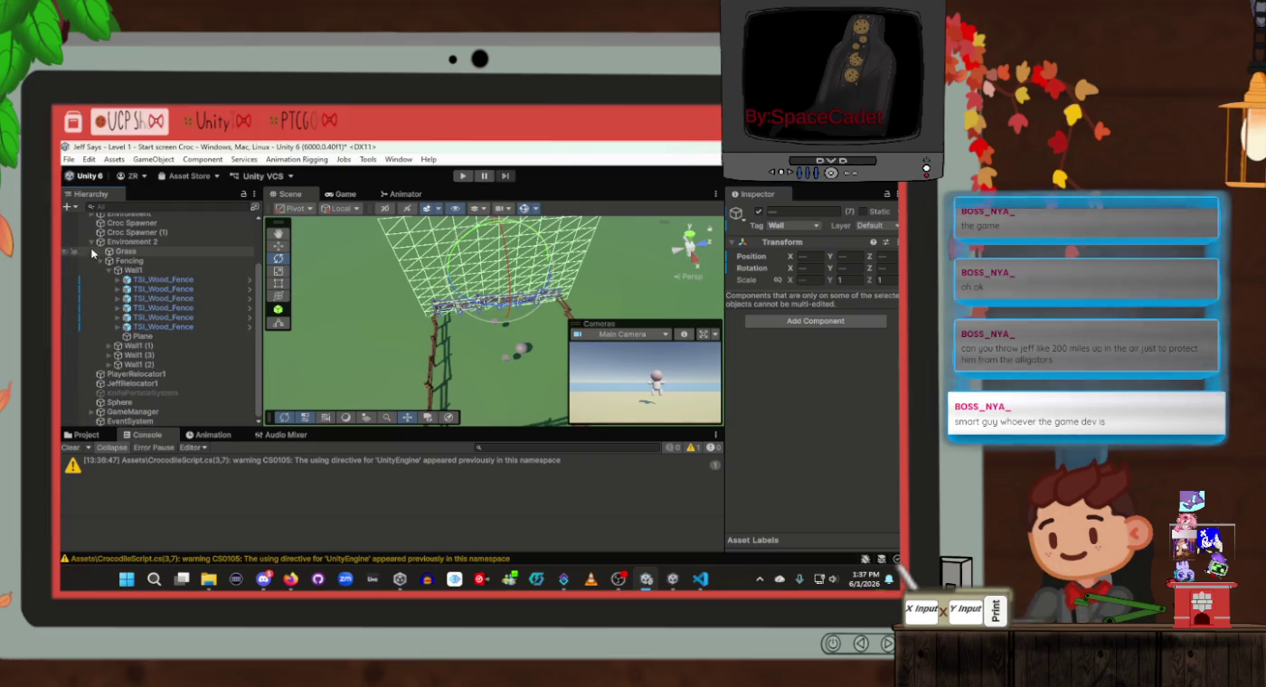
pyautogui.click(107, 270)
pyautogui.click(109, 350)
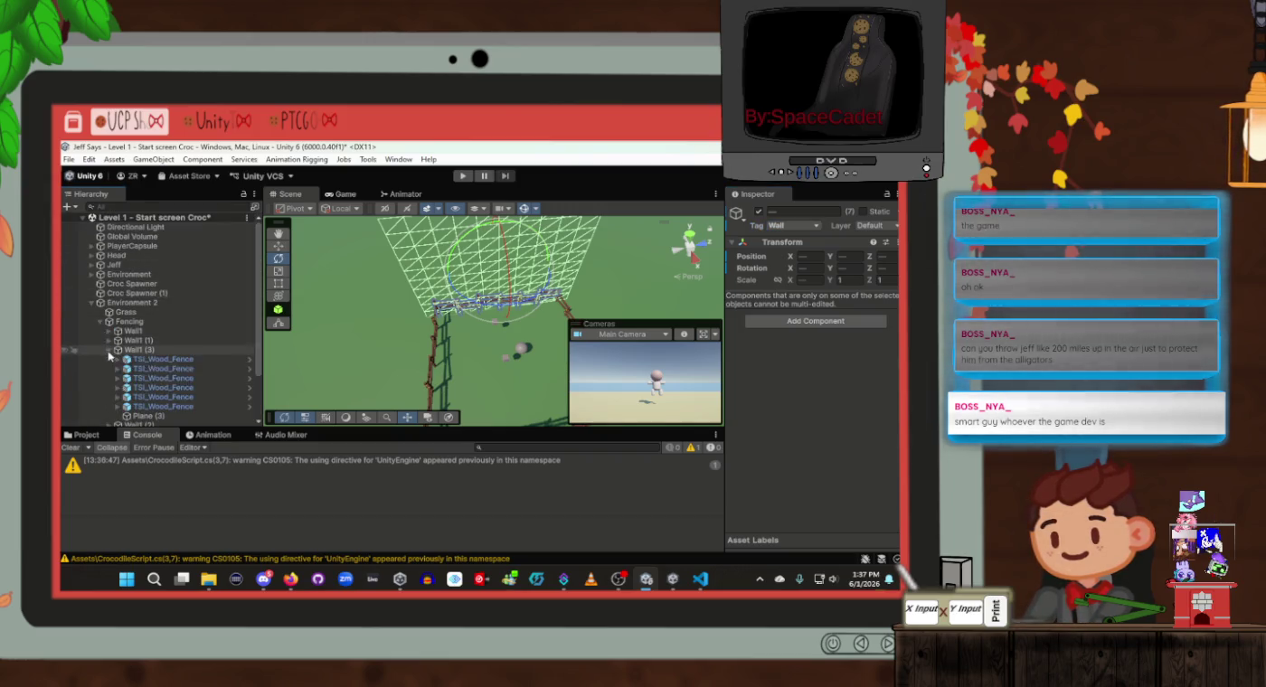
pyautogui.click(185, 361)
pyautogui.keyDown('shift'); pyautogui.click(153, 416); pyautogui.keyUp('shift')
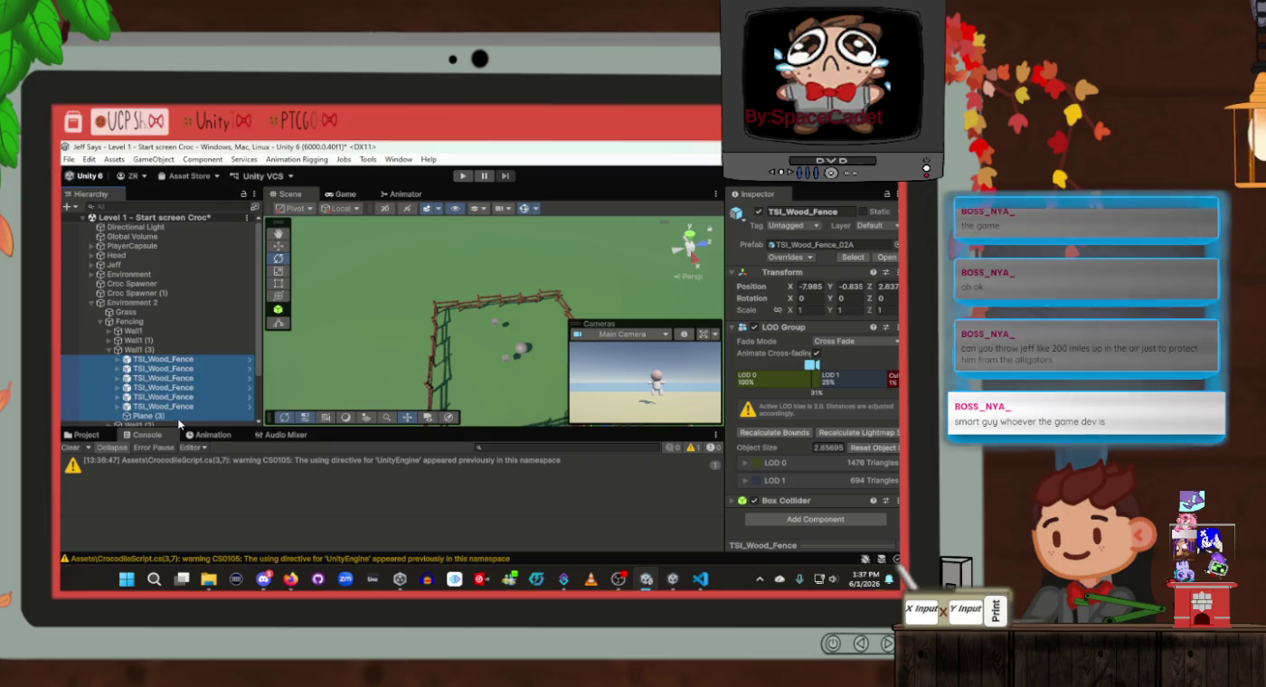
pyautogui.click(793, 225)
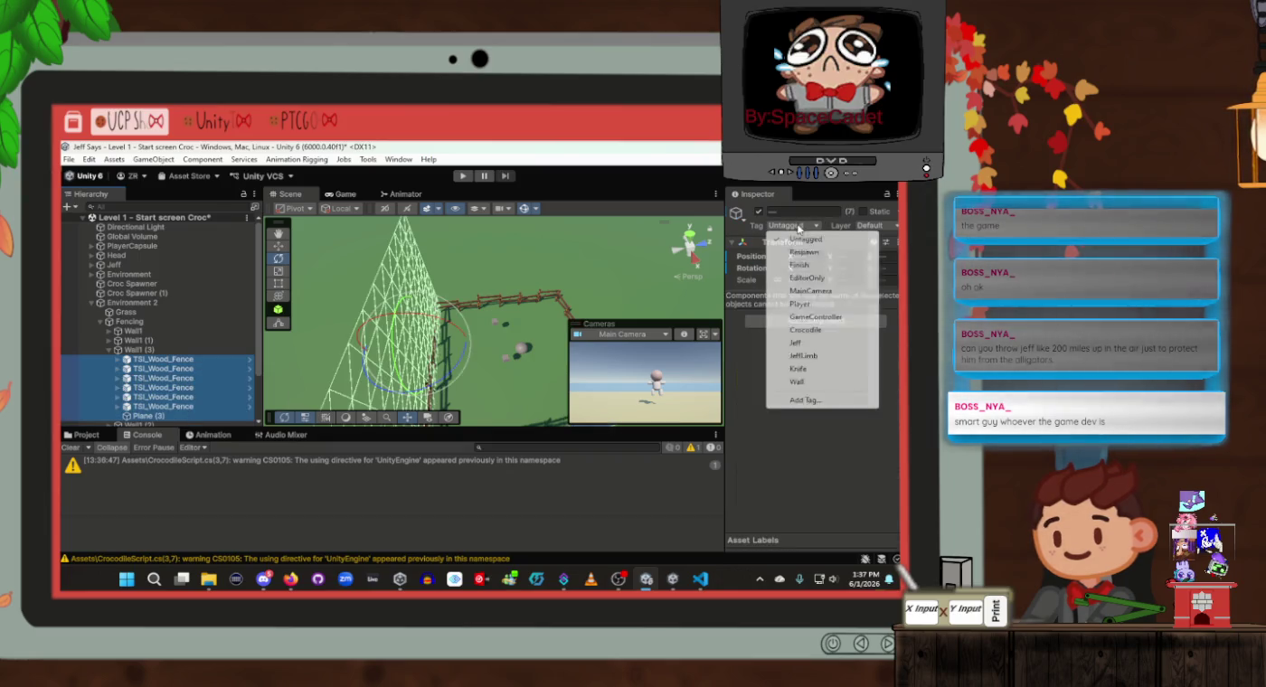
pyautogui.click(798, 383)
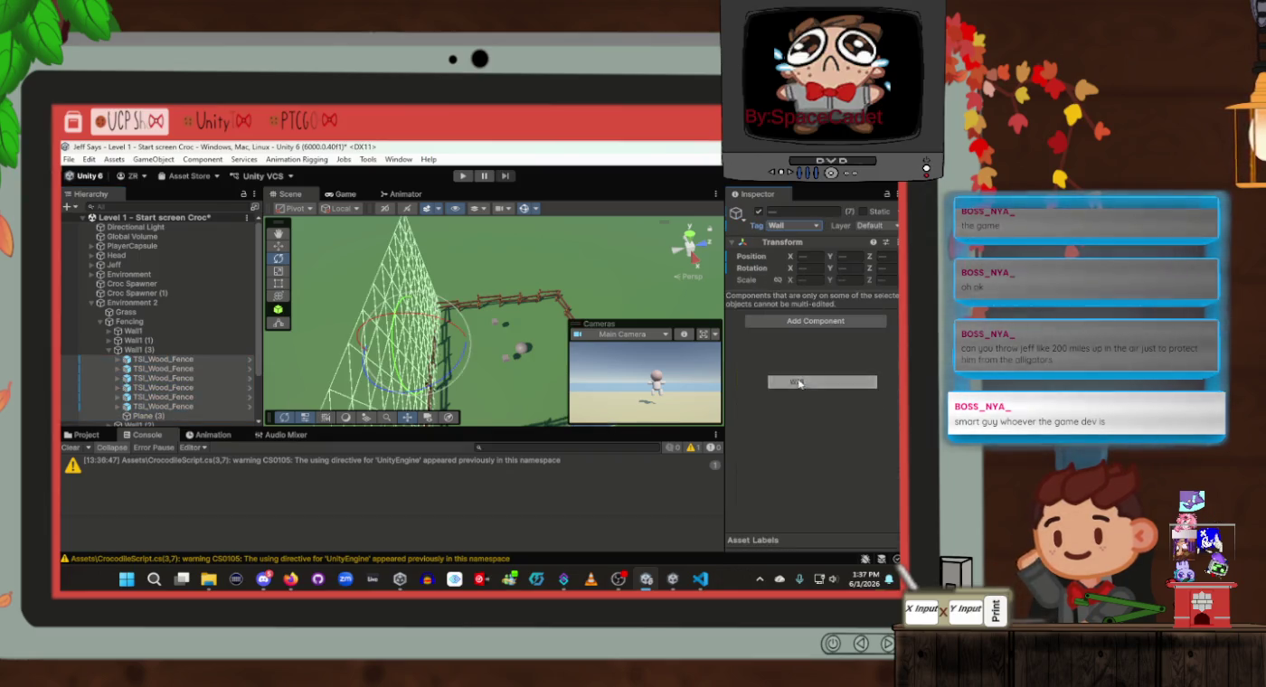
# Tag Wall1 (2) together with all its TSI_Wood_Fence pieces as Wall
pyautogui.click(109, 349)
pyautogui.click(109, 359)
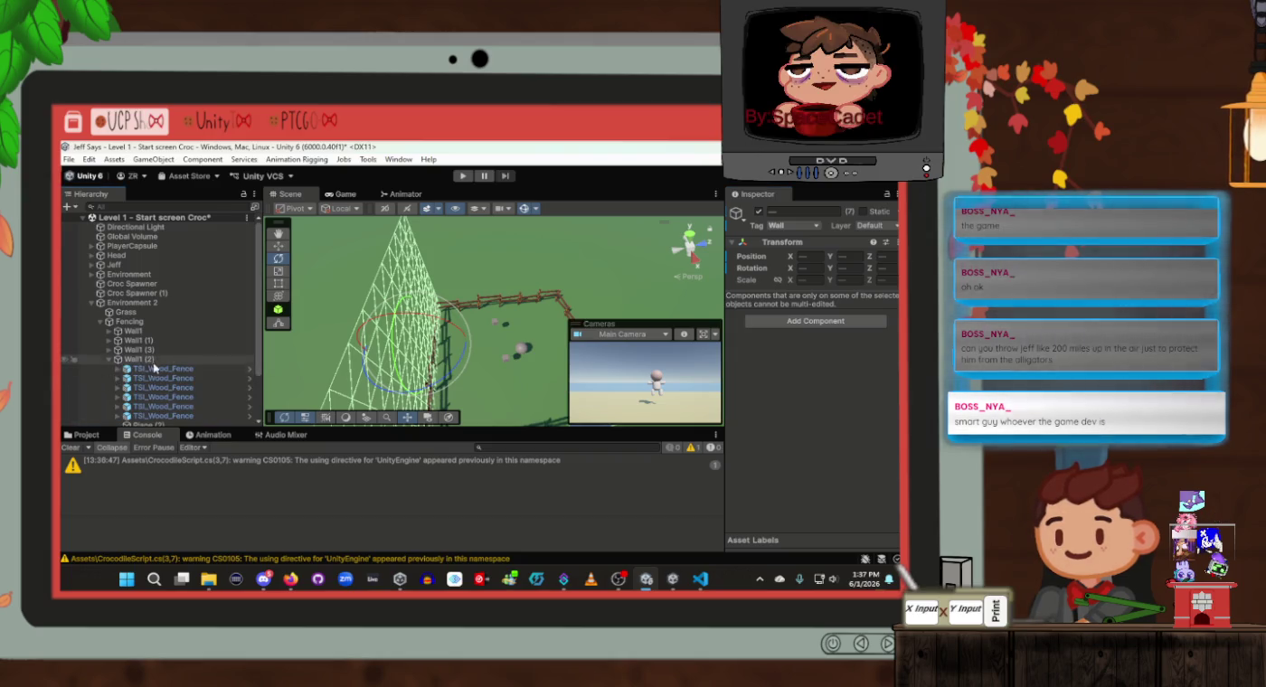
pyautogui.click(155, 368)
pyautogui.keyDown('shift'); pyautogui.click(136, 359); pyautogui.keyUp('shift')
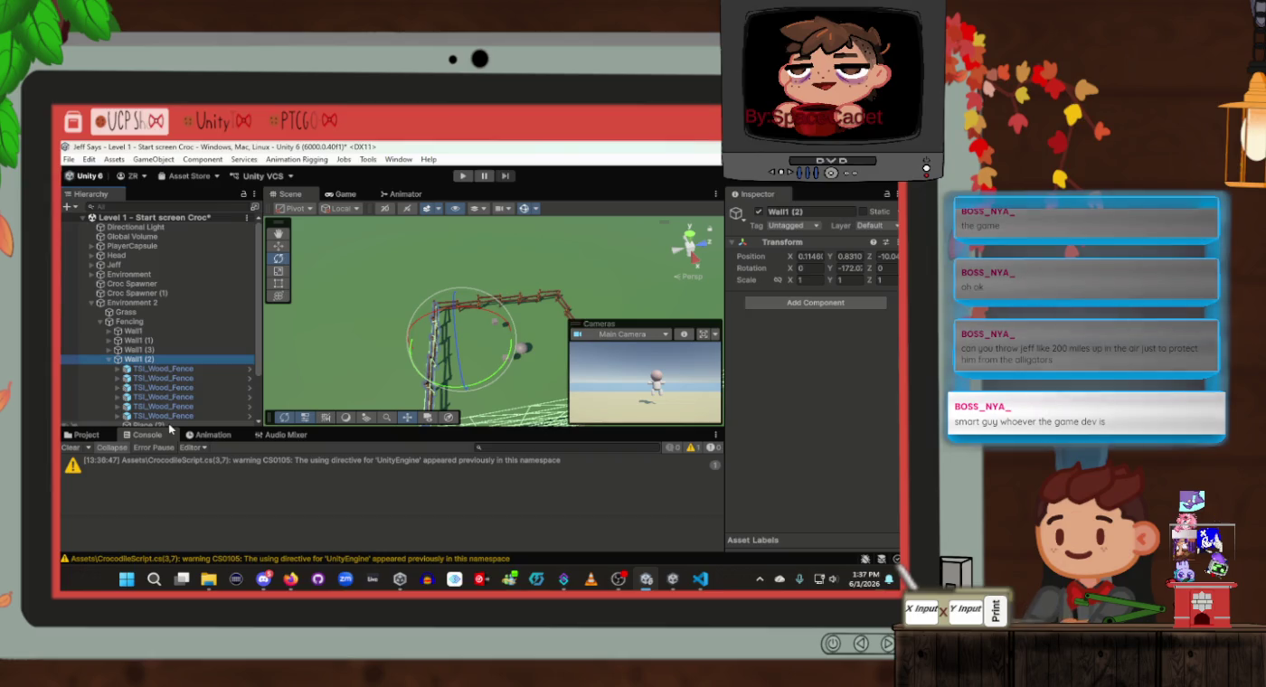
pyautogui.keyDown('shift'); pyautogui.click(244, 391); pyautogui.keyUp('shift')
pyautogui.click(789, 226)
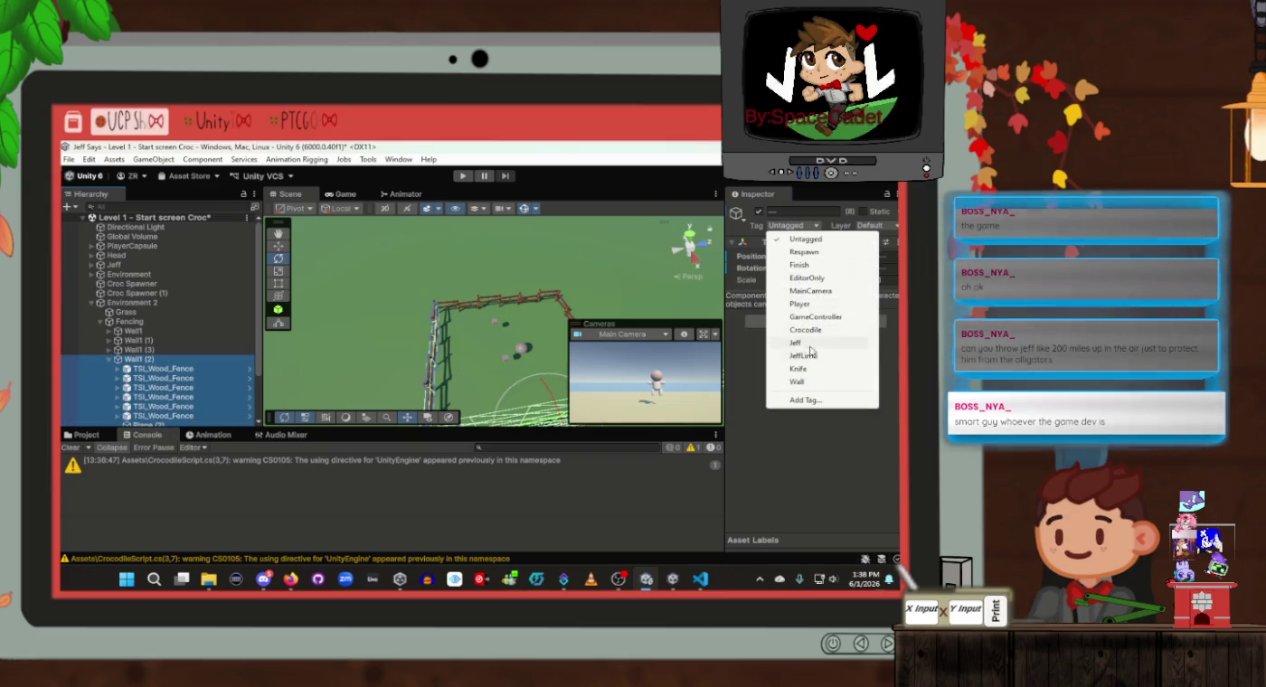
pyautogui.click(814, 376)
# Tag the Wall1 (3) group as Wall and collapse the Fencing hierarchy
pyautogui.click(374, 344)
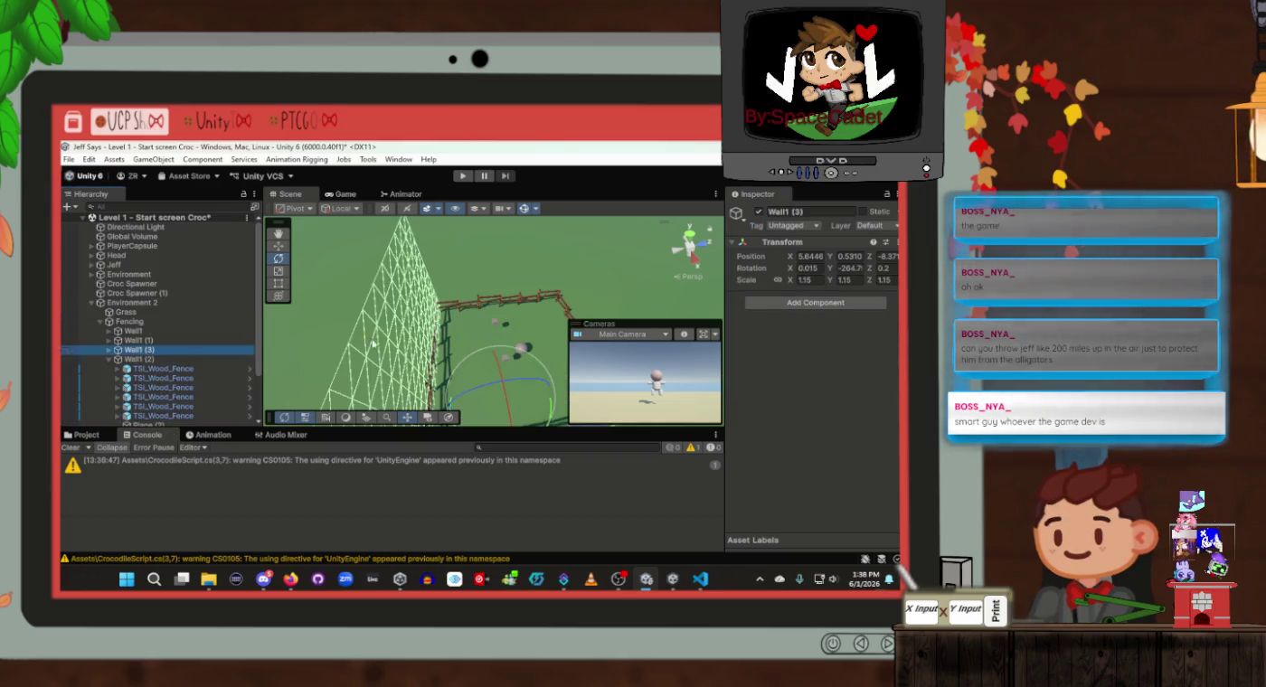
pyautogui.click(784, 226)
pyautogui.click(804, 376)
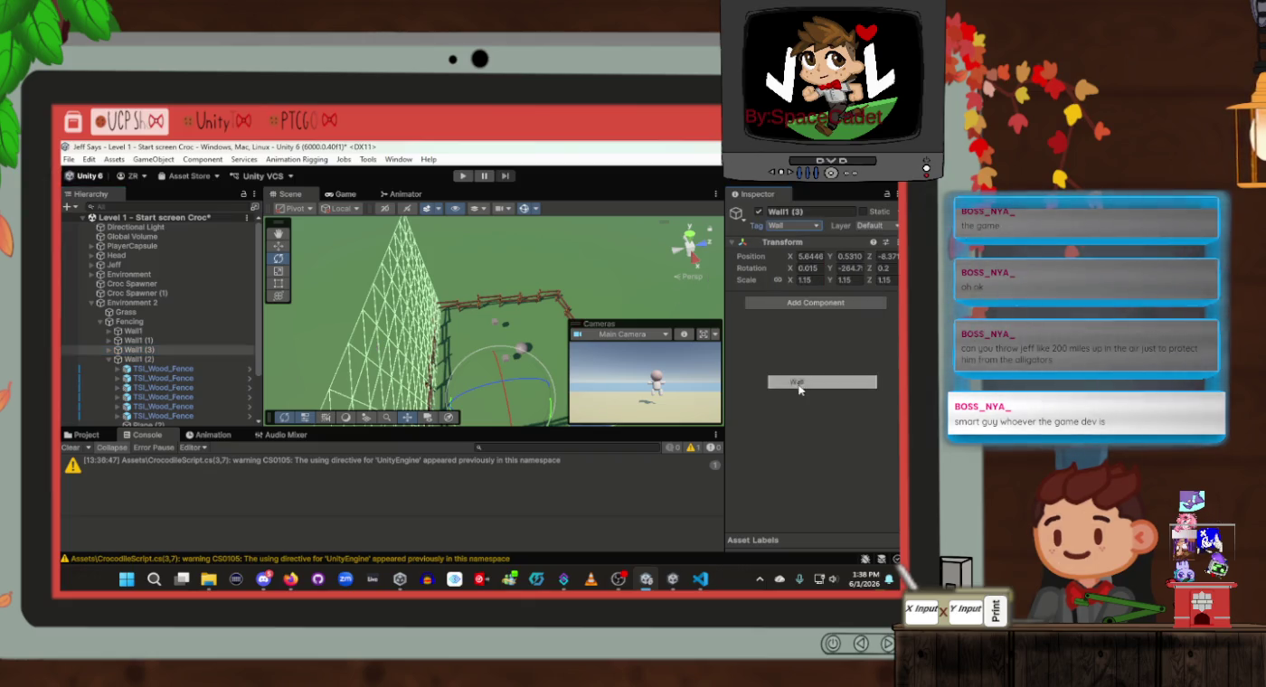
pyautogui.click(151, 370)
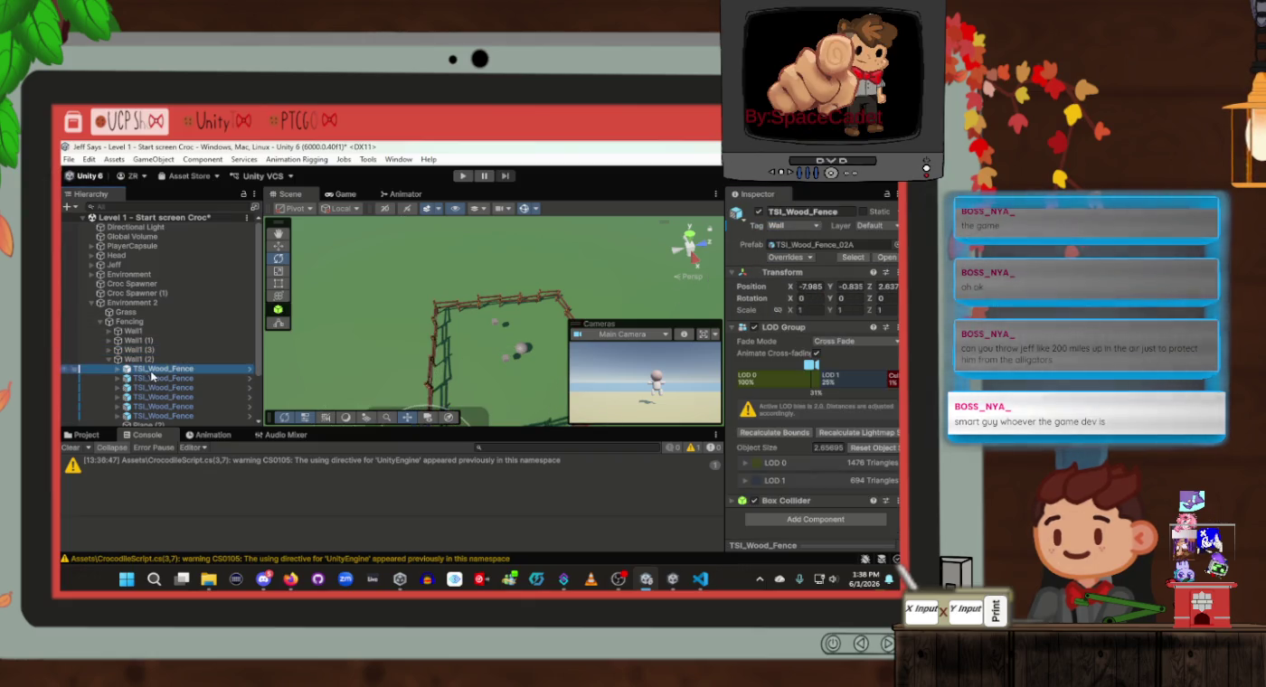
pyautogui.click(108, 359)
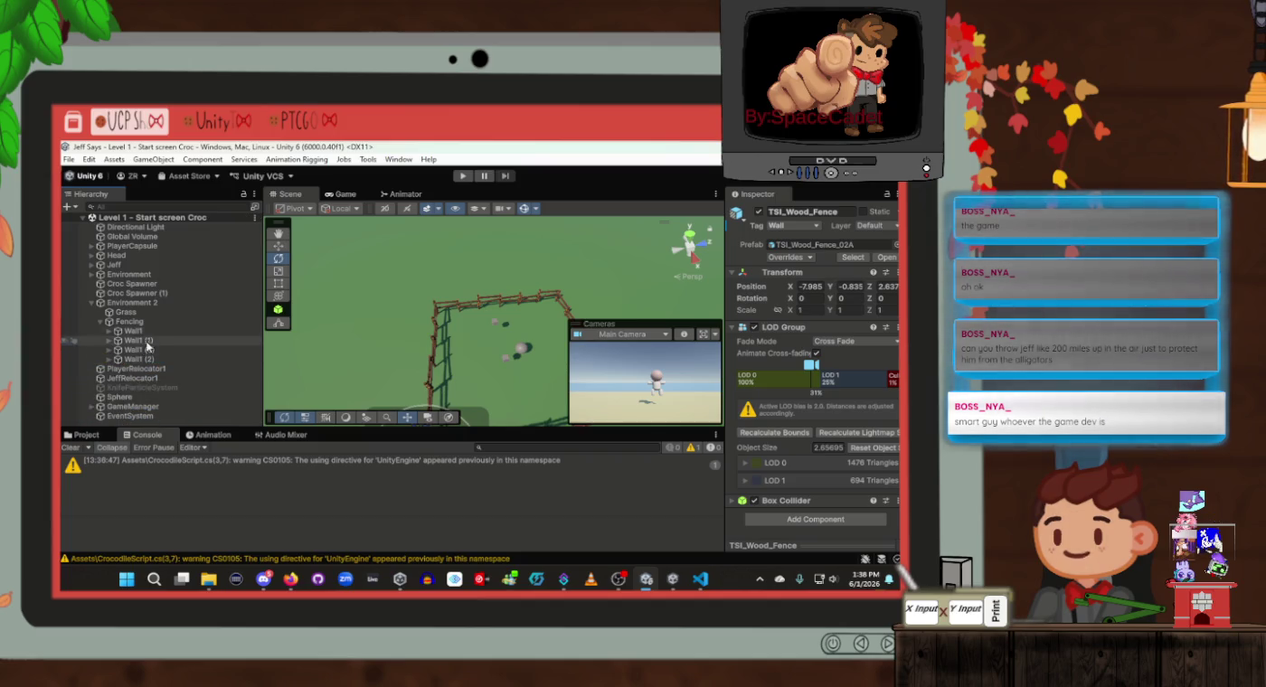
pyautogui.click(105, 322)
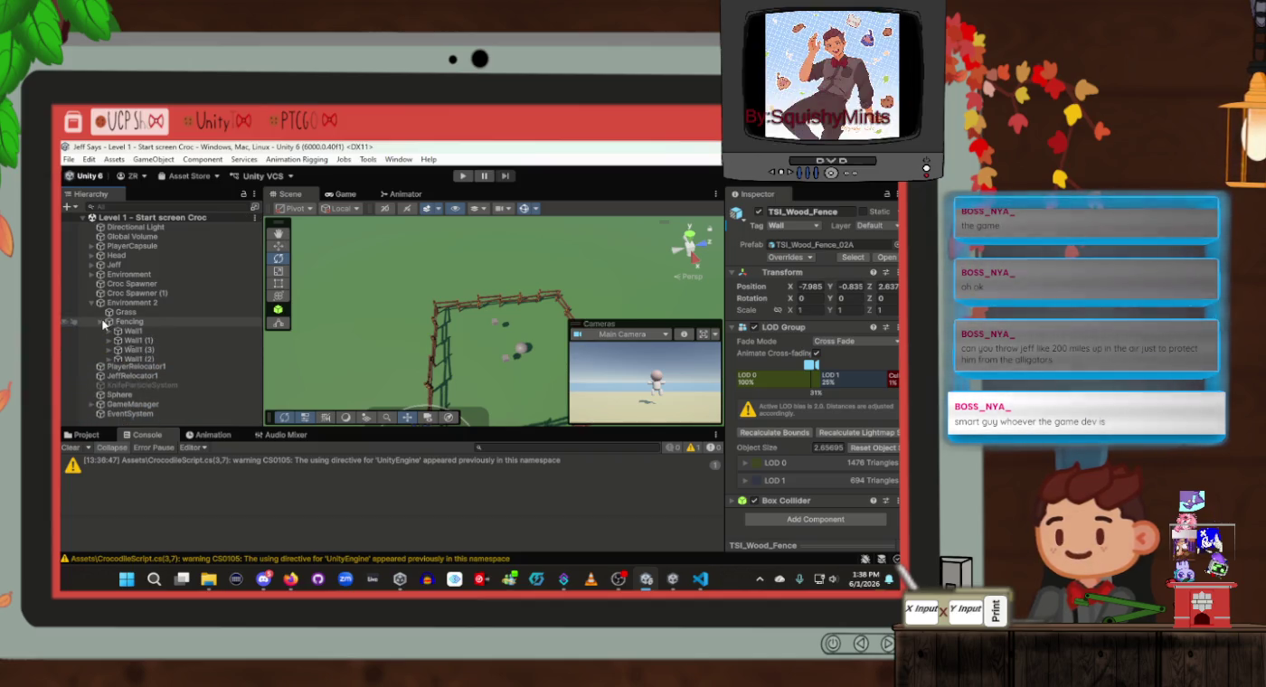
# Tag Environment's wall1, wall2, wall3 and wall4 together as Wall
pyautogui.click(107, 312)
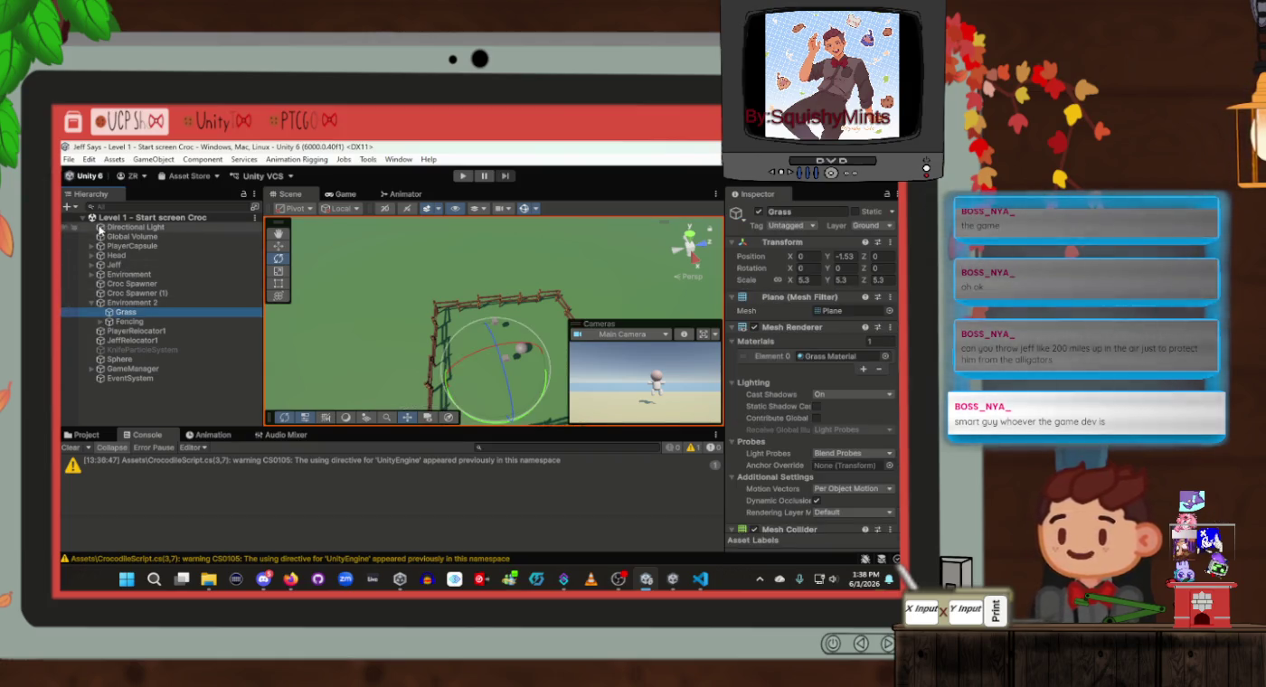
pyautogui.click(97, 303)
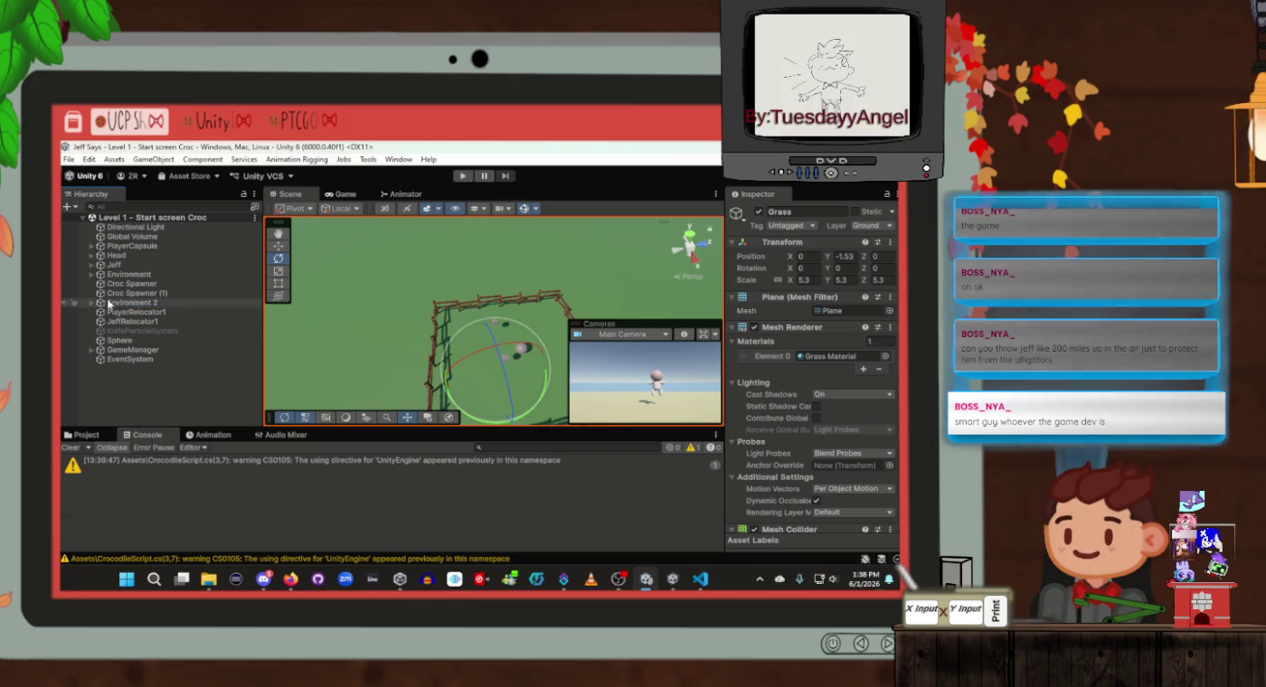
pyautogui.click(88, 276)
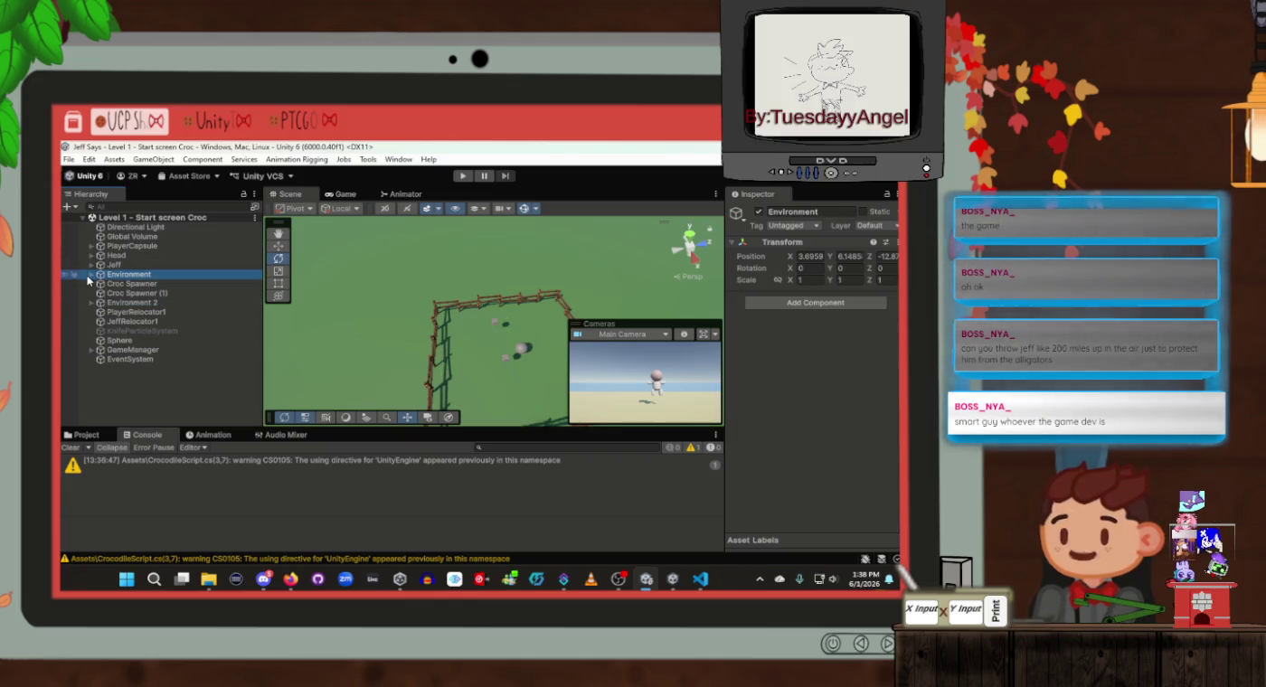
pyautogui.click(92, 274)
pyautogui.click(124, 284)
pyautogui.click(124, 303)
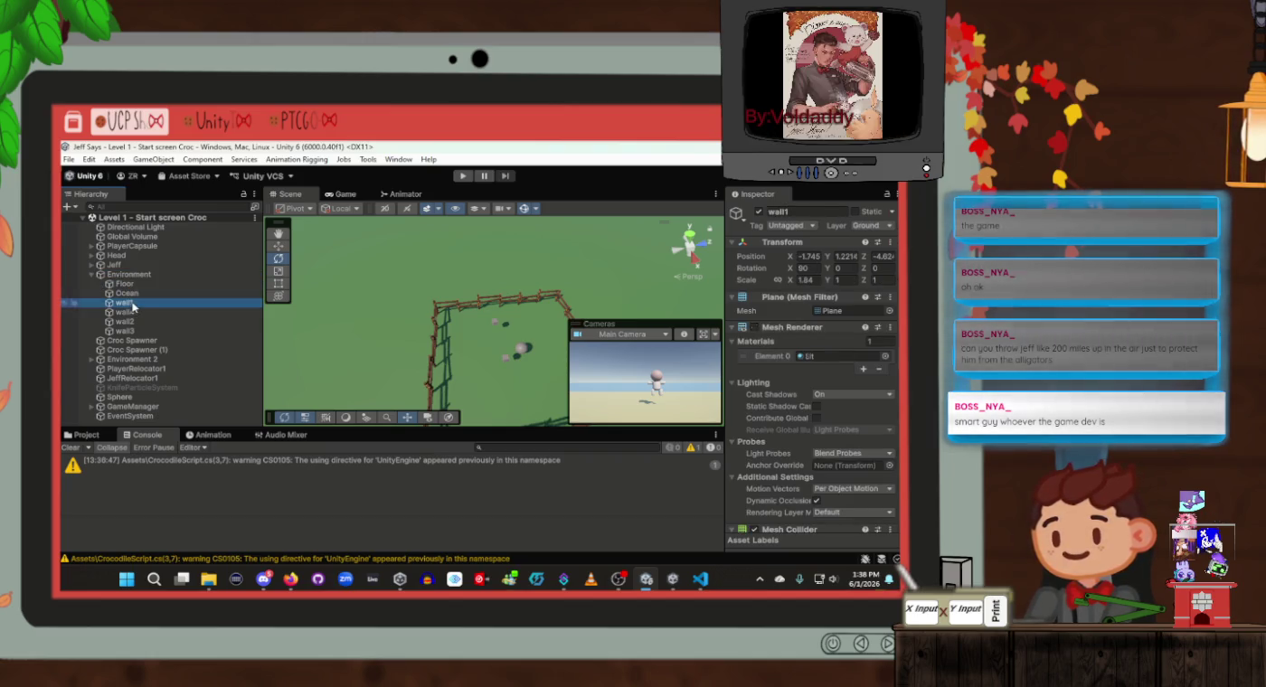
pyautogui.keyDown('shift'); pyautogui.click(152, 332); pyautogui.keyUp('shift')
pyautogui.click(789, 227)
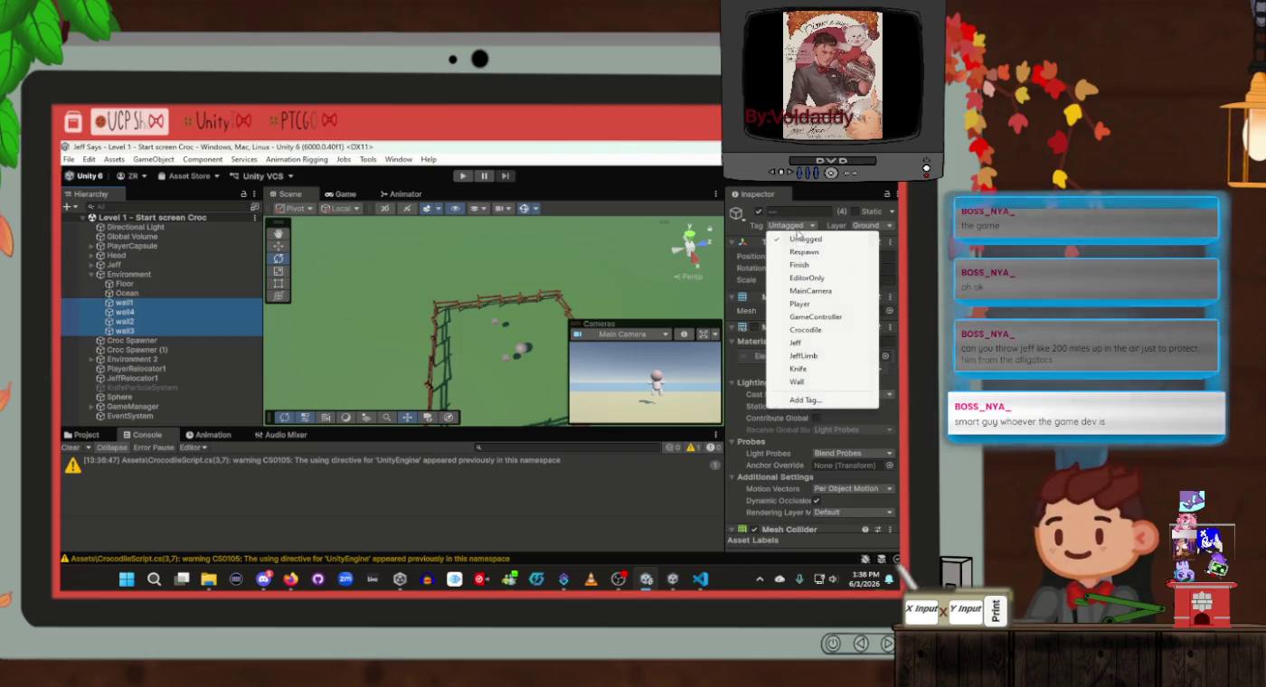
pyautogui.click(800, 382)
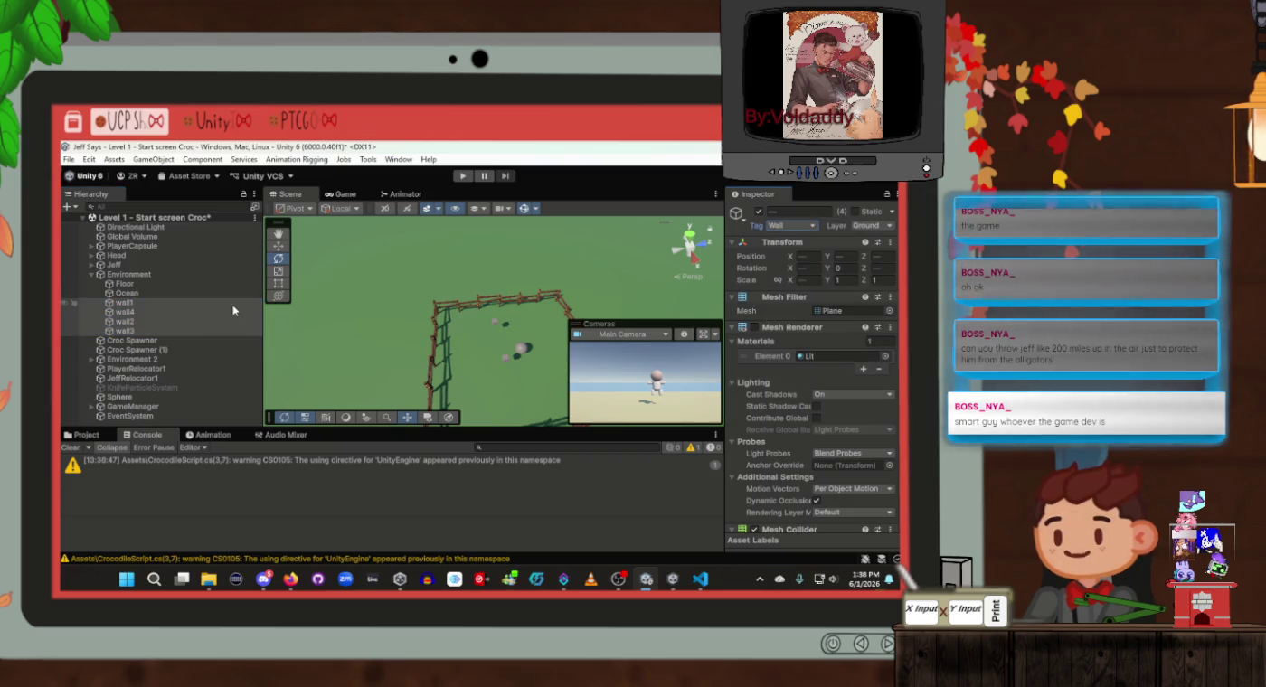
# Confirm wall1 and wall4 carry the Wall tag, collapse Environment, and enter Play mode
pyautogui.click(192, 292)
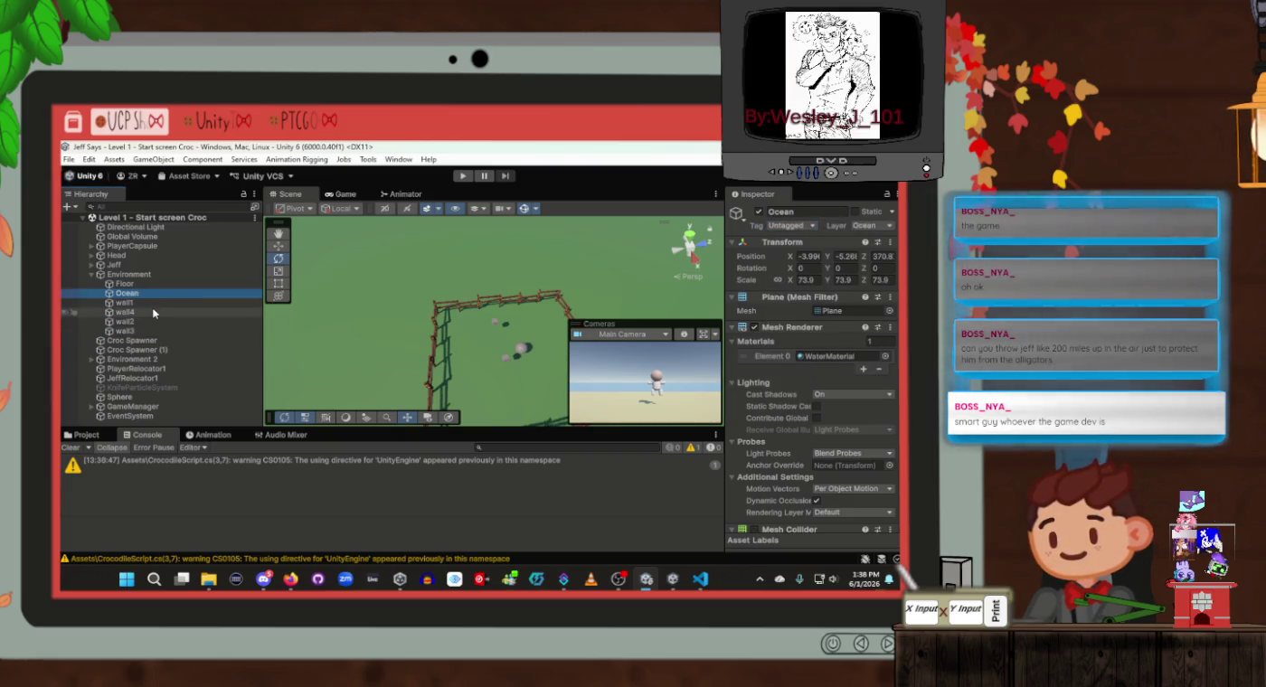
pyautogui.click(152, 311)
pyautogui.click(155, 304)
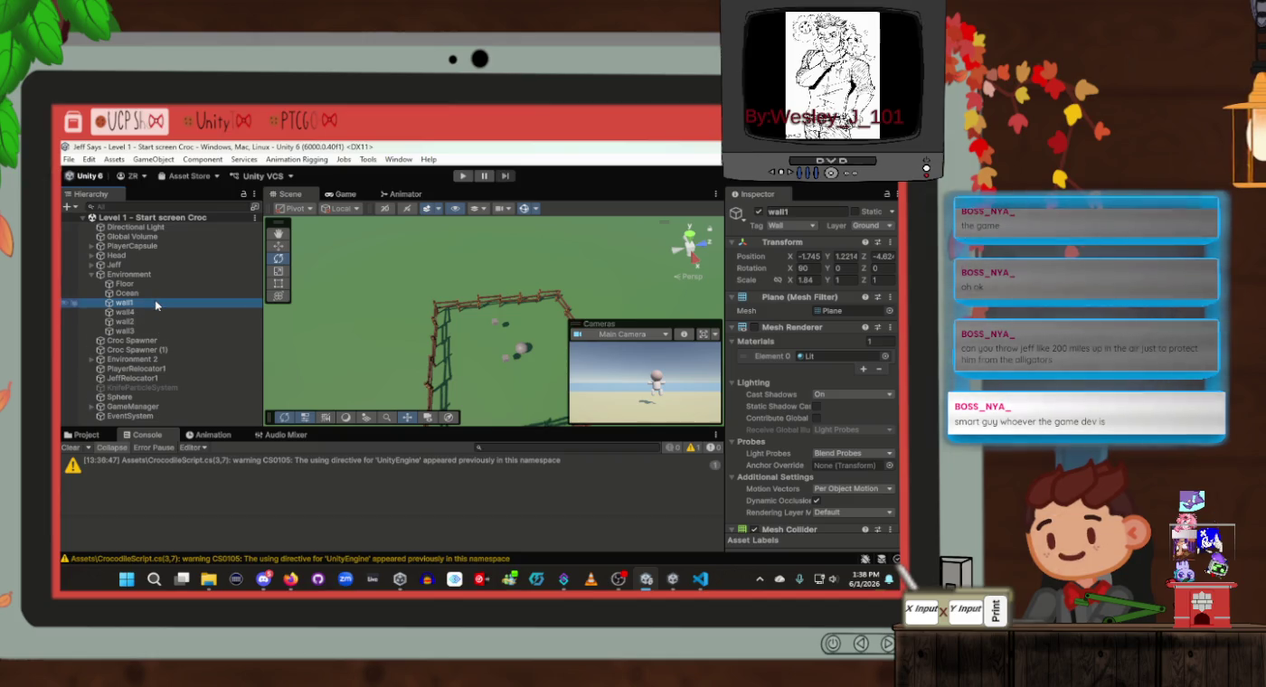
pyautogui.click(127, 274)
pyautogui.click(91, 274)
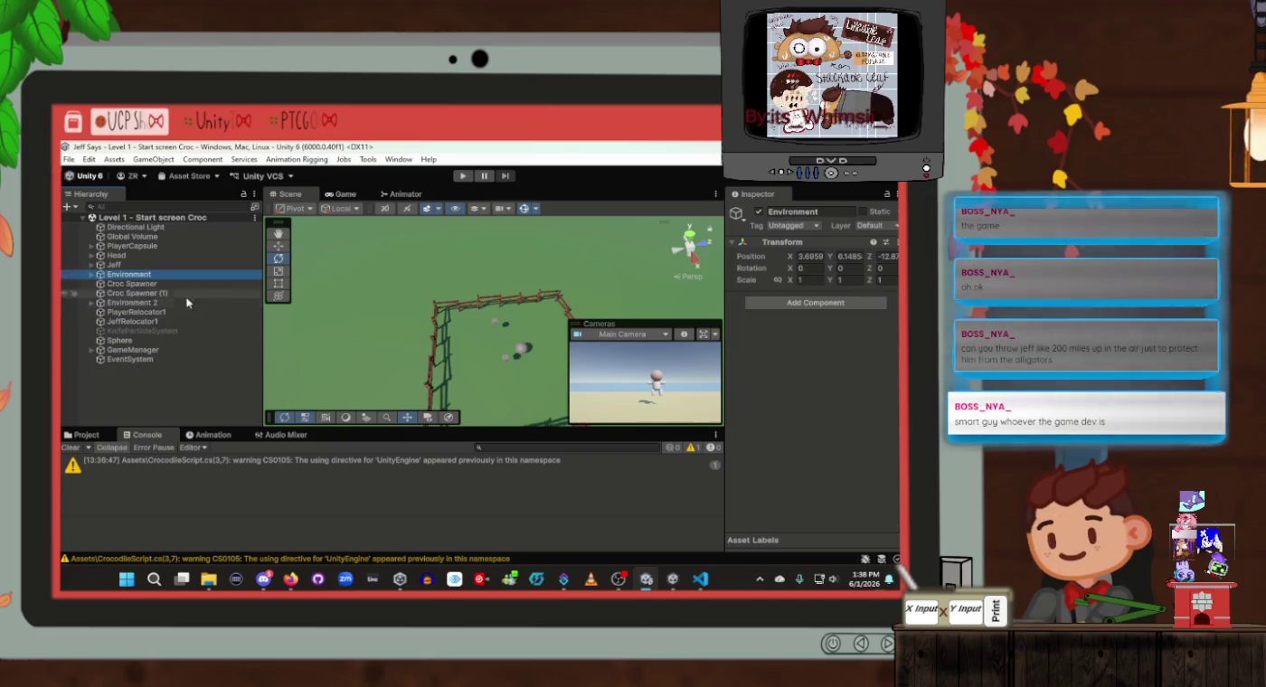
pyautogui.click(486, 177)
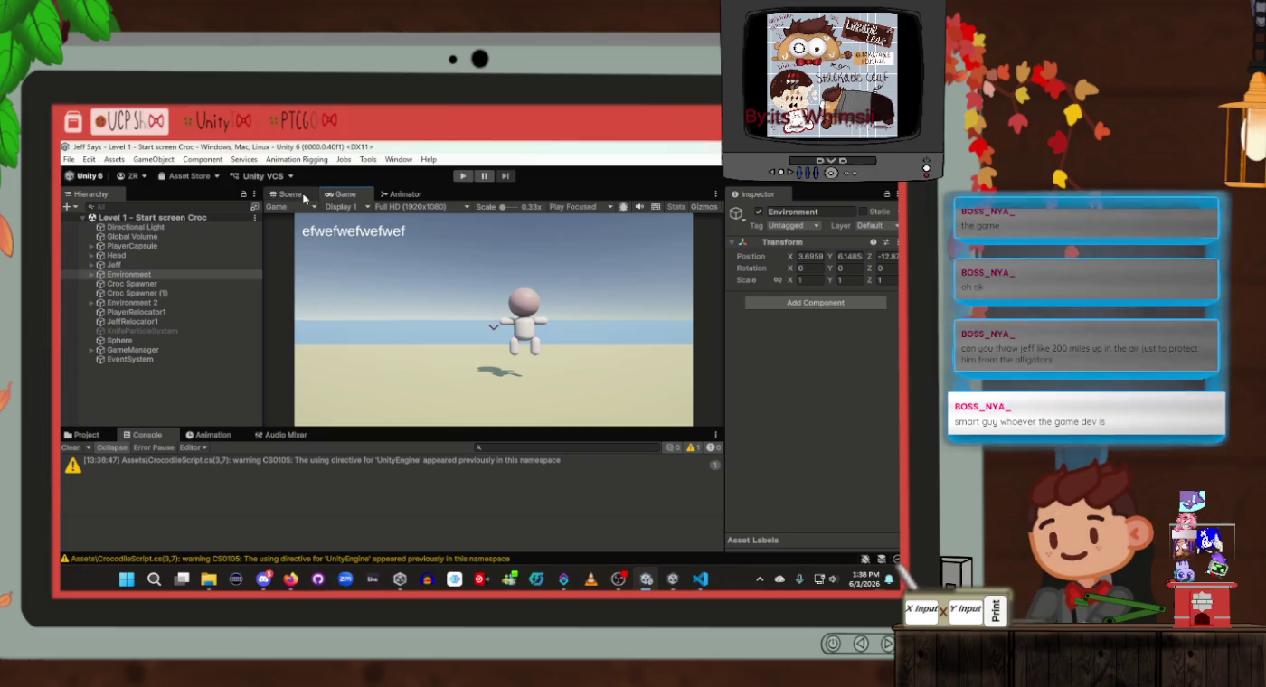
# Play the game in the Game view, with Jeff fleeing crocodiles, and briefly glance at JeffScript.cs
pyautogui.click(304, 197)
pyautogui.click(360, 198)
pyautogui.click(461, 176)
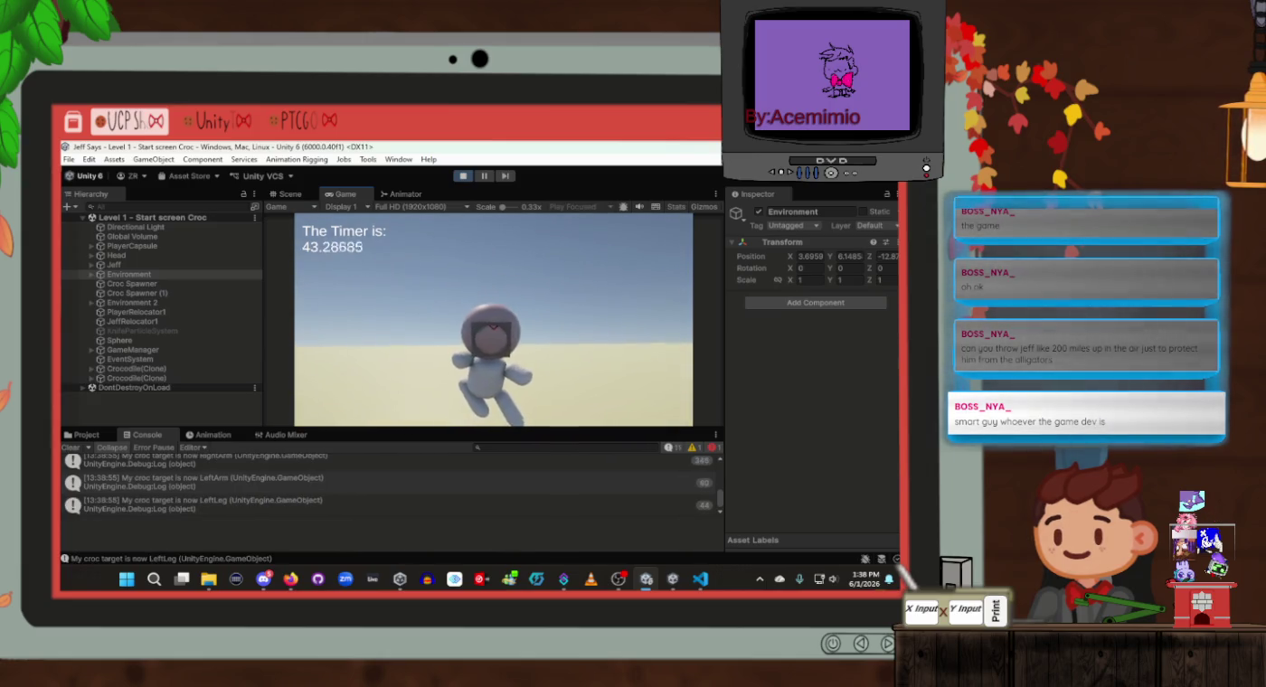
pyautogui.hotkey('alt', 'Tab')
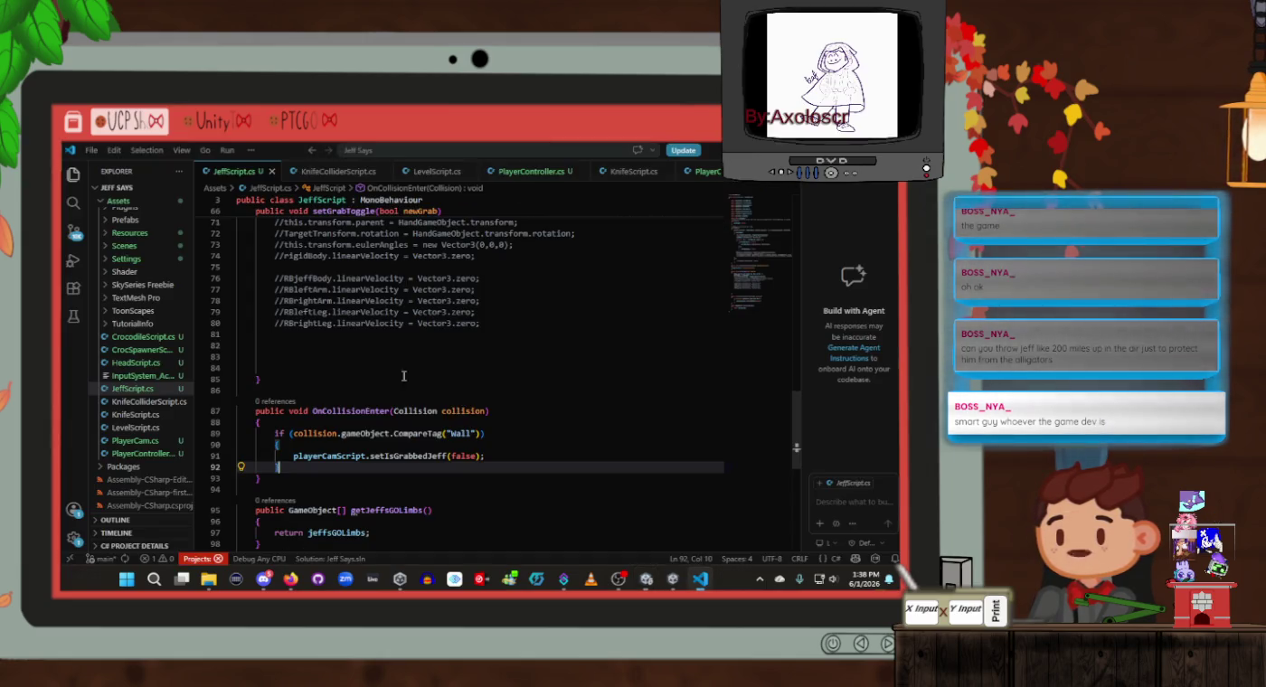
pyautogui.hotkey('alt', 'Tab')
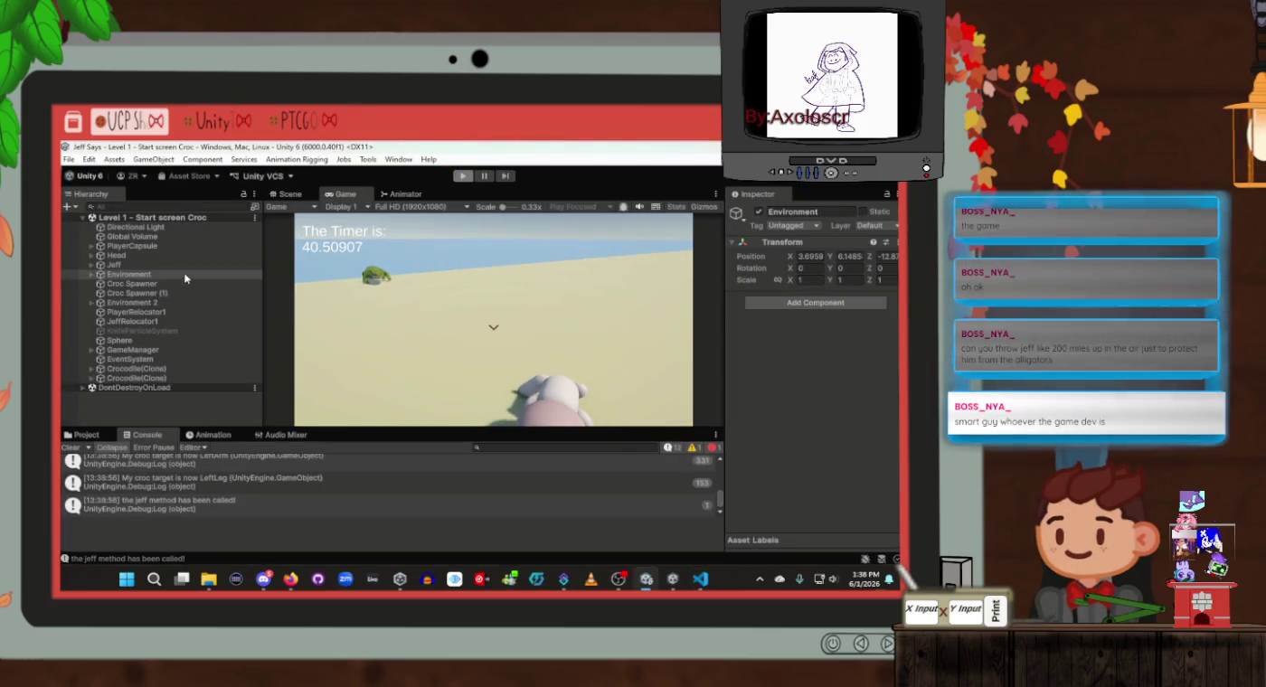
# Drag Head into Jeff's Player Cam Script field, then play-test again
pyautogui.click(141, 267)
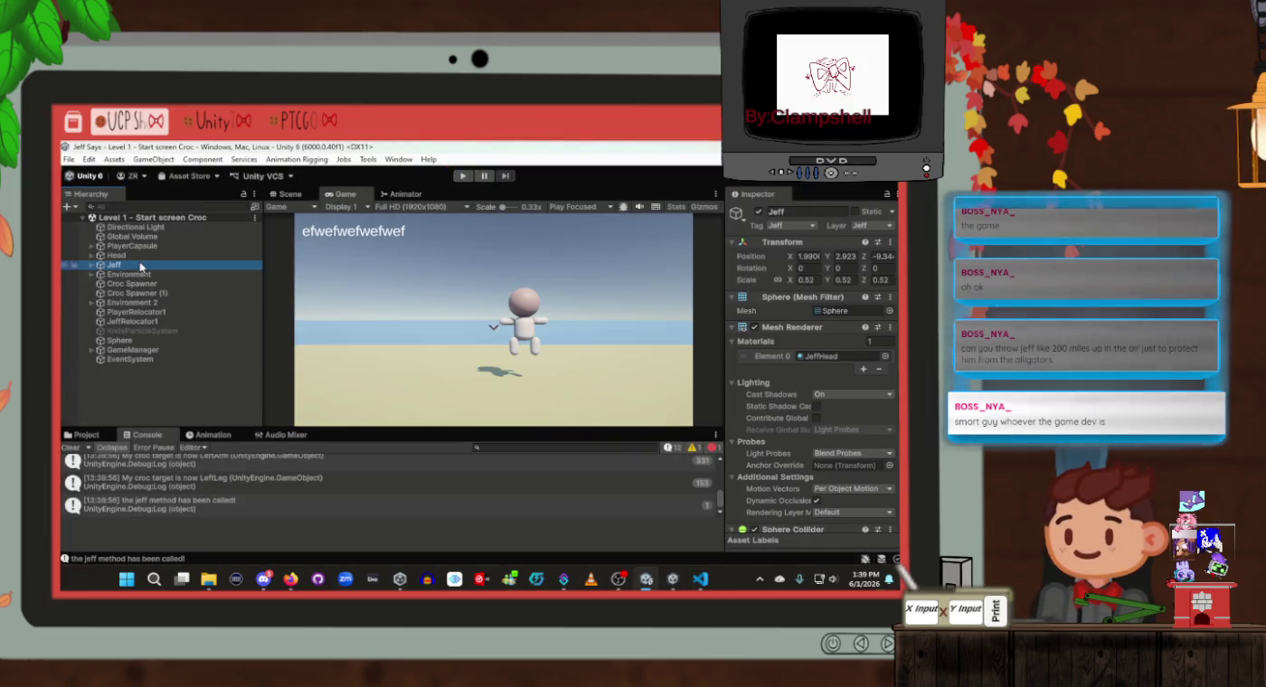
pyautogui.scroll(-10, 810, 438)
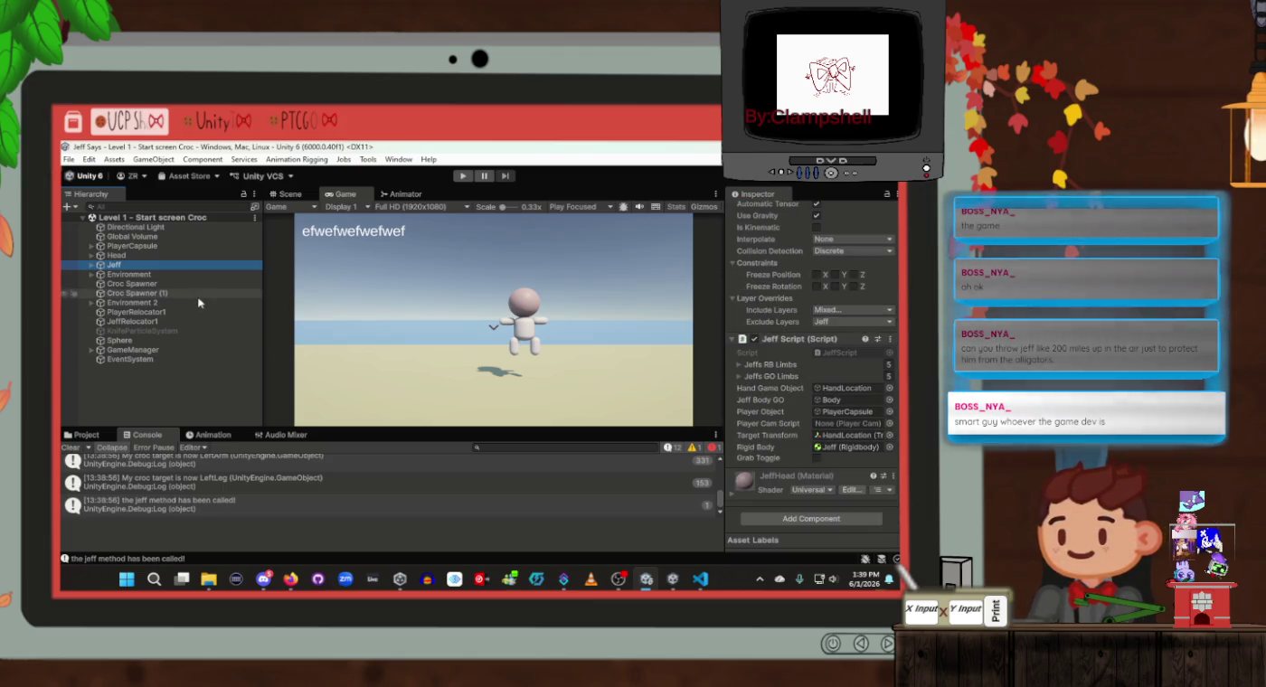
pyautogui.moveTo(115, 264)
pyautogui.mouseDown()
pyautogui.moveTo(337, 266)
pyautogui.moveTo(859, 414)
pyautogui.moveTo(855, 424)
pyautogui.mouseUp()
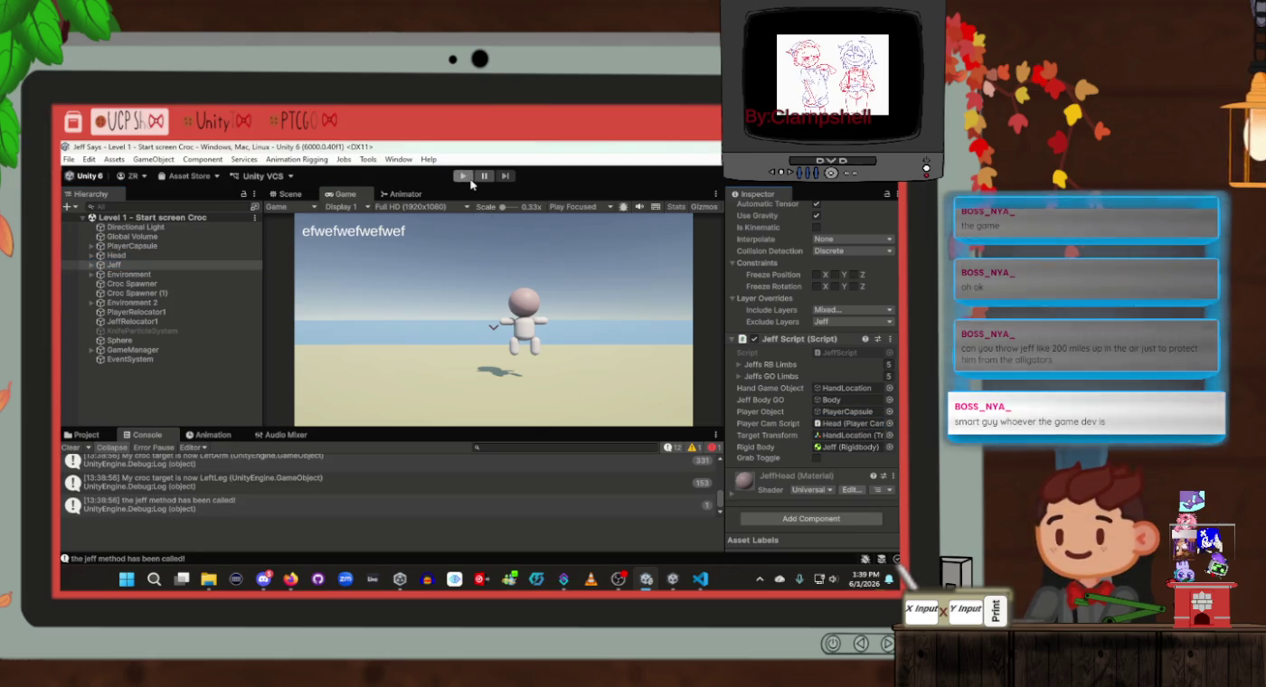
pyautogui.click(466, 177)
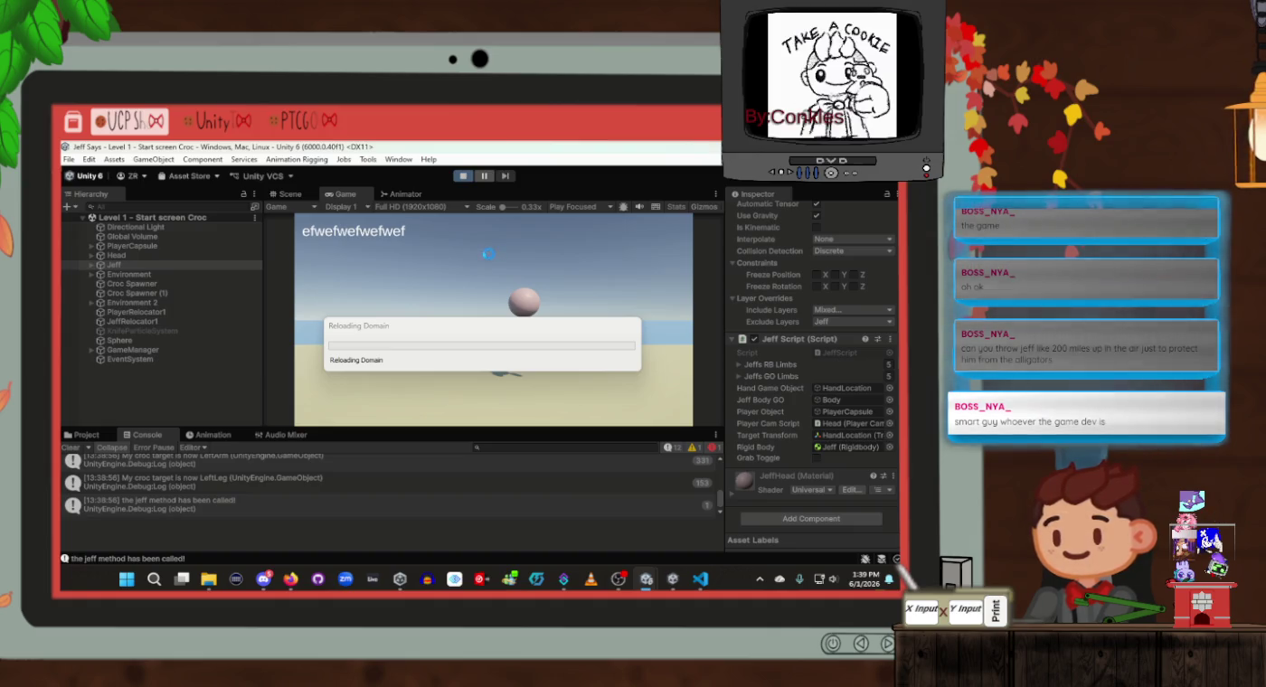
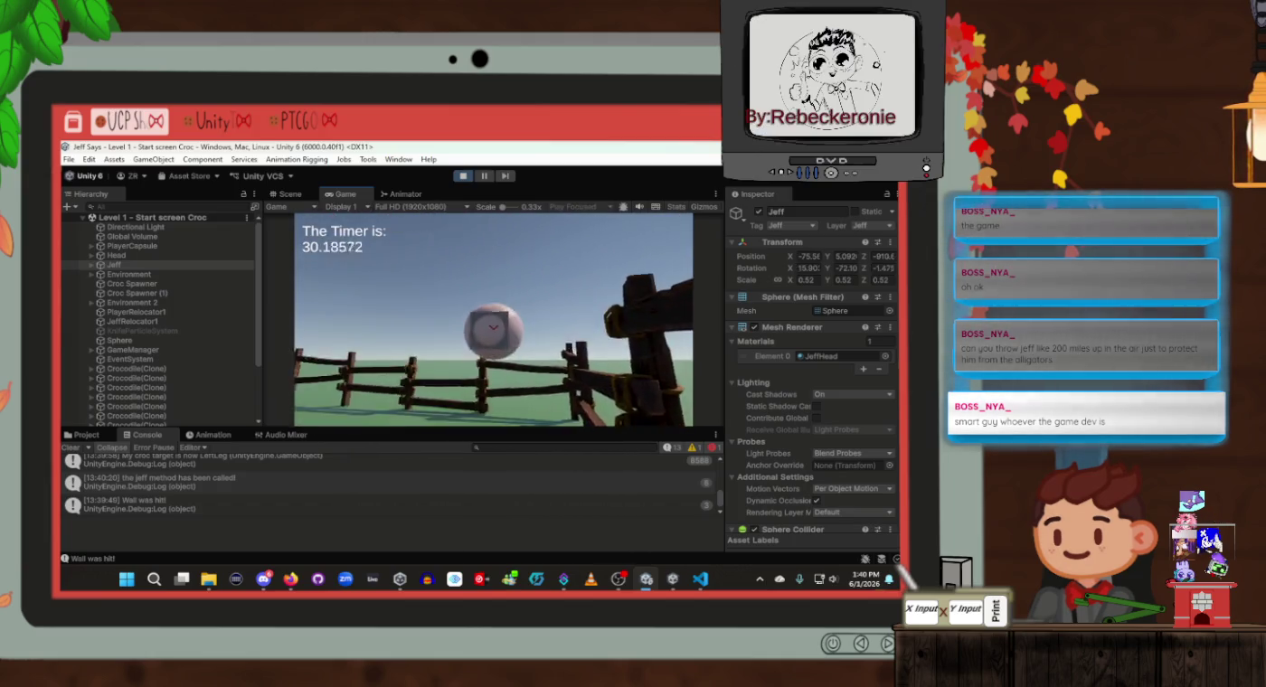
# Stop the running play test and scroll the Console up to the errors
pyautogui.hotkey('alt', 'Tab')
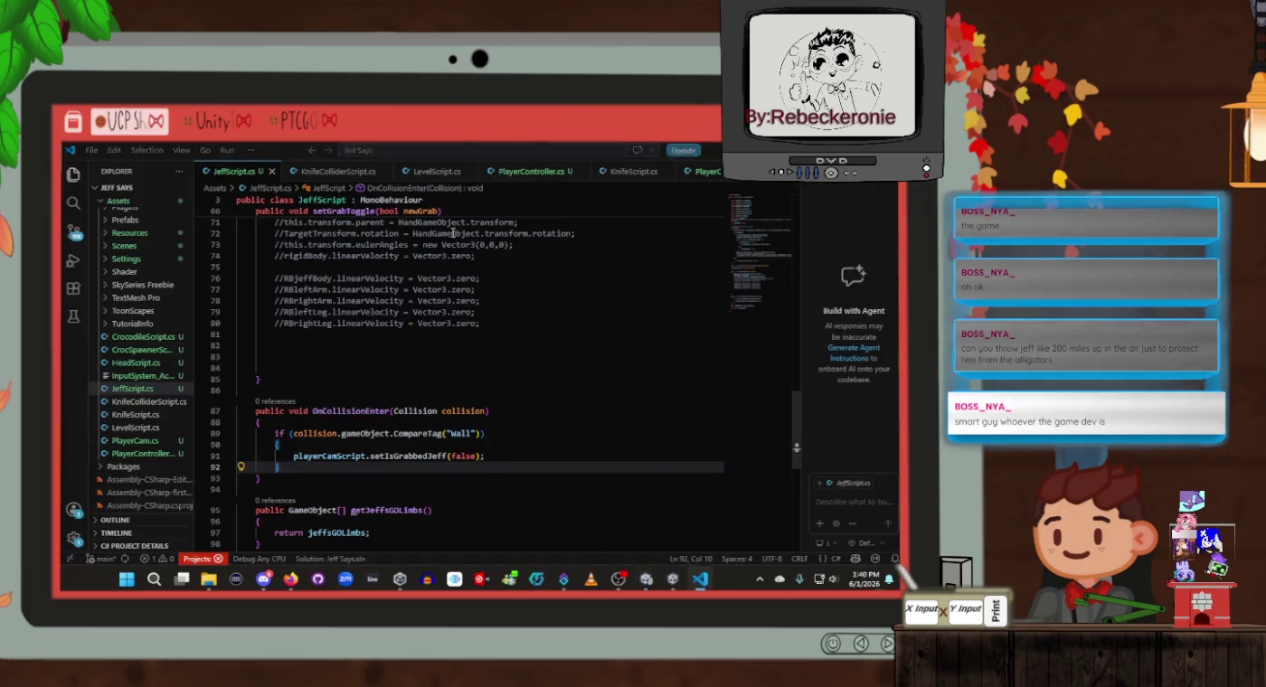
pyautogui.hotkey('alt', 'Tab')
pyautogui.click(461, 178)
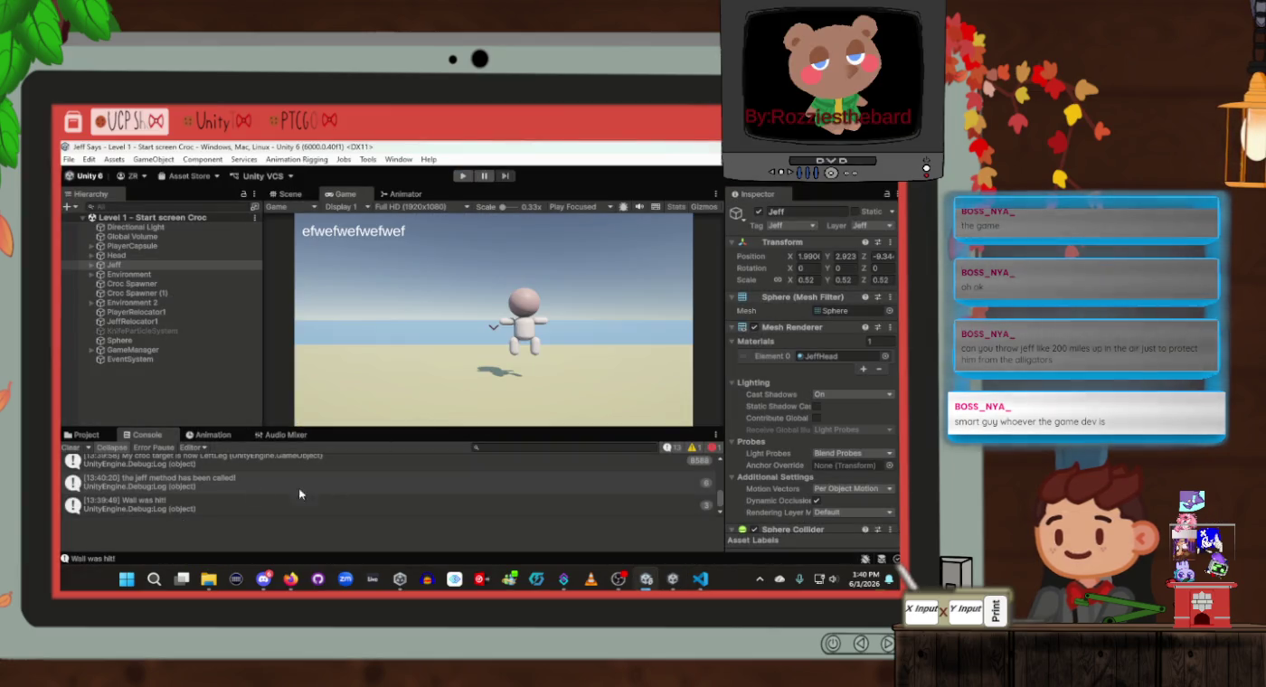
pyautogui.scroll(3, 197, 484)
pyautogui.scroll(1, 197, 484)
# Open the NullReferenceException's failing line 91 in JeffScript.cs and examine the setIsGrabbedJeff call
pyautogui.click(278, 502)
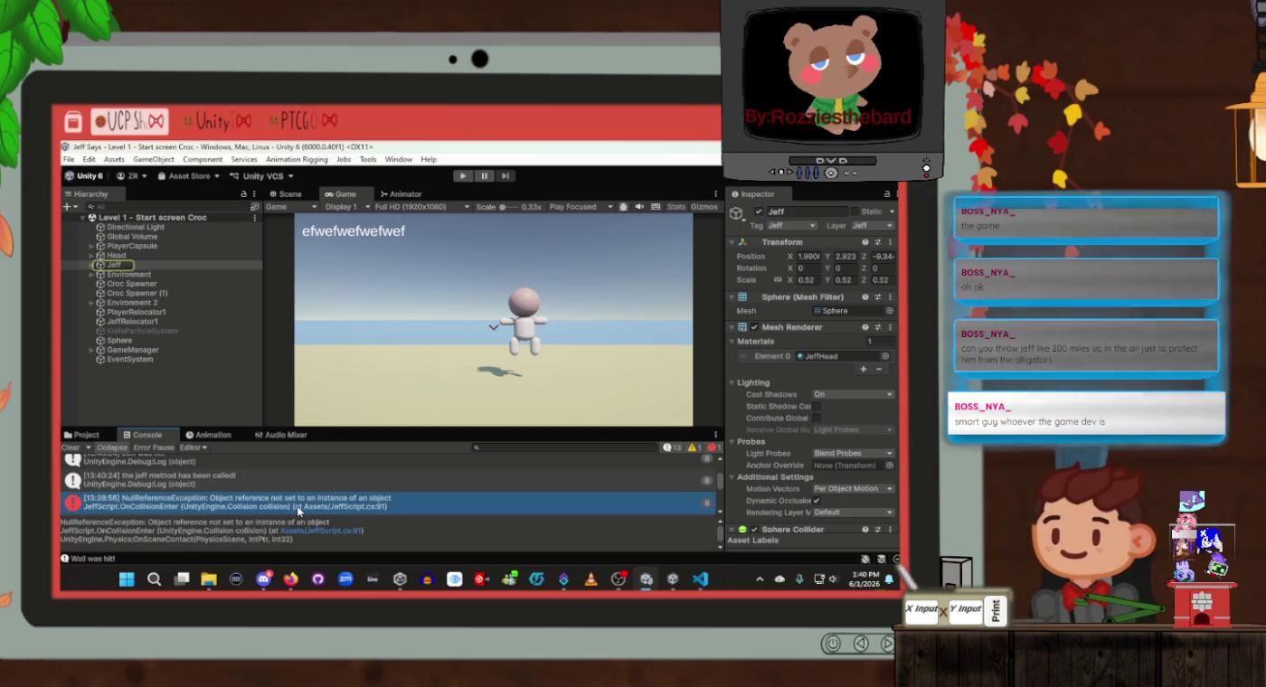
pyautogui.doubleClick(299, 509)
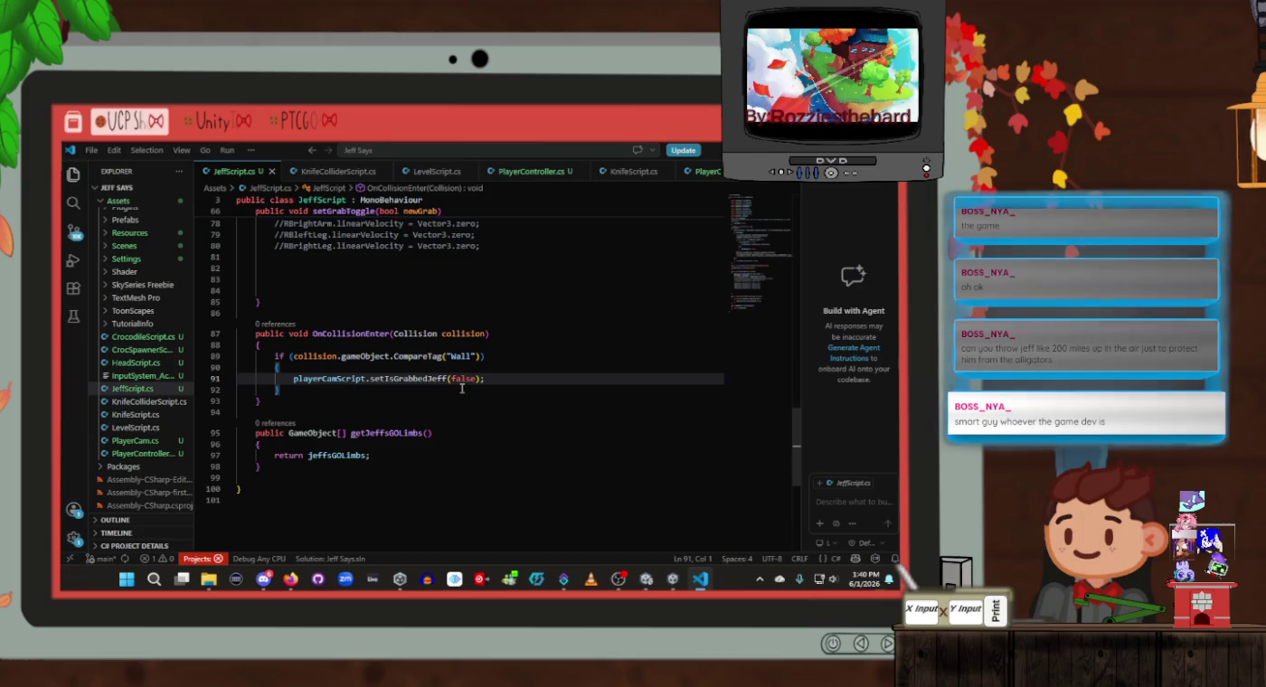
pyautogui.hotkey('alt', 'Tab')
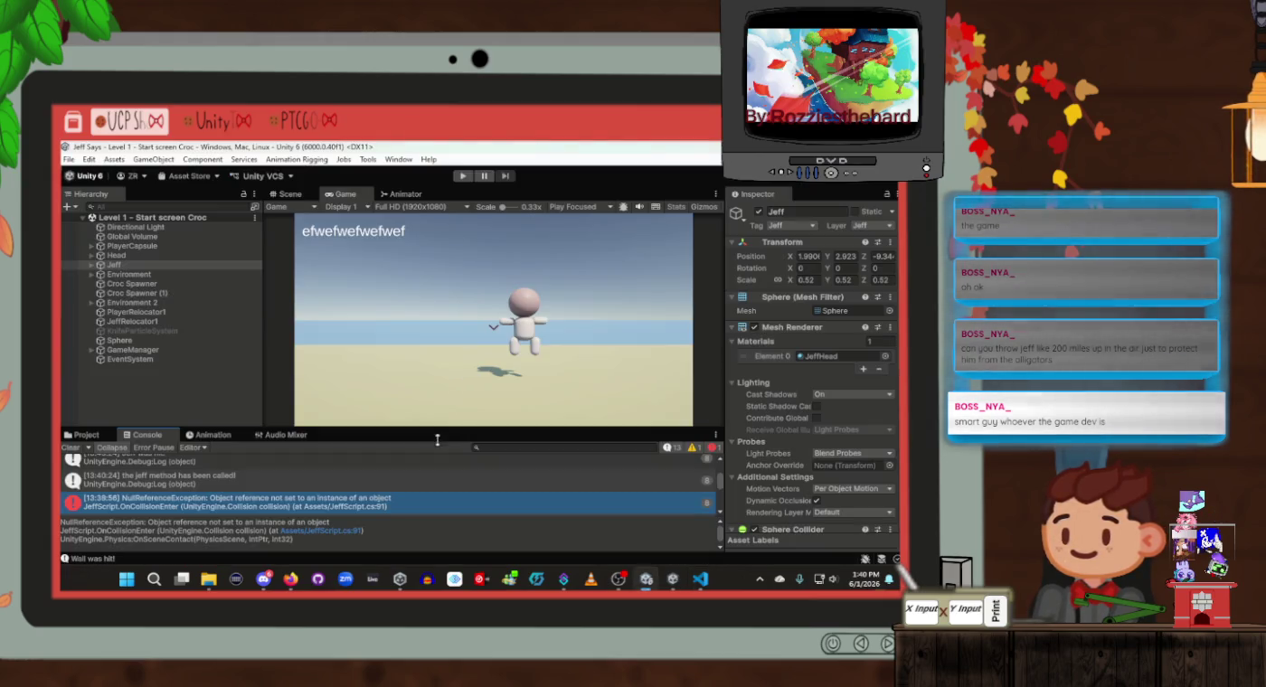
pyautogui.doubleClick(299, 505)
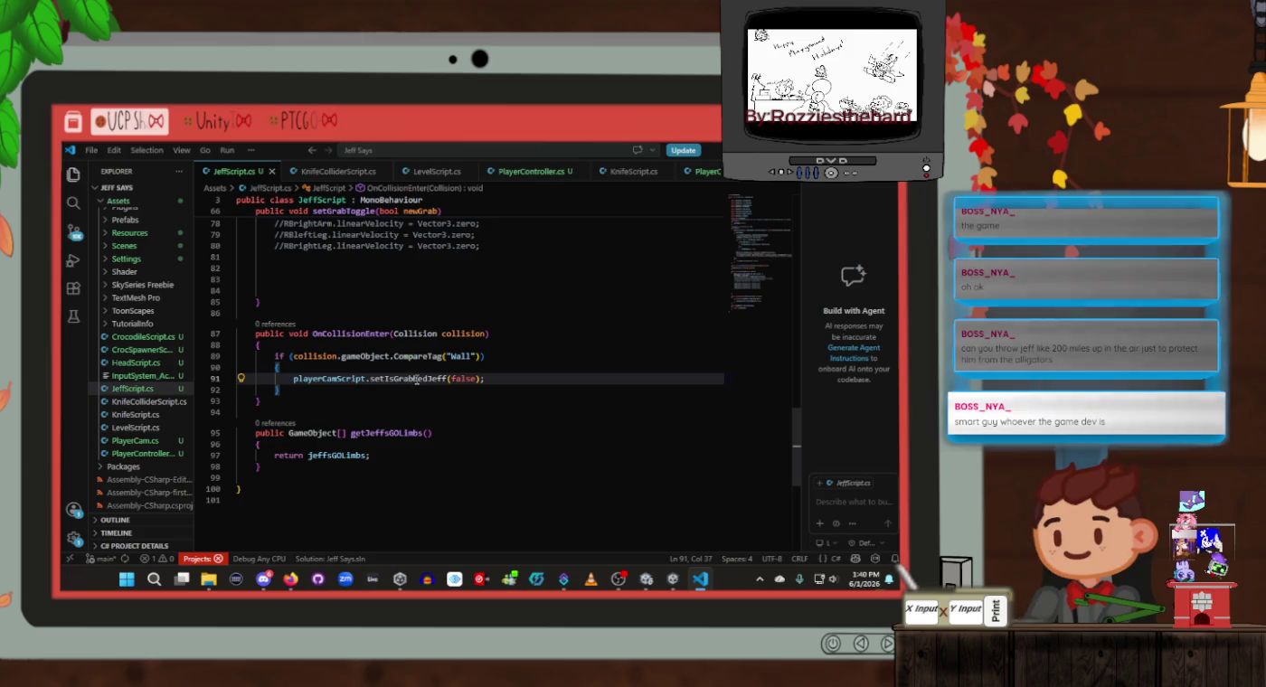
pyautogui.doubleClick(418, 378)
pyautogui.click(346, 378)
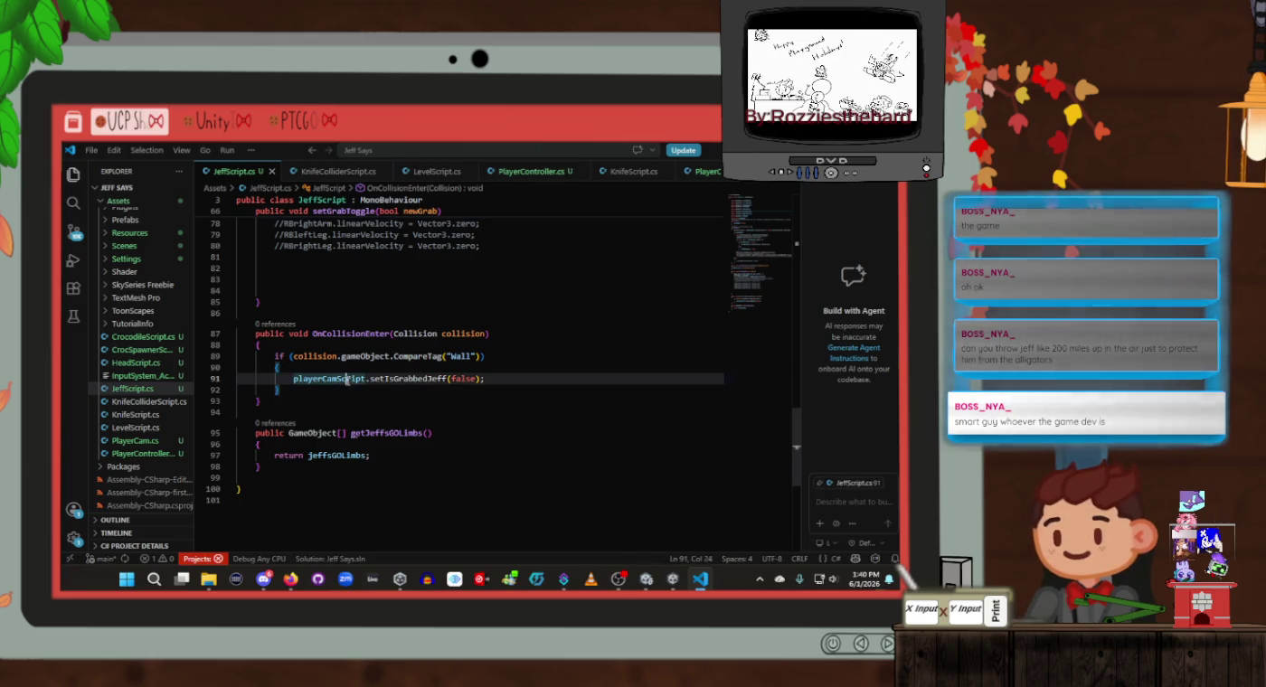
pyautogui.hotkey('alt', 'Tab')
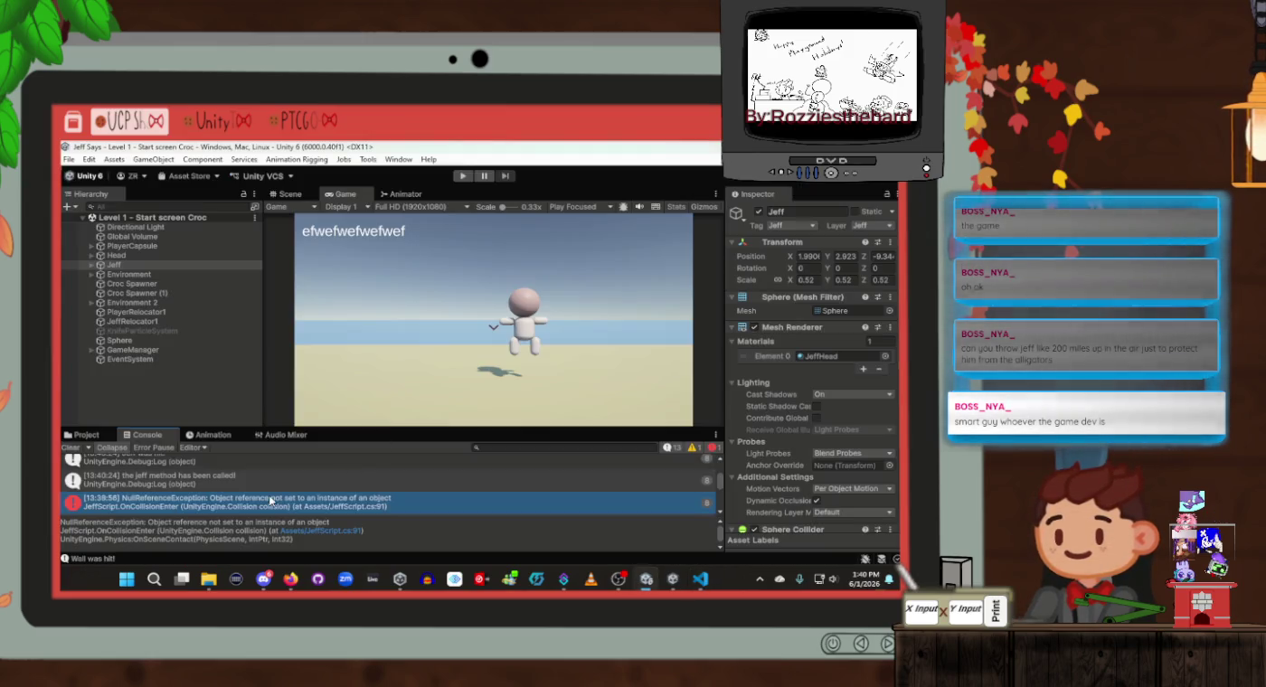
pyautogui.click(273, 506)
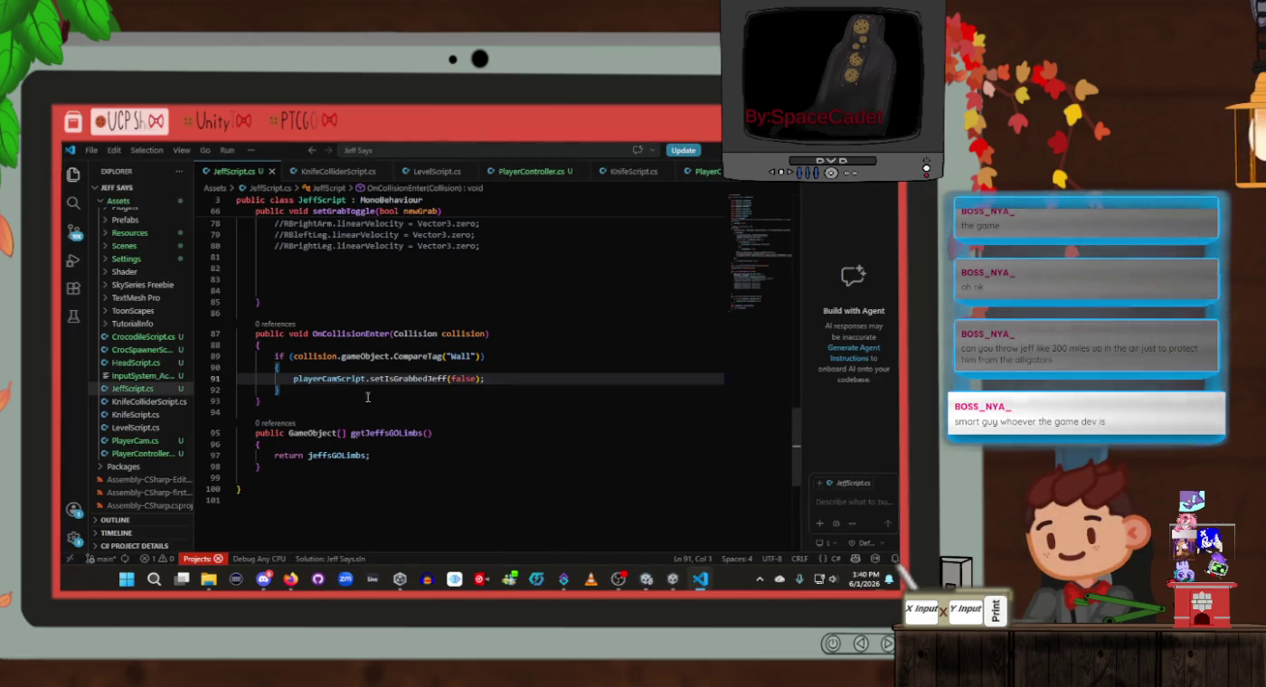
# Locate the playerCamScript.setIsGrabbedJeff call on JeffScript.cs line 91
pyautogui.doubleClick(317, 378)
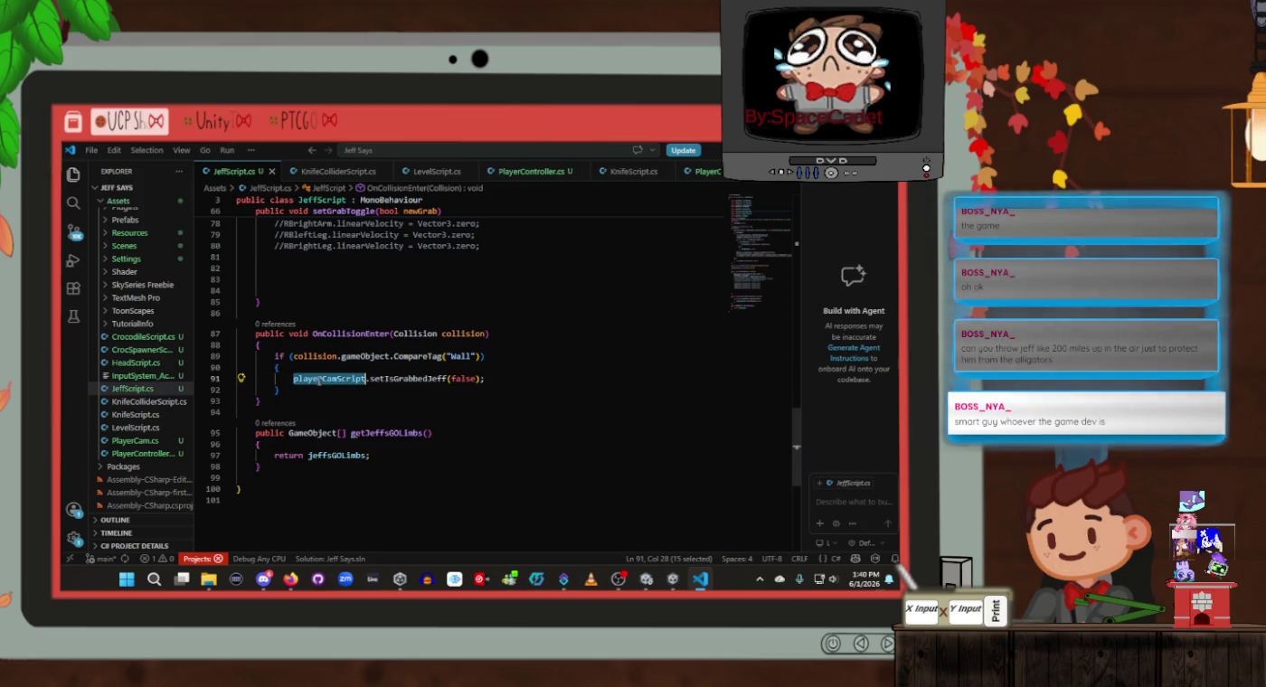
pyautogui.scroll(4, 321, 380)
pyautogui.scroll(10, 378, 287)
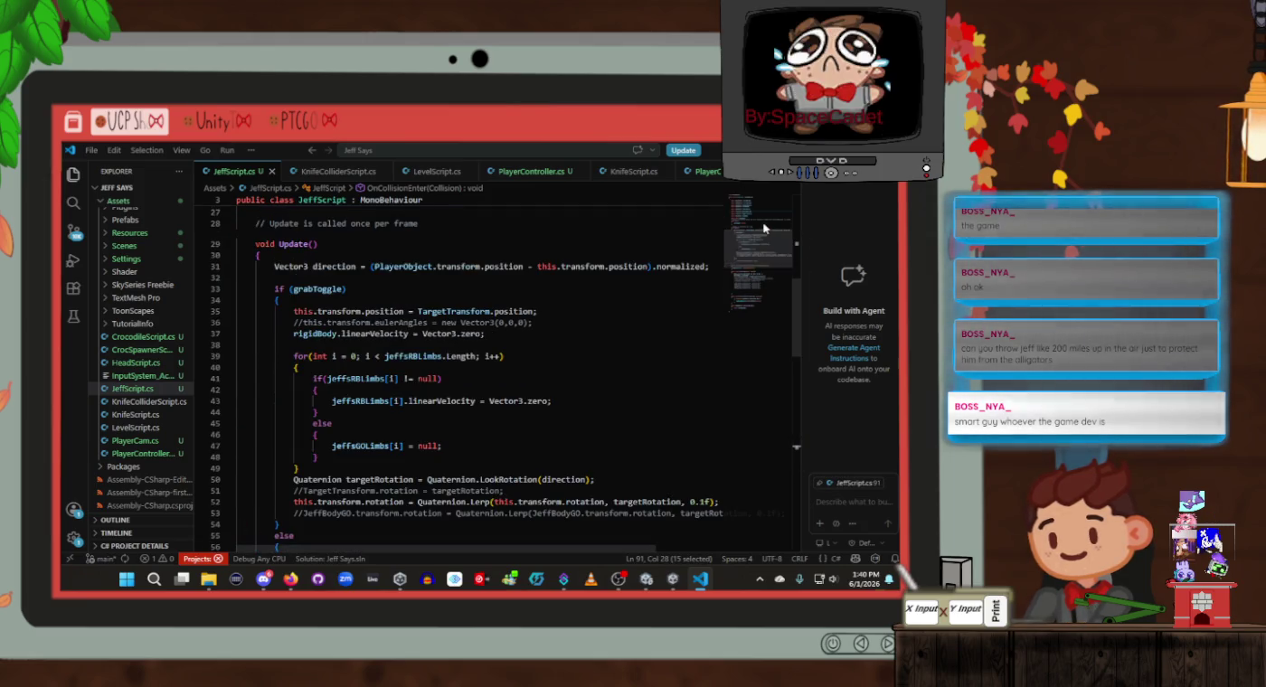
pyautogui.scroll(5, 378, 288)
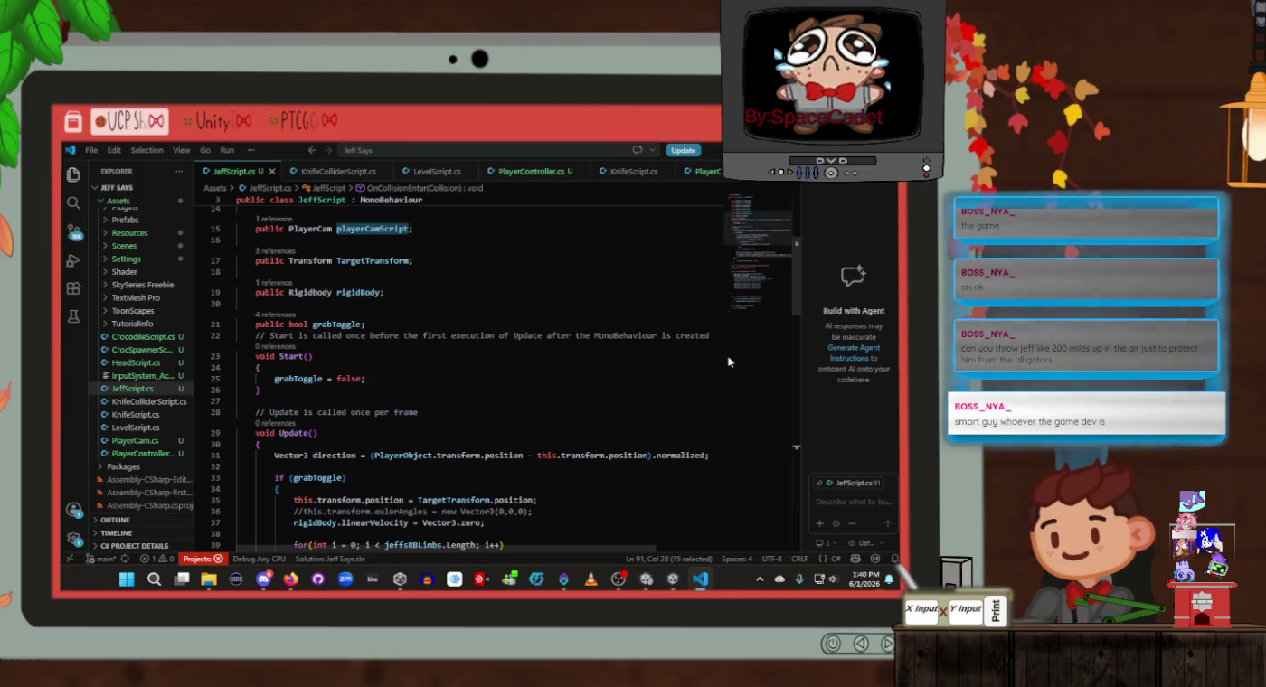
pyautogui.click(755, 435)
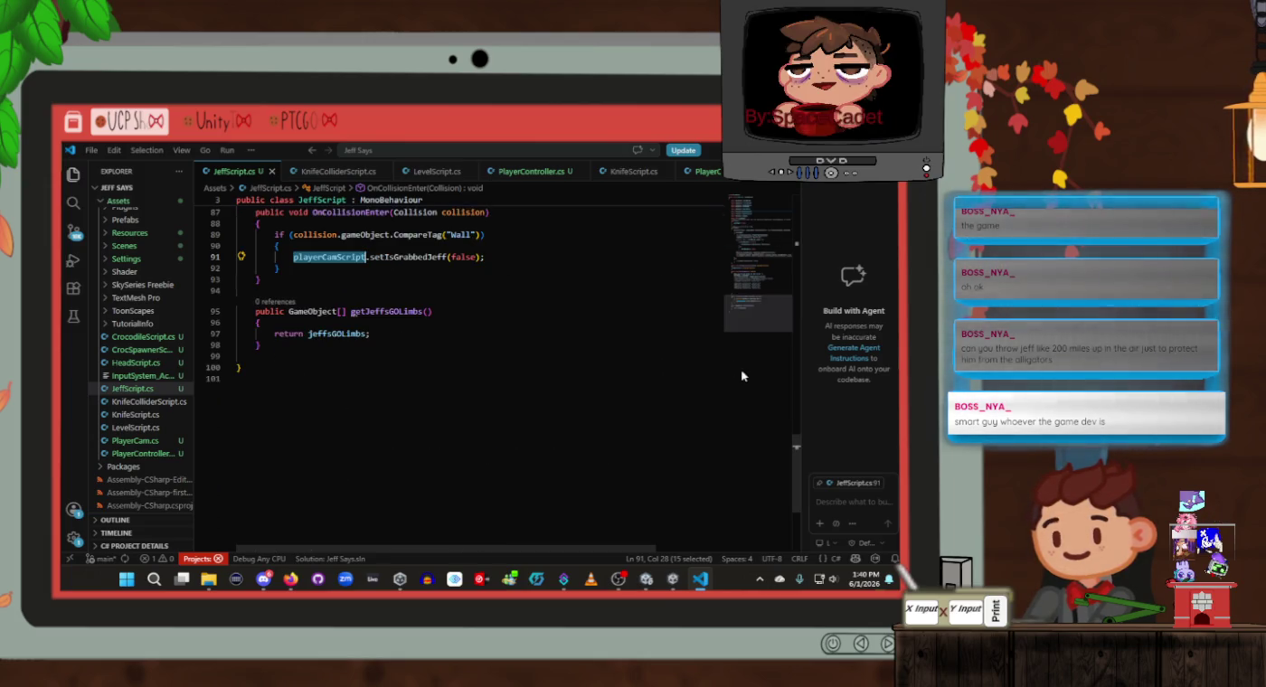
pyautogui.scroll(3, 403, 319)
pyautogui.click(389, 374)
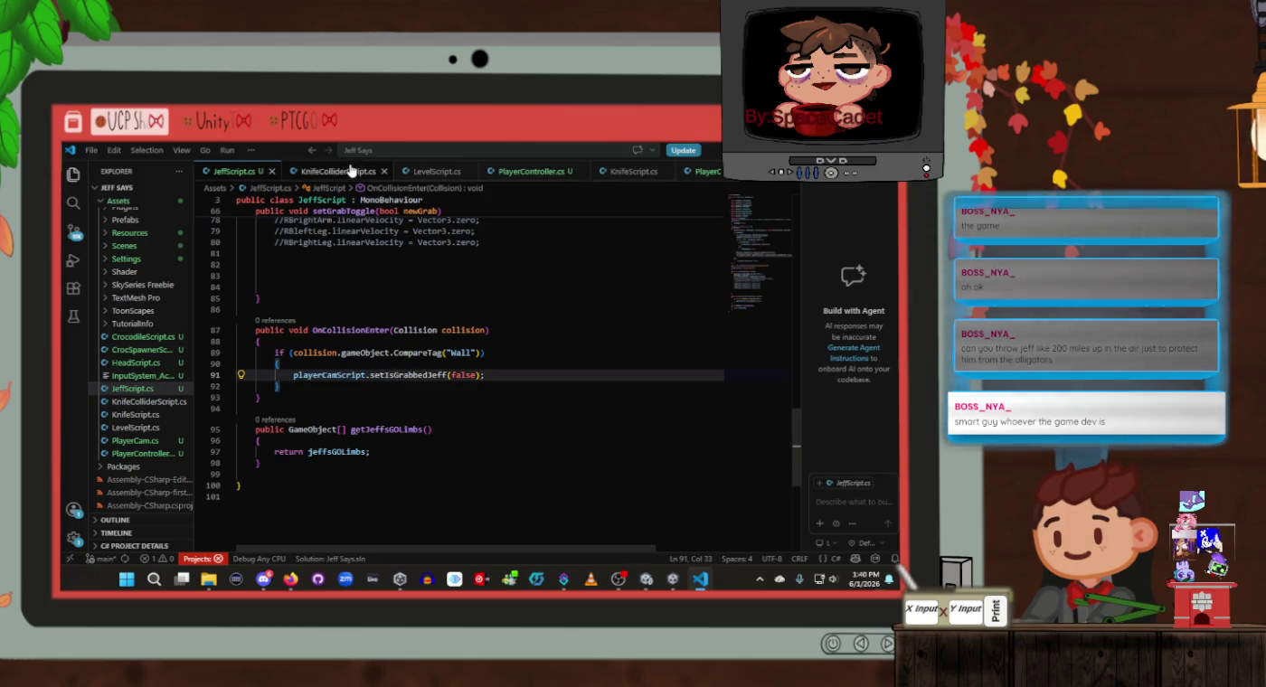
# Copy the setIsGrabbedJeff name from PlayerCam.cs and paste it over the call on line 91
pyautogui.click(710, 172)
pyautogui.doubleClick(378, 387)
pyautogui.hotkey('ctrl', 'c')
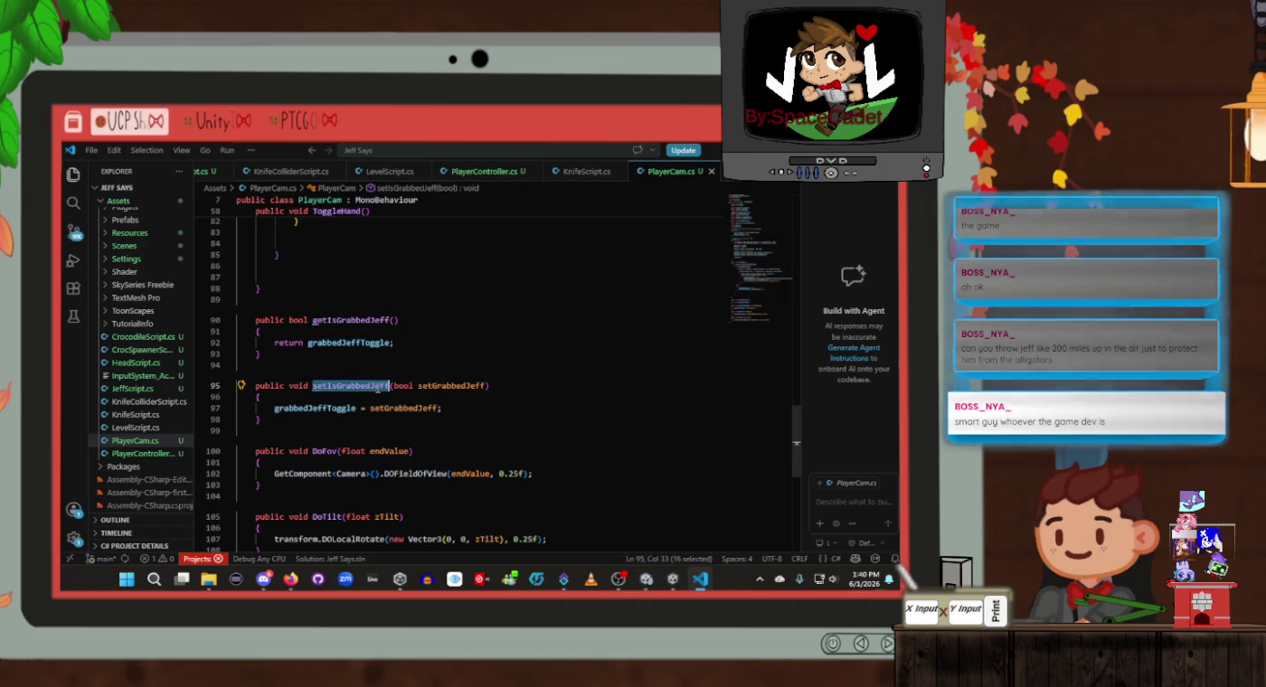
pyautogui.click(202, 173)
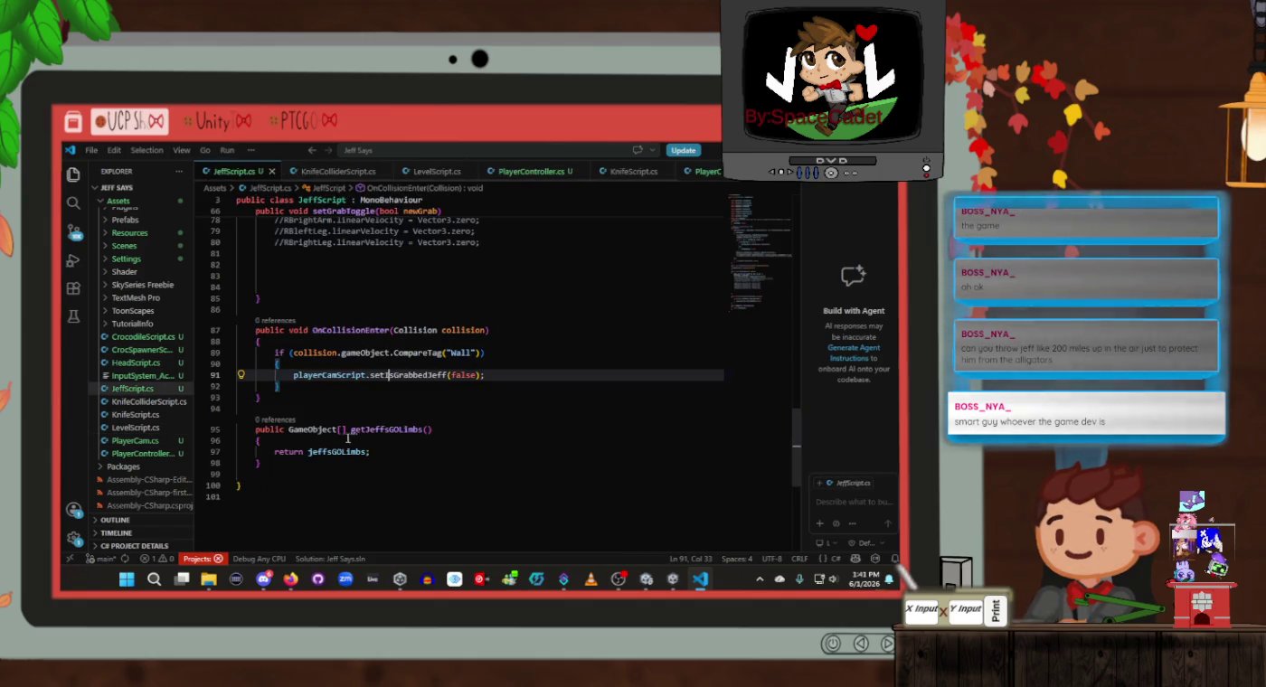
pyautogui.doubleClick(394, 371)
pyautogui.hotkey('ctrl', 'v')
# Review the Wall tag check and false argument in JeffScript's OnCollisionEnter handler
pyautogui.click(458, 388)
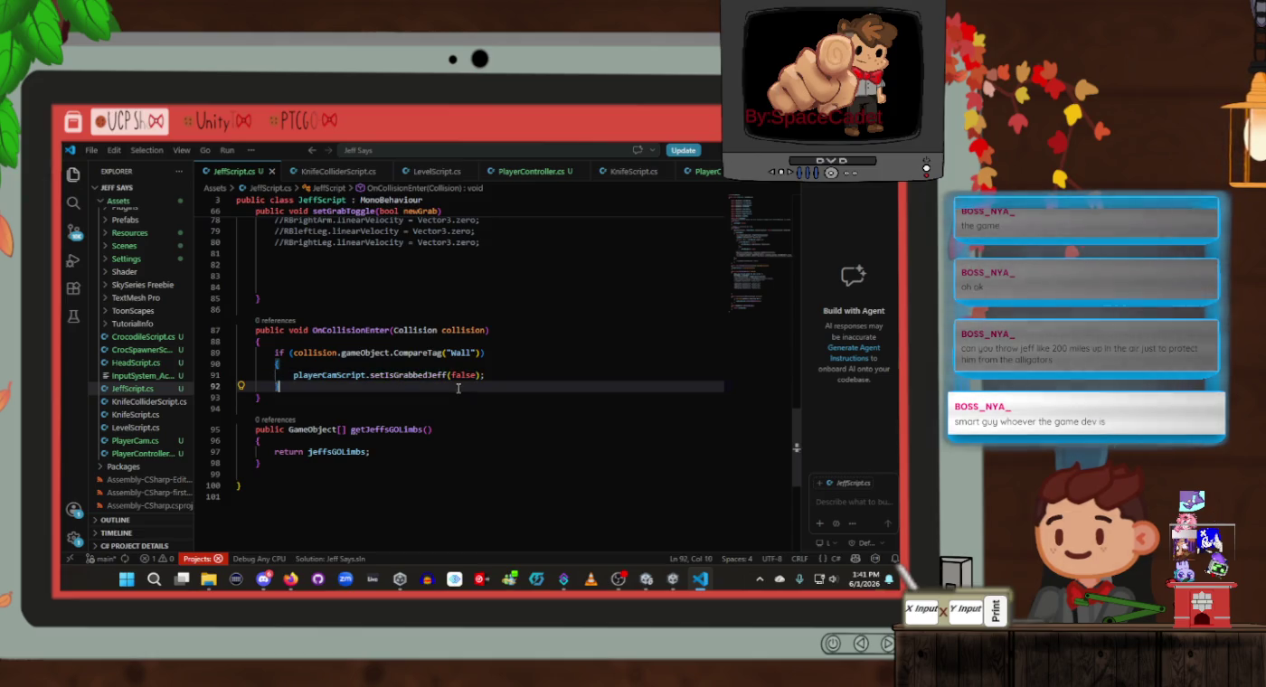
pyautogui.doubleClick(458, 376)
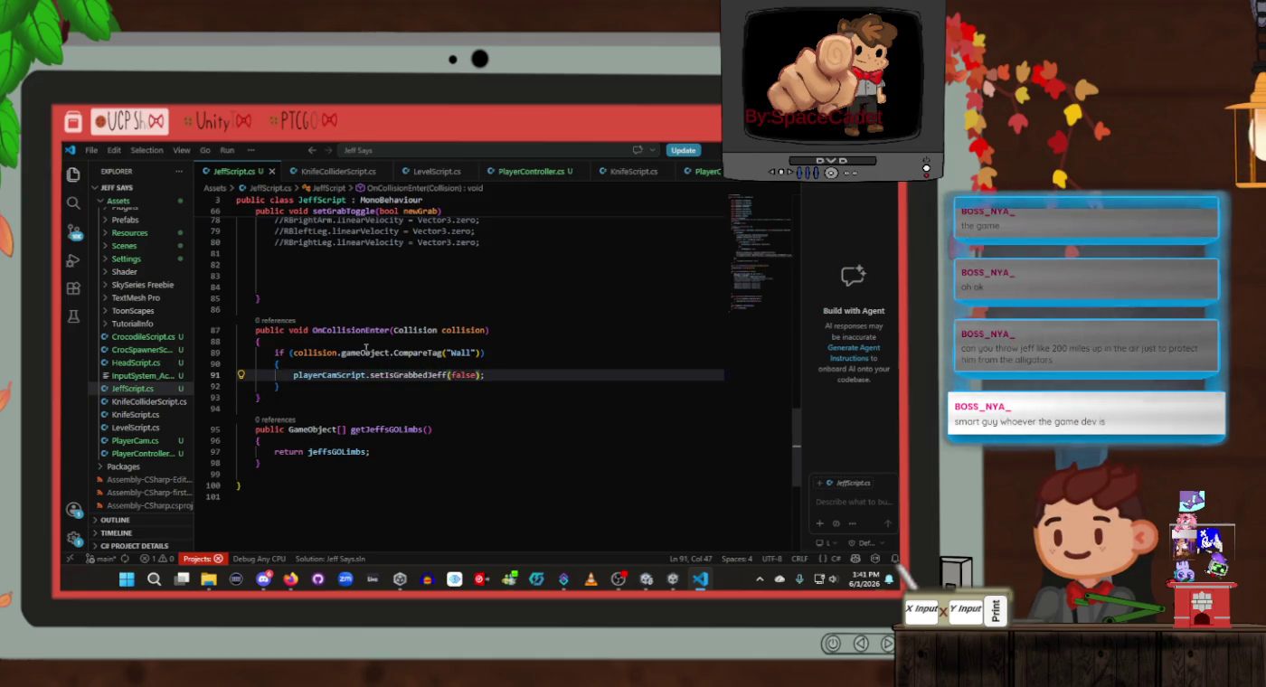
pyautogui.click(365, 352)
pyautogui.click(418, 352)
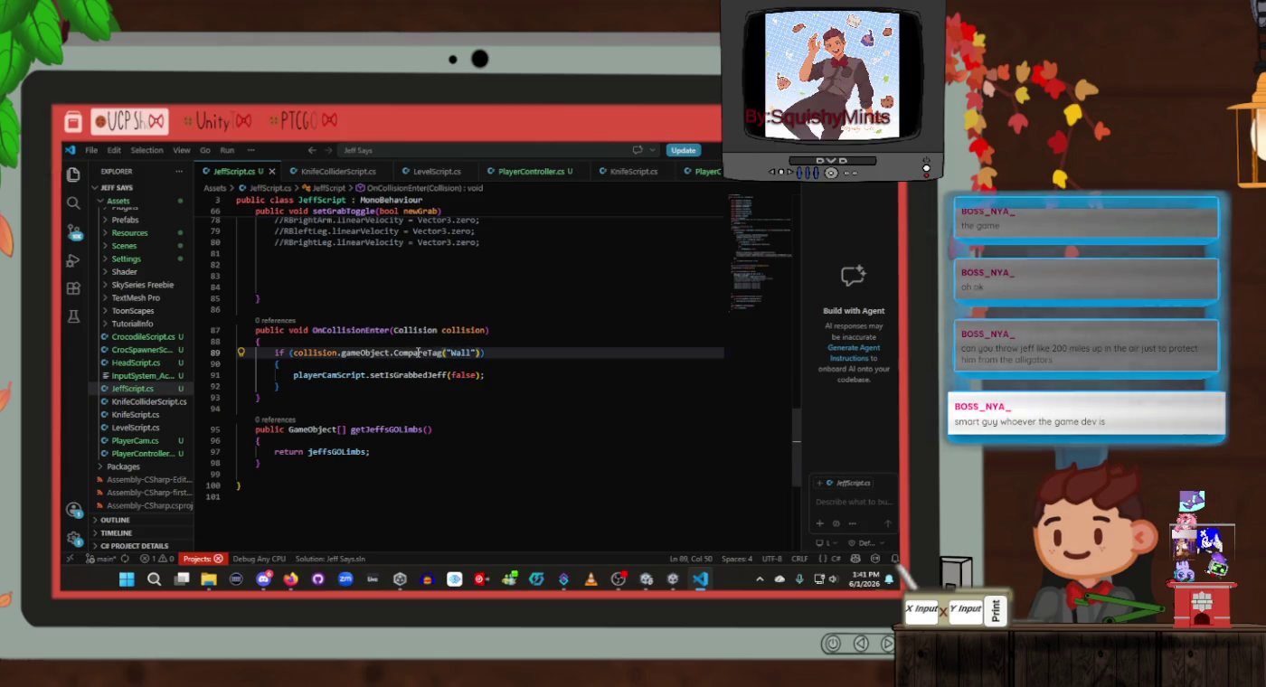
pyautogui.click(364, 398)
pyautogui.scroll(3, 369, 393)
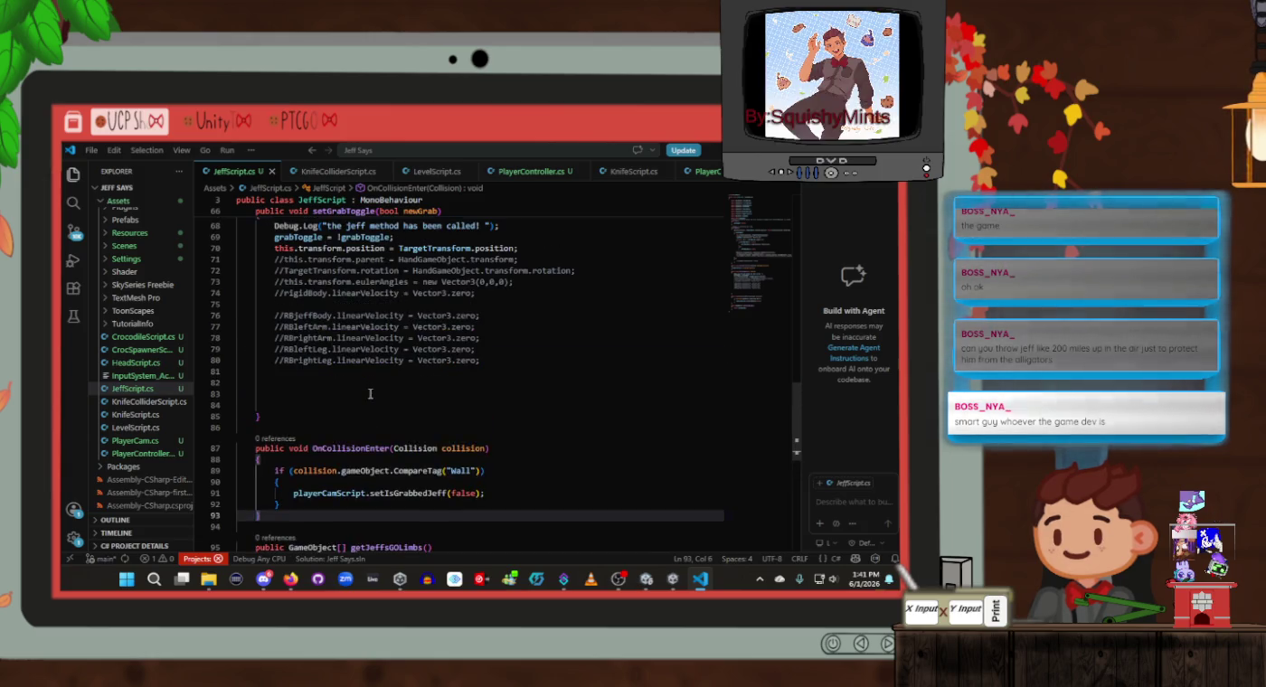
pyautogui.click(360, 448)
pyautogui.scroll(3, 426, 440)
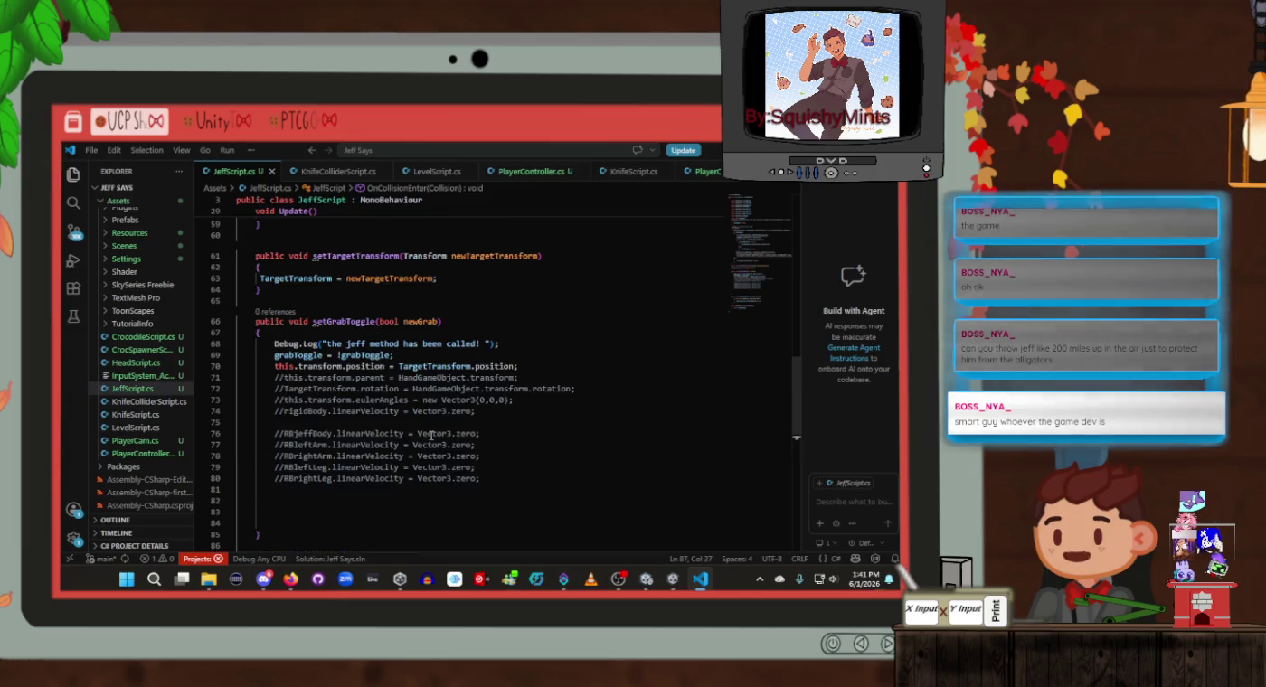
pyautogui.scroll(-4, 432, 435)
pyautogui.click(431, 439)
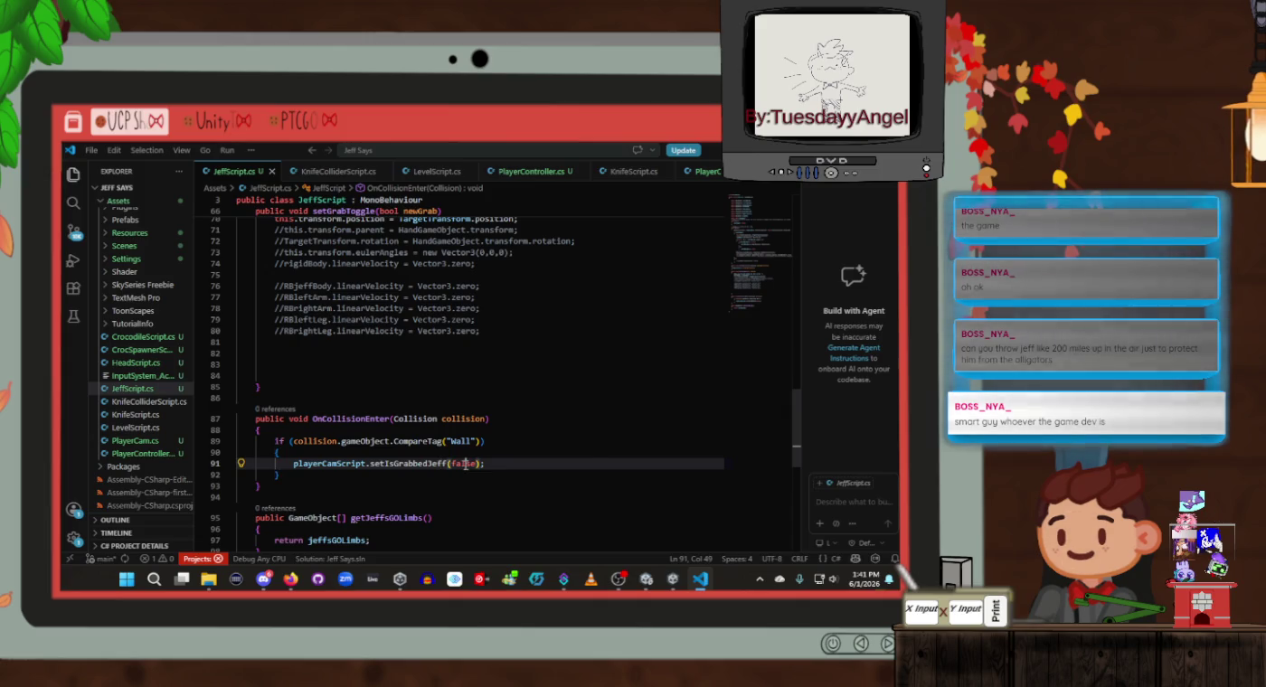
pyautogui.click(507, 441)
# Go to the setIsGrabbedJeff definition in PlayerCam and inspect jeffScriptReference and setGrabToggle uses
pyautogui.keyDown('ctrl'); pyautogui.click(412, 463); pyautogui.keyUp('ctrl')
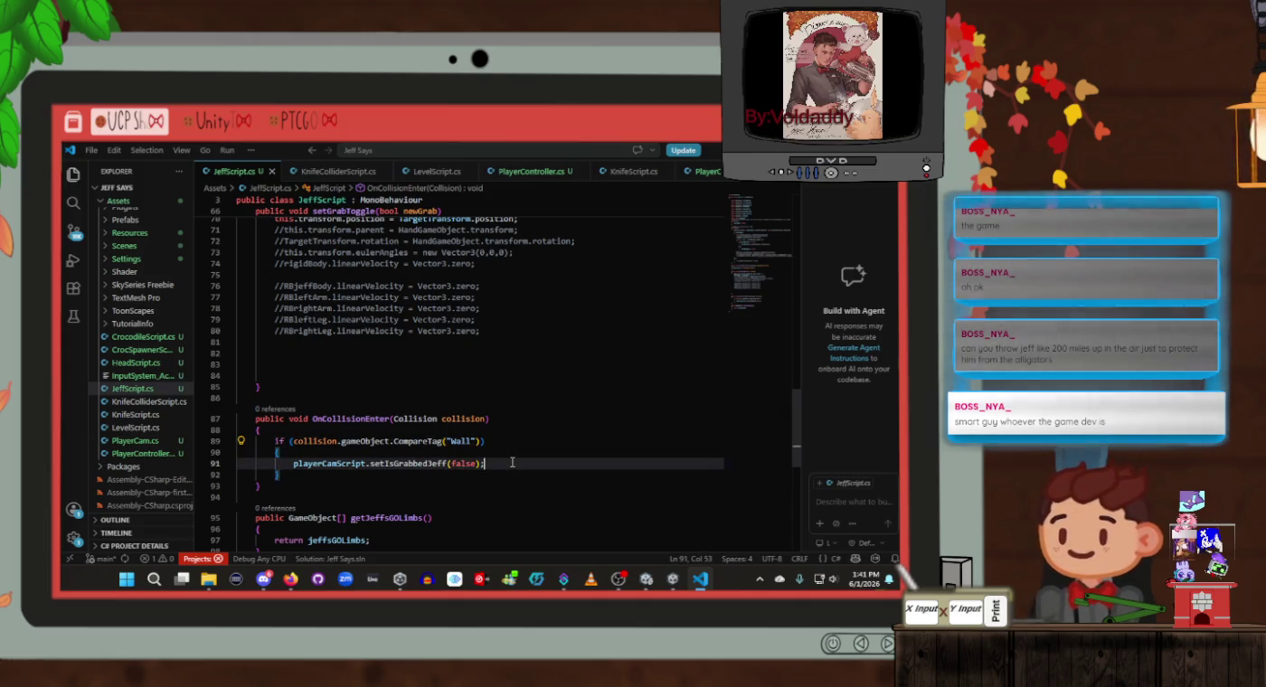
pyautogui.scroll(10, 457, 451)
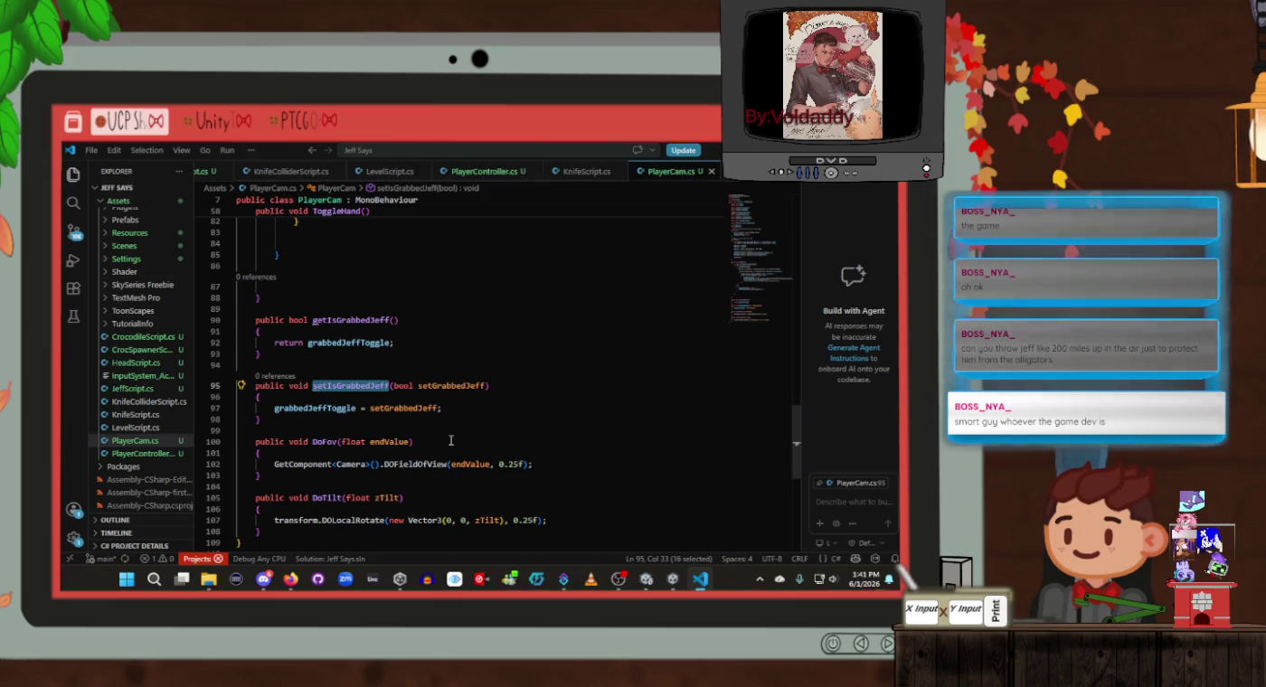
pyautogui.scroll(-2, 457, 451)
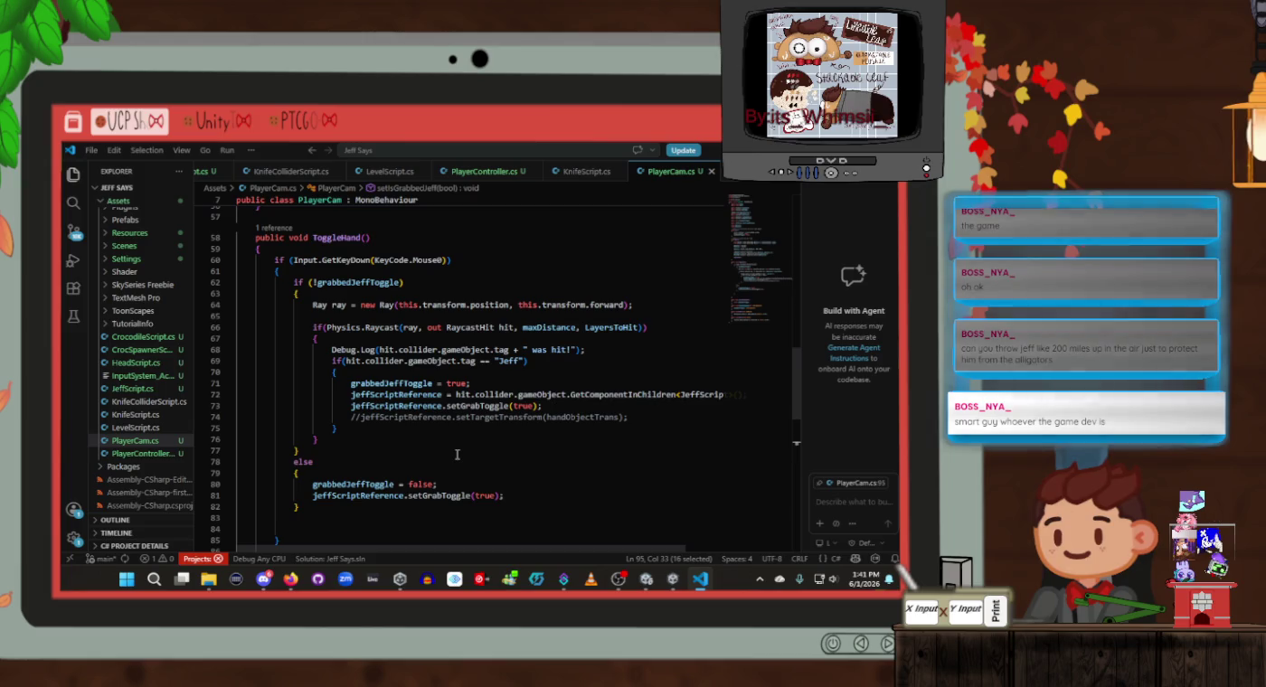
pyautogui.click(353, 496)
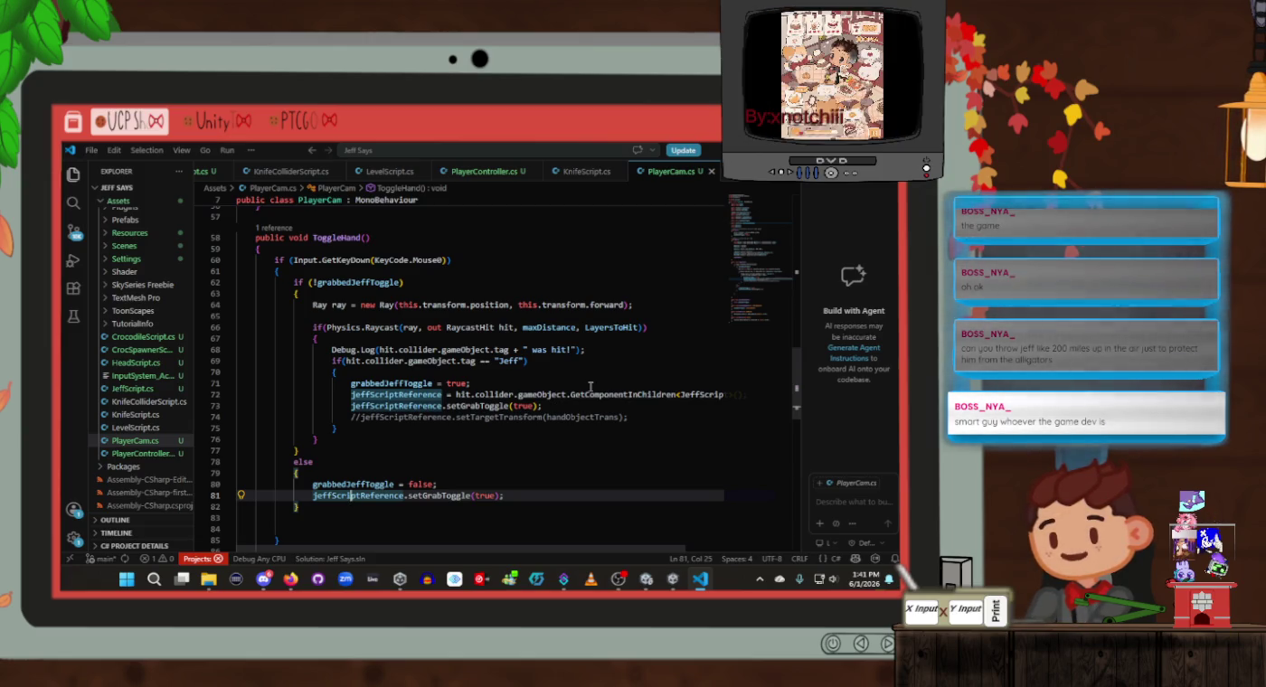
pyautogui.click(532, 407)
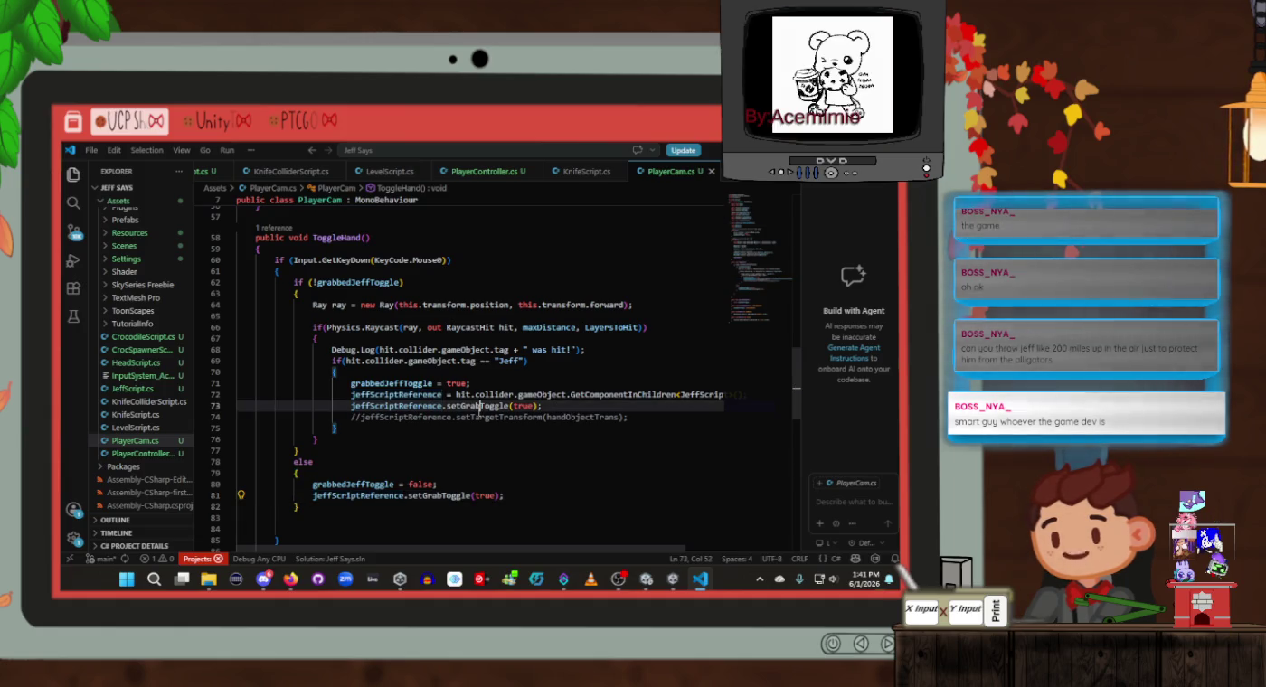
pyautogui.click(439, 407)
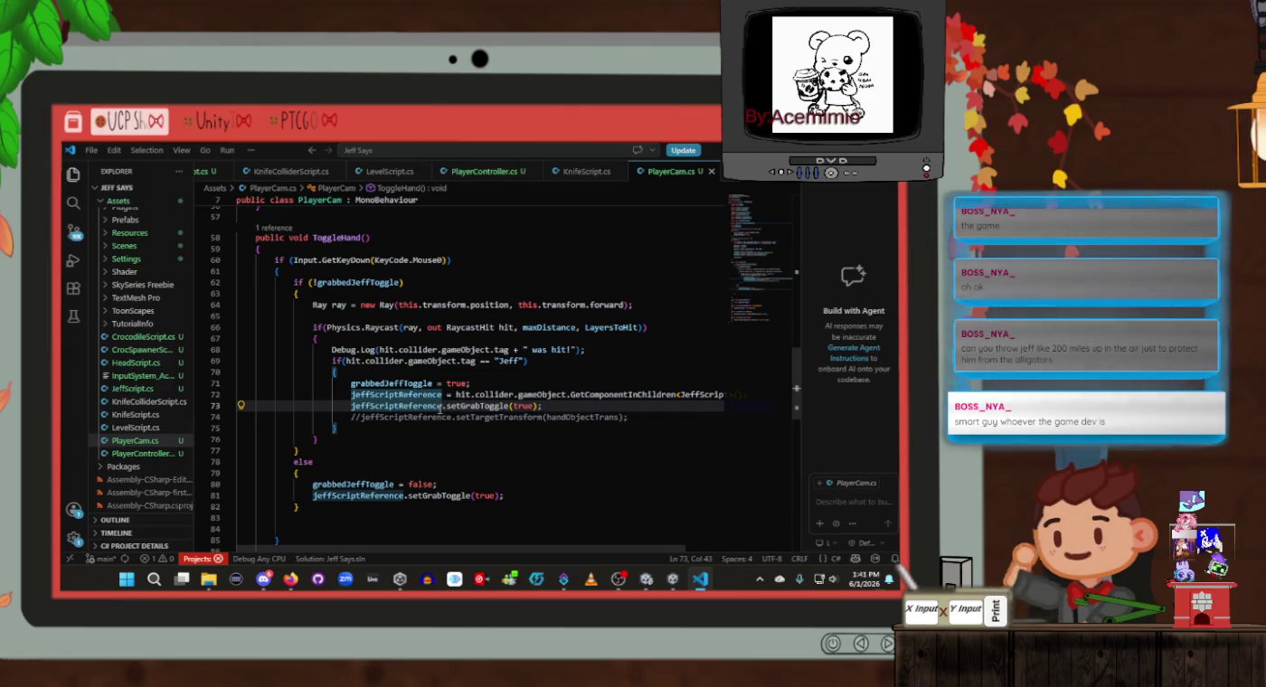
pyautogui.click(474, 408)
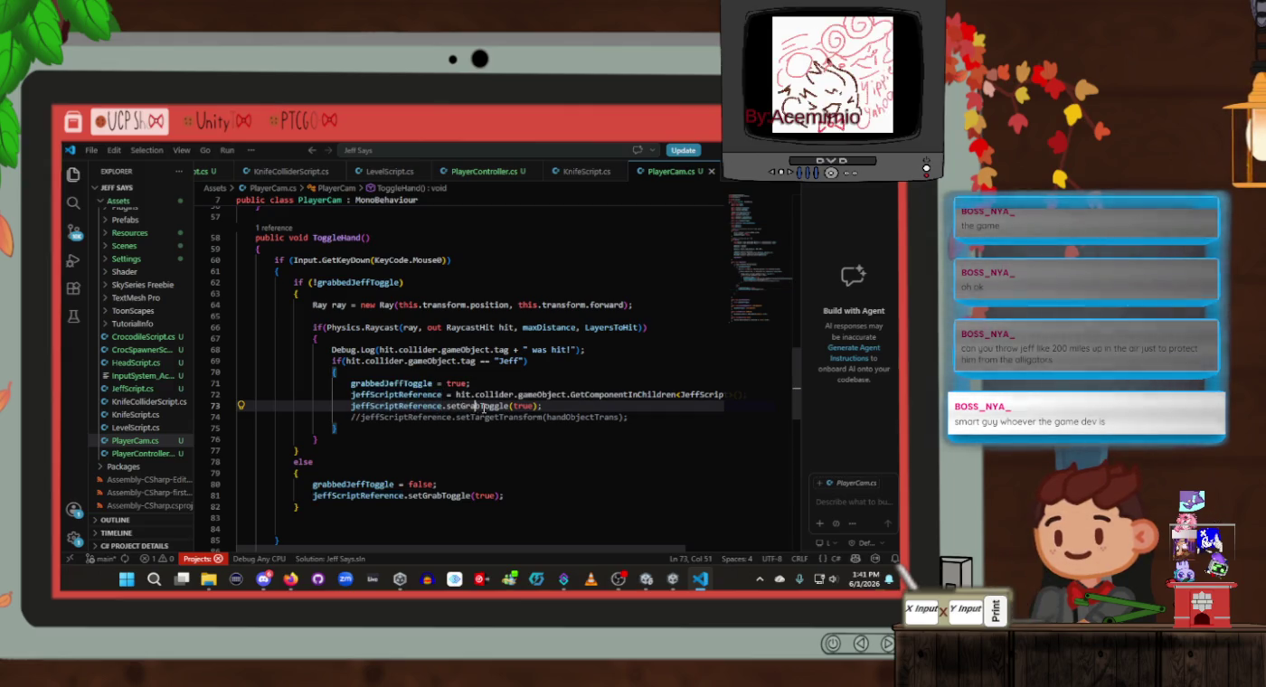
pyautogui.click(303, 172)
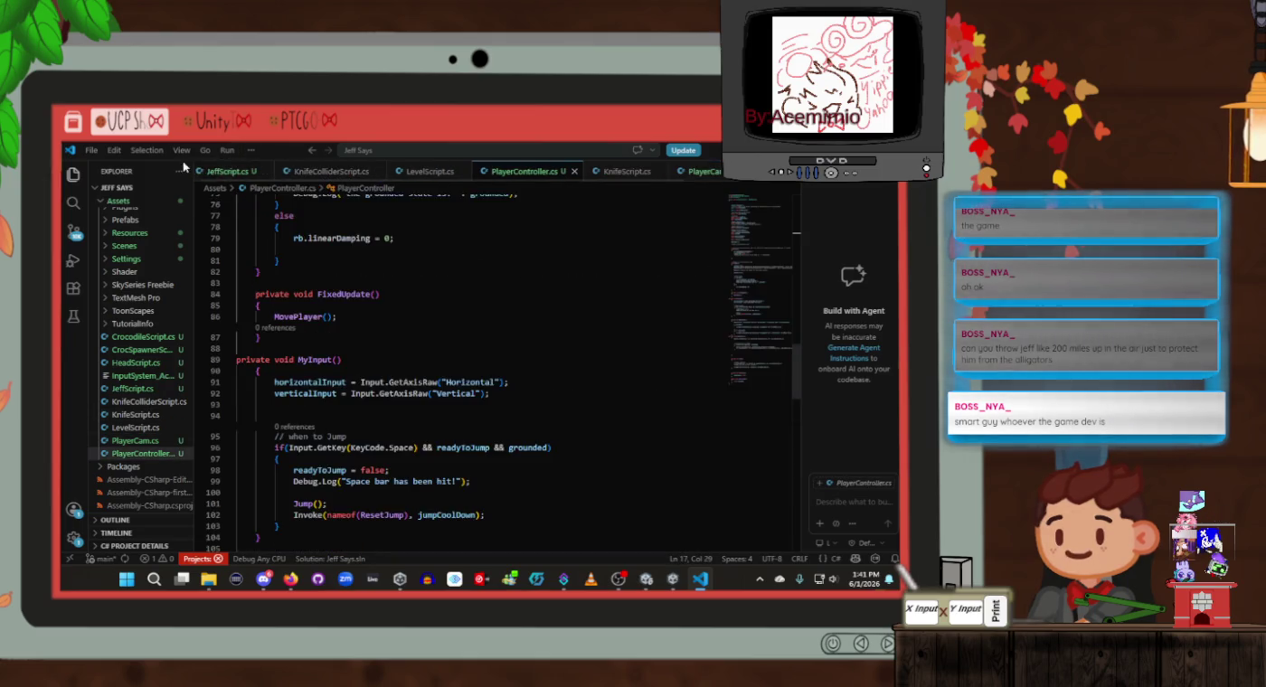
# Check the setGrabToggle method's parameter in JeffScript.cs
pyautogui.click(227, 171)
pyautogui.scroll(4, 461, 366)
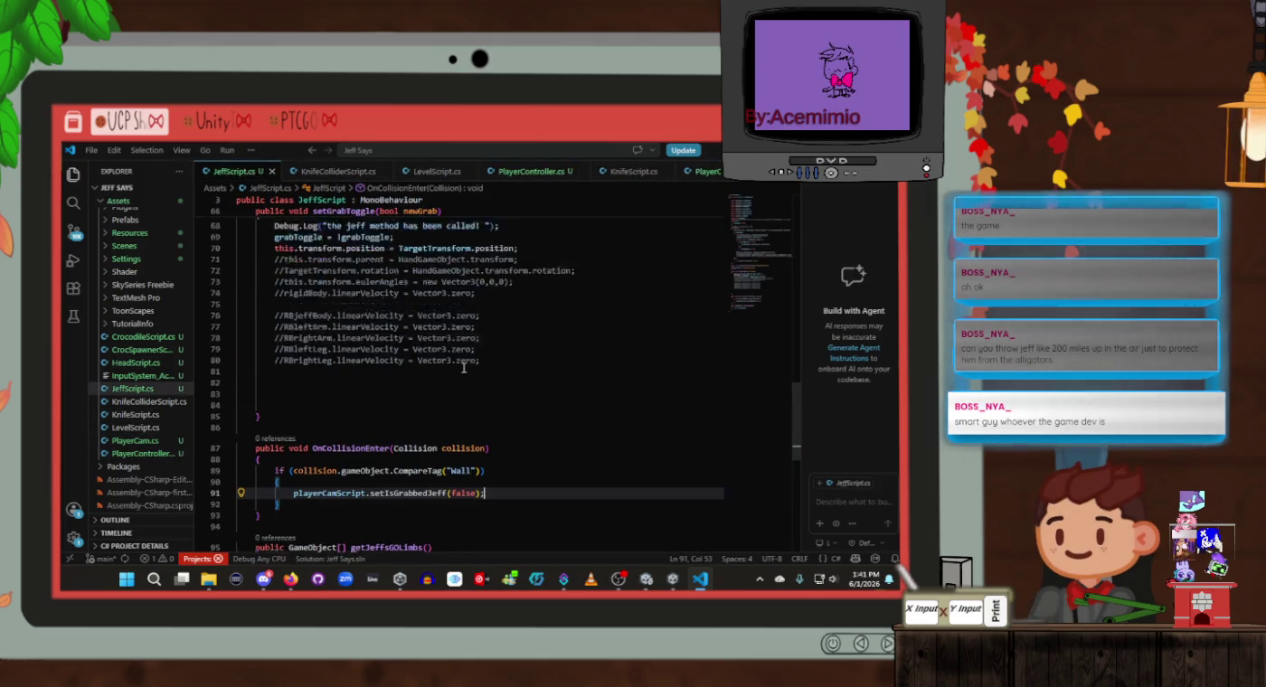
pyautogui.scroll(3, 464, 367)
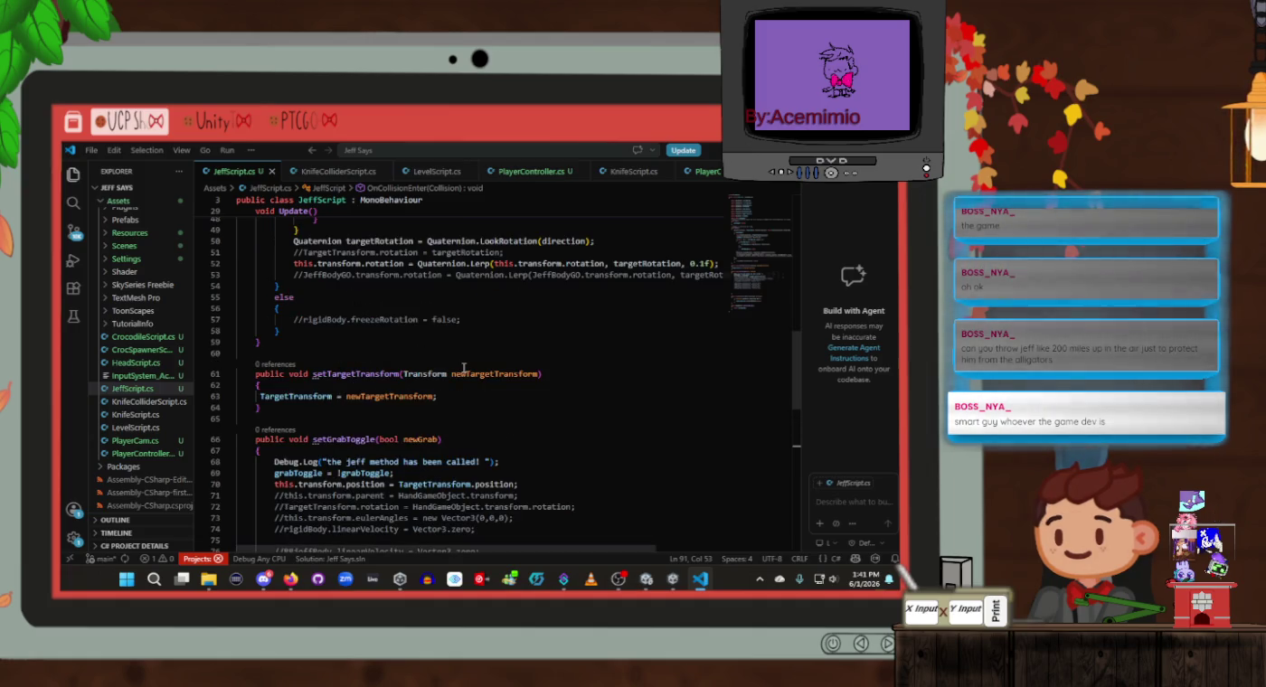
pyautogui.scroll(-2, 463, 368)
pyautogui.click(464, 351)
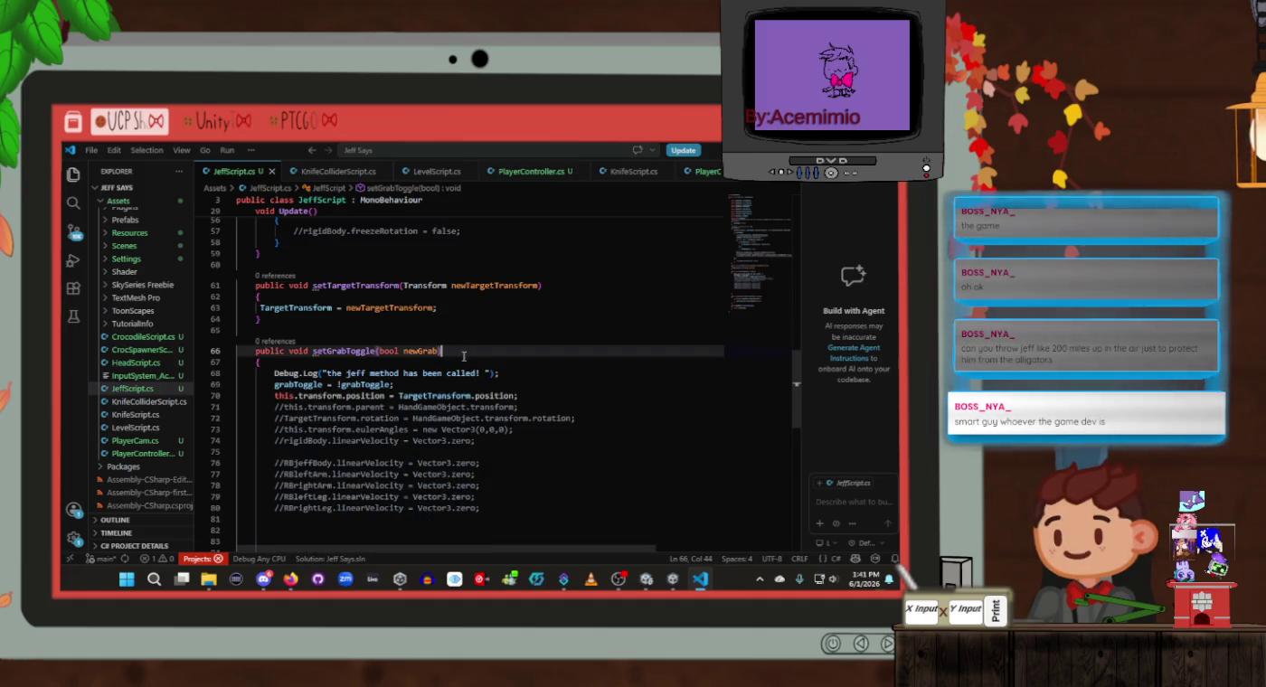
pyautogui.scroll(10, 464, 354)
pyautogui.scroll(-3, 463, 357)
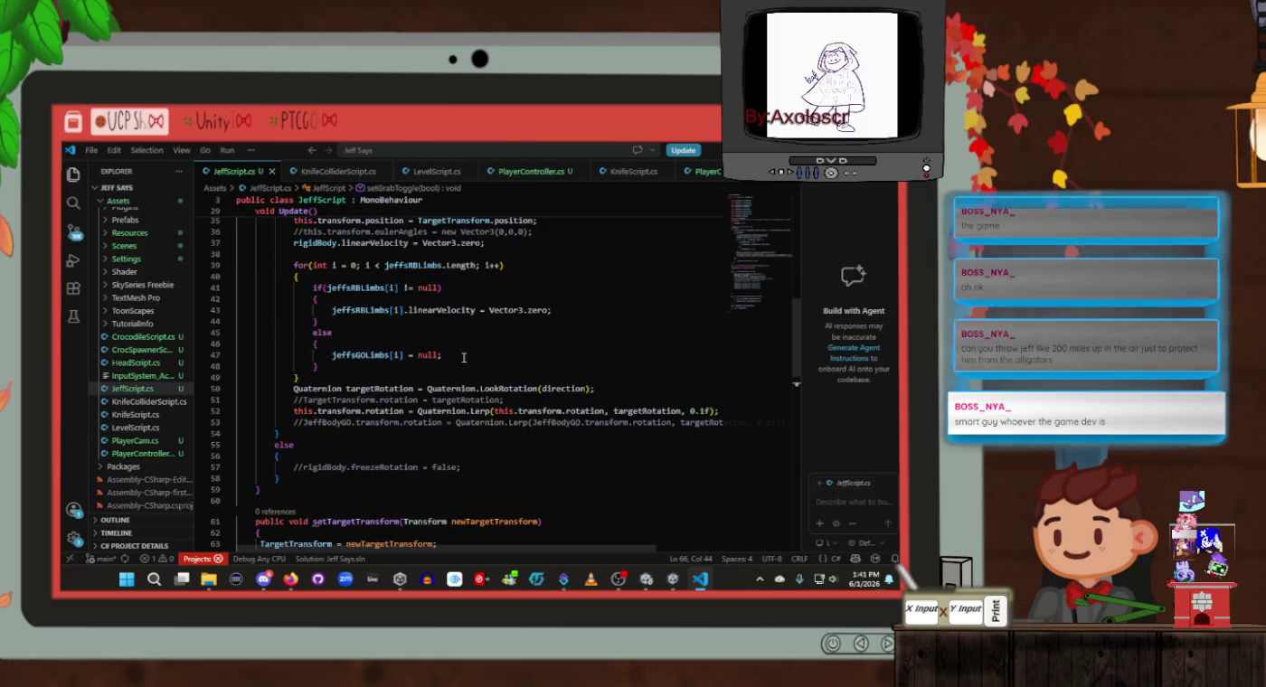
pyautogui.scroll(-3, 464, 358)
pyautogui.scroll(12, 464, 358)
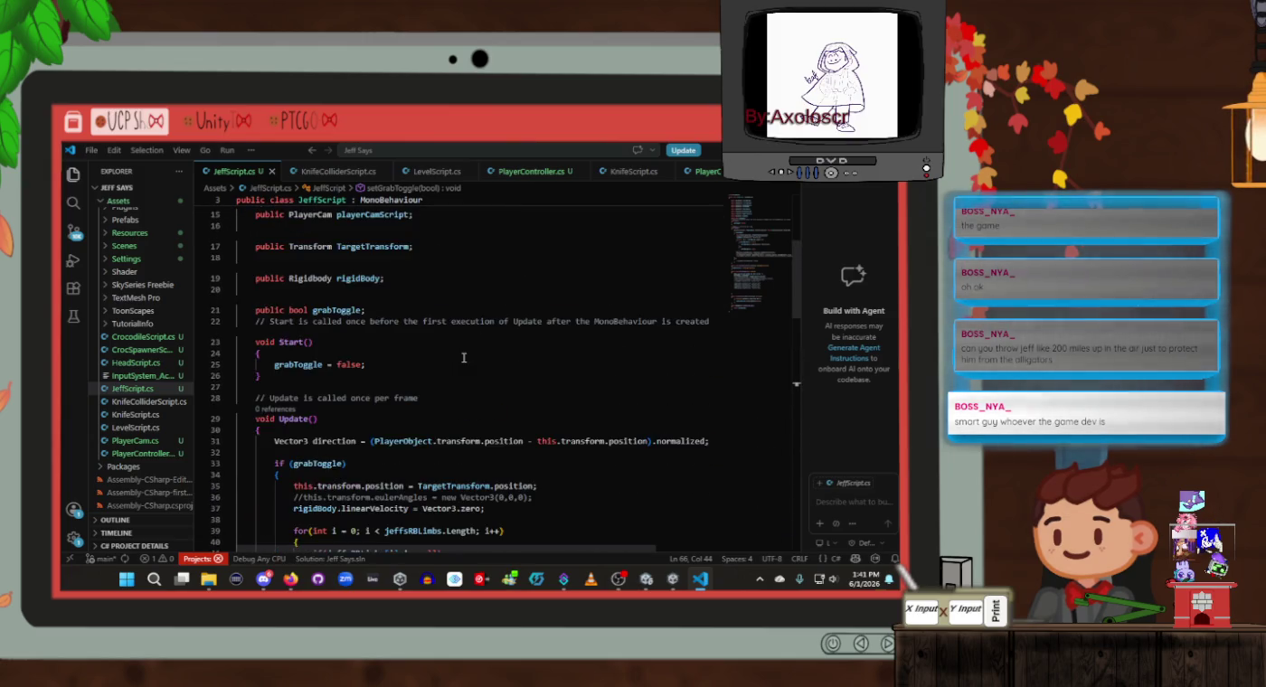
pyautogui.scroll(-5, 464, 358)
pyautogui.scroll(2, 463, 358)
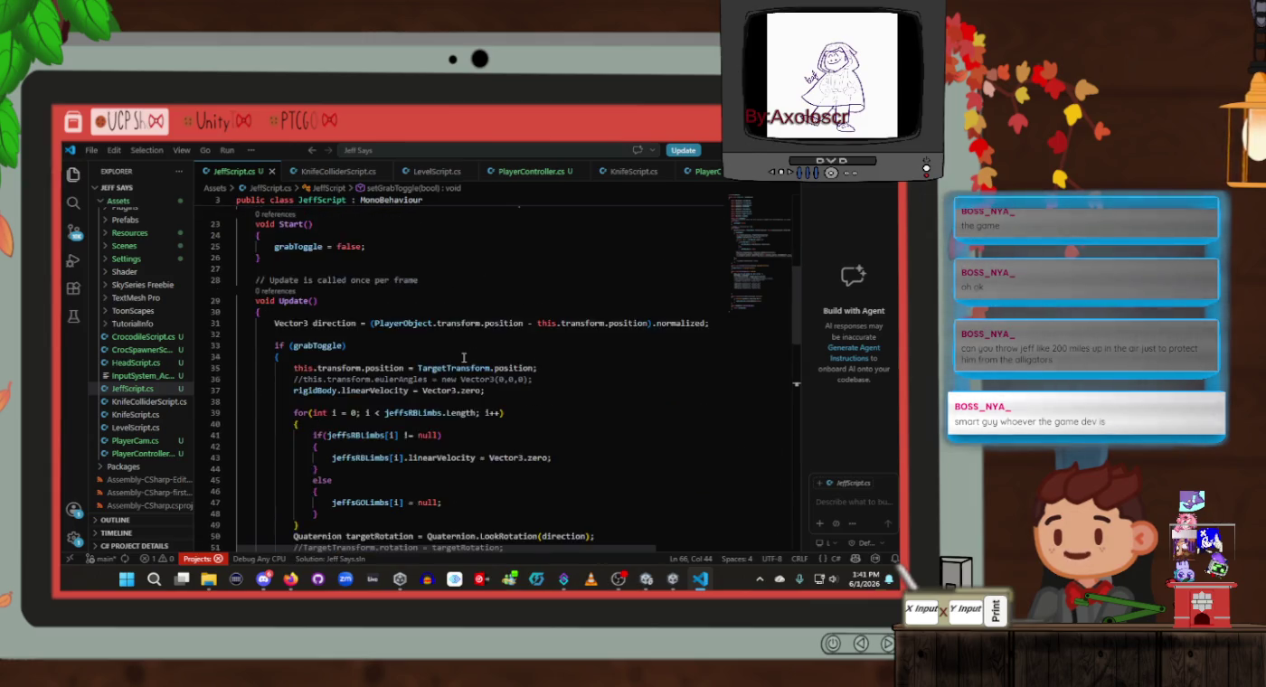
pyautogui.scroll(1, 464, 358)
pyautogui.scroll(-5, 464, 358)
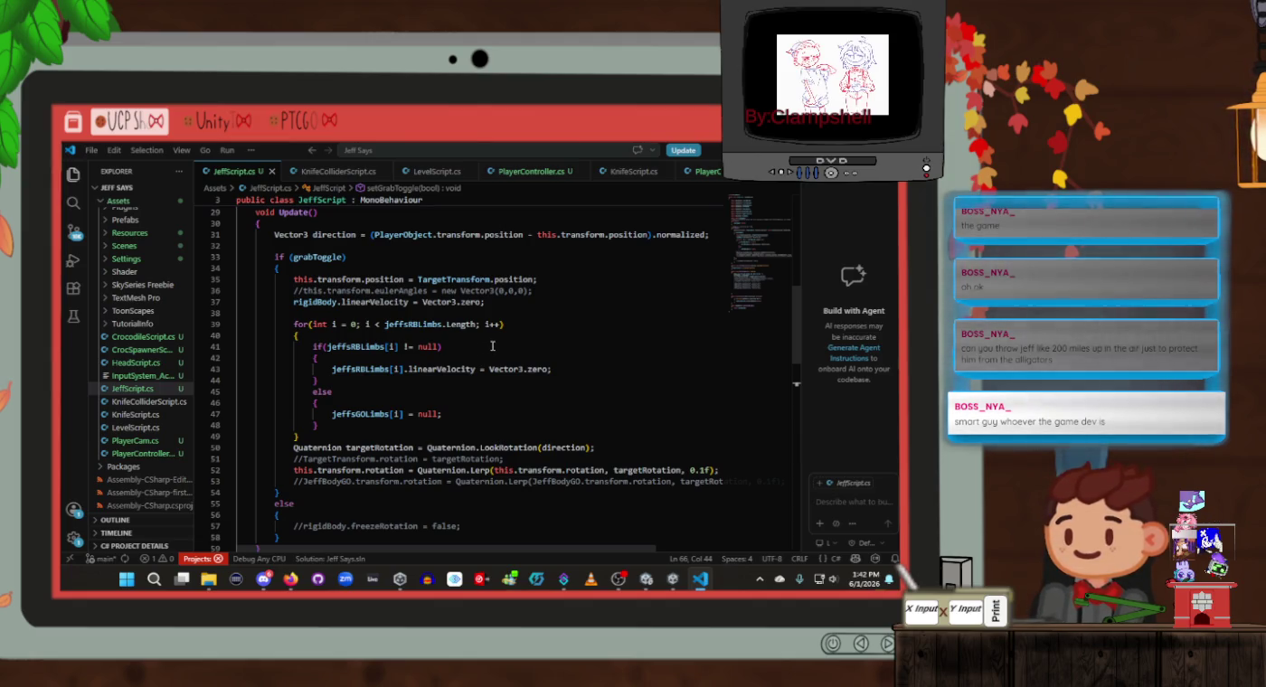
# Look at how grabToggle is used in Update
pyautogui.click(318, 262)
pyautogui.scroll(-2, 502, 348)
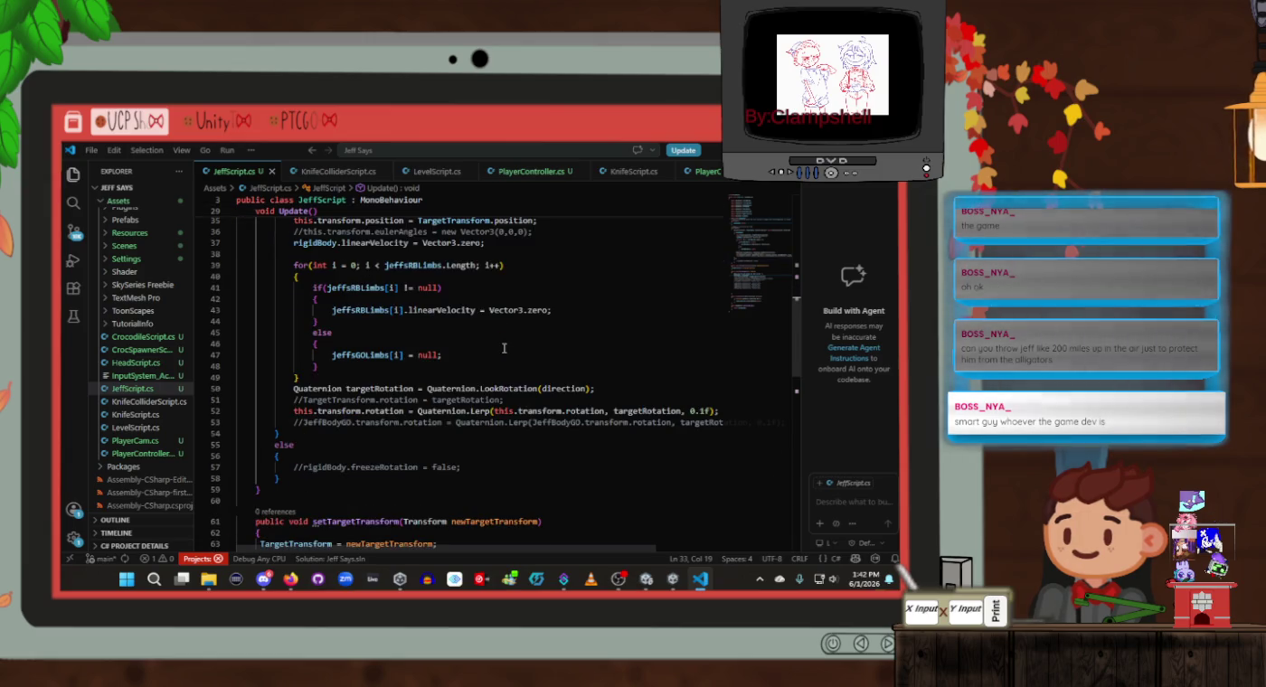
pyautogui.scroll(1, 504, 348)
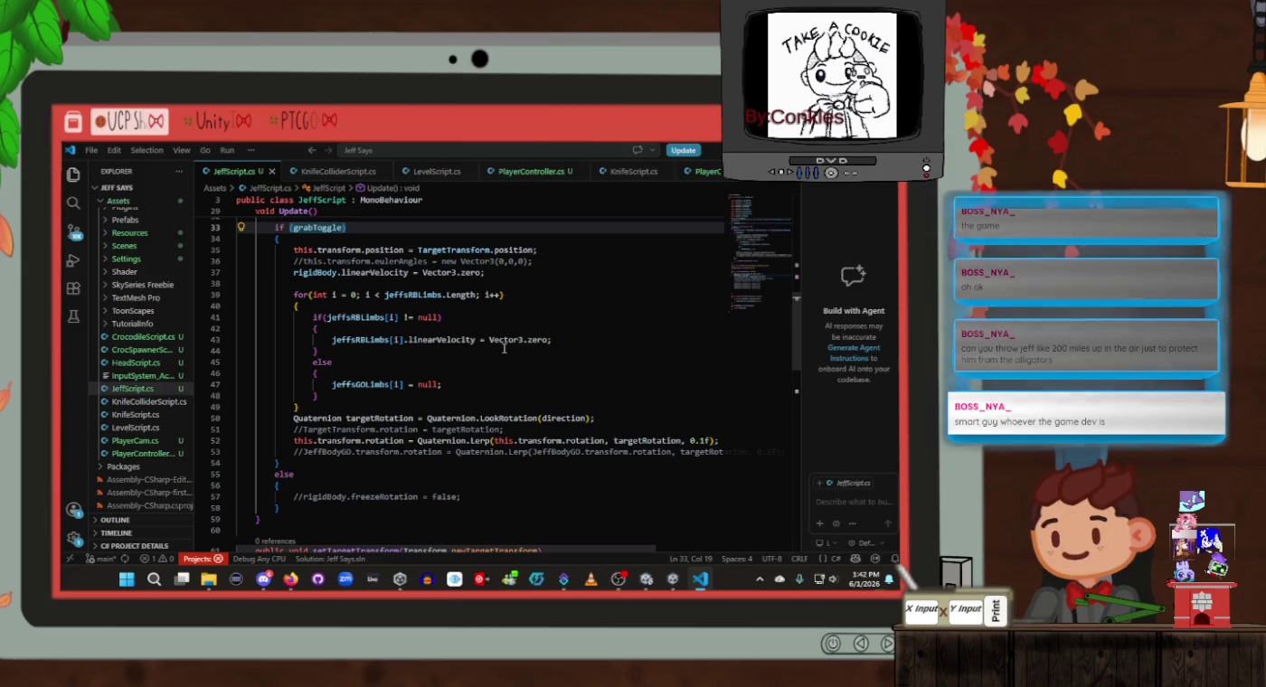
pyautogui.scroll(-9, 503, 348)
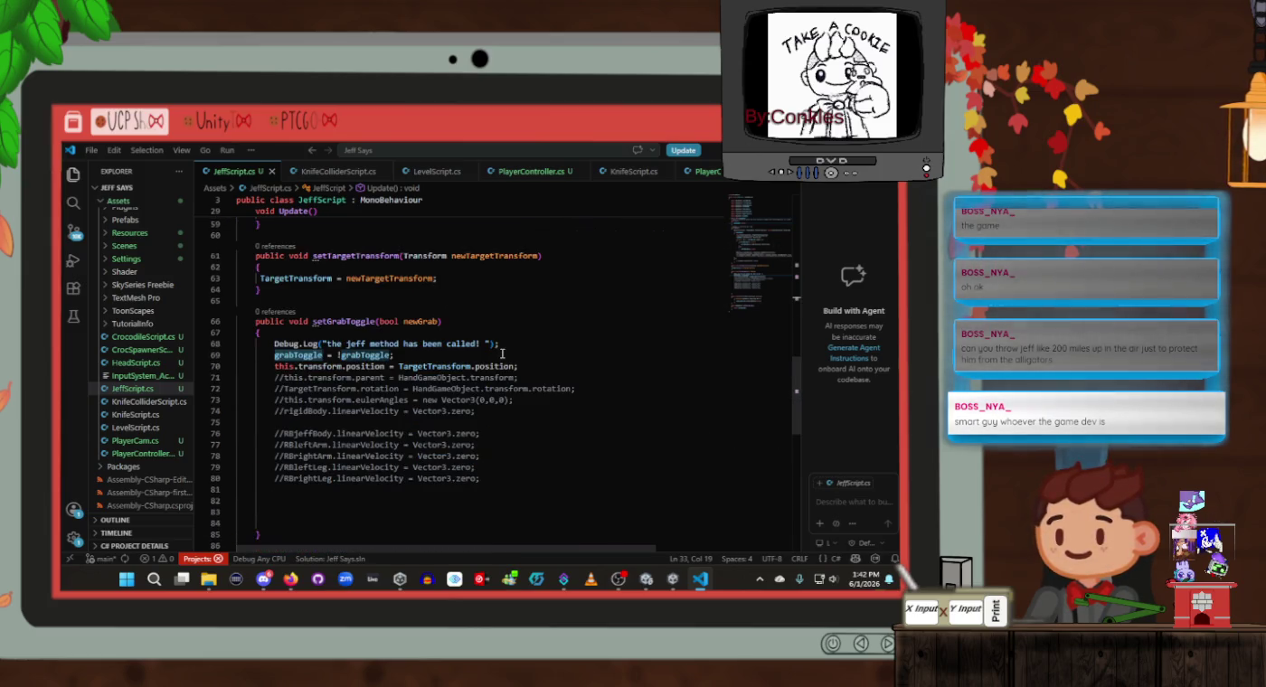
pyautogui.scroll(-2, 501, 352)
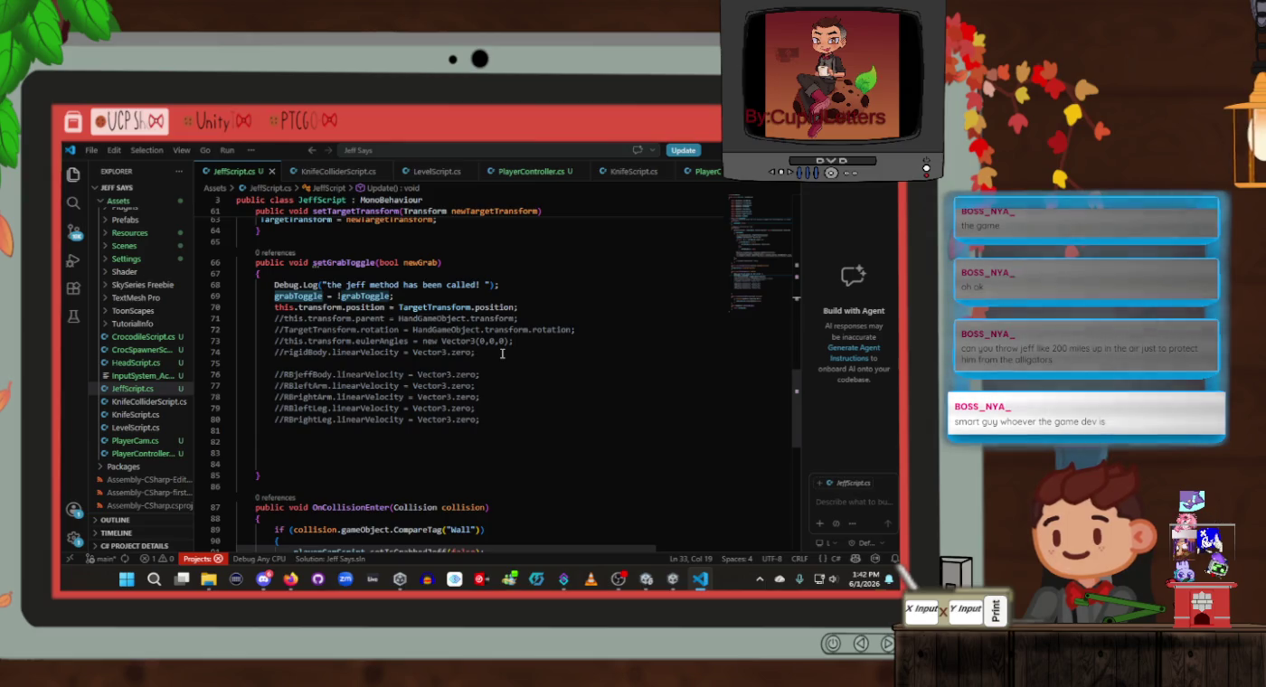
pyautogui.scroll(-5, 501, 353)
# Add setGrabToggle(false); on a new line after setIsGrabbedJeff(false) using autocomplete
pyautogui.click(510, 375)
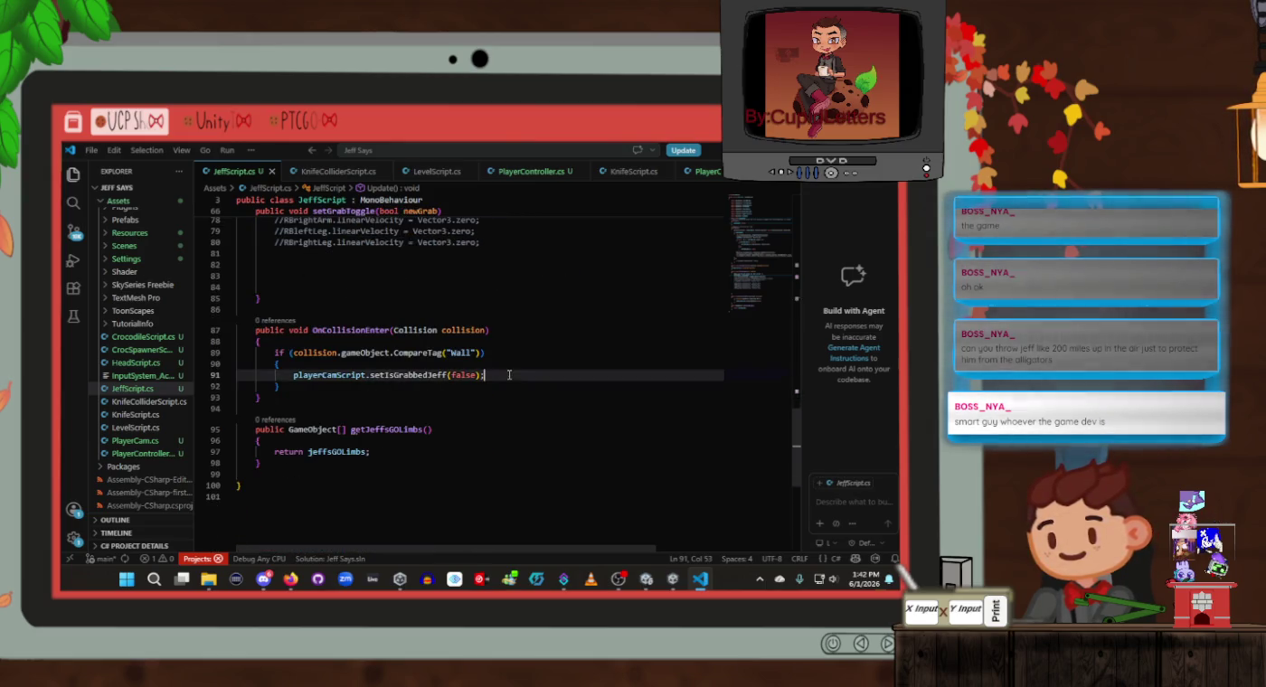
pyautogui.press('Return')
pyautogui.write('se')
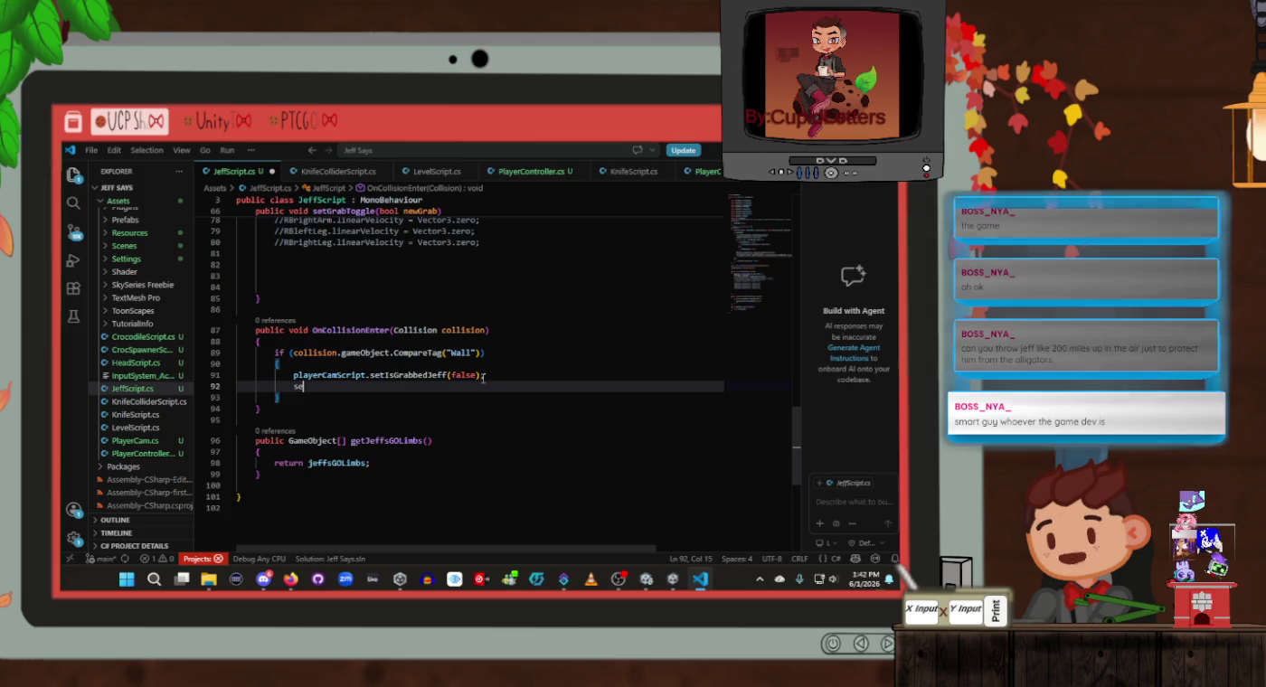
pyautogui.write('t')
pyautogui.press('Tab')
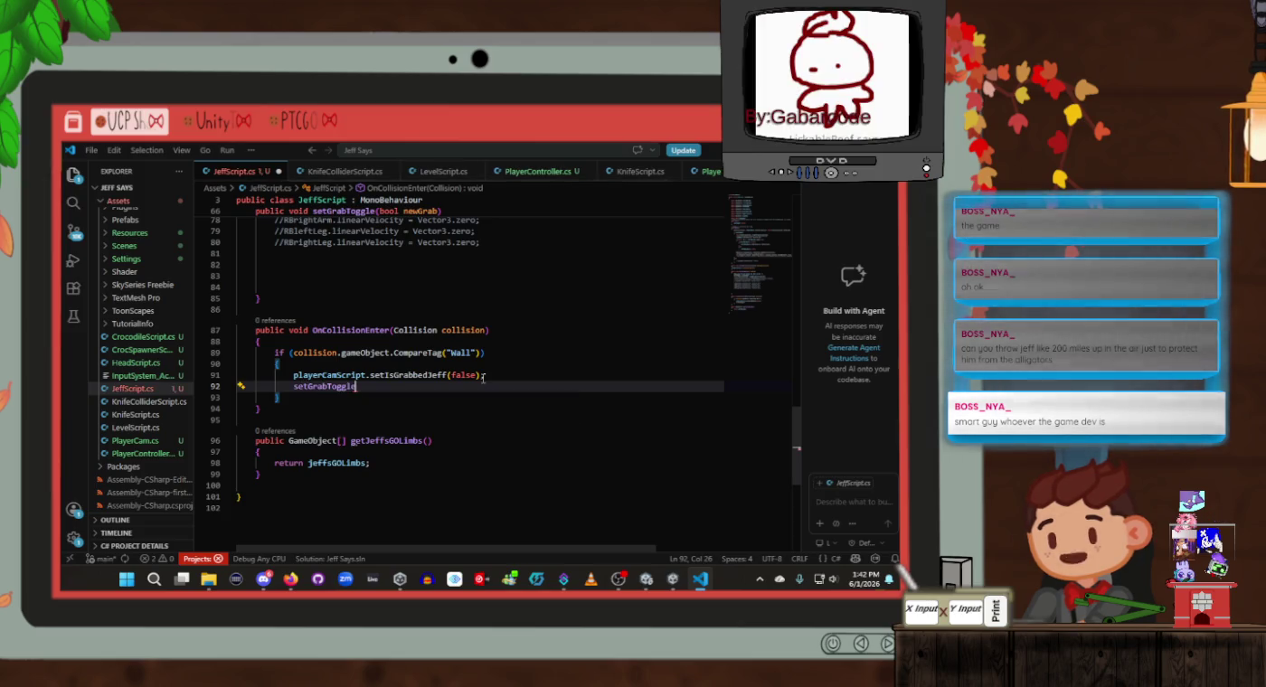
pyautogui.write('();')
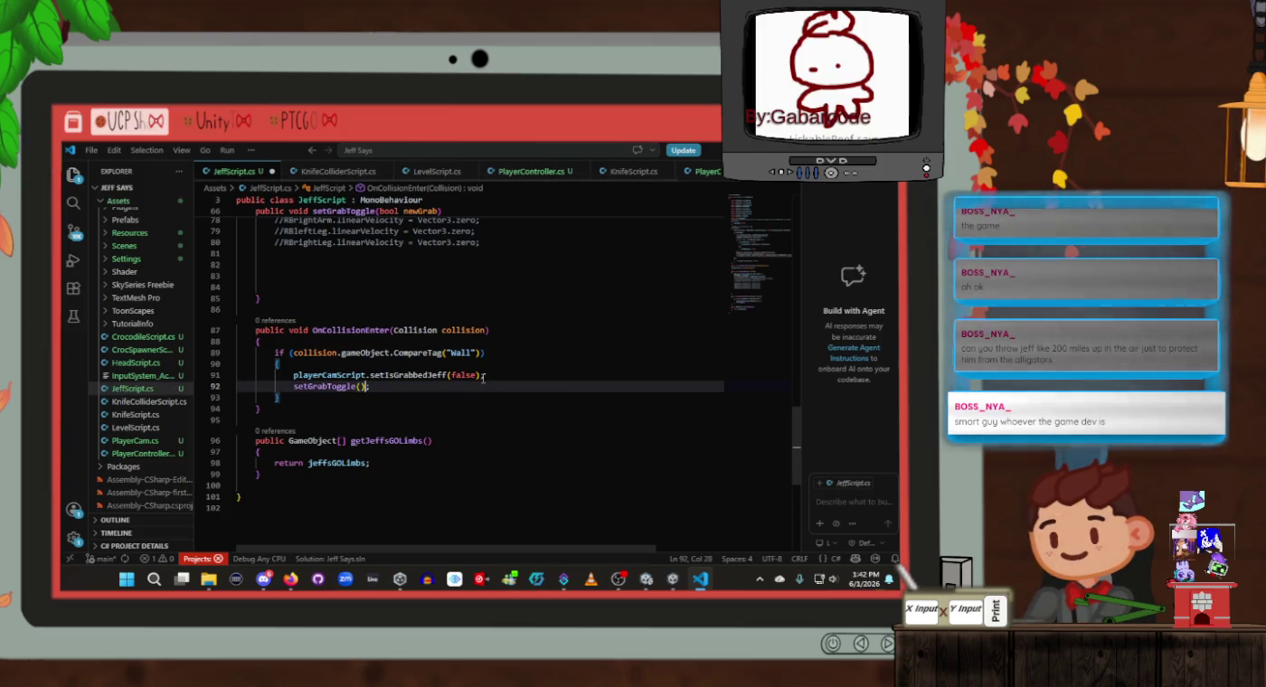
pyautogui.press('Left')
pyautogui.press('Left')
pyautogui.write('false')
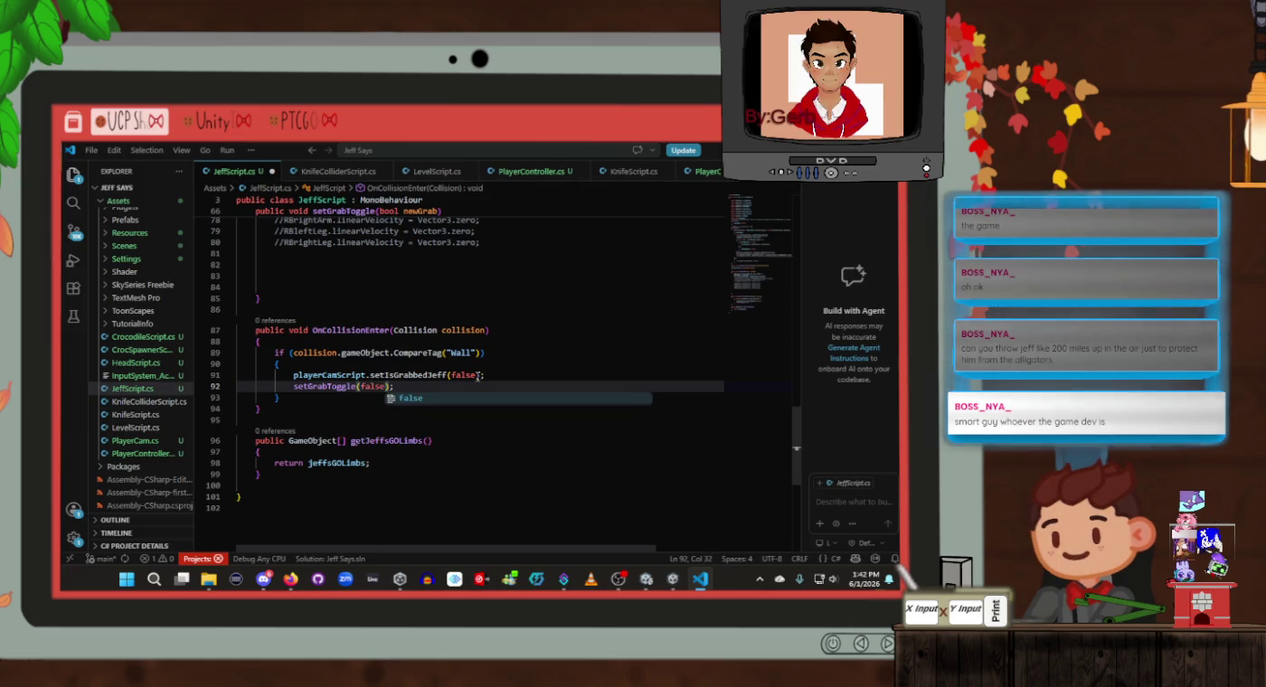
pyautogui.press('Up')
pyautogui.press('Up')
# Start an if( statement on a new line after the setIsGrabbedJeff(false) call
pyautogui.scroll(4, 506, 363)
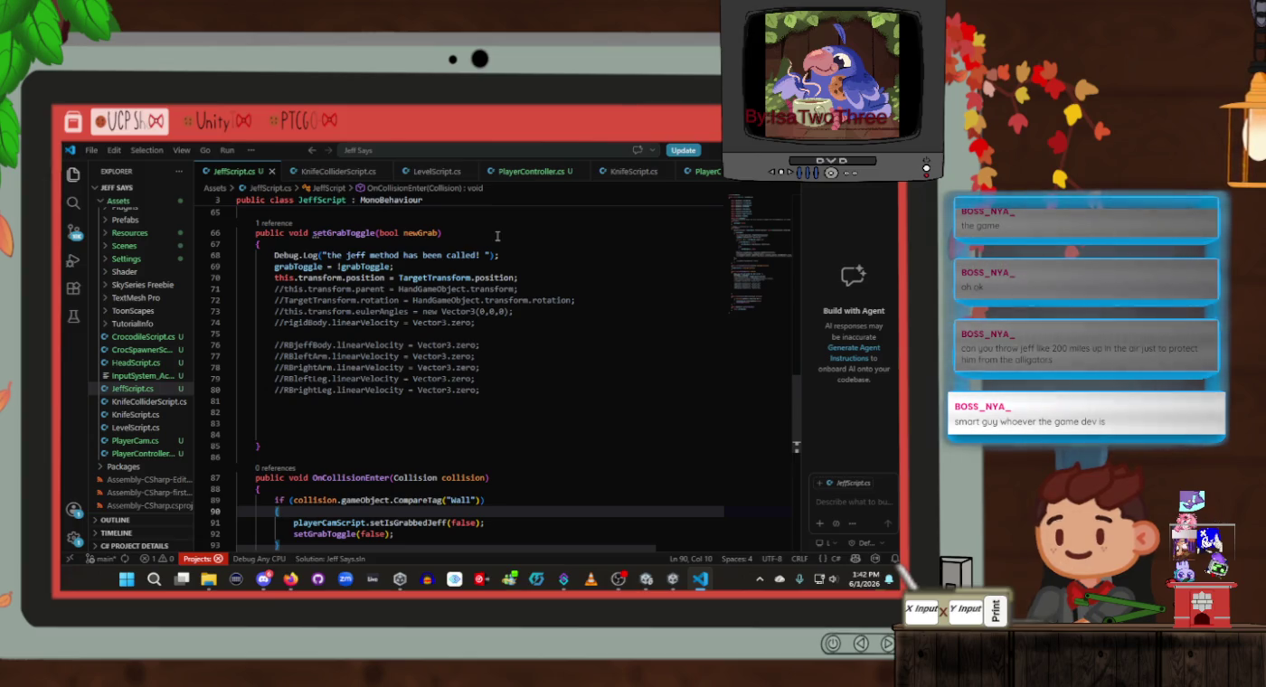
pyautogui.scroll(-1, 497, 236)
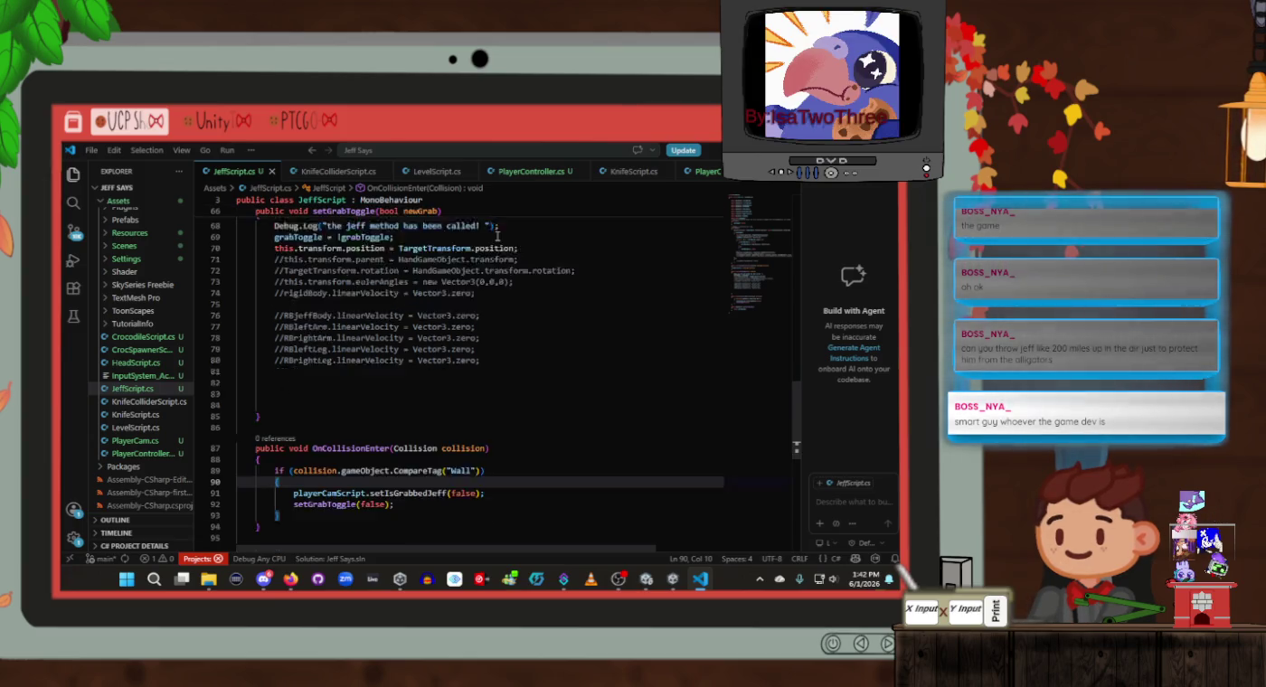
pyautogui.scroll(-2, 497, 237)
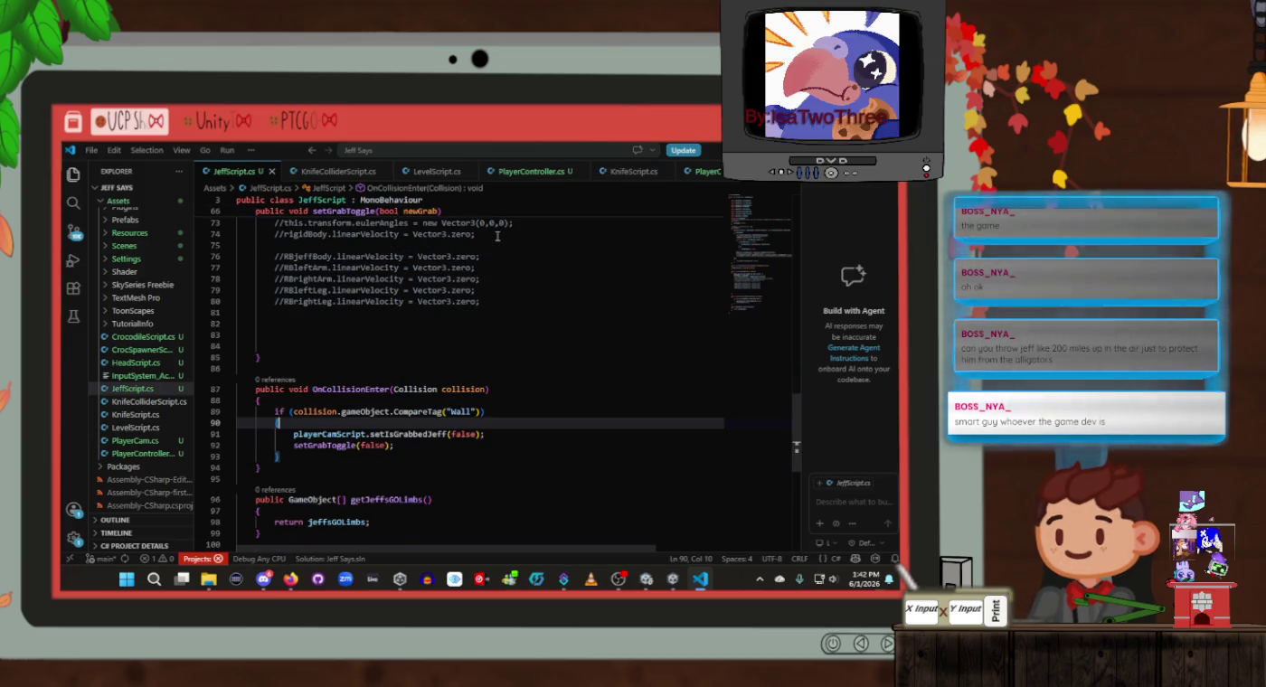
pyautogui.click(518, 434)
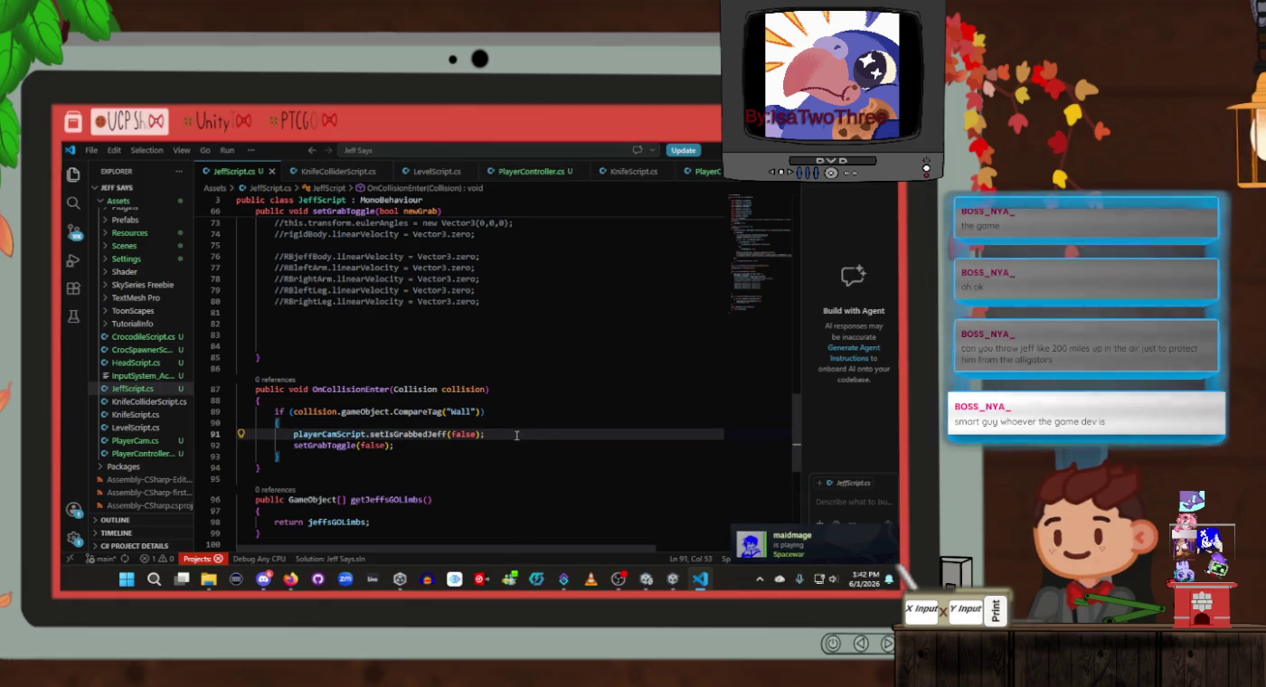
pyautogui.press('Return')
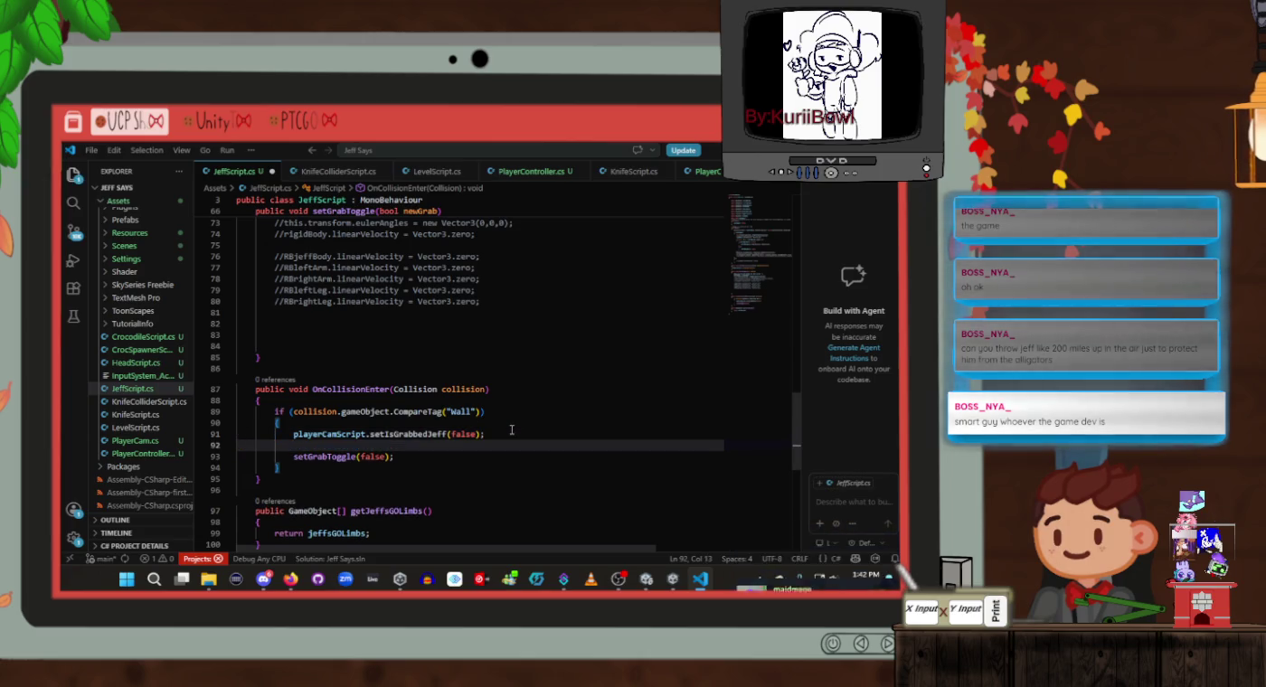
pyautogui.write('if(')
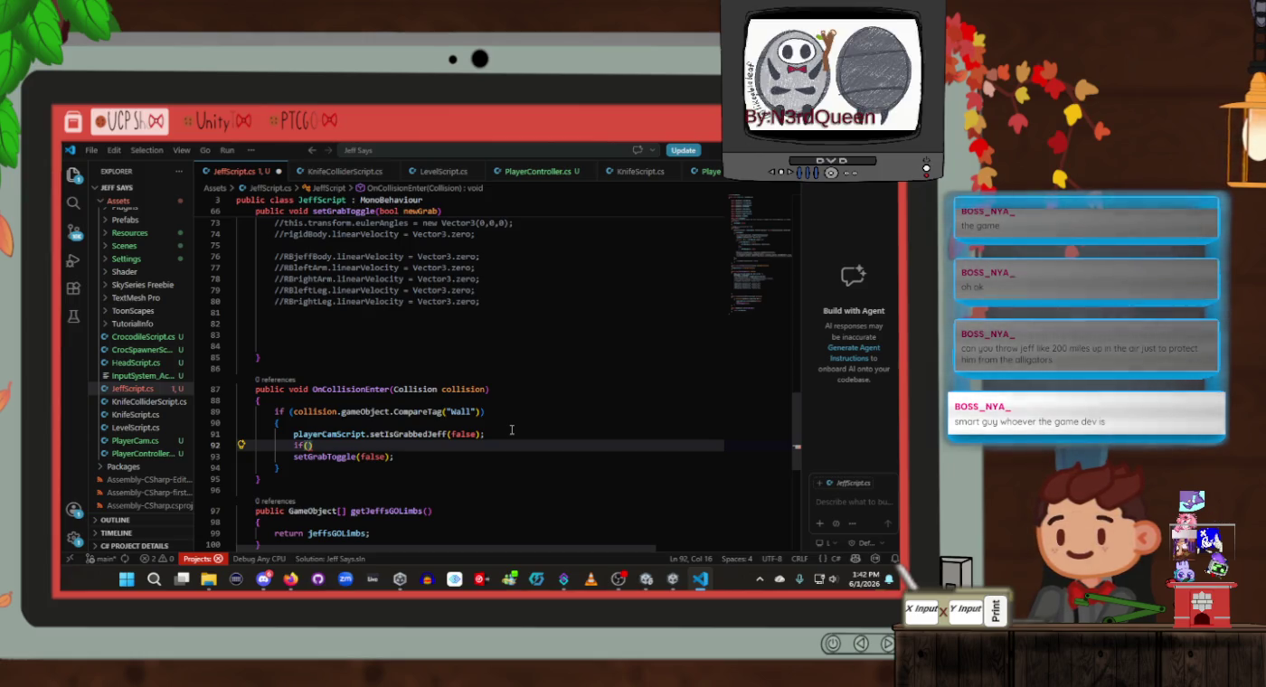
# Insert an if (playerCamScript.getIsGrabbedJeff()) { block above the setIsGrabbedJeff call
pyautogui.press('BackSpace')
pyautogui.press('BackSpace')
pyautogui.press('BackSpace')
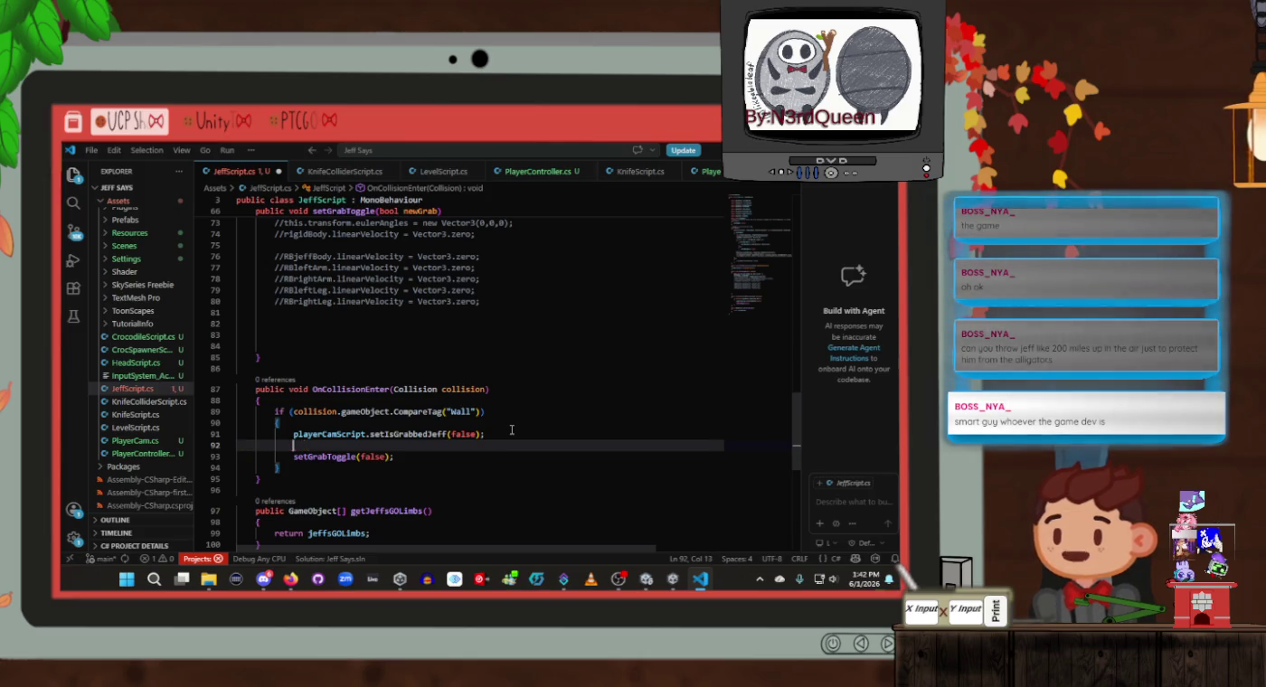
pyautogui.press('Up')
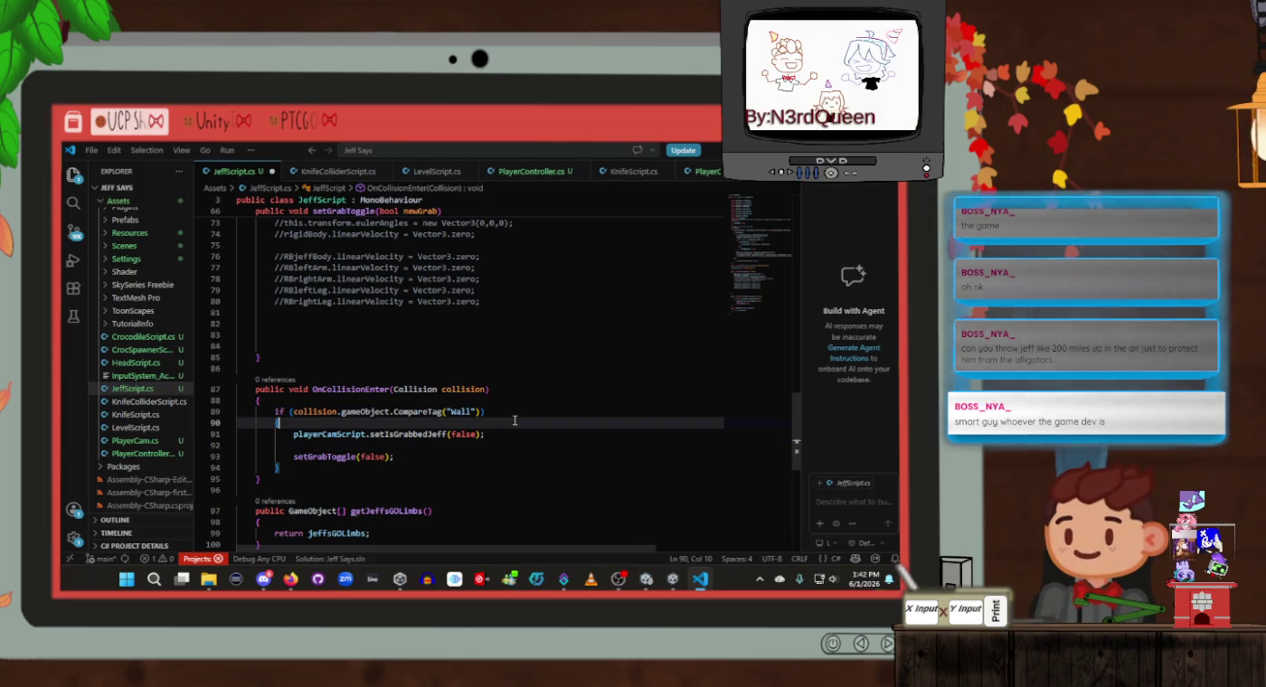
pyautogui.hotkey('ctrl', 'shift', 'Return')
pyautogui.write('if()')
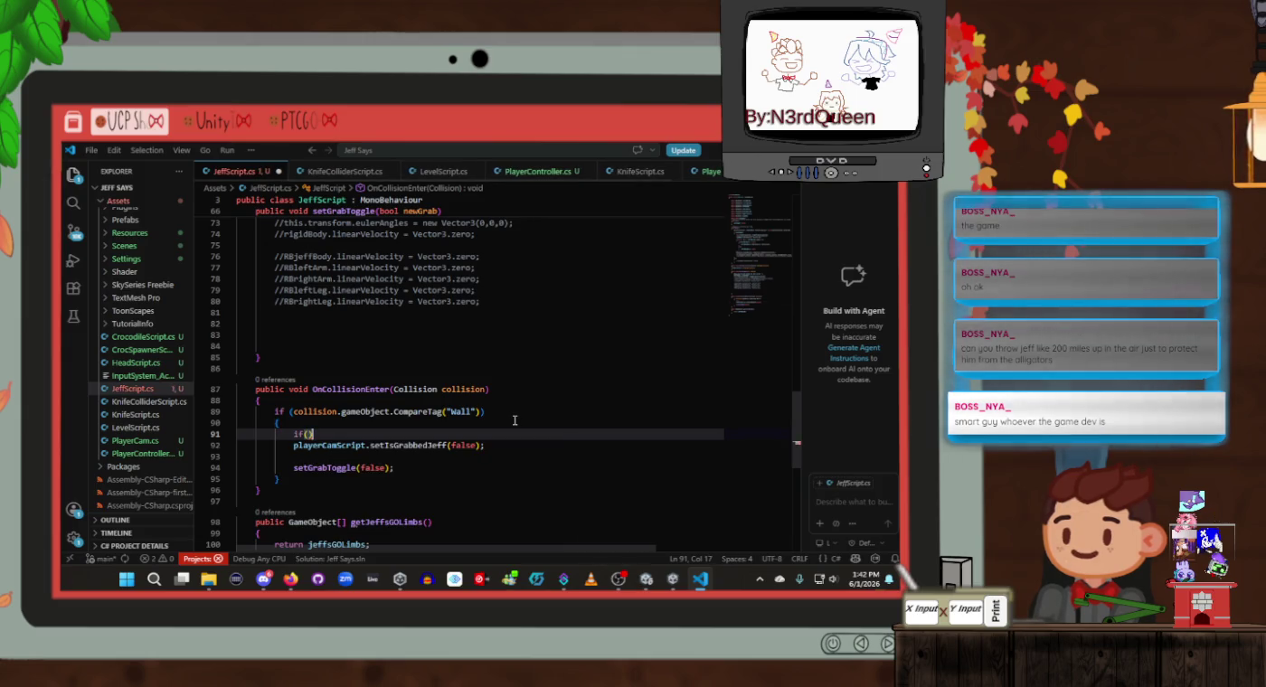
pyautogui.write('pla')
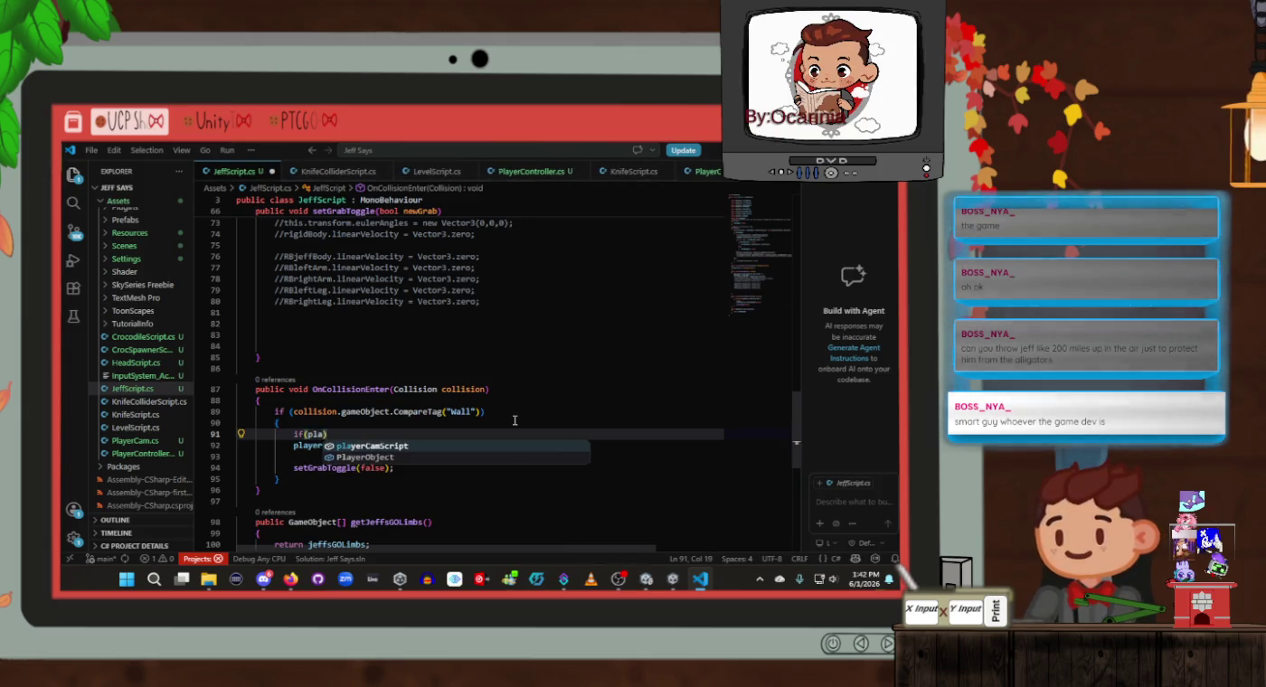
pyautogui.press('Tab')
pyautogui.write('.')
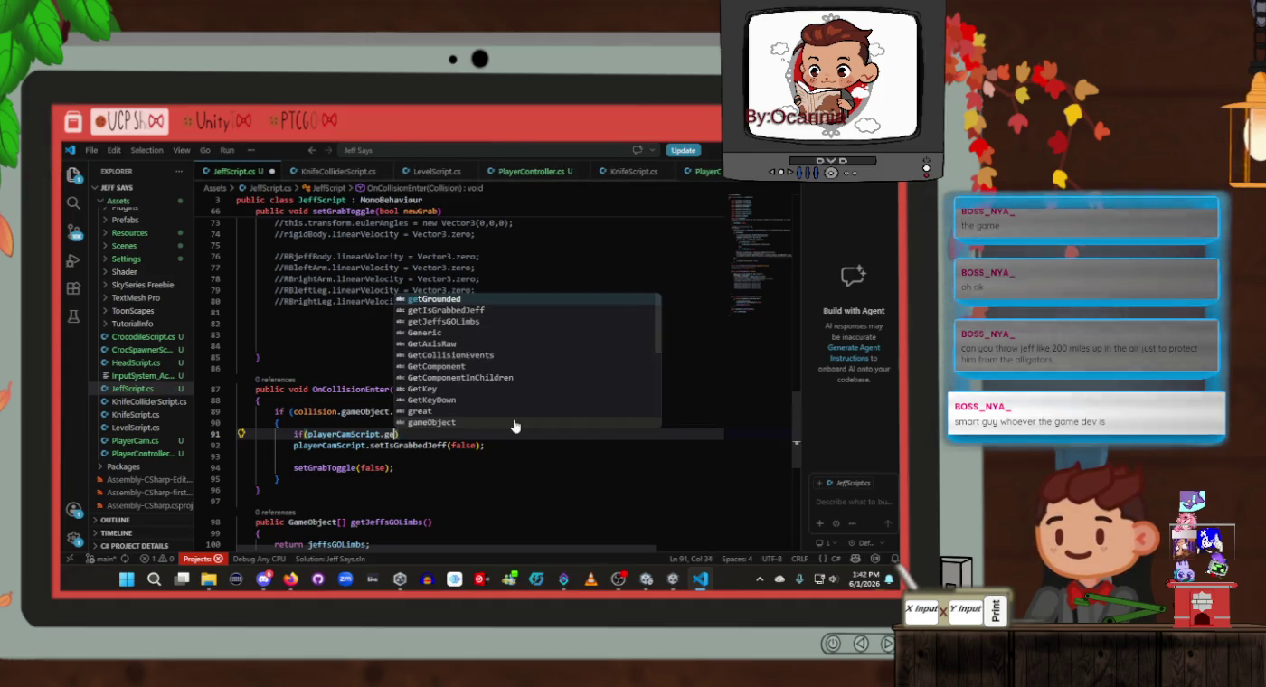
pyautogui.write('getis')
pyautogui.press('Tab')
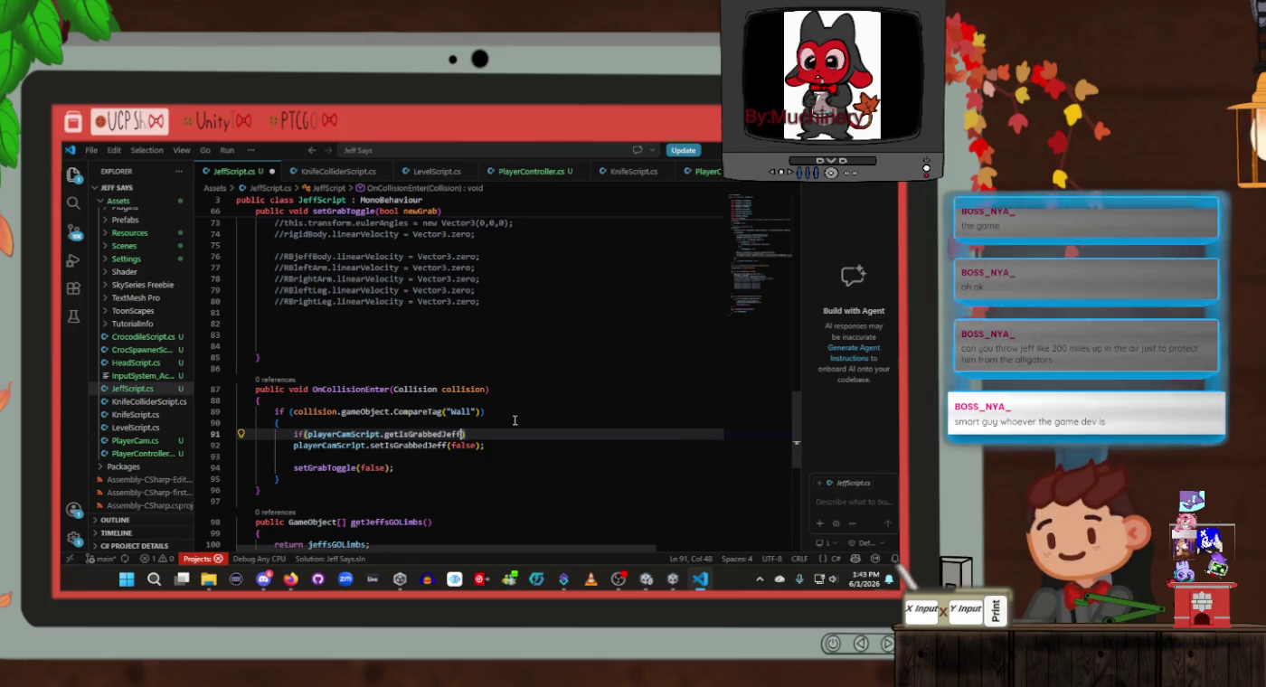
pyautogui.write('()')
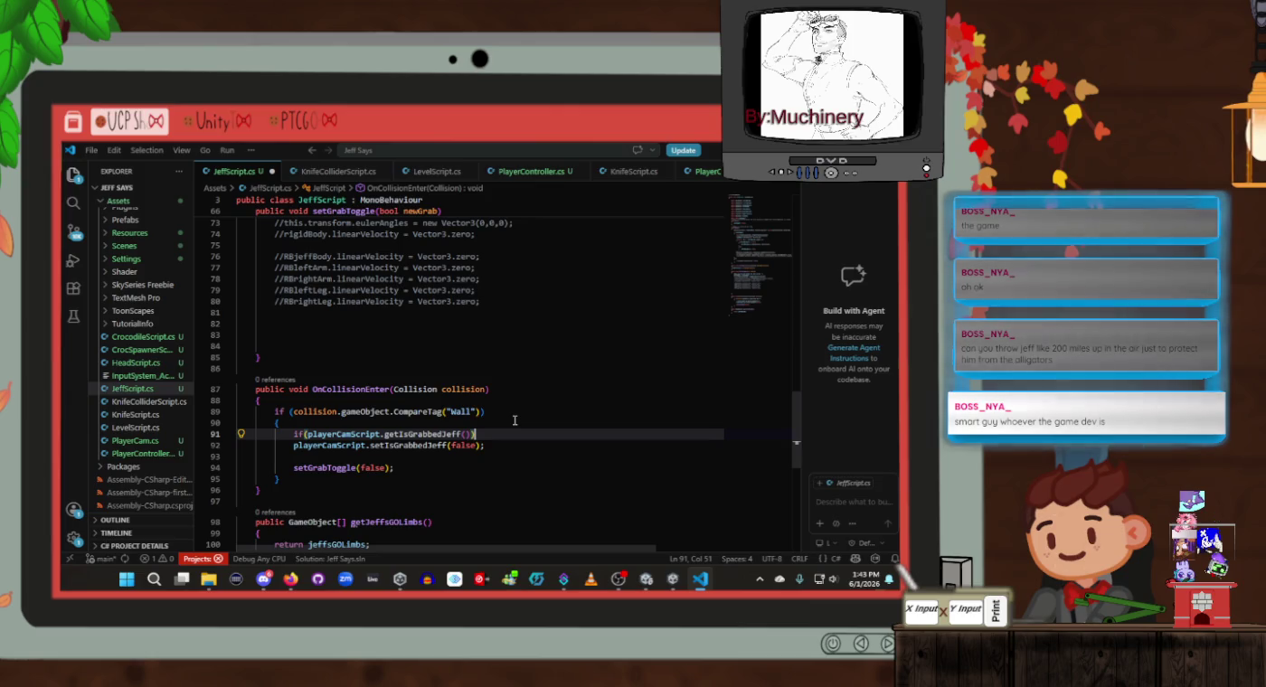
pyautogui.write('{')
pyautogui.press('Return')
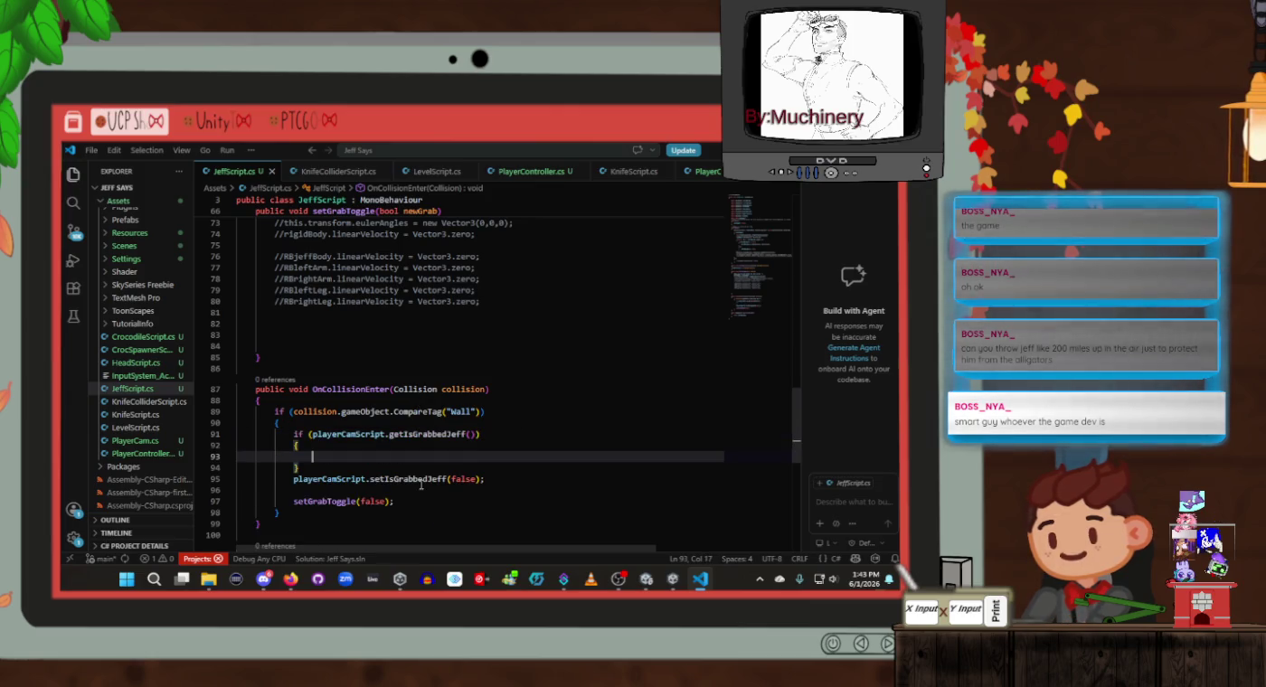
# Delete the blank line and move setGrabToggle(false) inside the if block
pyautogui.click(416, 490)
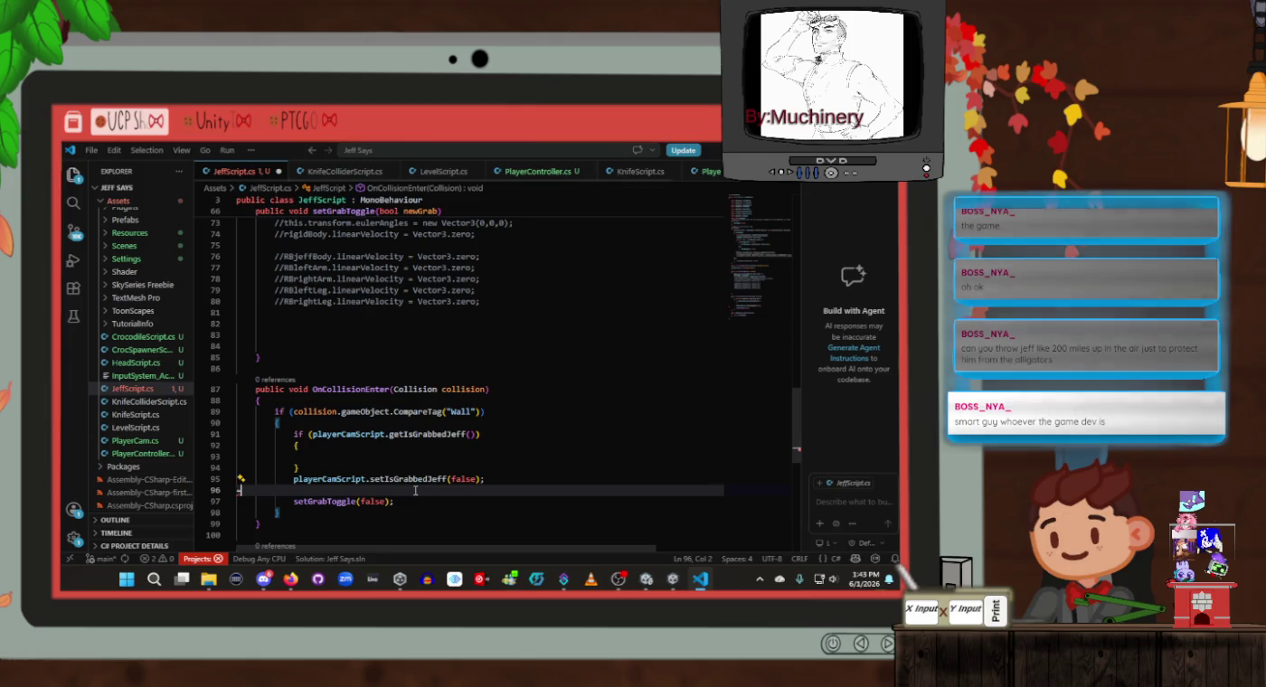
pyautogui.press('BackSpace')
pyautogui.press('BackSpace')
pyautogui.moveTo(417, 490)
pyautogui.mouseDown()
pyautogui.moveTo(292, 480)
pyautogui.moveTo(323, 461)
pyautogui.moveTo(313, 456)
pyautogui.mouseUp()
pyautogui.click(293, 469)
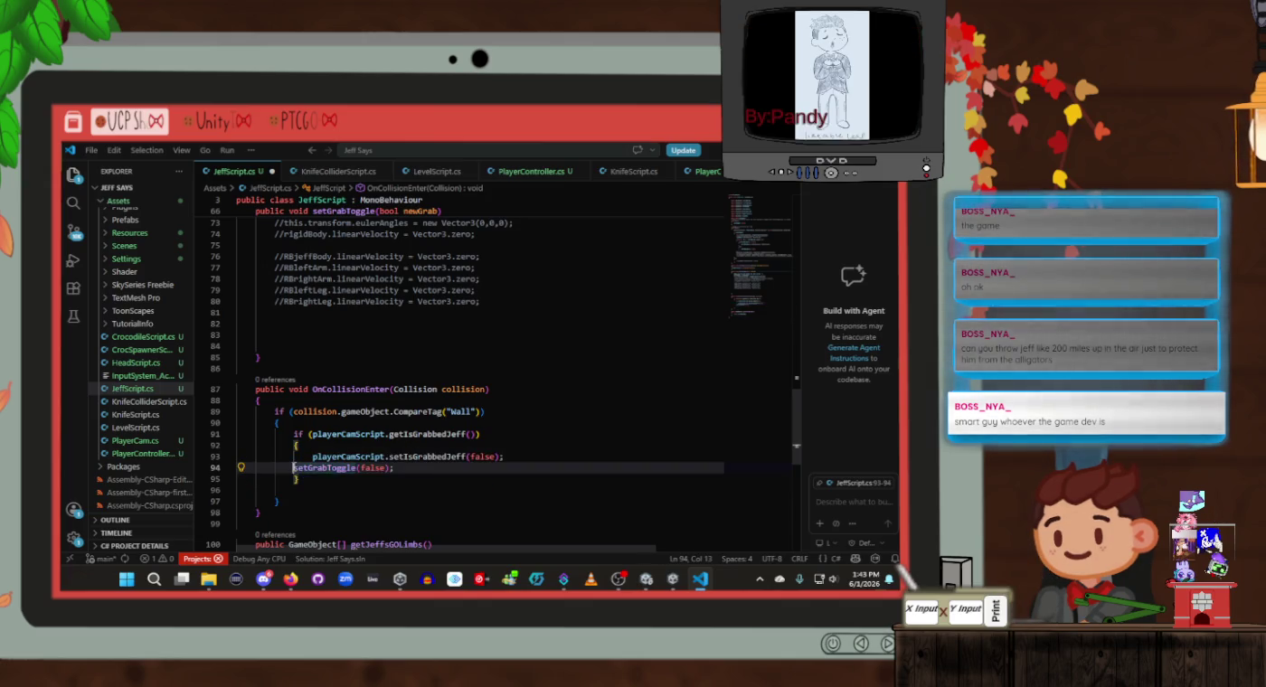
pyautogui.press('Tab')
pyautogui.click(428, 477)
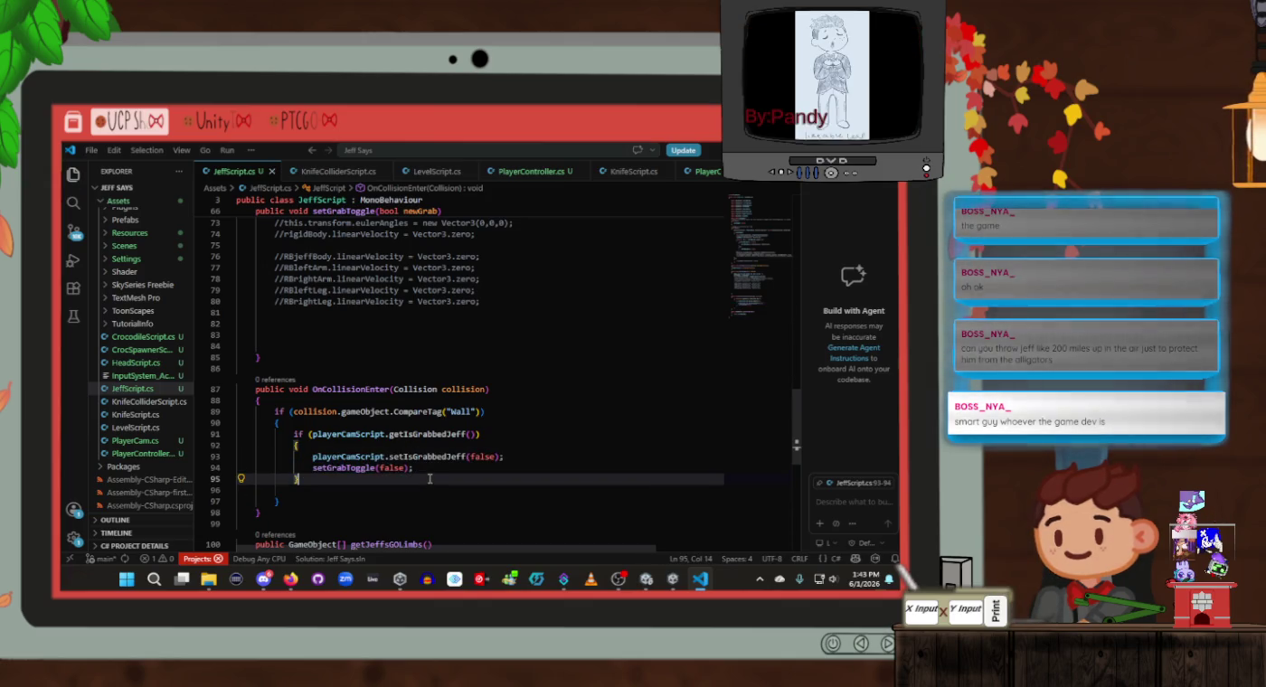
pyautogui.click(408, 470)
pyautogui.doubleClick(402, 468)
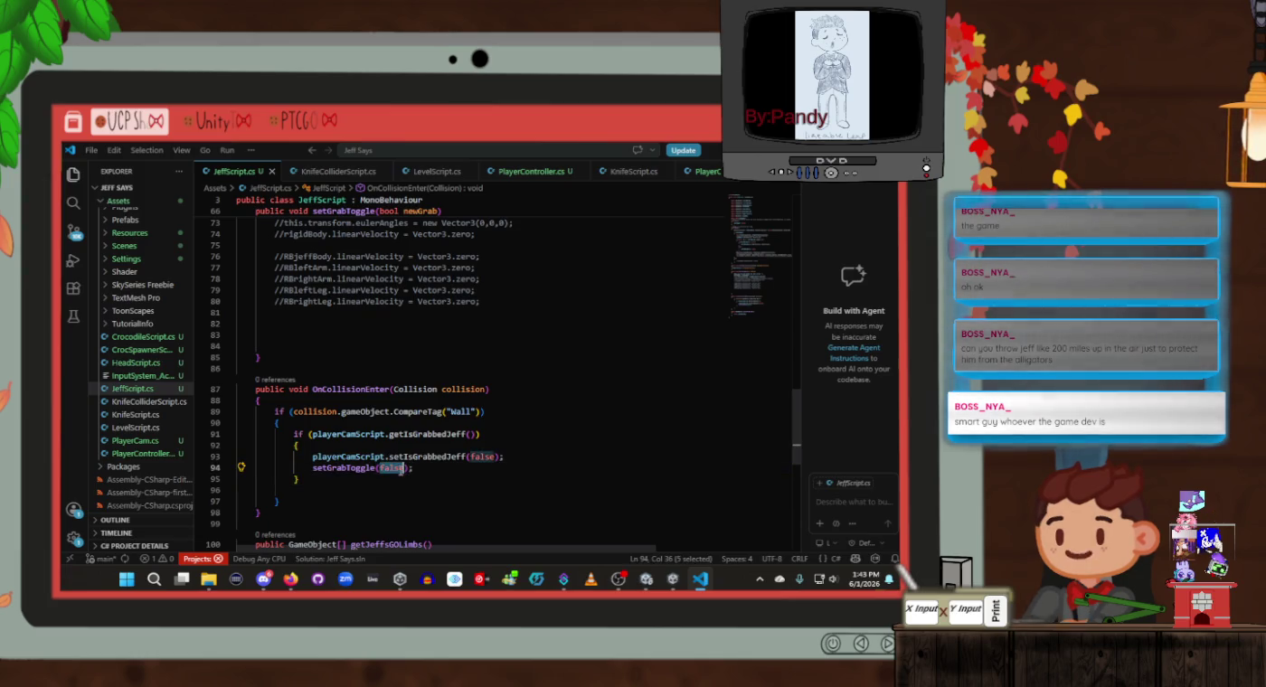
pyautogui.click(383, 469)
# Recheck the grabToggle = !grabToggle line against the finished if block
pyautogui.scroll(4, 402, 457)
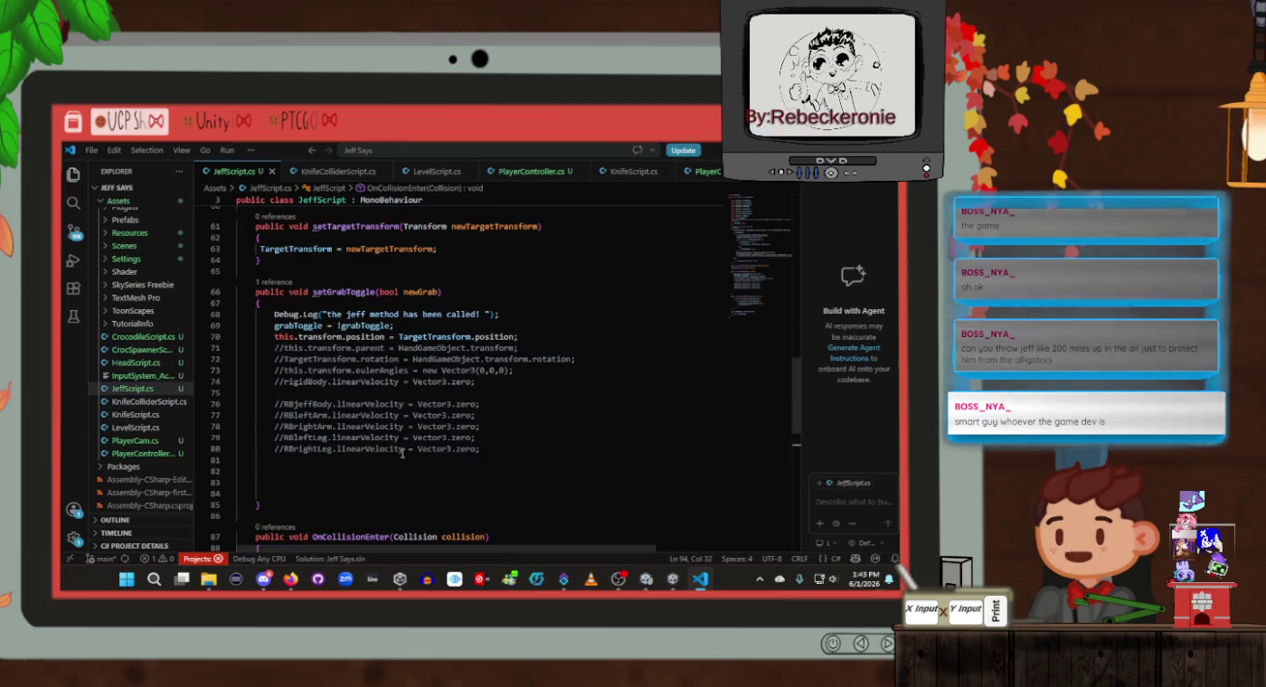
pyautogui.click(429, 328)
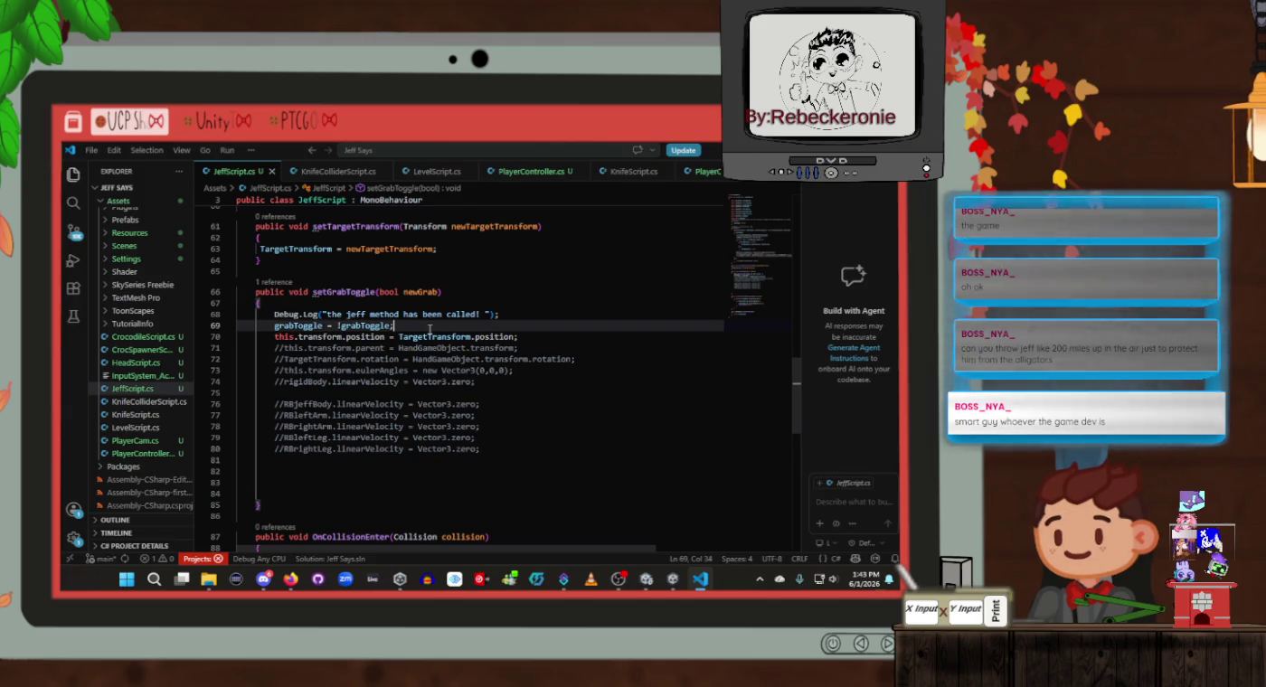
pyautogui.scroll(-3, 429, 328)
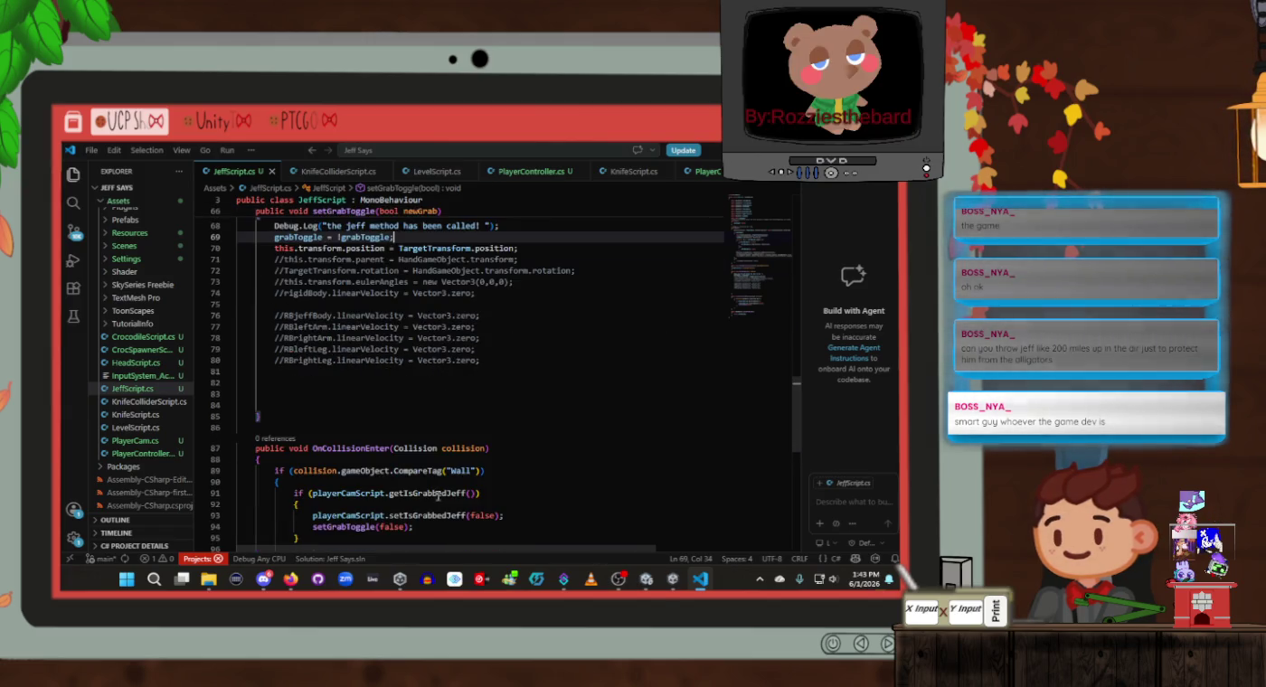
pyautogui.click(444, 525)
pyautogui.scroll(-1, 442, 520)
pyautogui.click(440, 510)
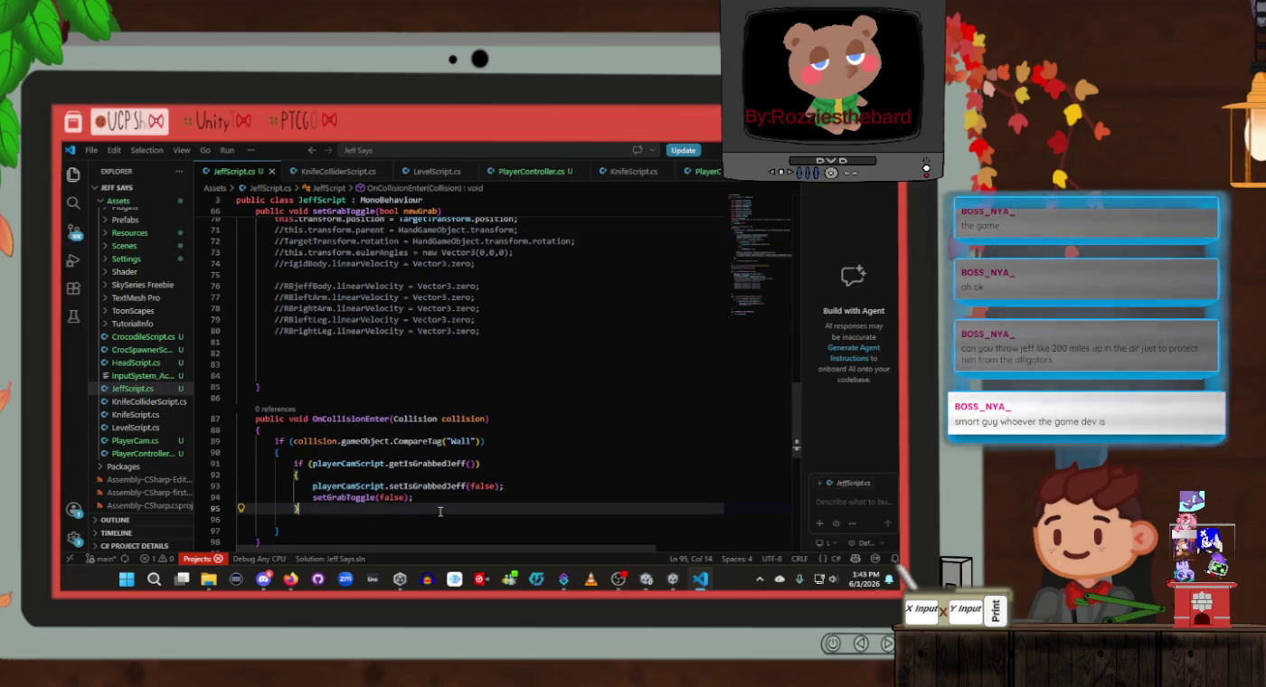
pyautogui.click(438, 495)
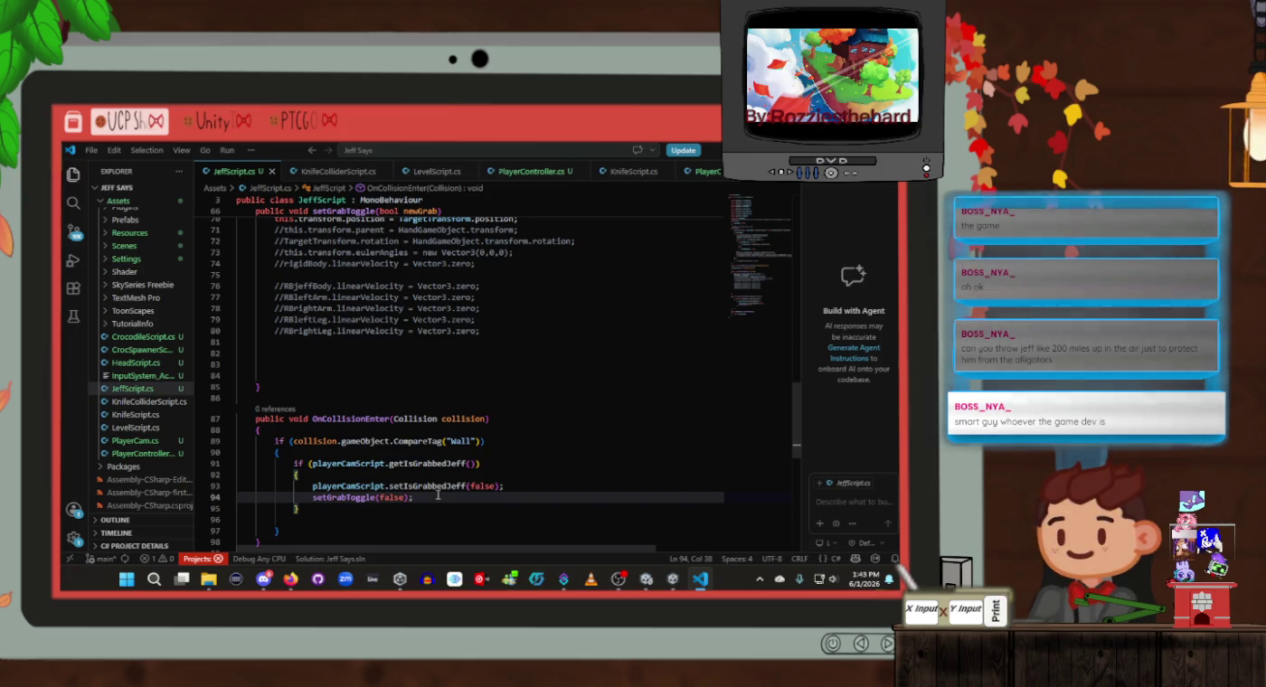
pyautogui.hotkey('alt', 'Tab')
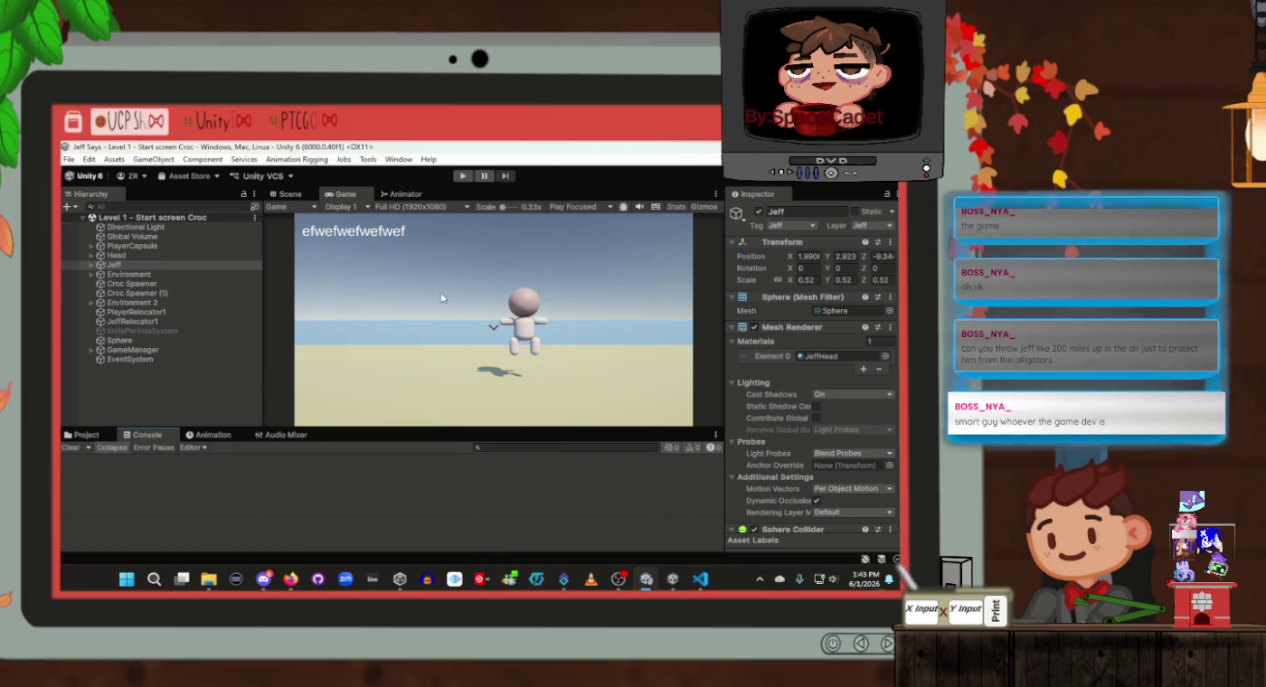
# Enter play mode in Level 1 and press Space to trigger Jeff's action
pyautogui.click(461, 175)
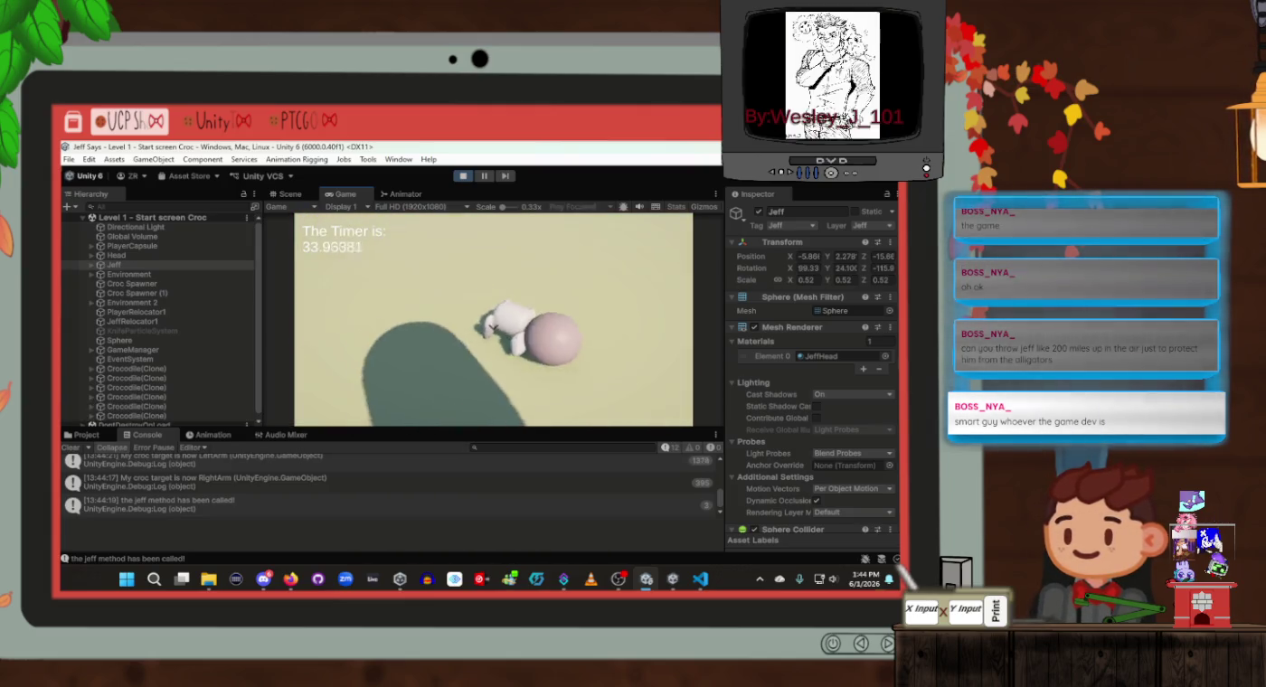
pyautogui.press('space')
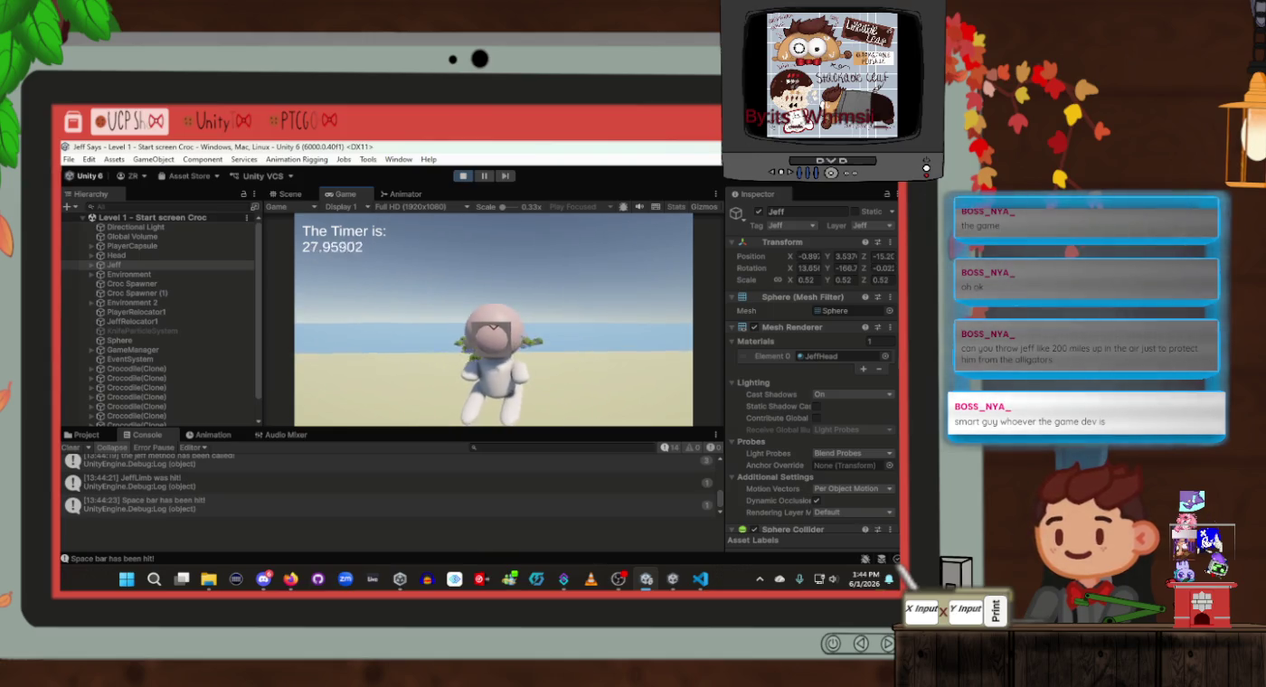
# Press Space twice to throw Jeff until 'Wall was hit!' logs, then stop with Ctrl+P
pyautogui.press('space')
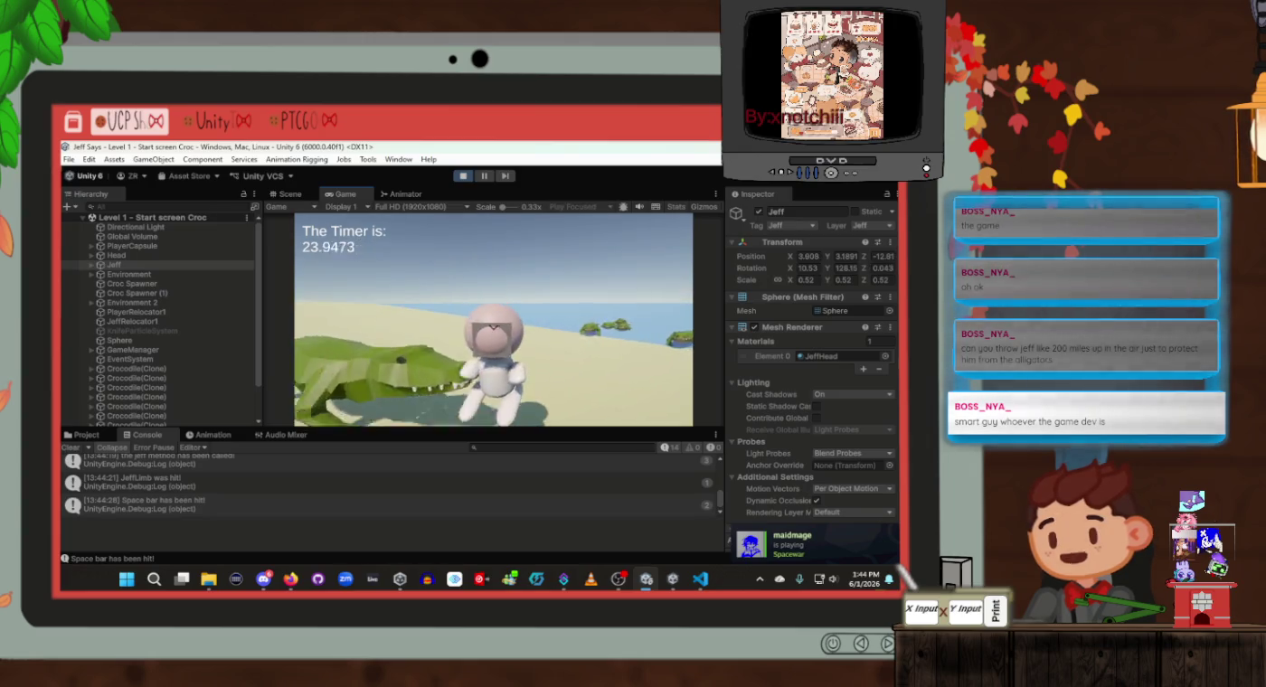
pyautogui.press('space')
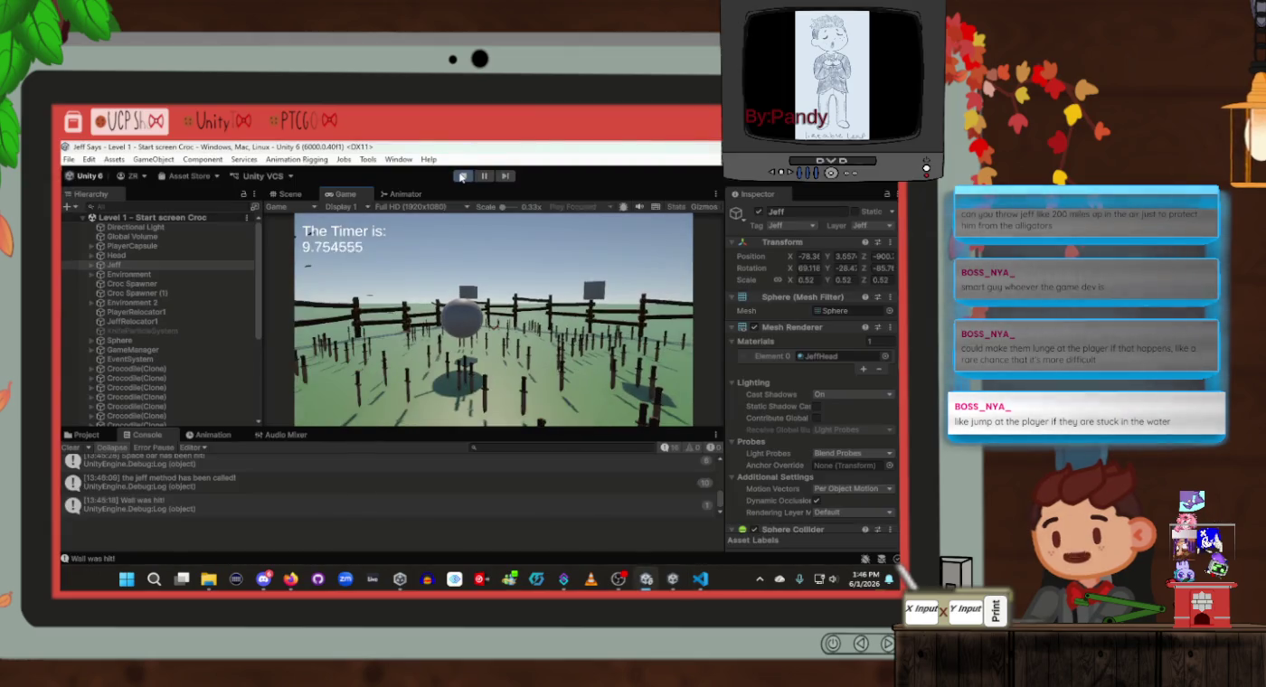
pyautogui.hotkey('ctrl', 'p')
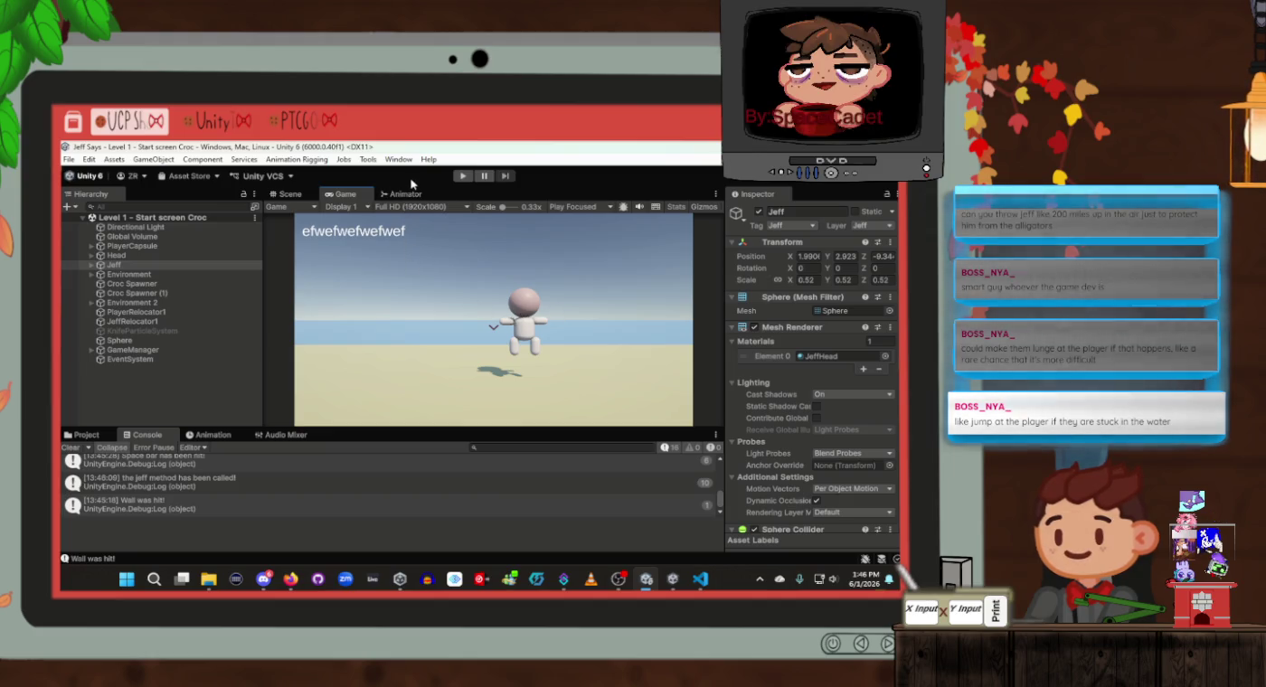
# Clear the current object selection in the Hierarchy
pyautogui.click(104, 395)
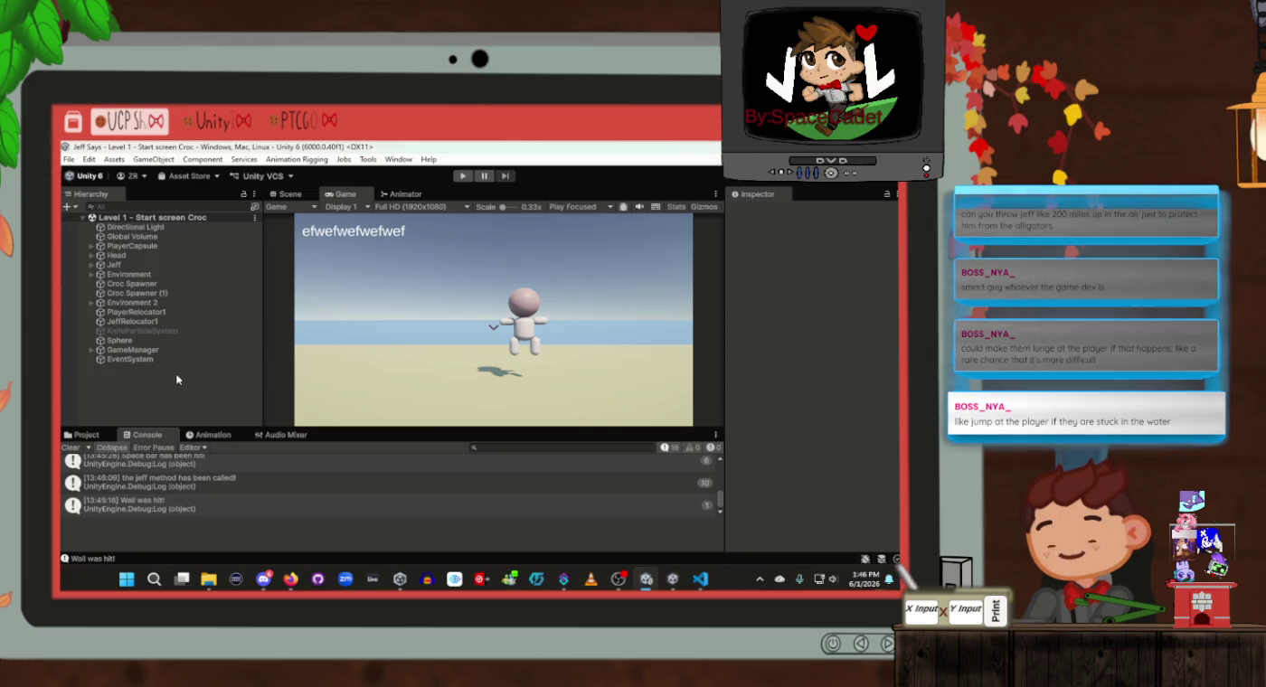
# Select Croc Spawner, switch to the Scene view with Ctrl+1, and orbit around the fenced enclosure
pyautogui.moveTo(136, 311); pyautogui.dragTo(161, 281)
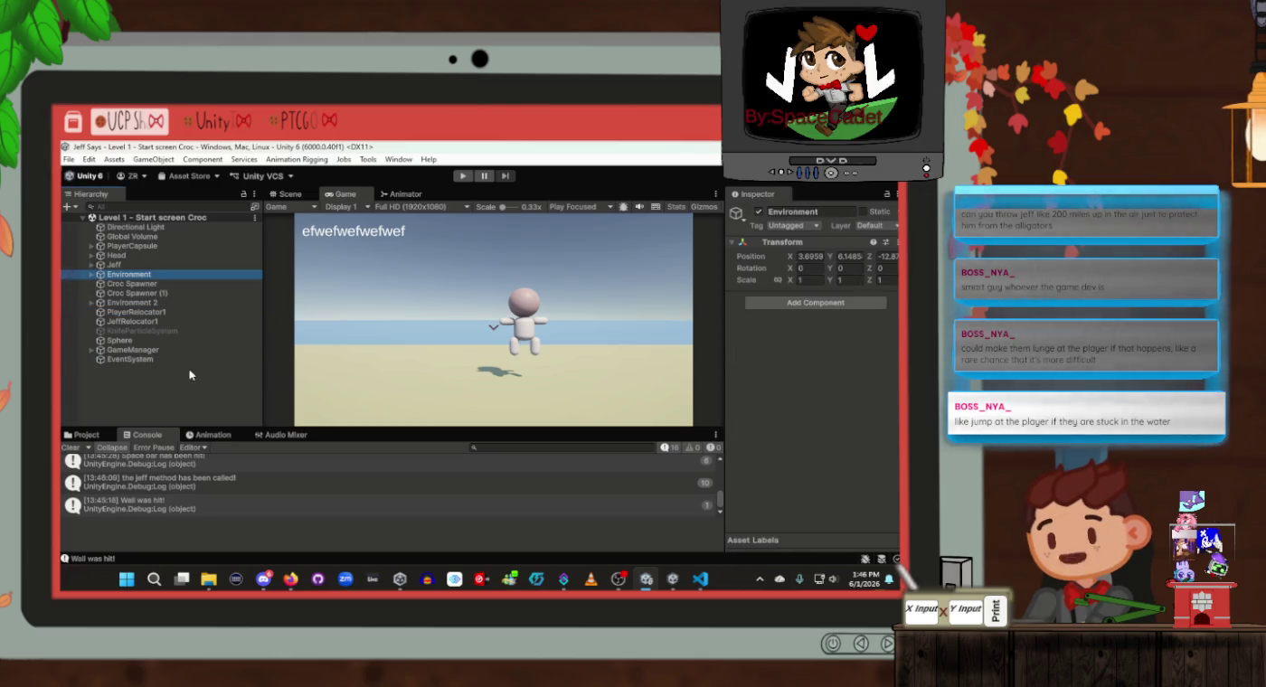
pyautogui.click(186, 285)
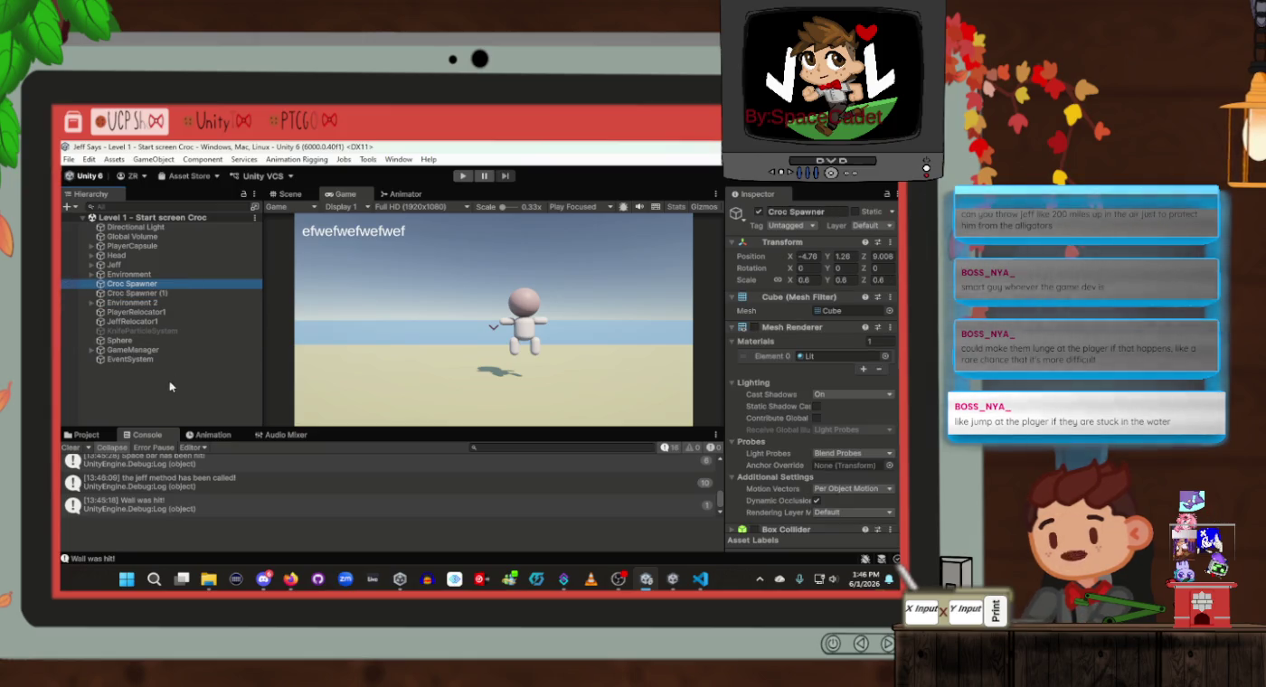
pyautogui.click(650, 274)
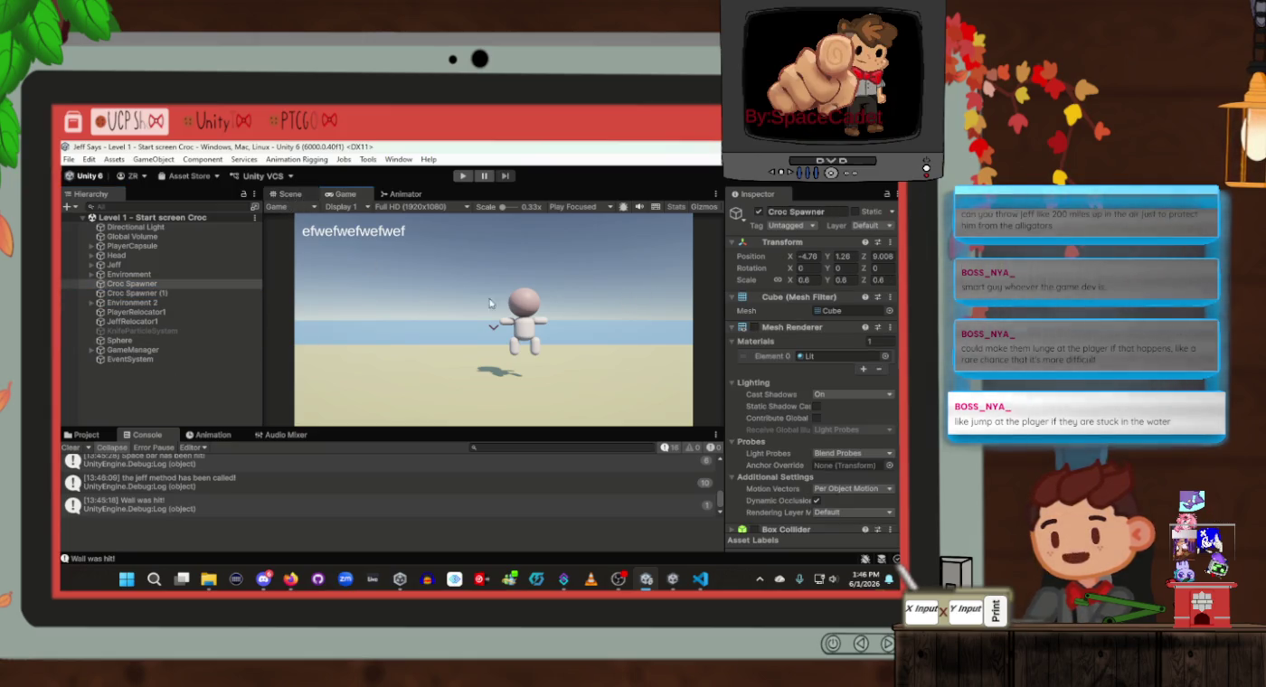
pyautogui.hotkey('ctrl', '1')
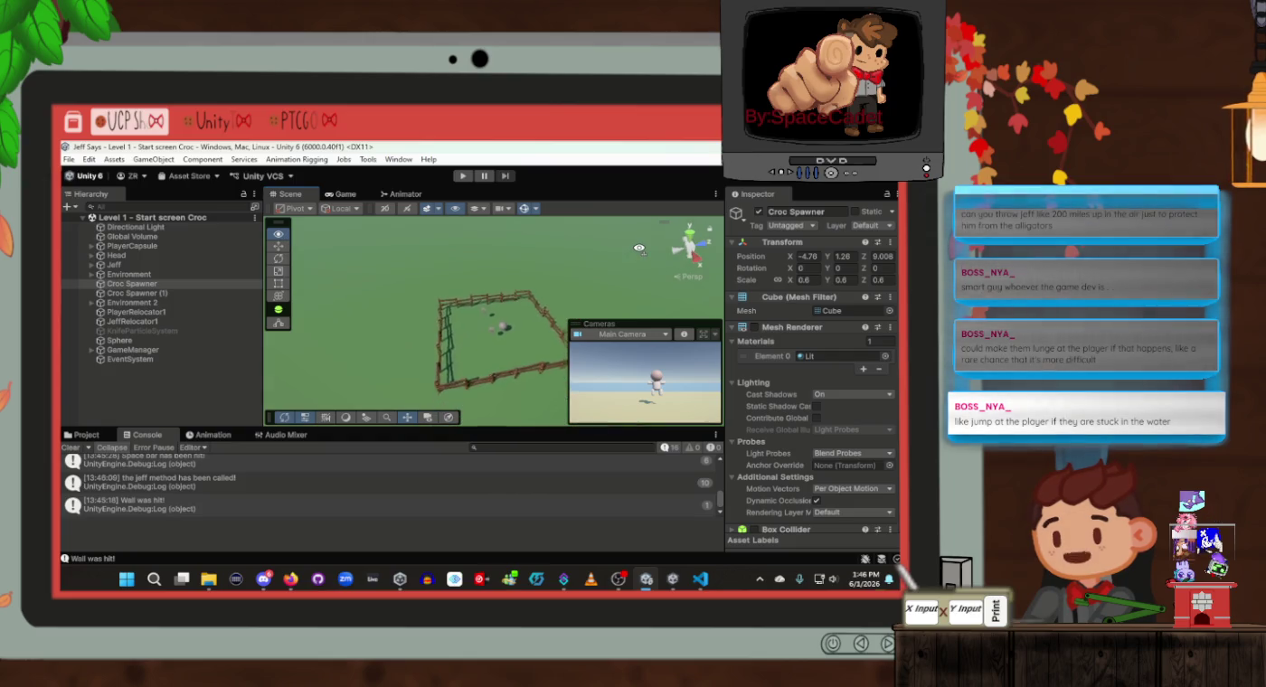
pyautogui.moveTo(640, 249)
pyautogui.mouseDown()
pyautogui.moveTo(479, 222)
pyautogui.moveTo(519, 253)
pyautogui.moveTo(799, 245)
pyautogui.moveTo(497, 266)
pyautogui.mouseUp()
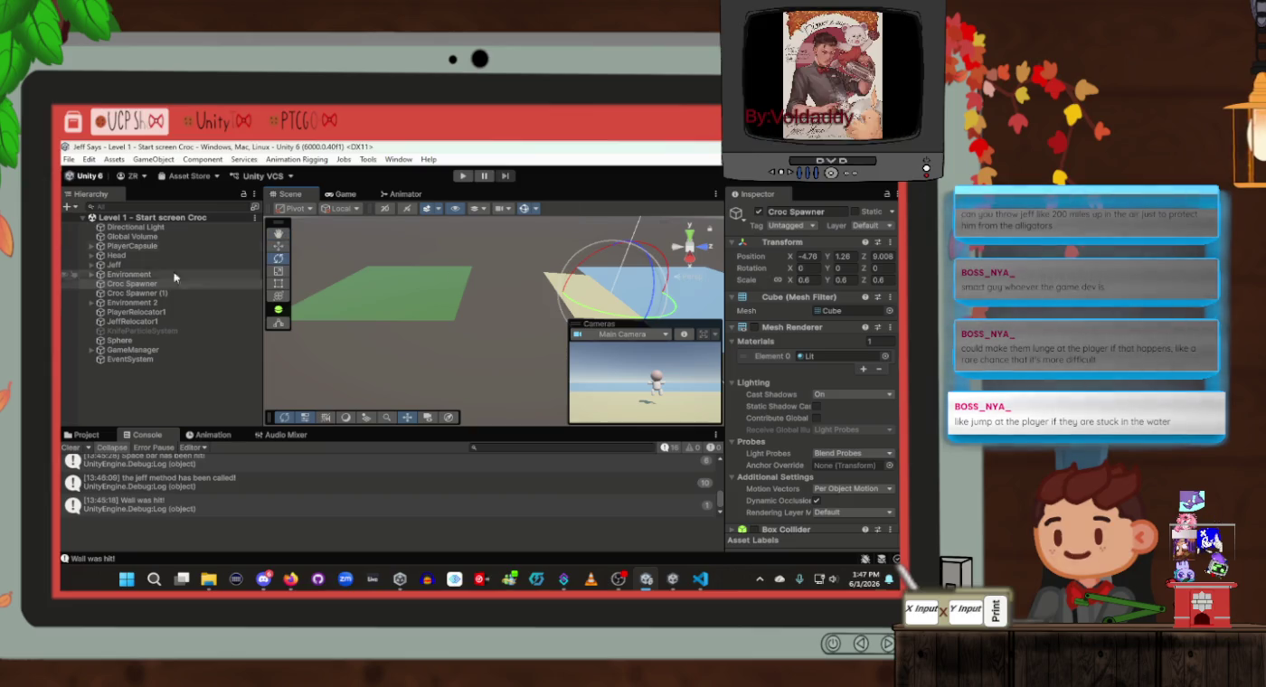
# Create a new Plane via 3D Object > Plane in the Hierarchy
pyautogui.rightClick(113, 376)
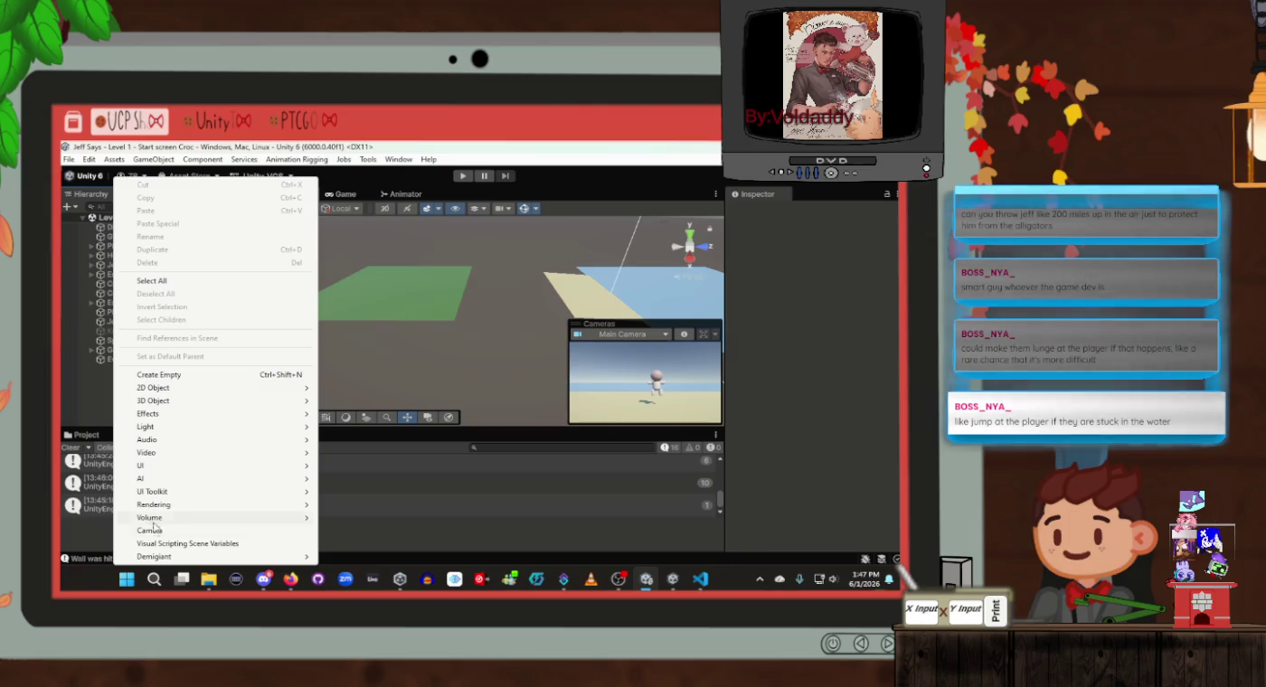
pyautogui.moveTo(164, 404)
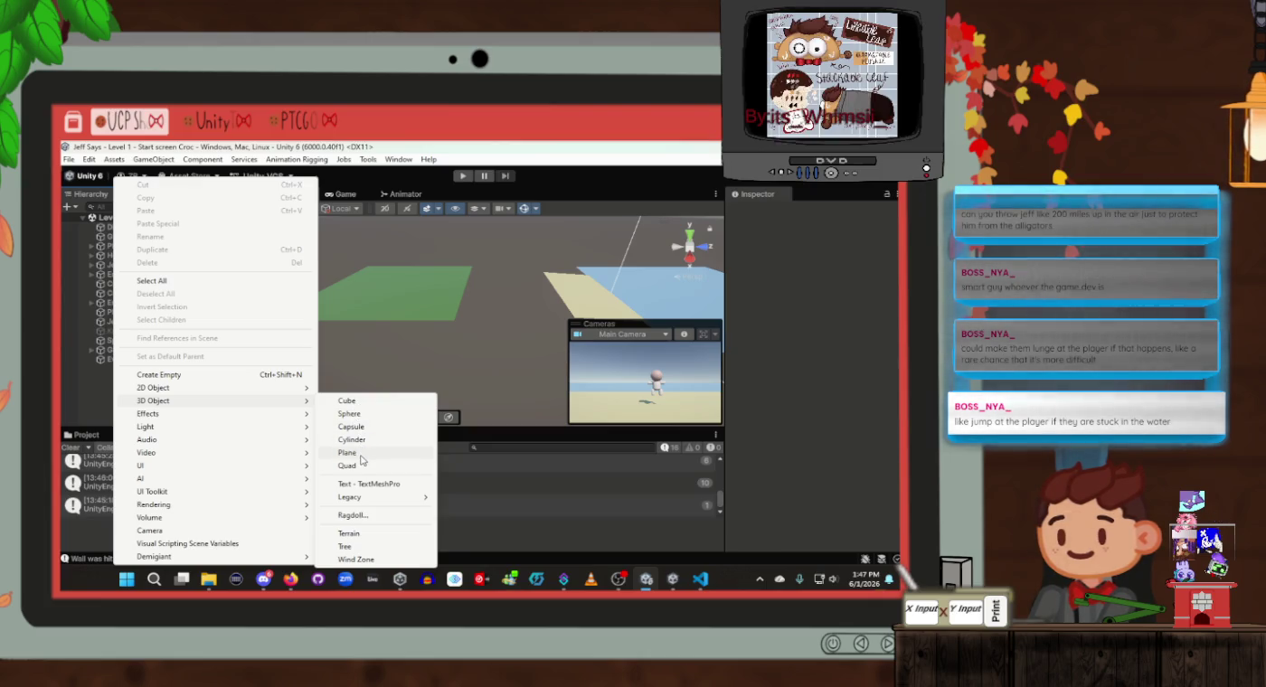
pyautogui.click(361, 450)
pyautogui.moveTo(490, 362); pyautogui.dragTo(506, 343)
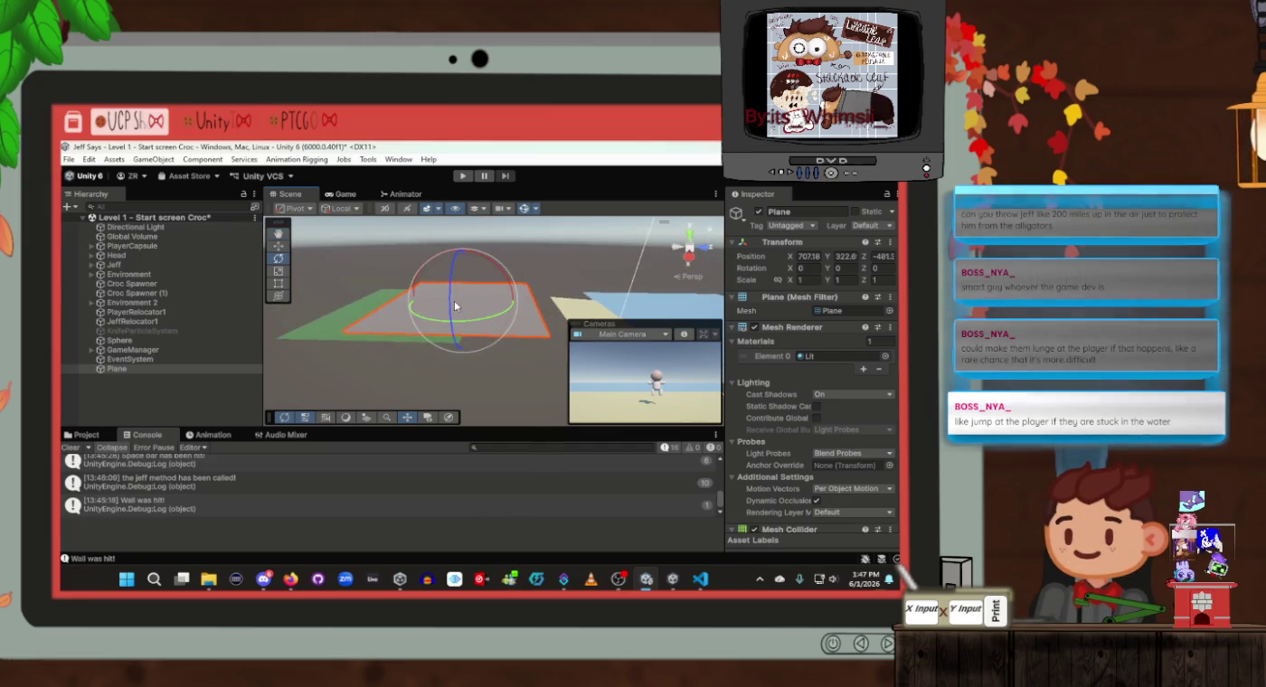
# Reposition the Plane with the Move tool, framing it with F, then deselect it
pyautogui.click(280, 245)
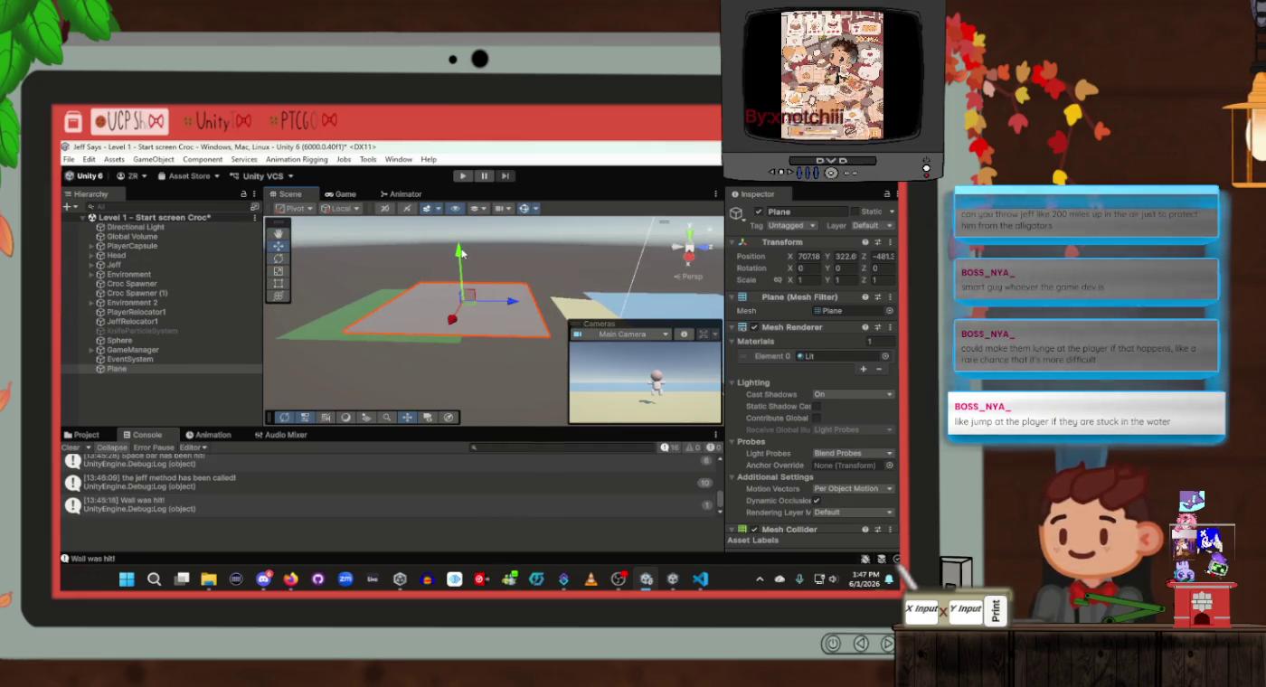
pyautogui.moveTo(461, 254); pyautogui.dragTo(448, 485)
pyautogui.moveTo(478, 322)
pyautogui.mouseDown()
pyautogui.moveTo(439, 365)
pyautogui.moveTo(439, 297)
pyautogui.moveTo(461, 514)
pyautogui.moveTo(494, 508)
pyautogui.moveTo(504, 409)
pyautogui.moveTo(460, 455)
pyautogui.moveTo(434, 330)
pyautogui.moveTo(380, 321)
pyautogui.moveTo(544, 321)
pyautogui.moveTo(437, 252)
pyautogui.moveTo(443, 395)
pyautogui.moveTo(423, 395)
pyautogui.mouseUp()
pyautogui.scroll(3, 452, 388)
pyautogui.press('f')
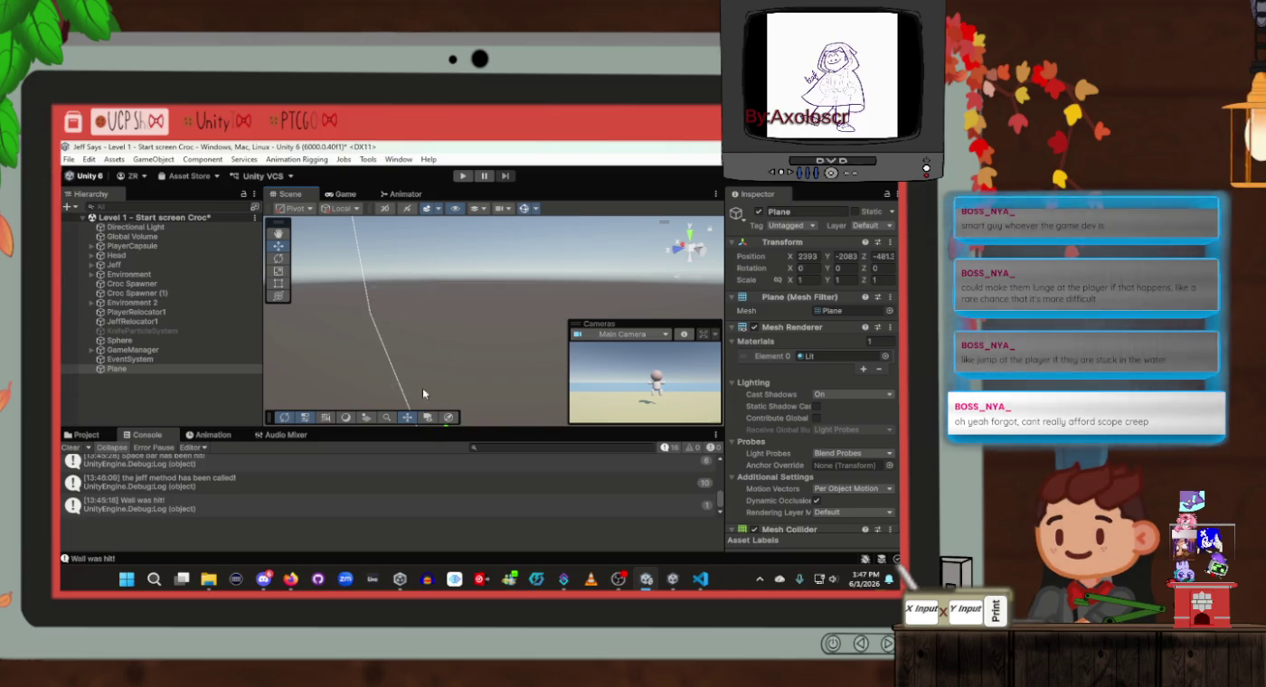
pyautogui.press('f')
pyautogui.moveTo(461, 340)
pyautogui.mouseDown()
pyautogui.moveTo(347, 154)
pyautogui.moveTo(391, 196)
pyautogui.mouseUp()
pyautogui.press('f')
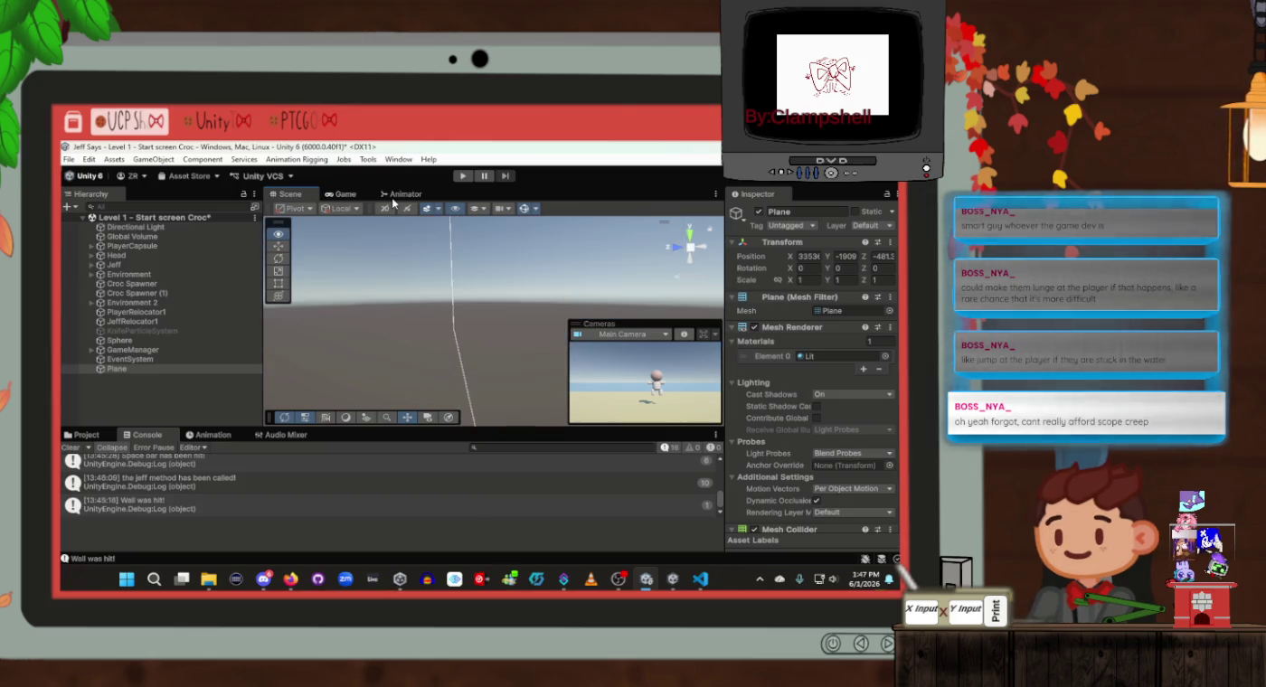
pyautogui.click(165, 377)
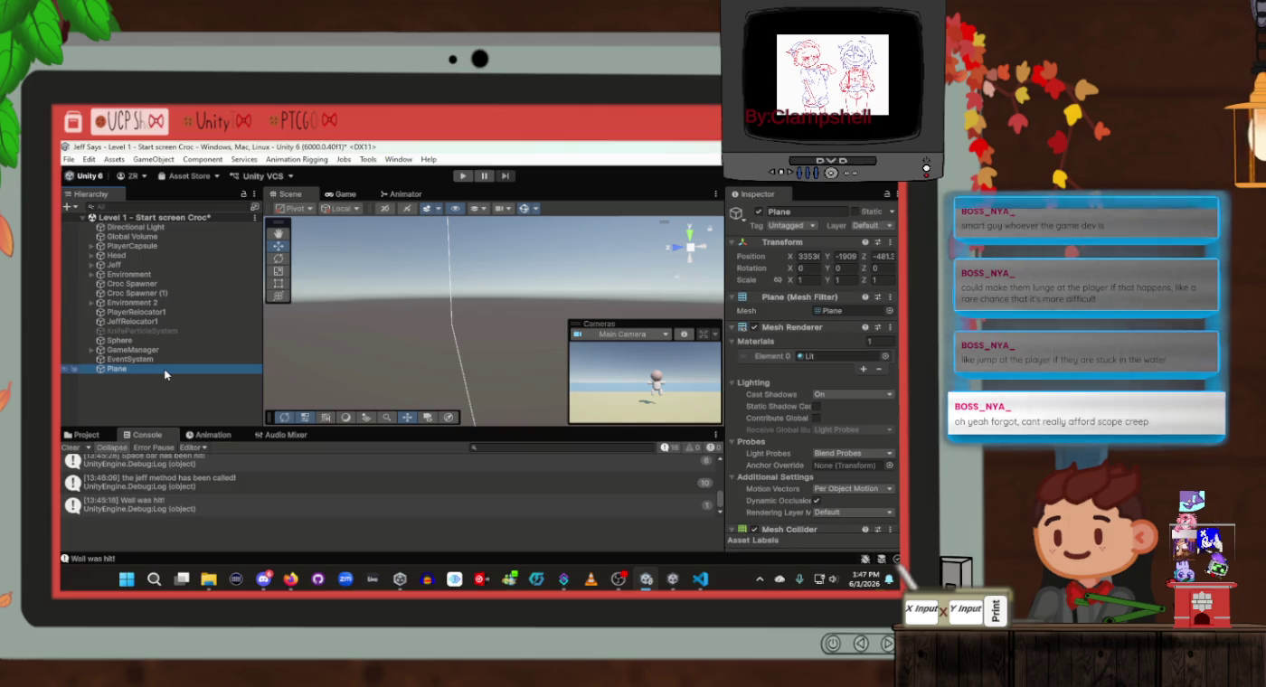
# Select the Plane and orbit the Scene view to see it at an angle
pyautogui.doubleClick(162, 368)
pyautogui.moveTo(472, 332); pyautogui.dragTo(259, 326)
pyautogui.press('f')
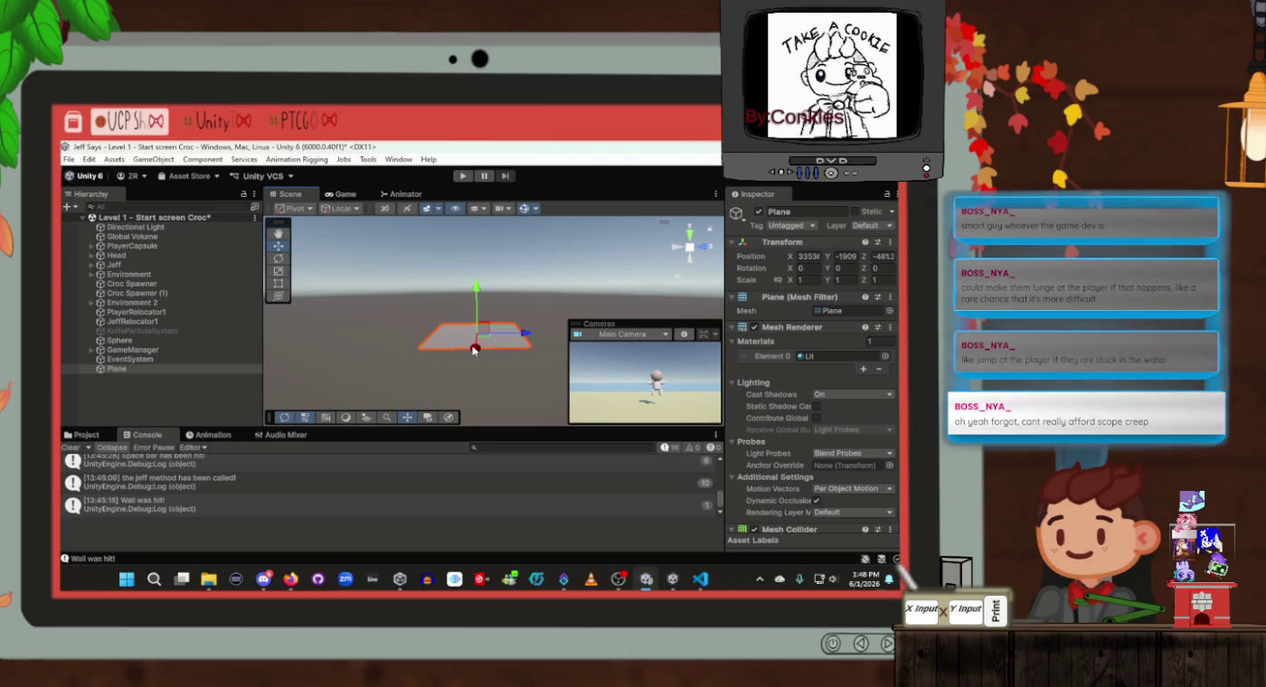
pyautogui.scroll(3, 475, 350)
pyautogui.moveTo(475, 351)
pyautogui.mouseDown()
pyautogui.moveTo(398, 297)
pyautogui.moveTo(340, 347)
pyautogui.moveTo(346, 307)
pyautogui.mouseUp()
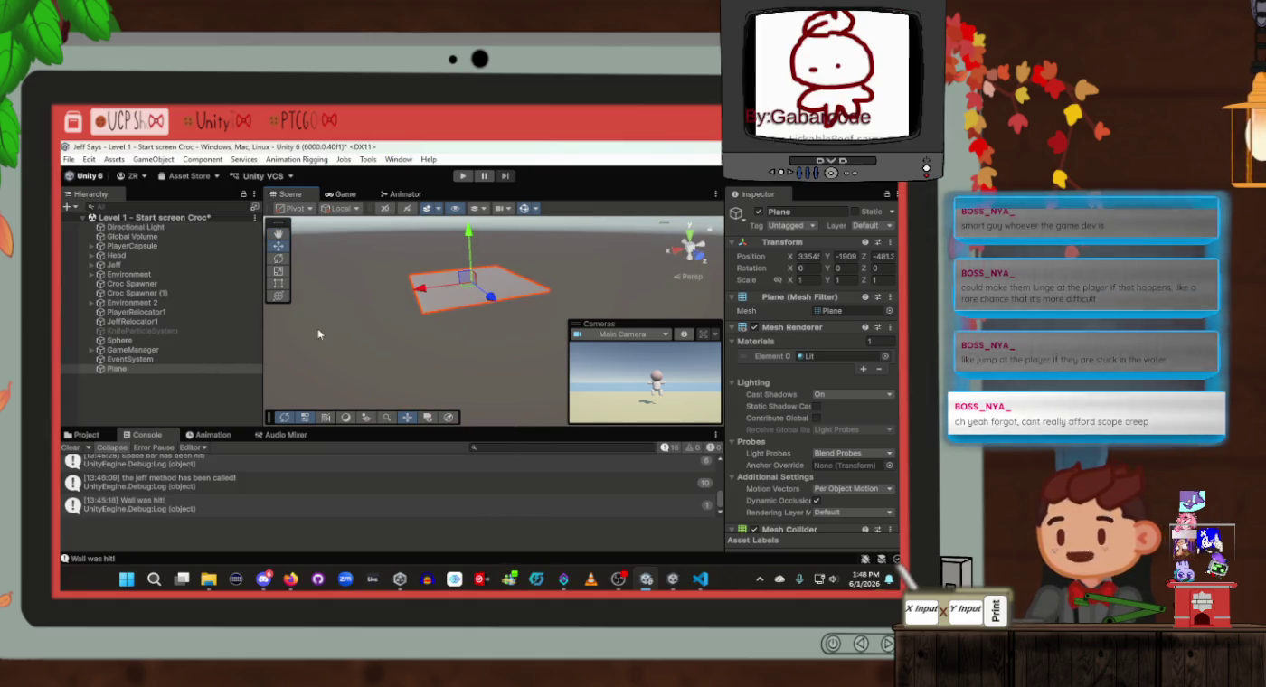
pyautogui.scroll(-5, 770, 449)
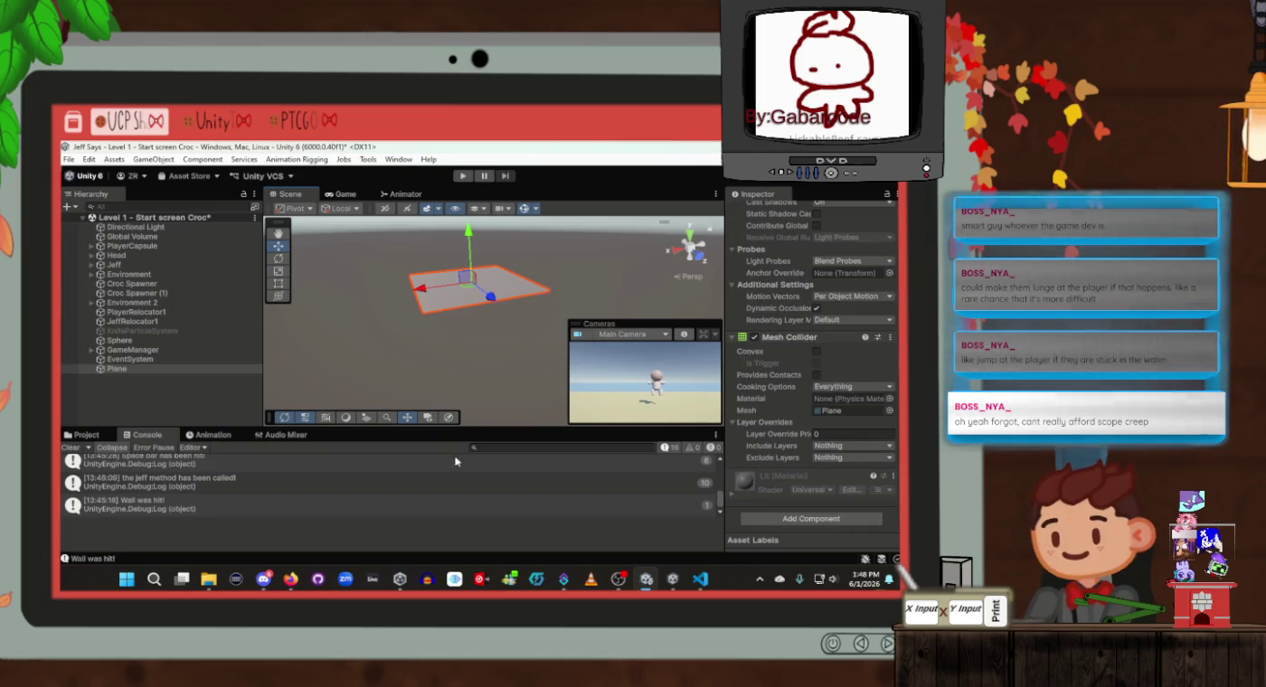
# Set the Plane's Transform Scale to 20.29 on X, Y and Z
pyautogui.click(198, 367)
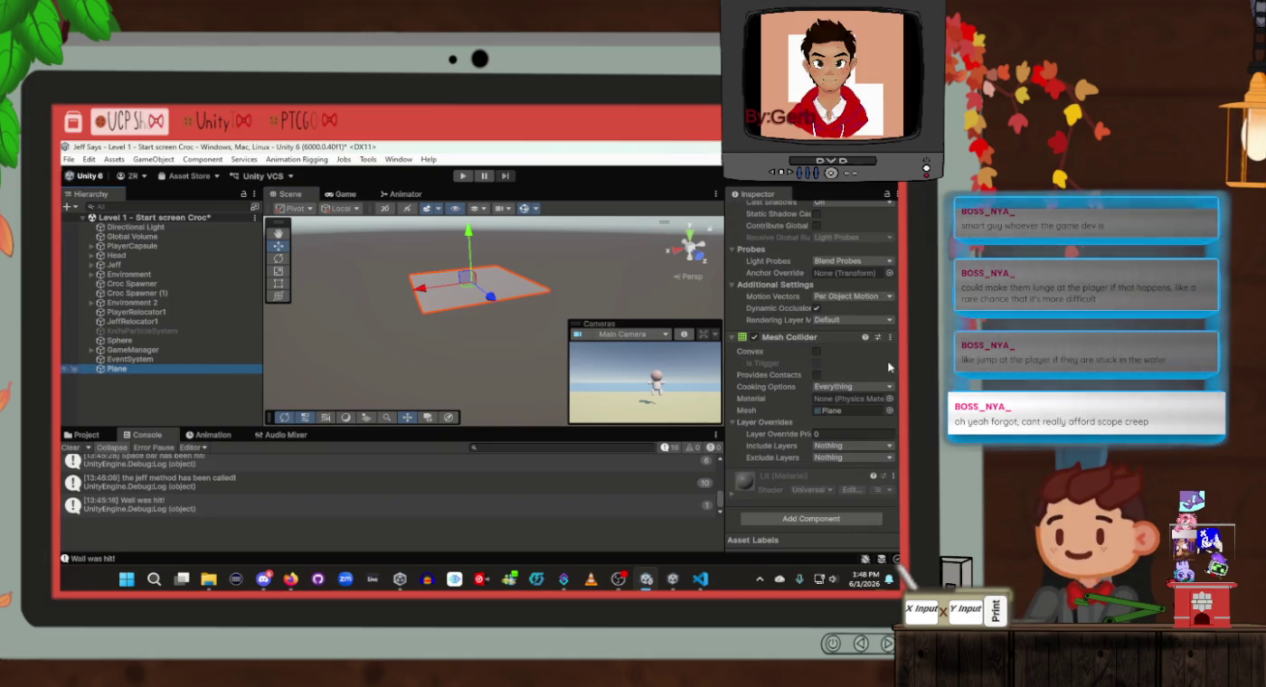
pyautogui.scroll(5, 828, 339)
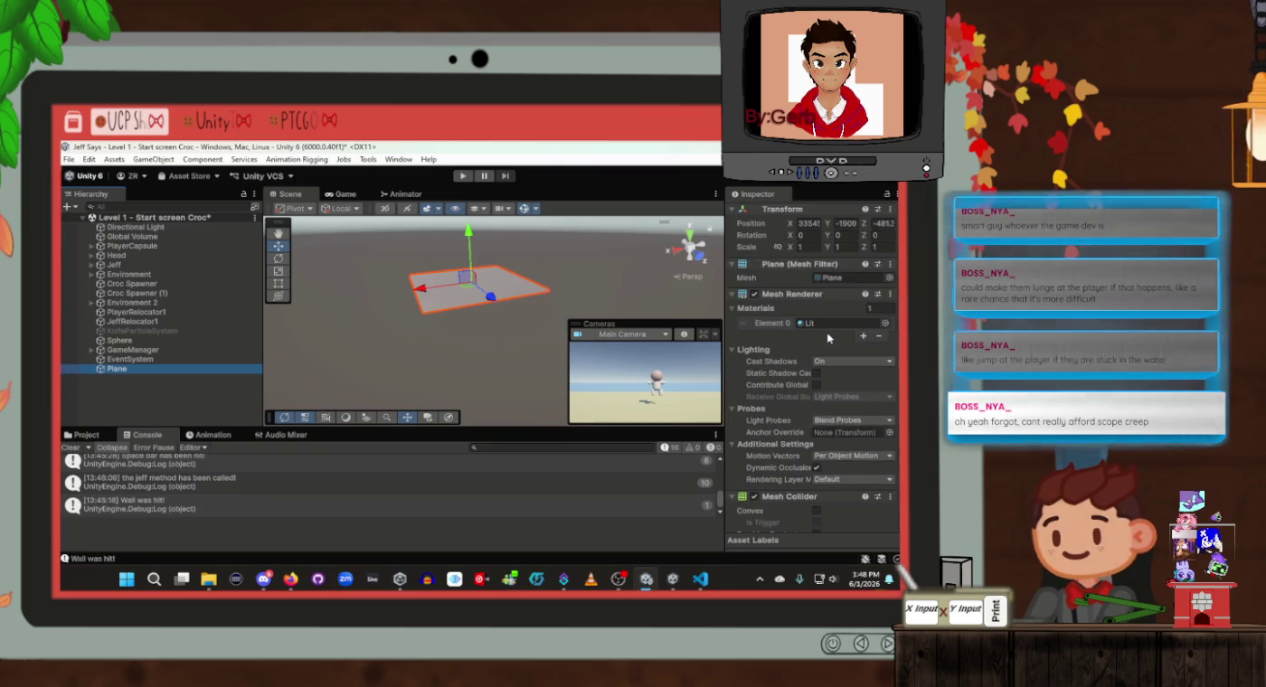
pyautogui.scroll(2, 828, 338)
pyautogui.click(796, 280)
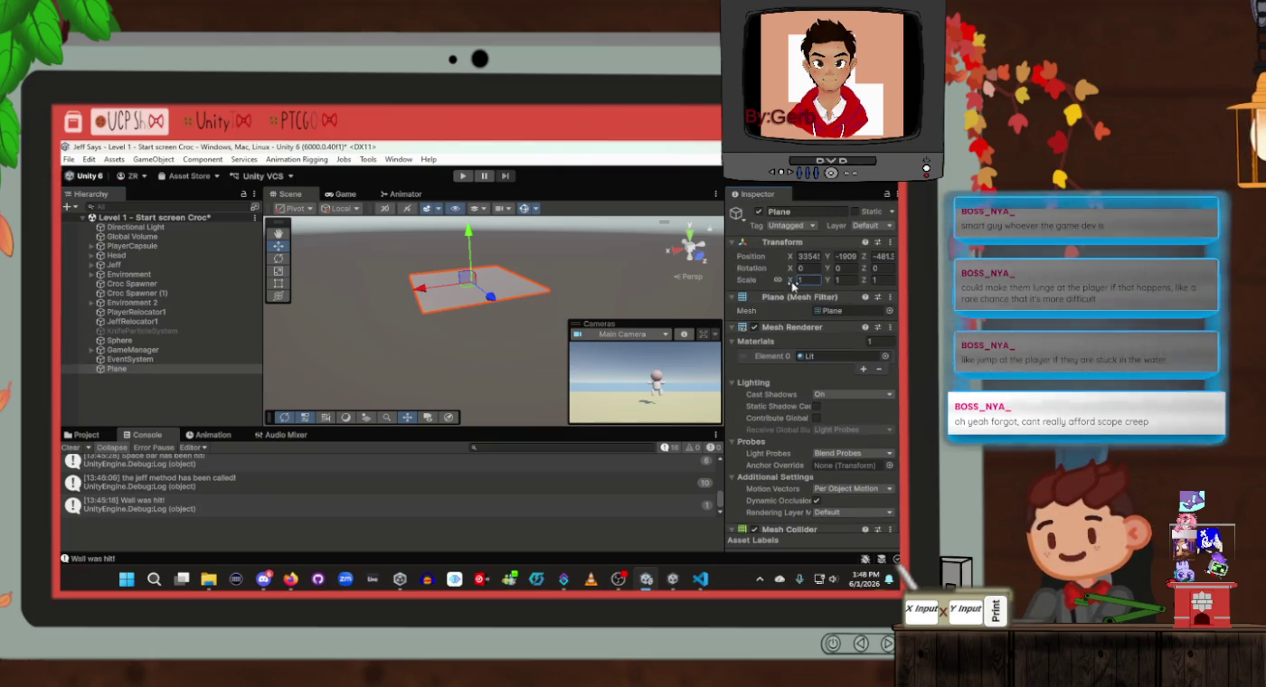
pyautogui.write('3.64')
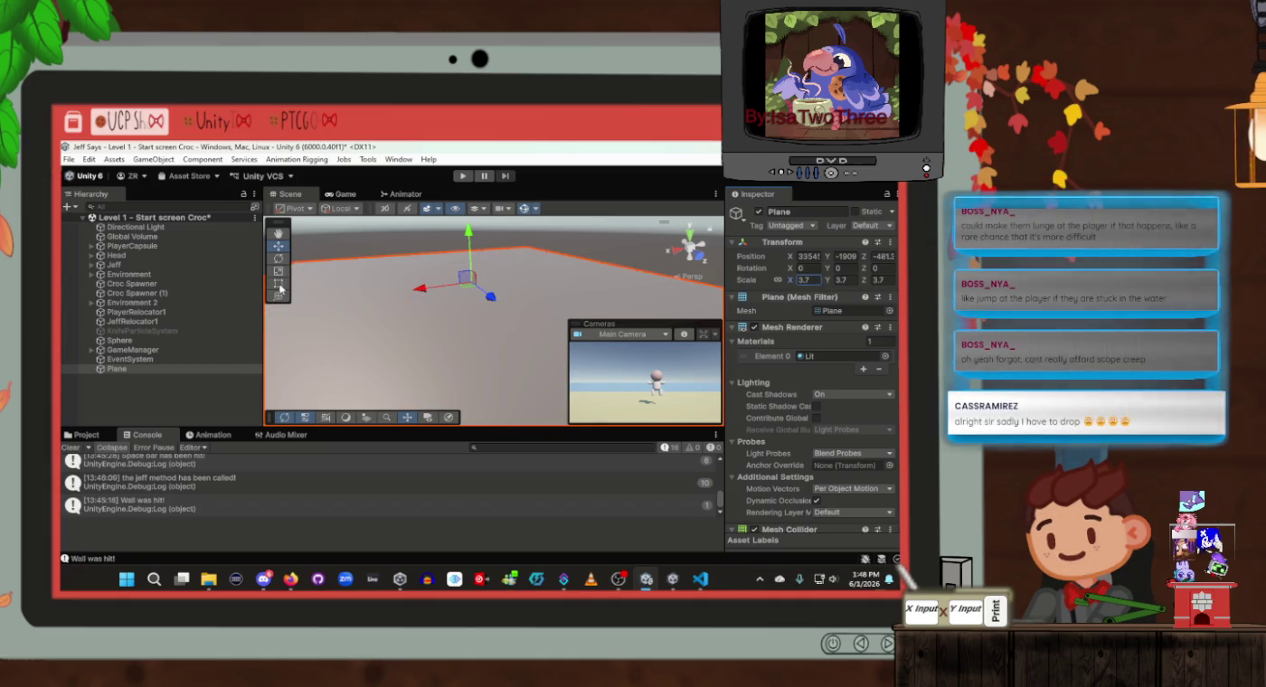
pyautogui.write('16.42')
pyautogui.write('20.29')
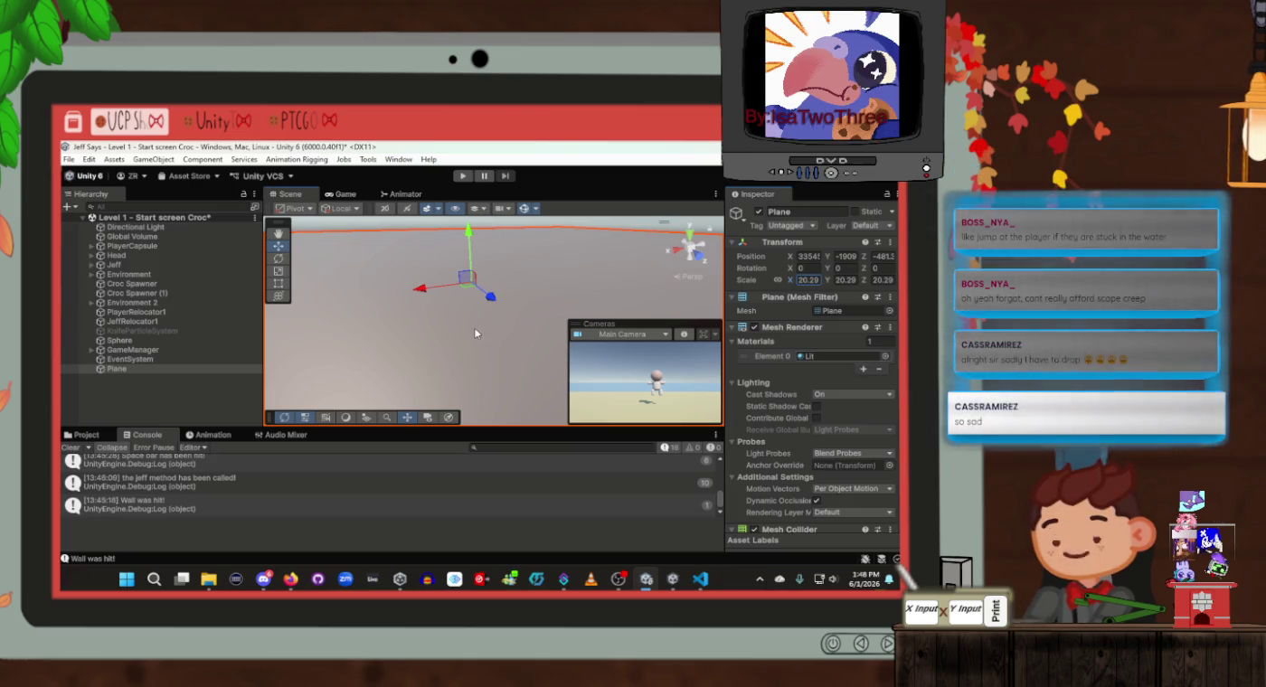
pyautogui.moveTo(503, 311)
pyautogui.mouseDown()
pyautogui.moveTo(480, 292)
pyautogui.moveTo(427, 283)
pyautogui.moveTo(426, 319)
pyautogui.mouseUp()
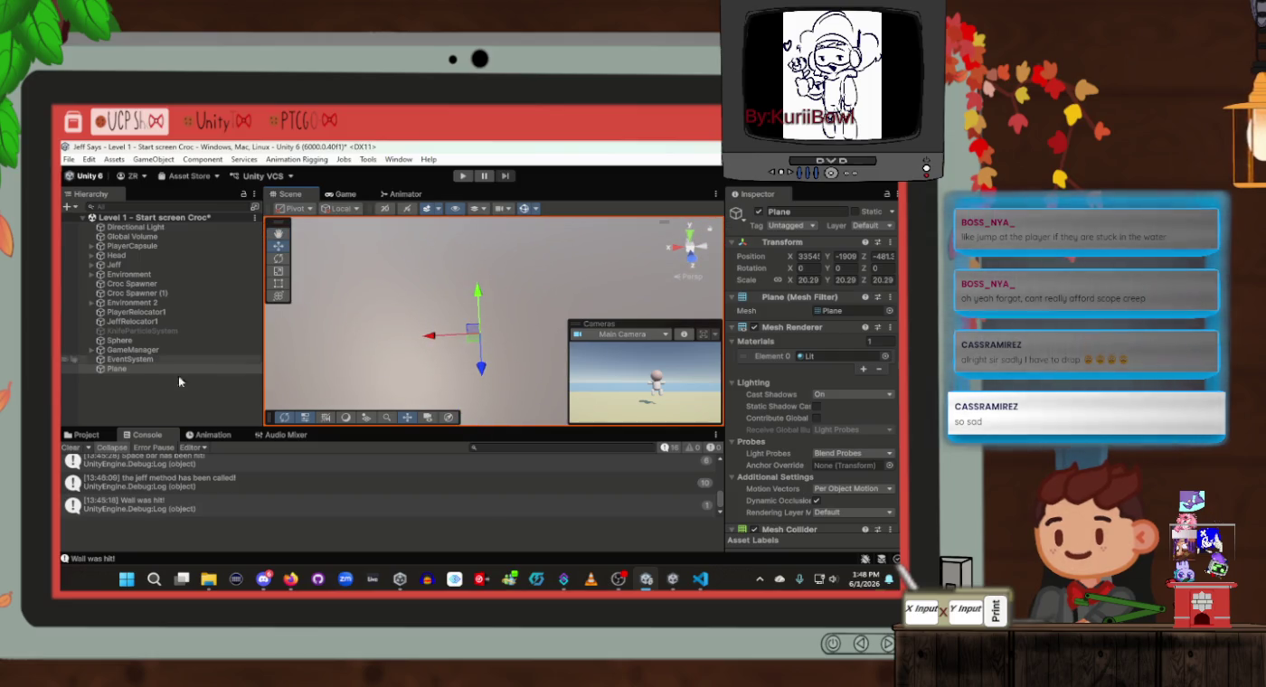
pyautogui.click(156, 370)
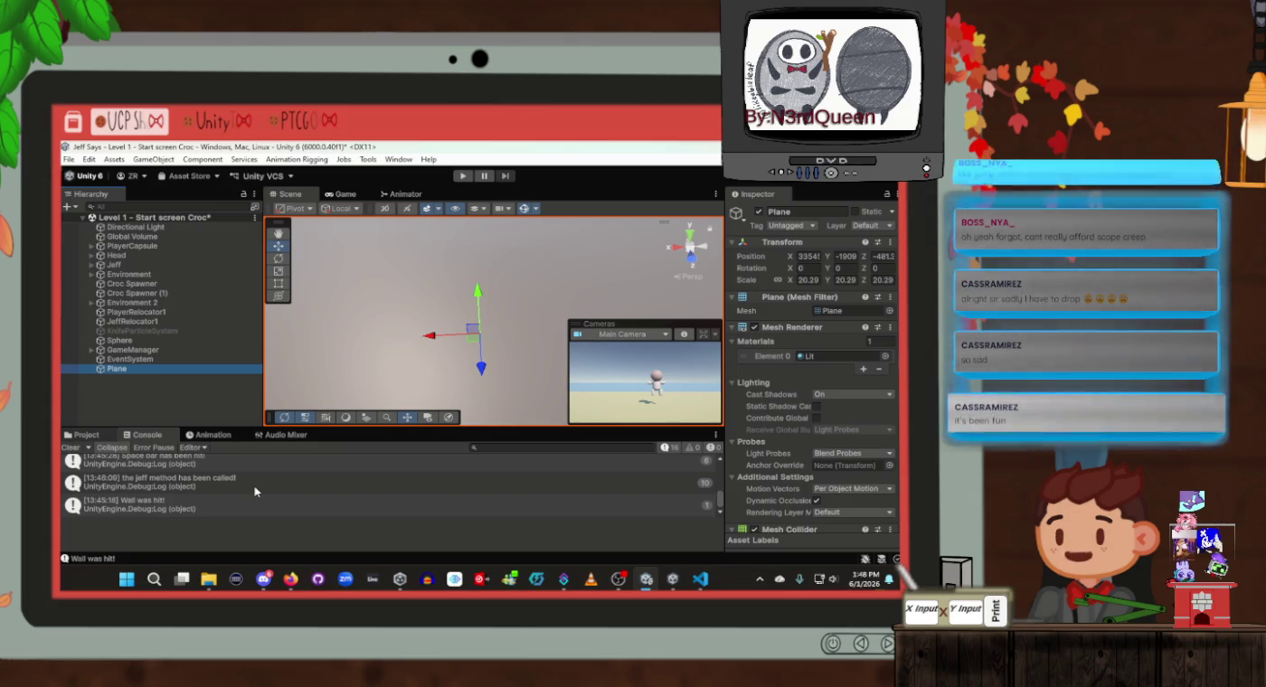
pyautogui.hotkey('ctrl', '5')
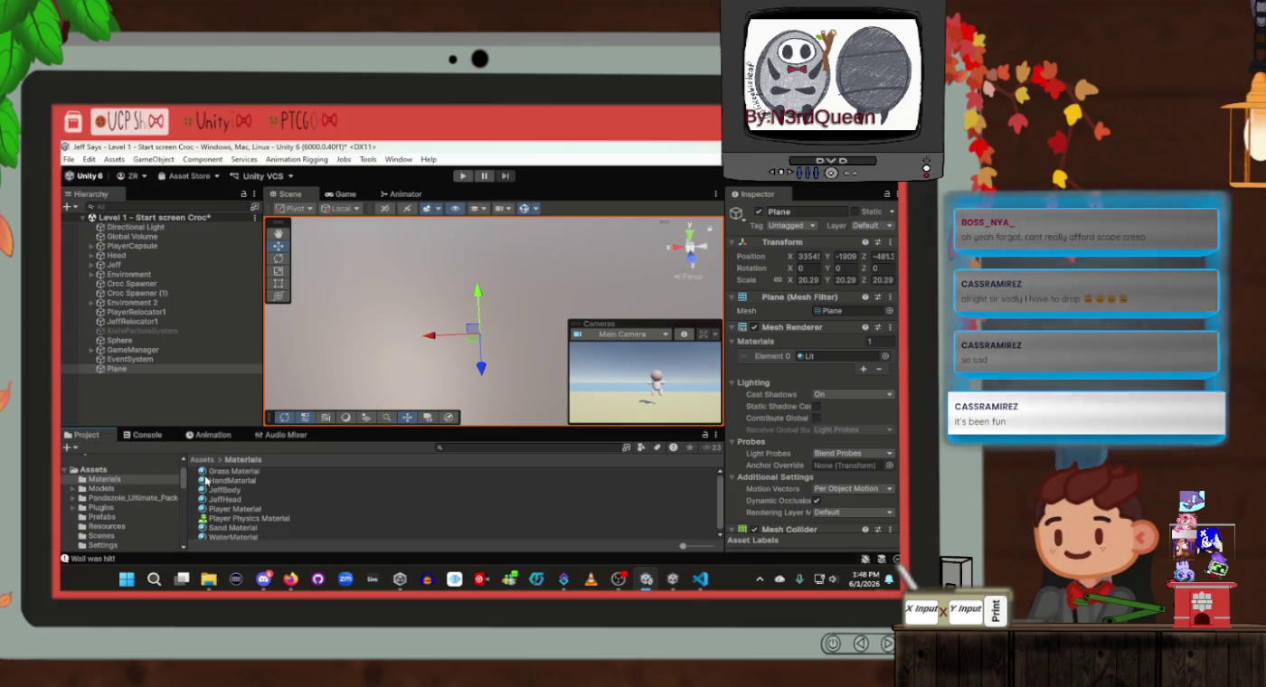
# Drag Grass Material onto the Plane in the Scene view so it turns green
pyautogui.moveTo(216, 471); pyautogui.dragTo(329, 298)
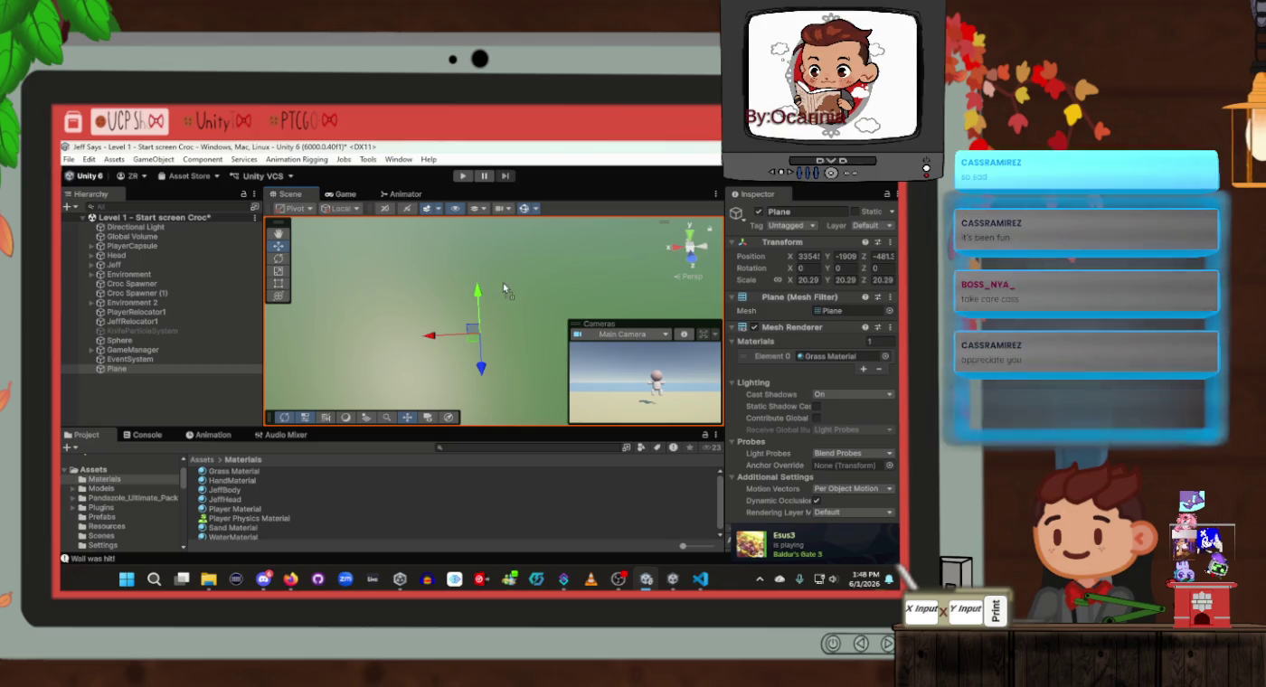
pyautogui.moveTo(510, 263); pyautogui.dragTo(505, 266)
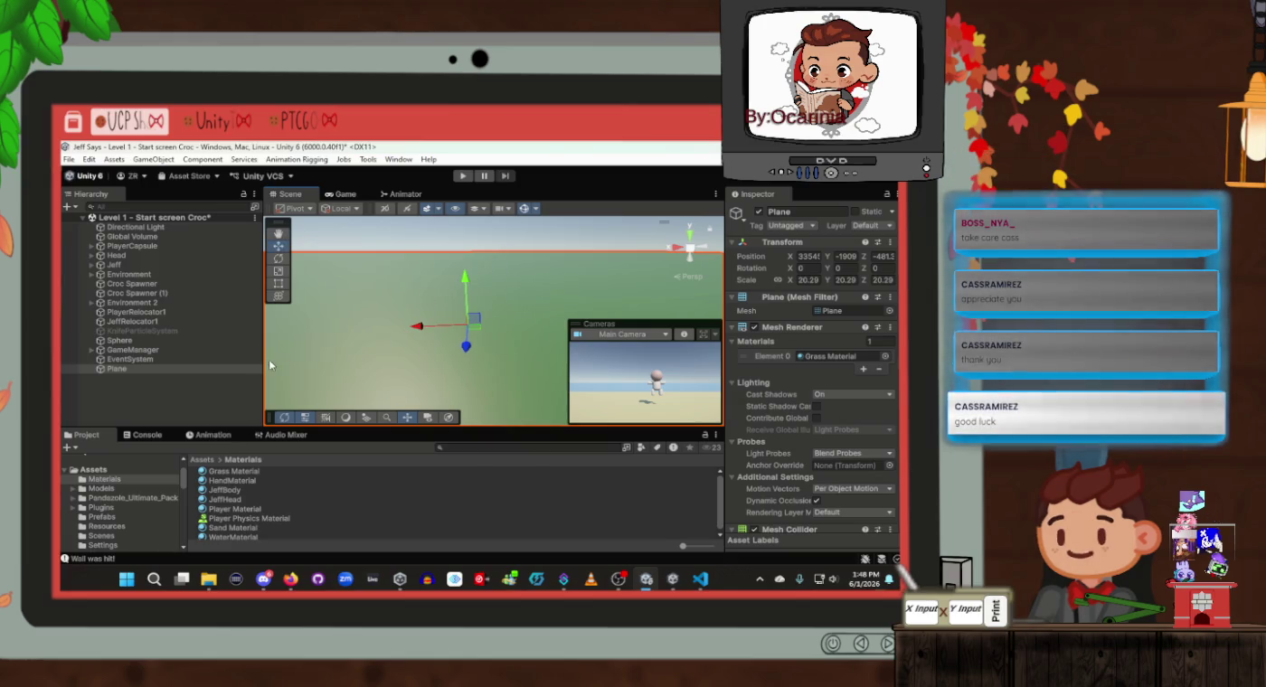
# Create an empty GameObject in the Hierarchy named Environment 3
pyautogui.rightClick(91, 391)
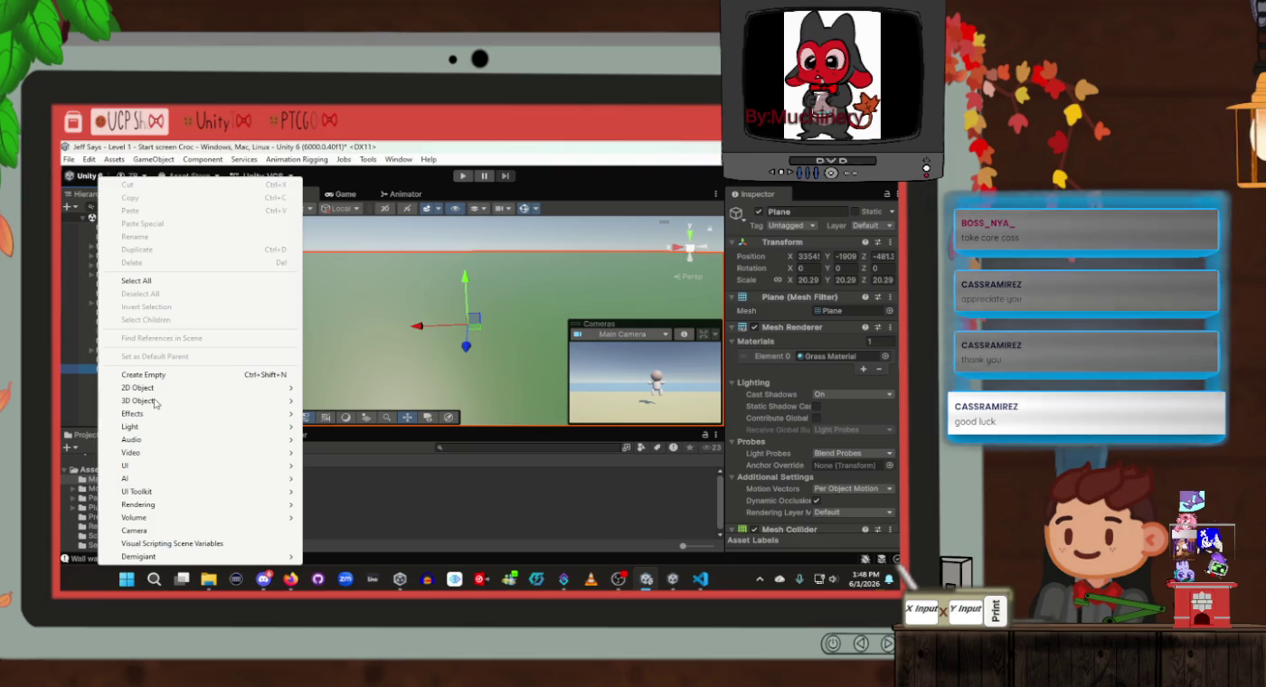
pyautogui.moveTo(293, 403)
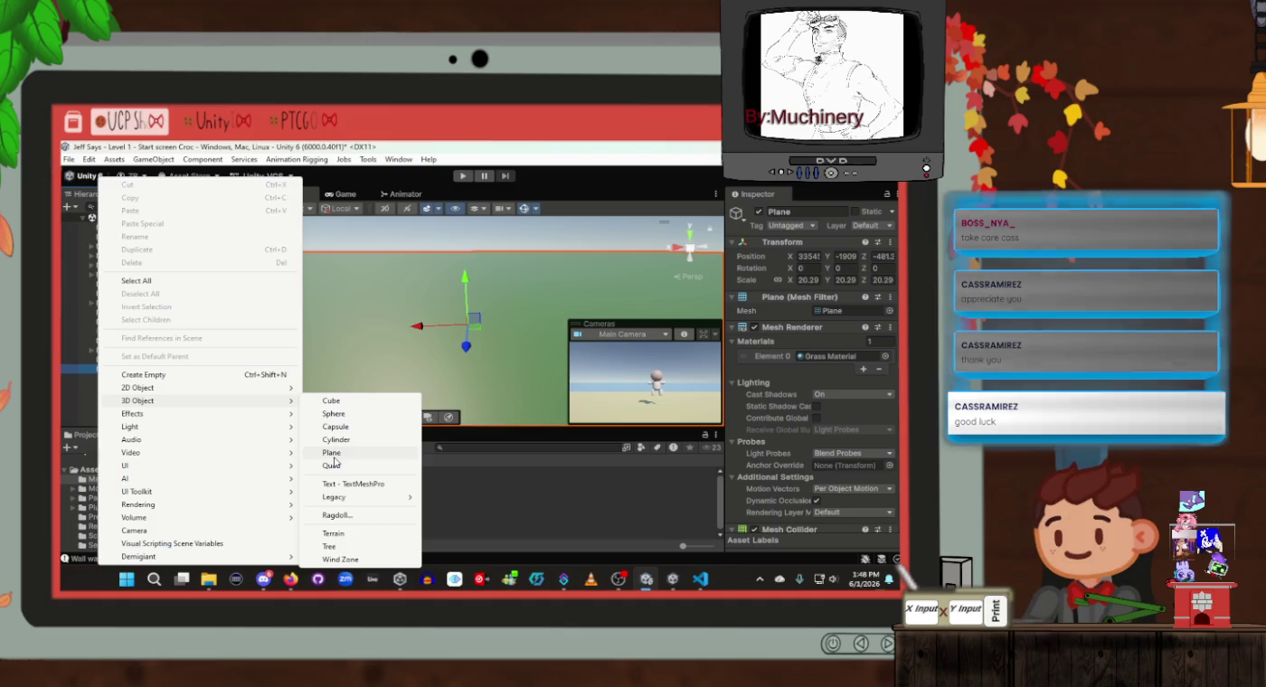
pyautogui.click(199, 376)
pyautogui.write('Envion')
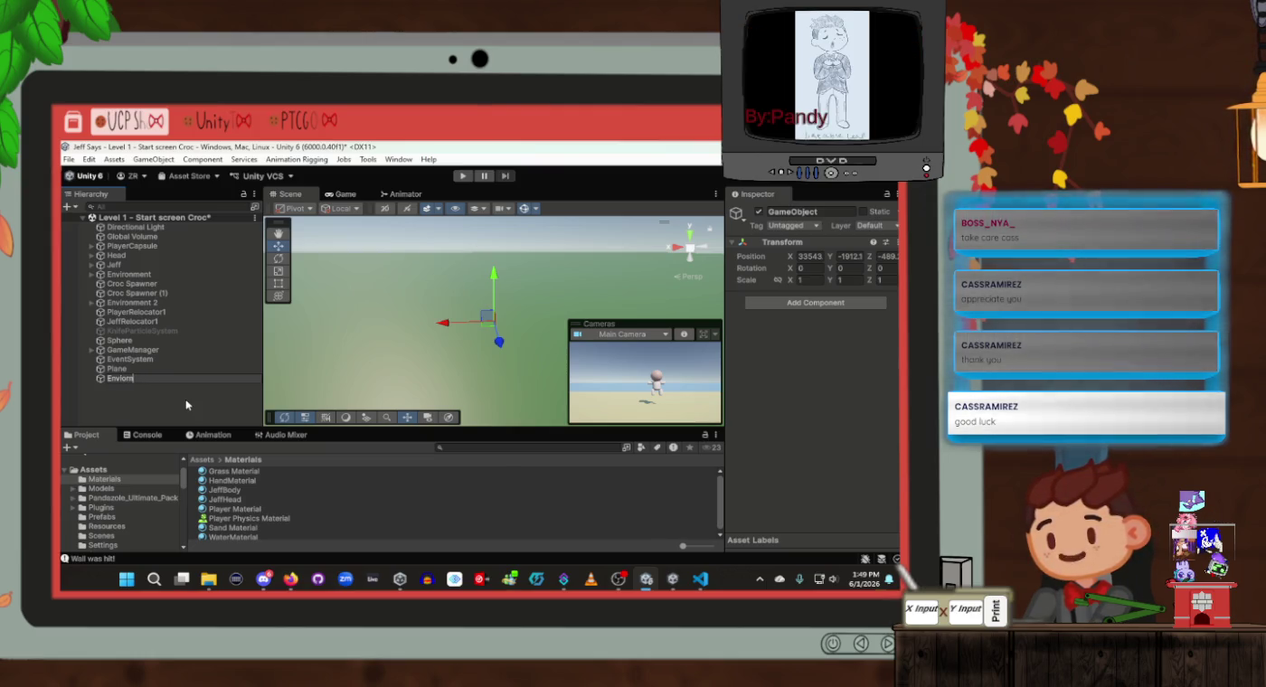
pyautogui.press('BackSpace')
pyautogui.press('BackSpace')
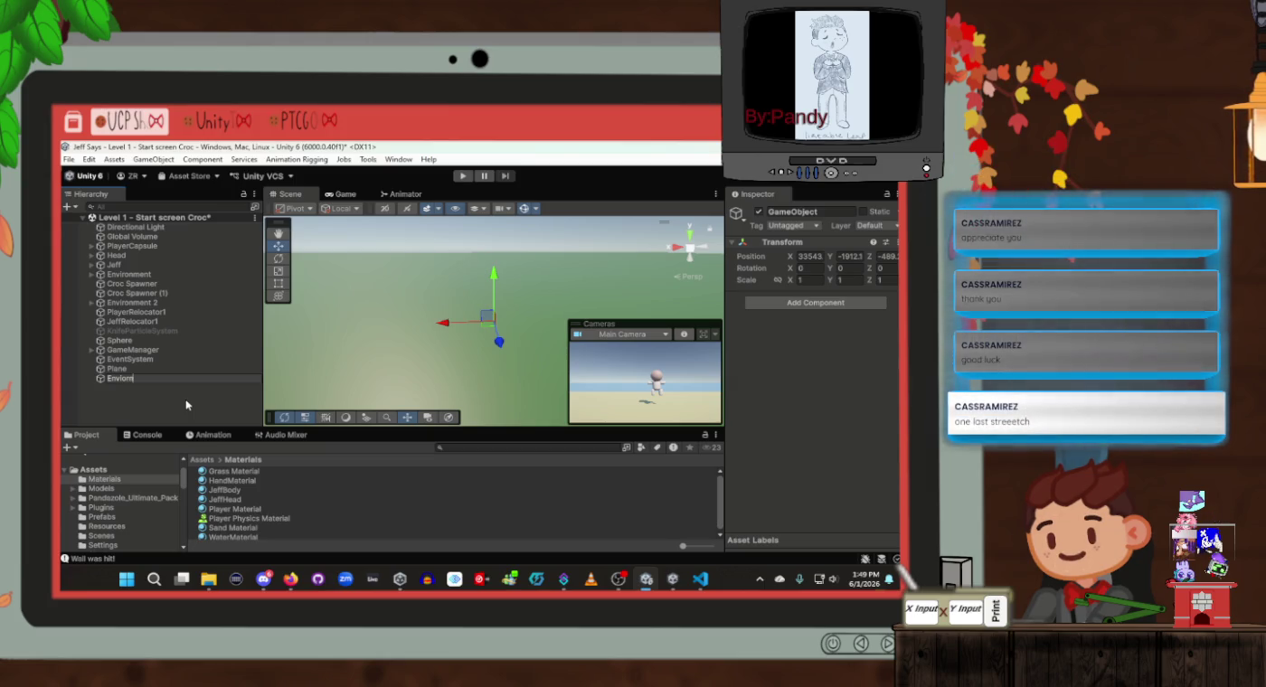
pyautogui.press('BackSpace')
pyautogui.press('BackSpace')
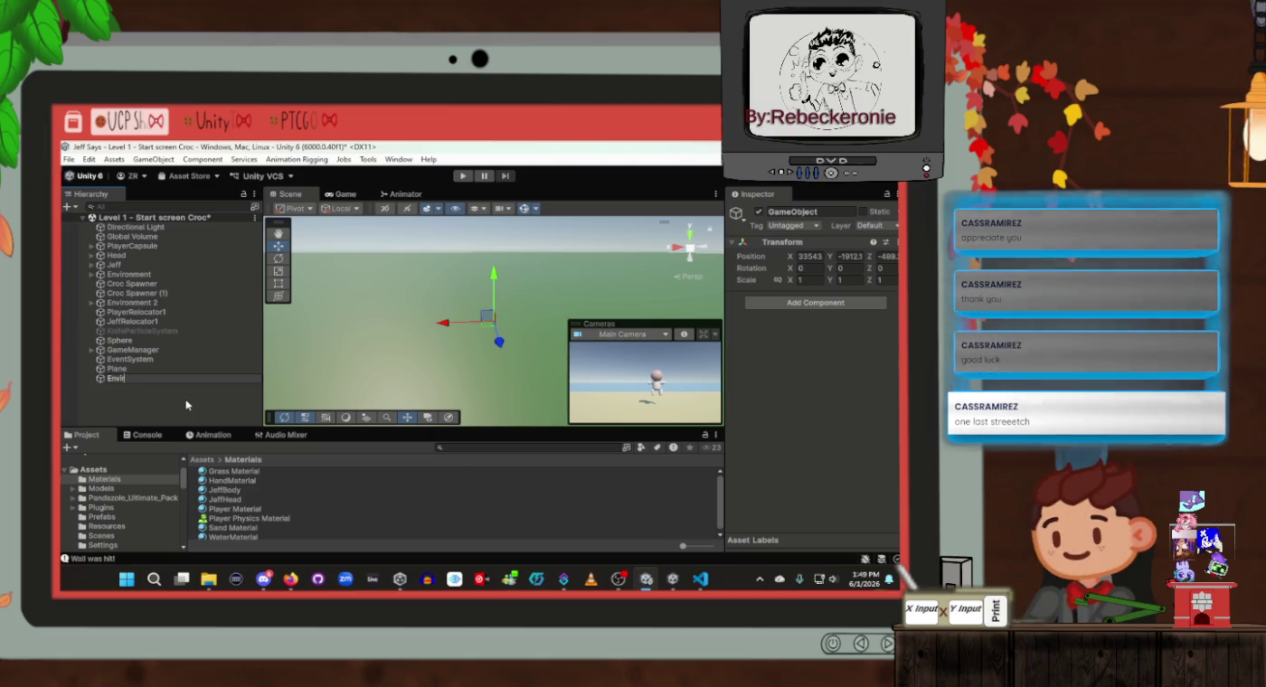
pyautogui.write('ronmen')
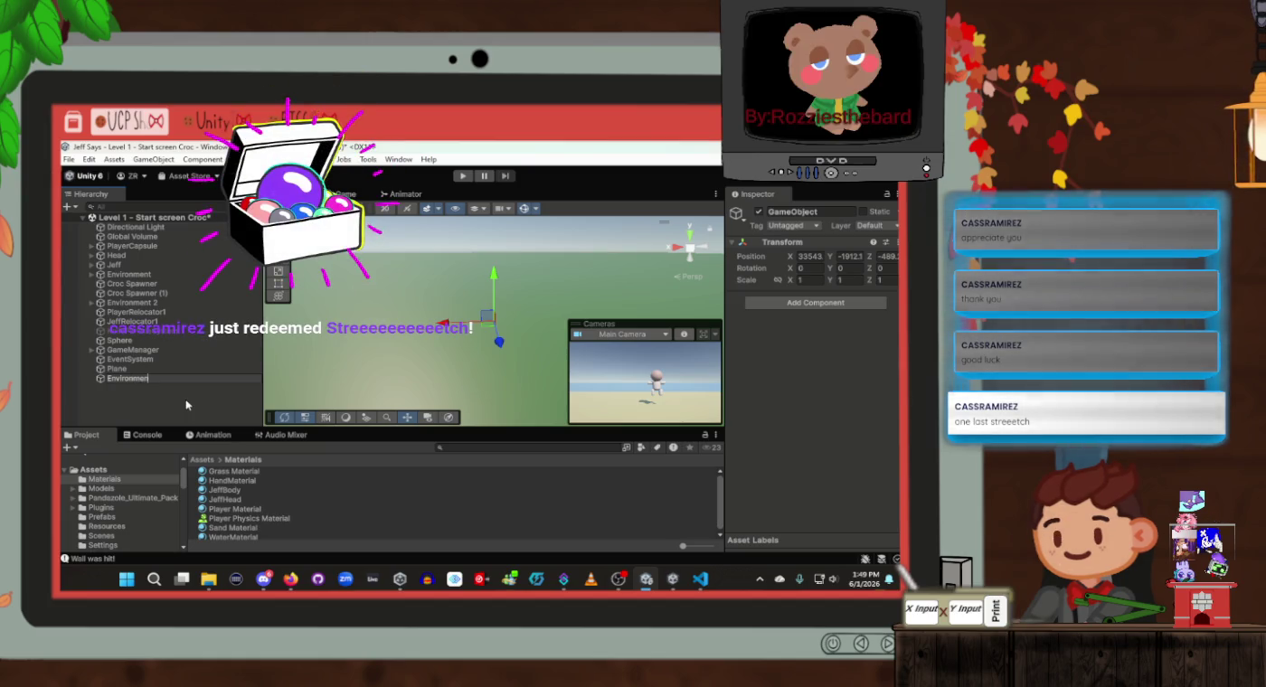
pyautogui.write('t 3')
pyautogui.press('Return')
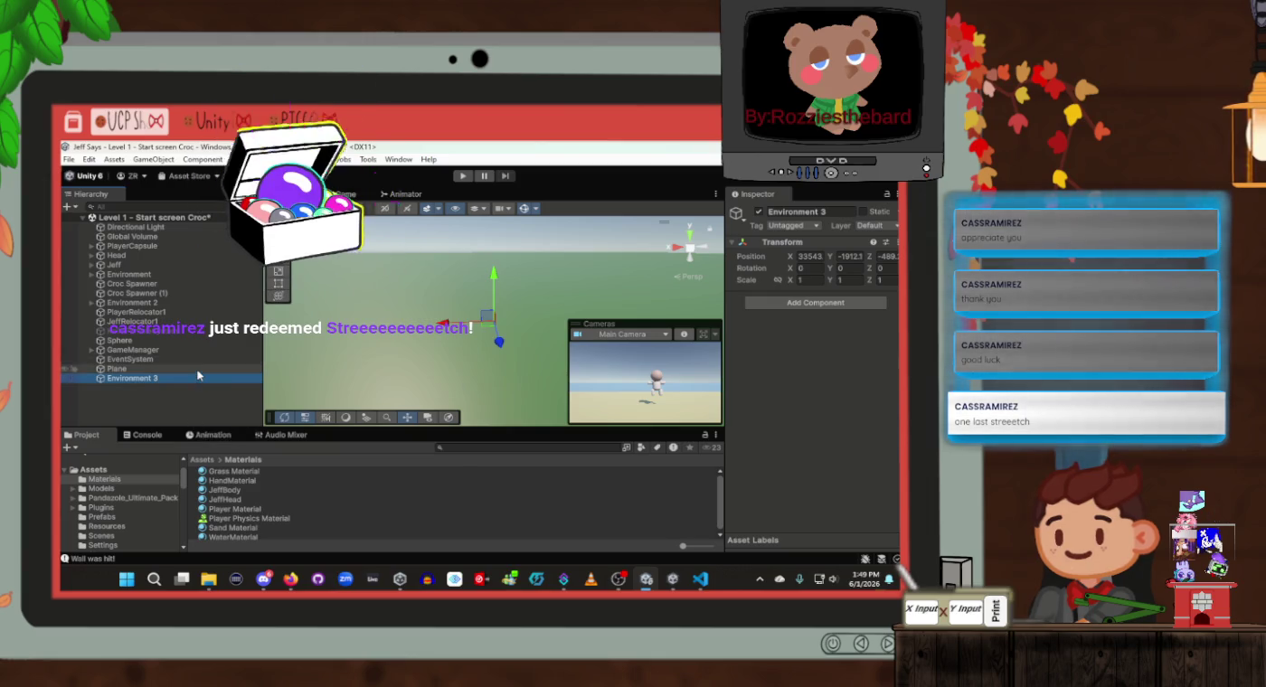
# Move the Plane inside Environment 3
pyautogui.click(198, 370)
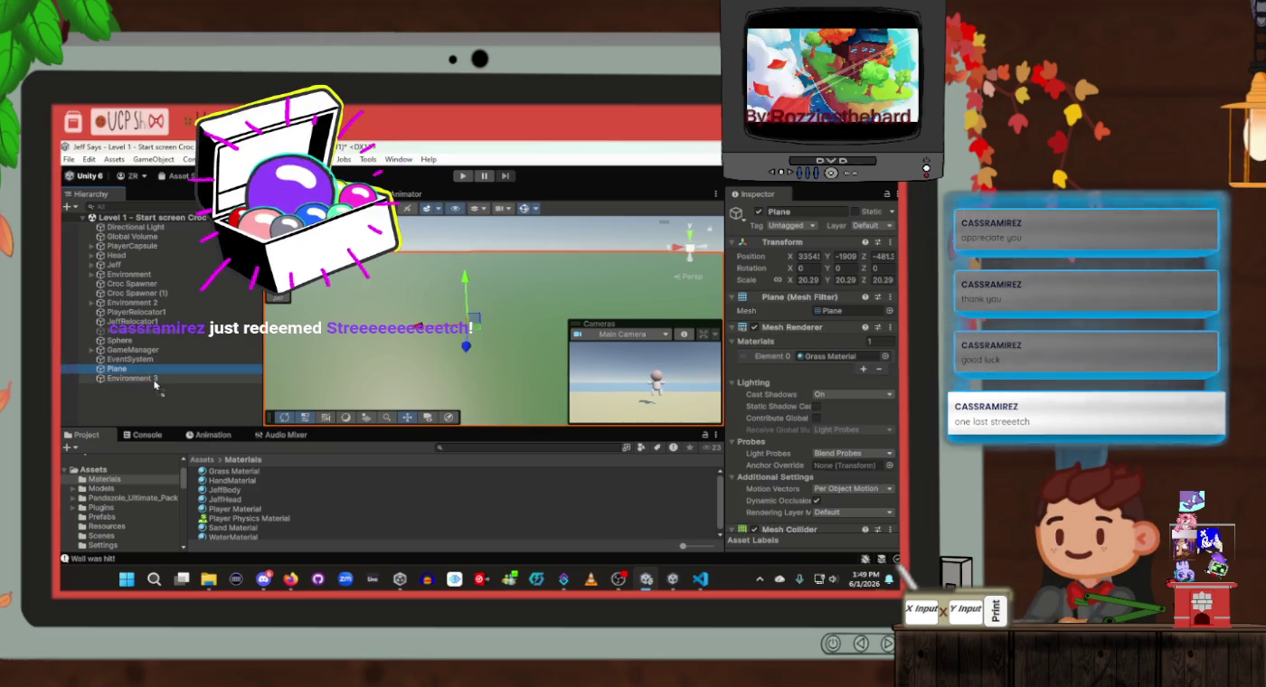
pyautogui.moveTo(153, 384); pyautogui.dragTo(153, 378)
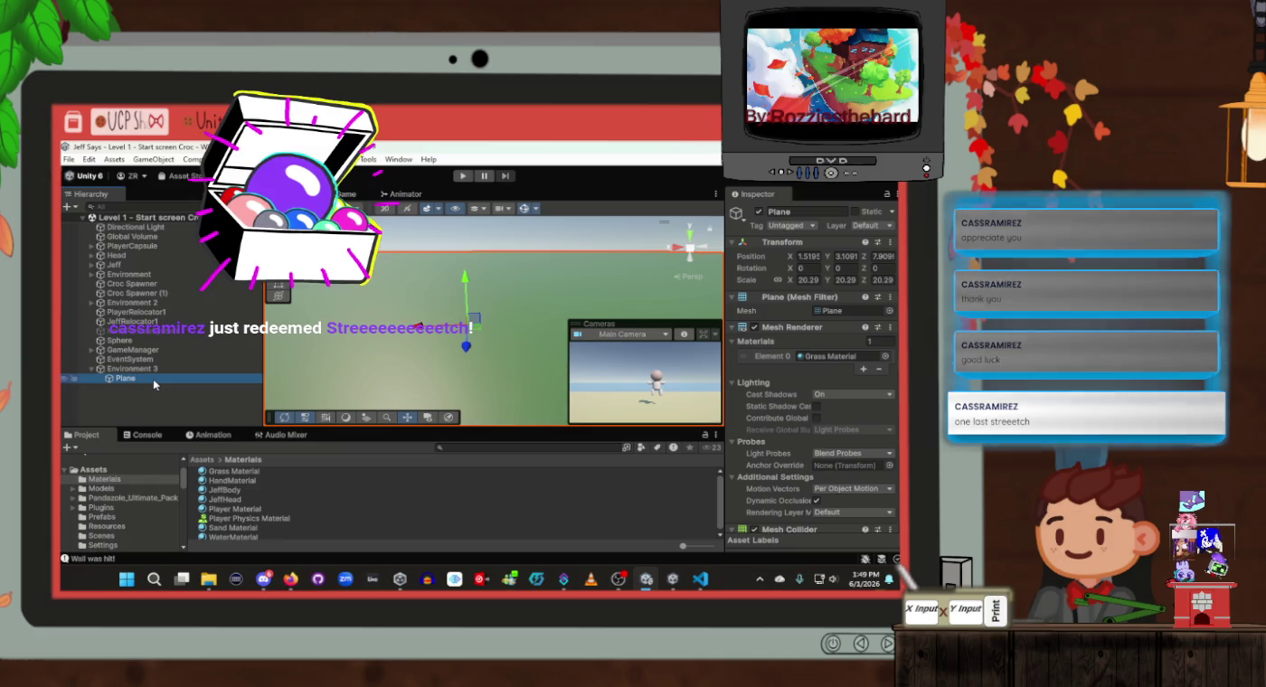
pyautogui.click(92, 304)
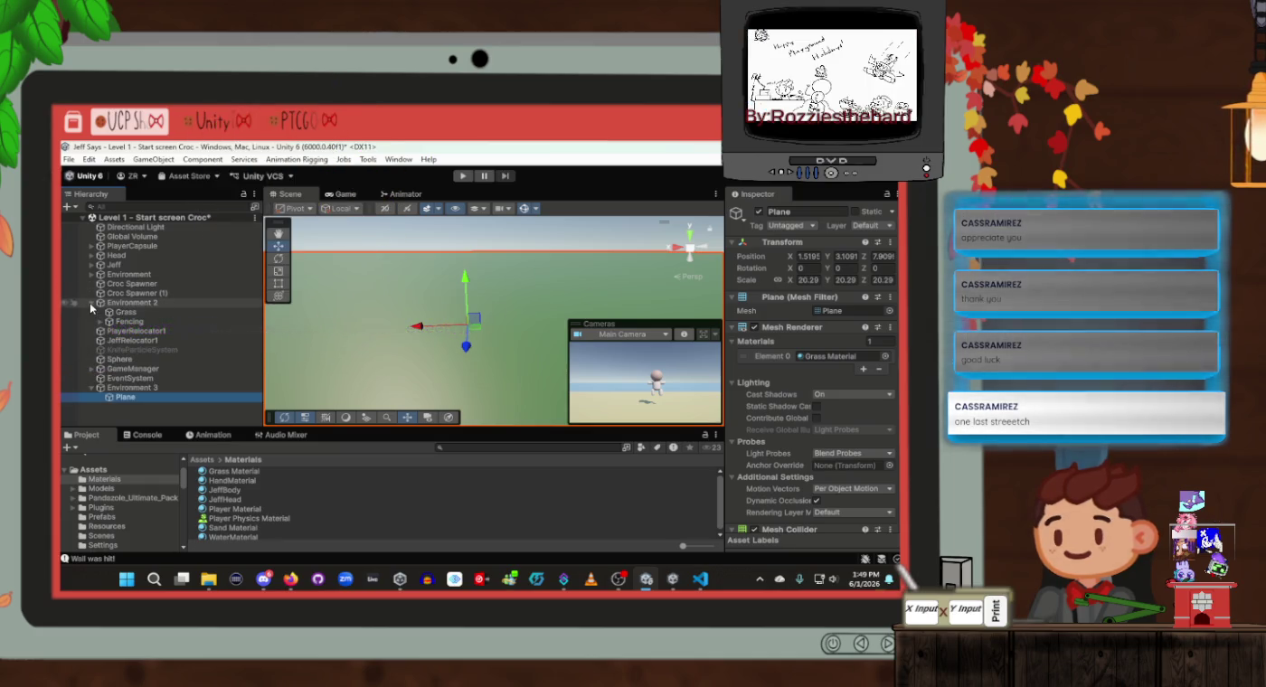
pyautogui.click(92, 303)
# Rename the Plane to Grass and save the scene
pyautogui.click(823, 211)
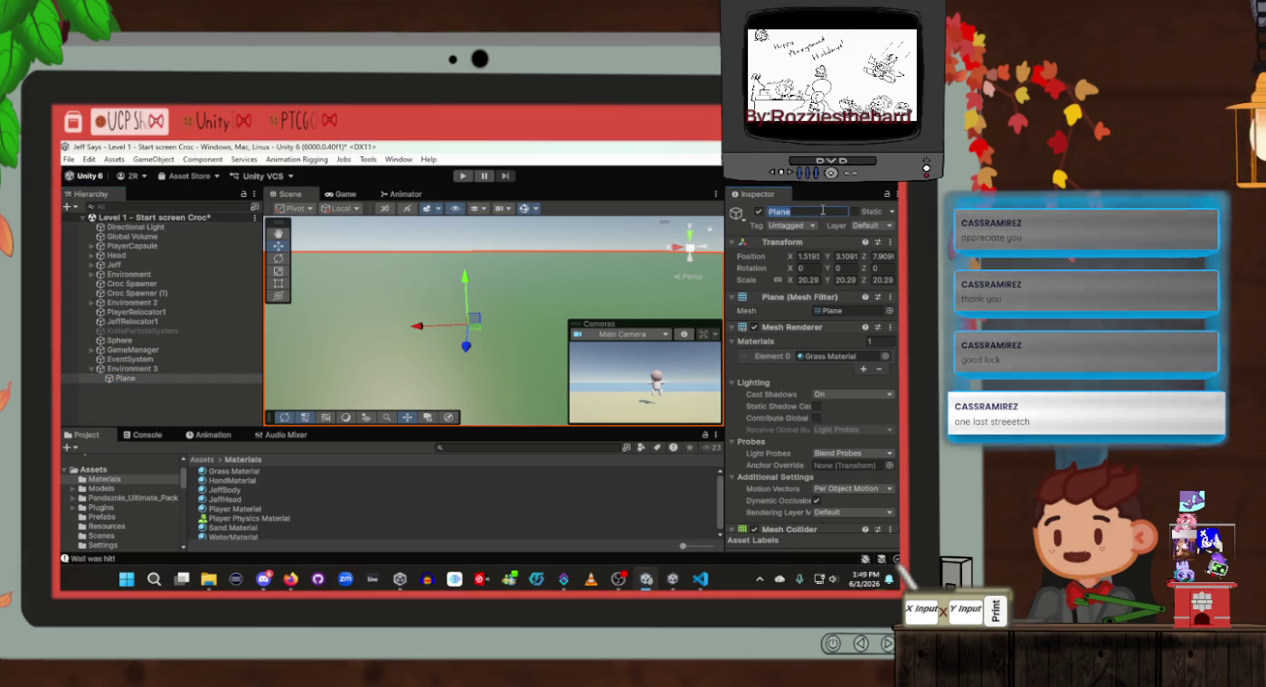
pyautogui.write('Grass')
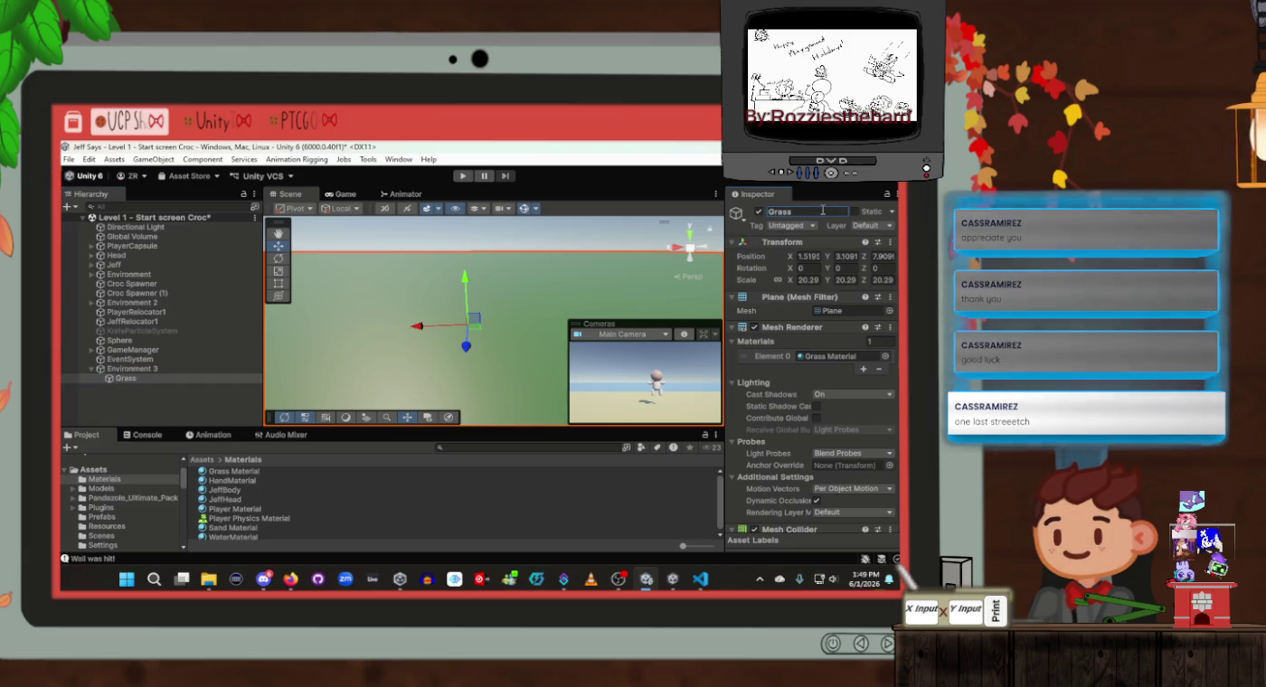
pyautogui.click(185, 399)
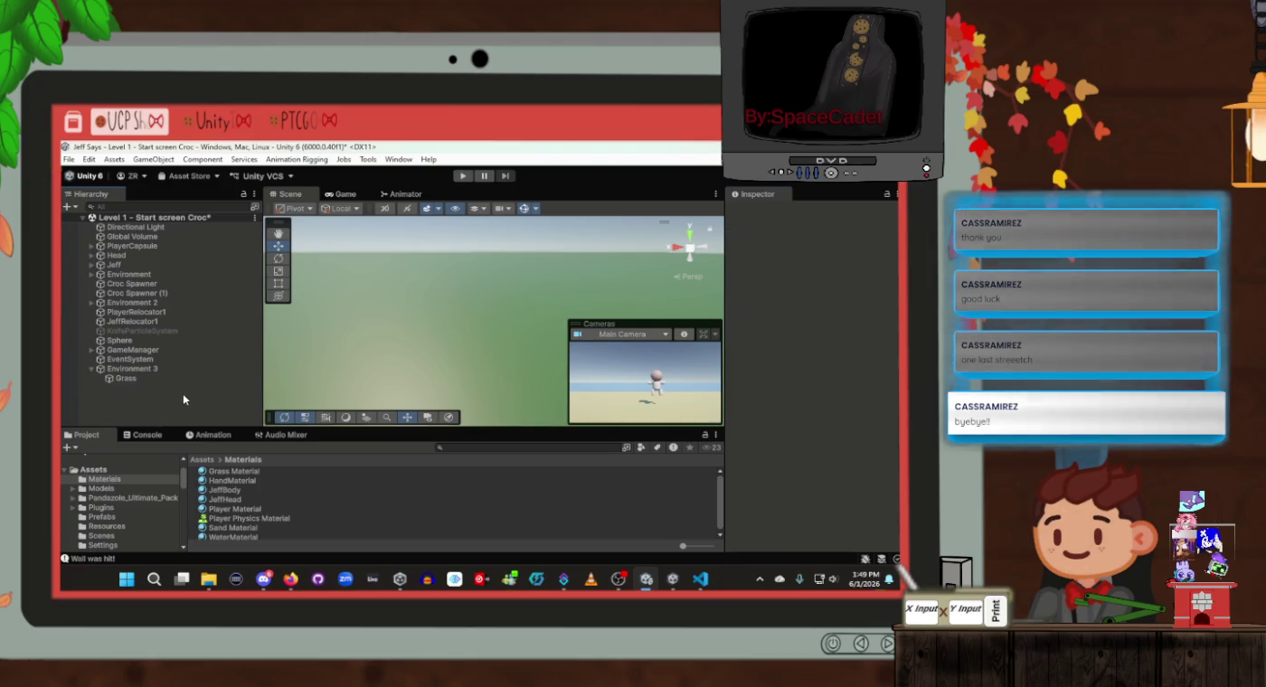
pyautogui.hotkey('ctrl', 's')
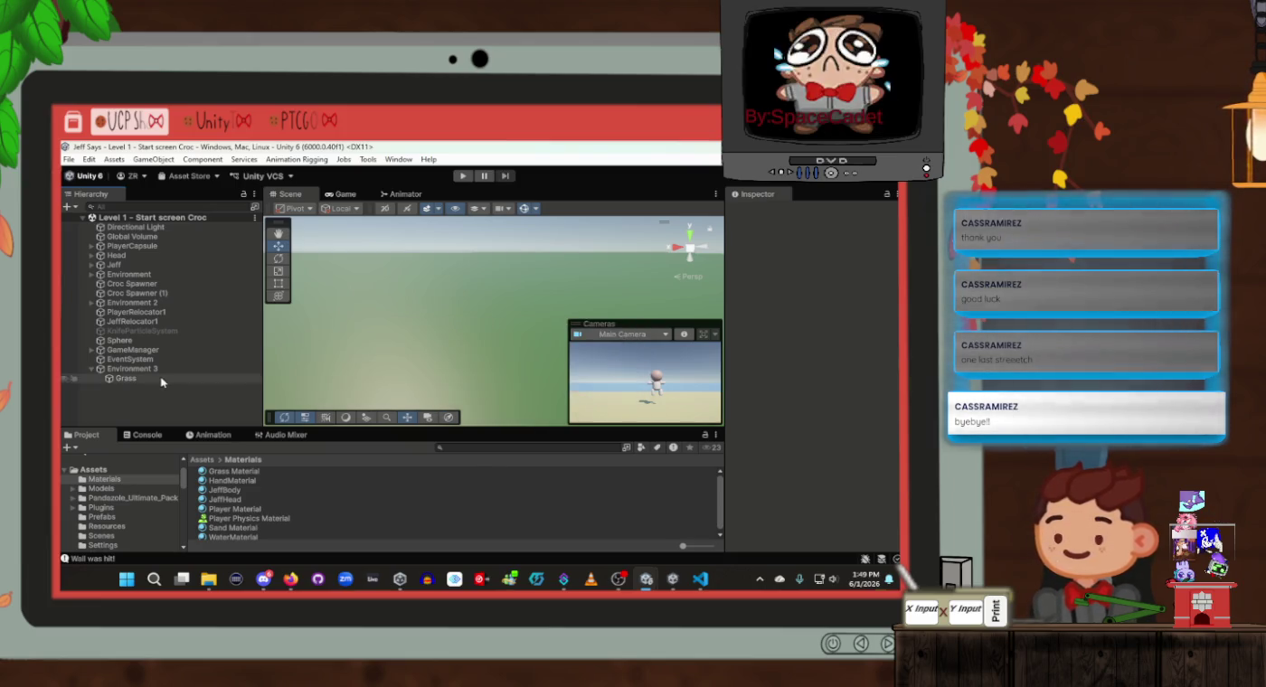
pyautogui.click(163, 371)
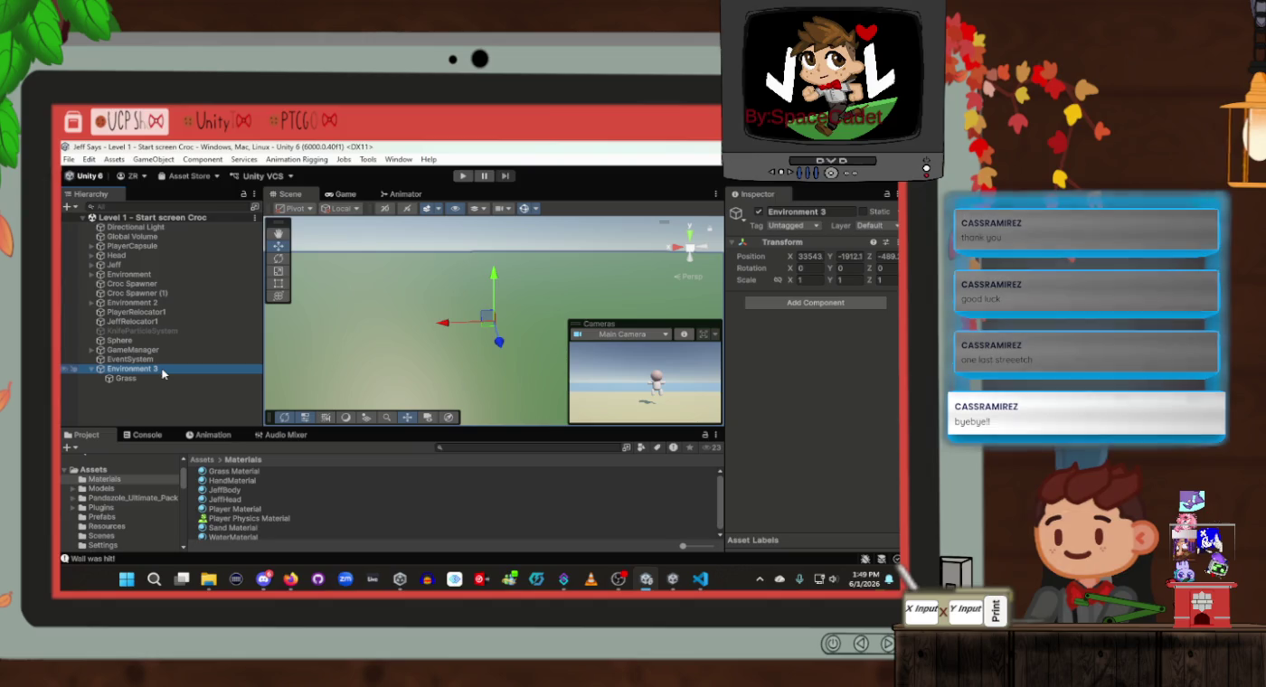
pyautogui.click(137, 420)
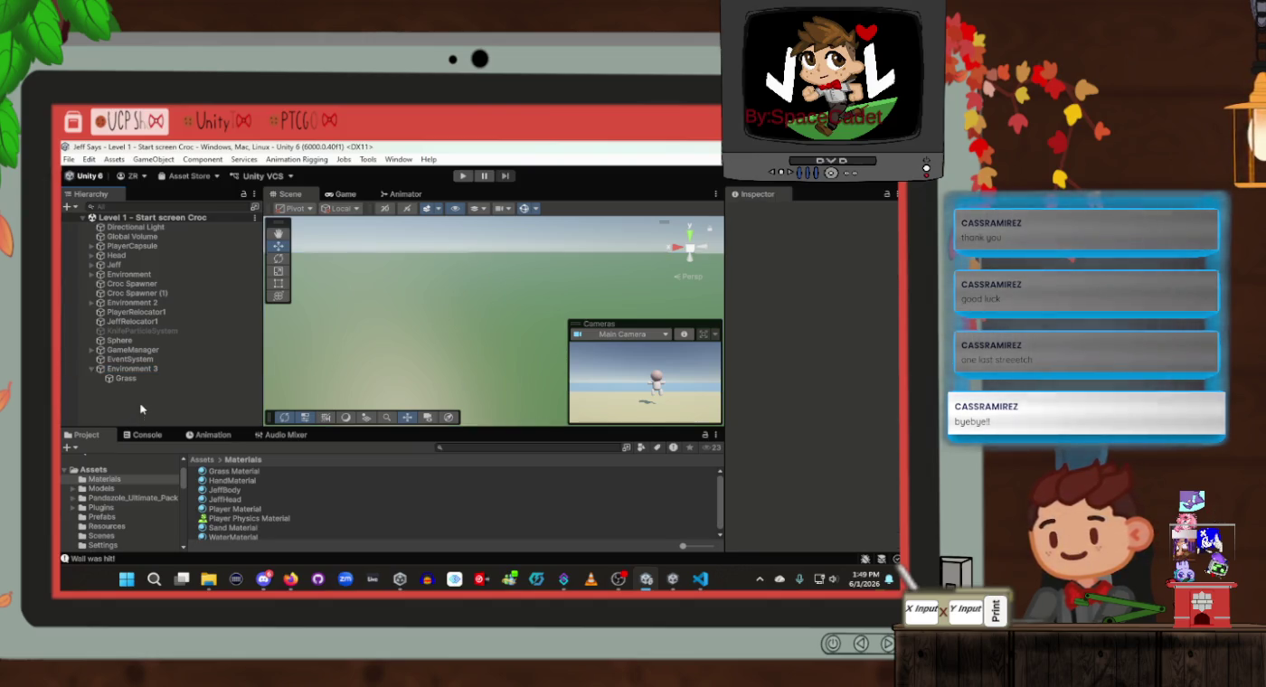
# Add a cube and move it slightly upward and farther back
pyautogui.rightClick(150, 416)
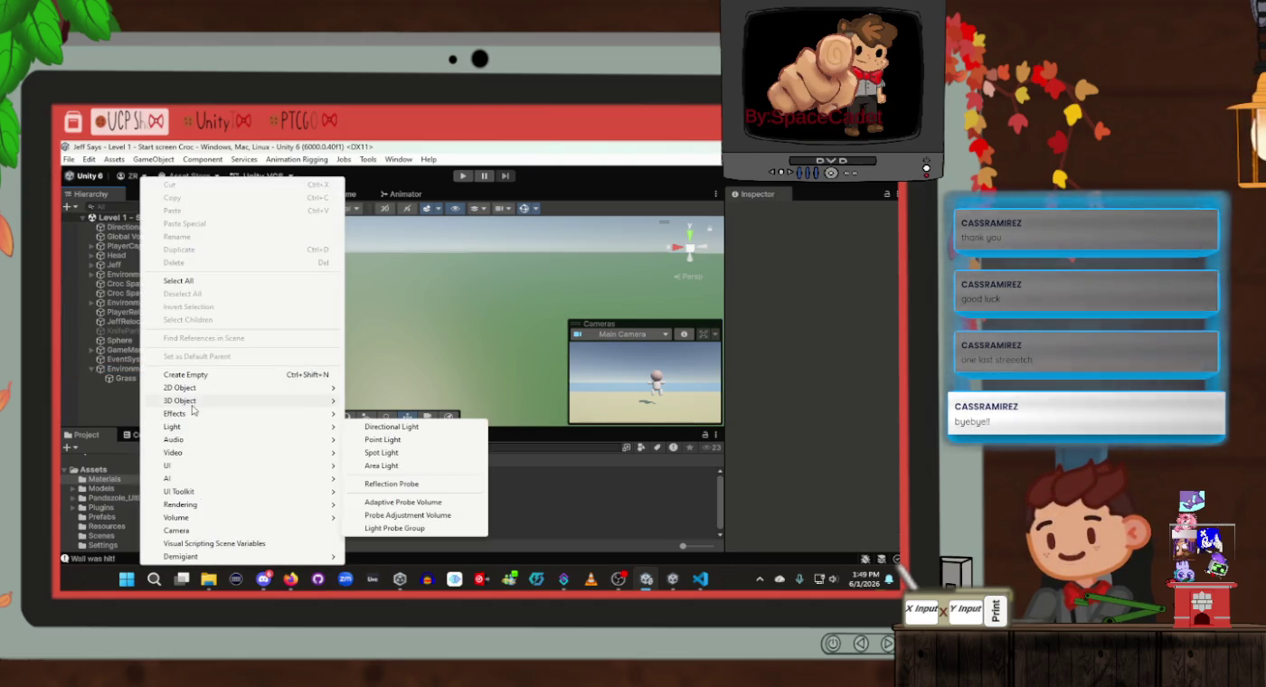
pyautogui.moveTo(192, 406)
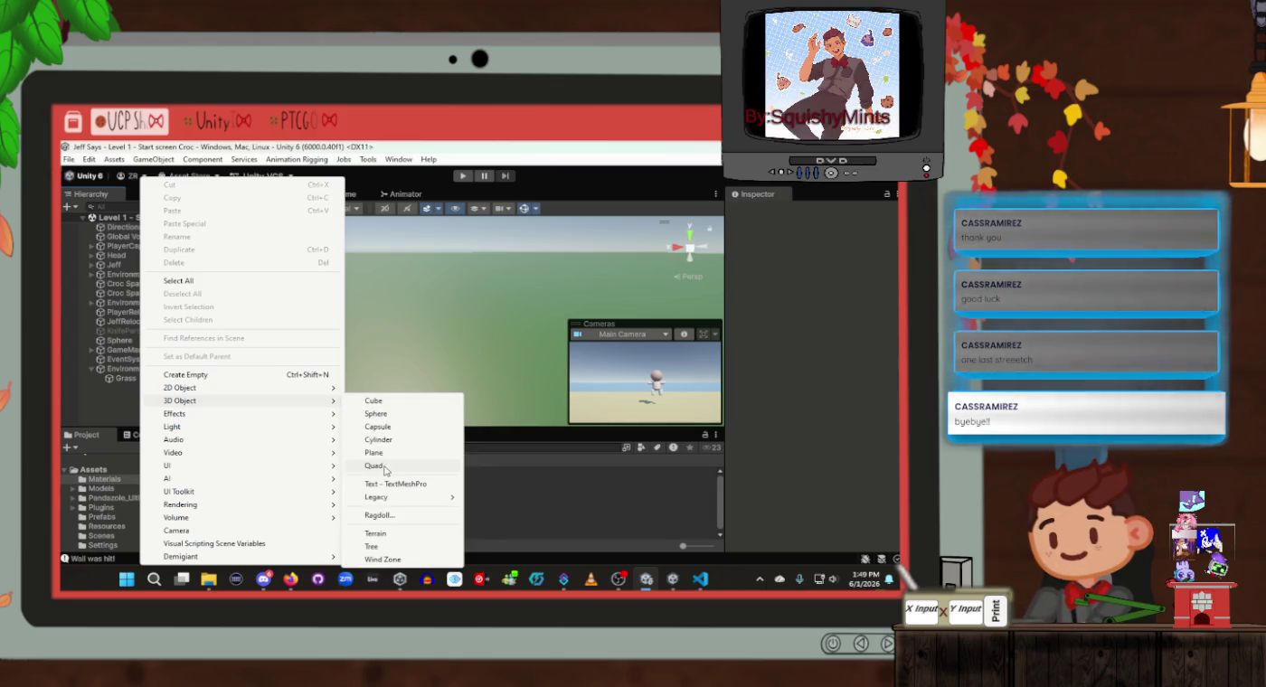
pyautogui.click(383, 401)
pyautogui.scroll(3, 446, 371)
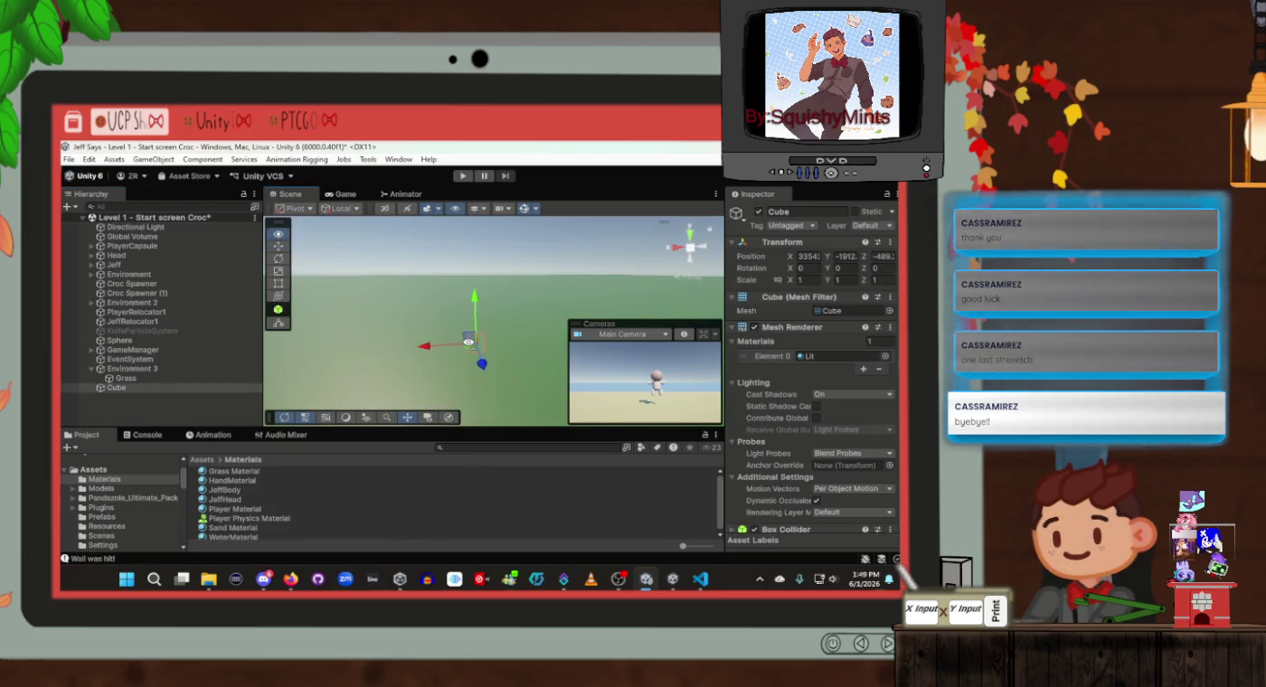
pyautogui.moveTo(459, 323)
pyautogui.mouseDown()
pyautogui.moveTo(458, 259)
pyautogui.moveTo(475, 271)
pyautogui.mouseUp()
pyautogui.press('f')
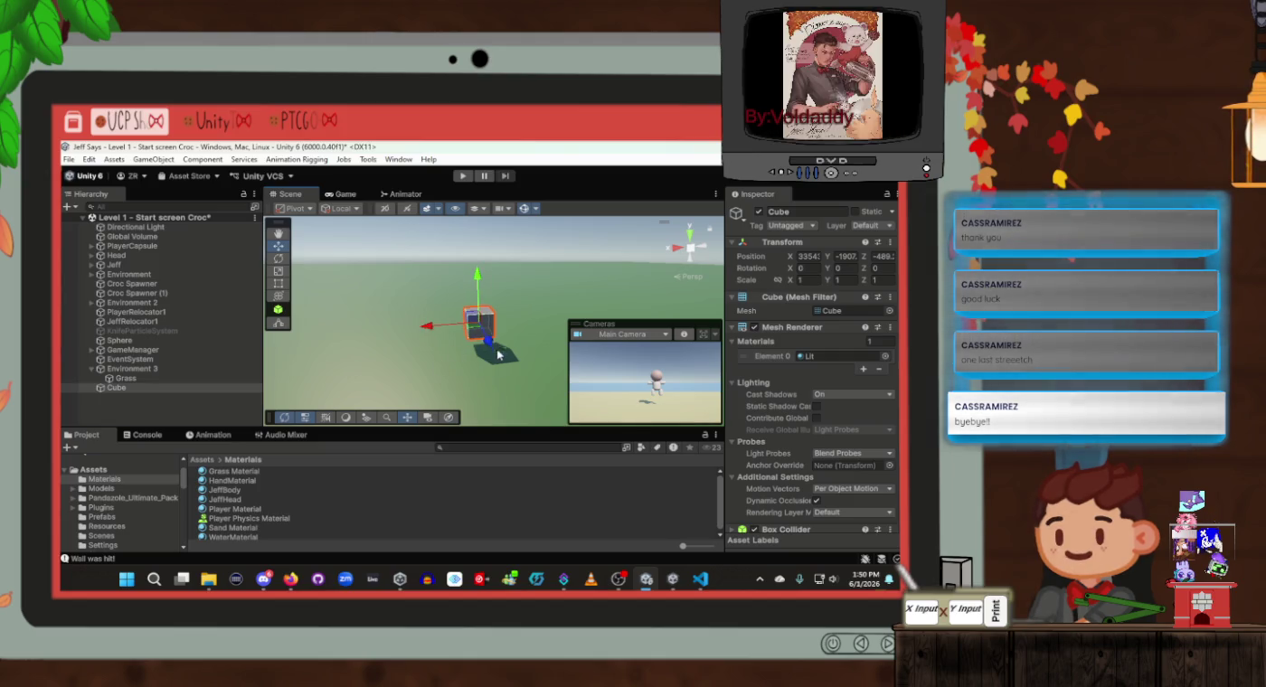
pyautogui.moveTo(490, 347)
pyautogui.mouseDown()
pyautogui.moveTo(445, 271)
pyautogui.moveTo(447, 298)
pyautogui.mouseUp()
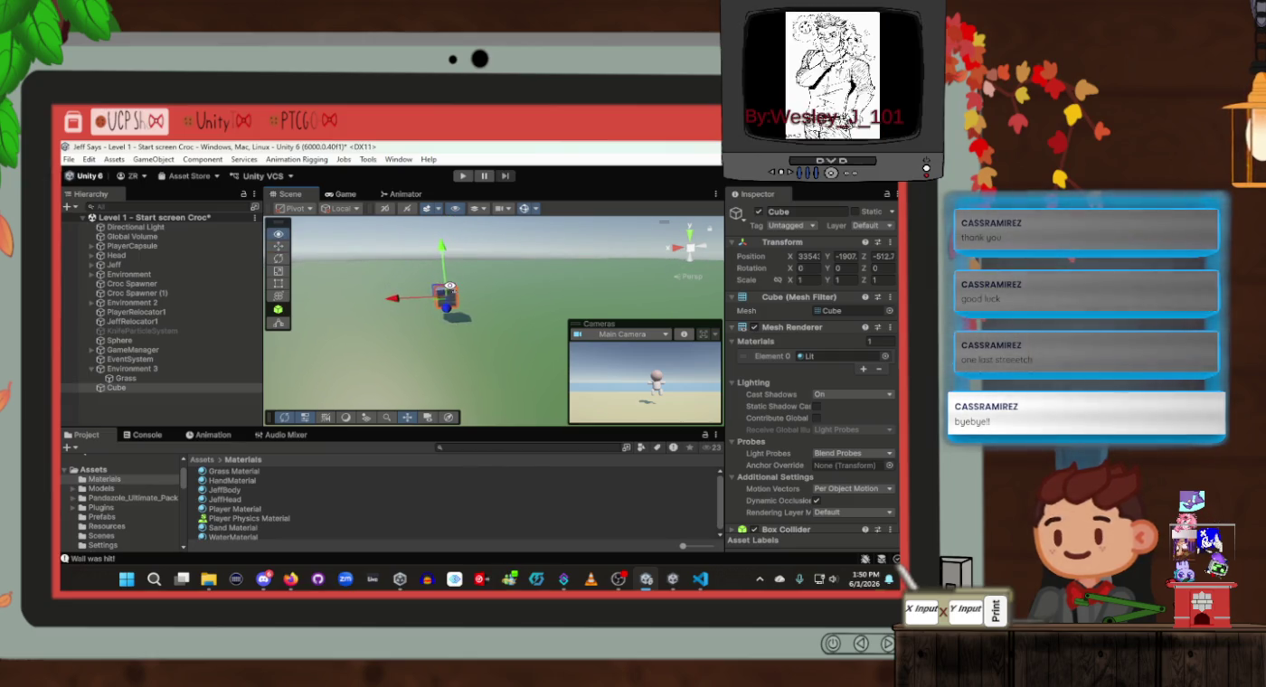
# Enlarge the Grass plane's scale to 79.98, then push the cube a bit farther back
pyautogui.click(178, 378)
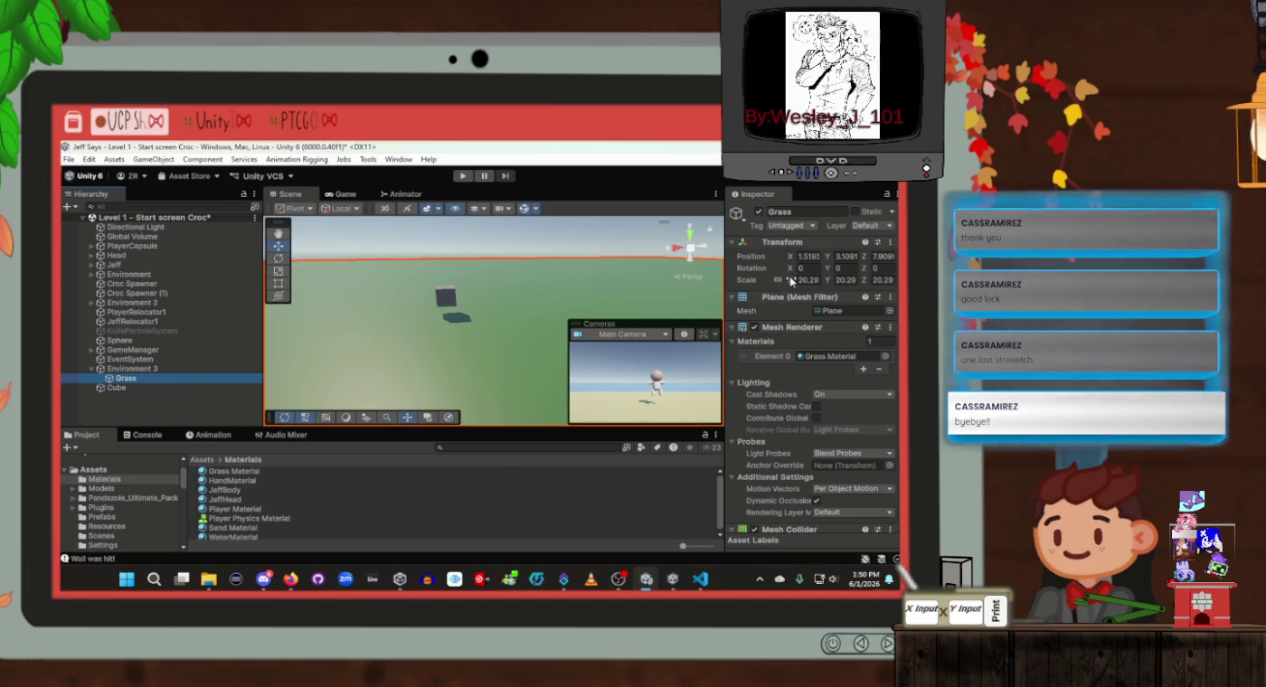
pyautogui.moveTo(792, 281); pyautogui.dragTo(854, 281)
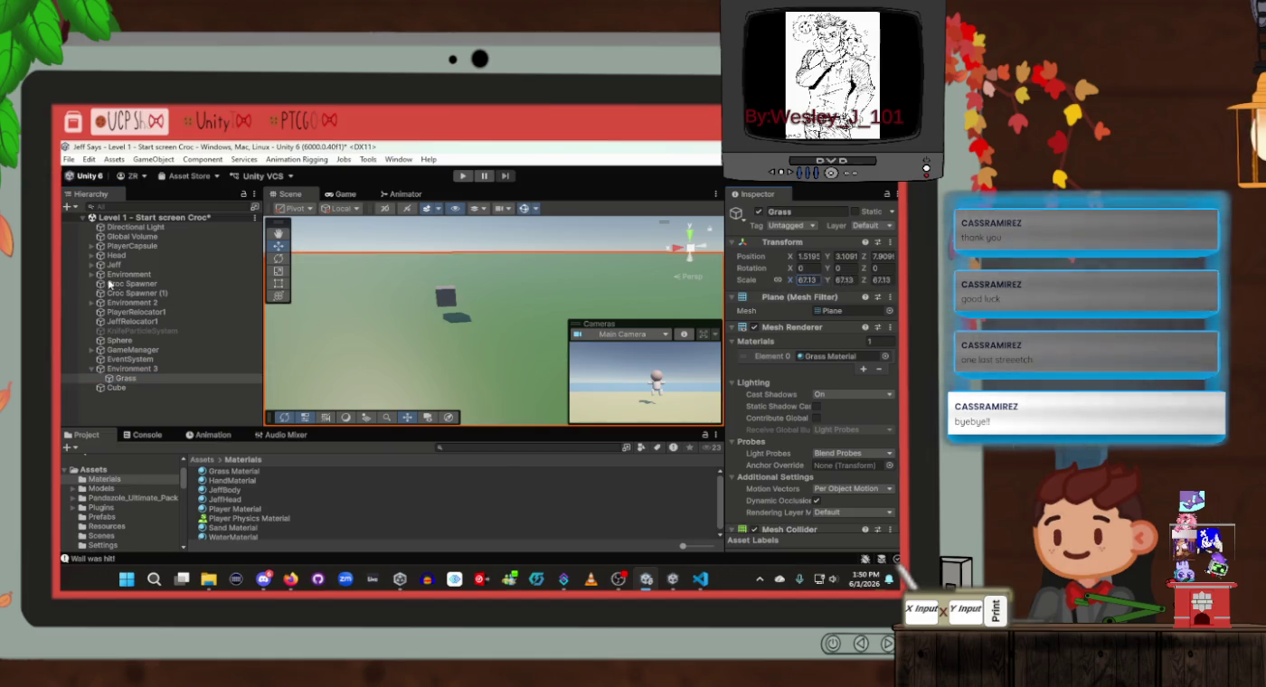
pyautogui.click(168, 388)
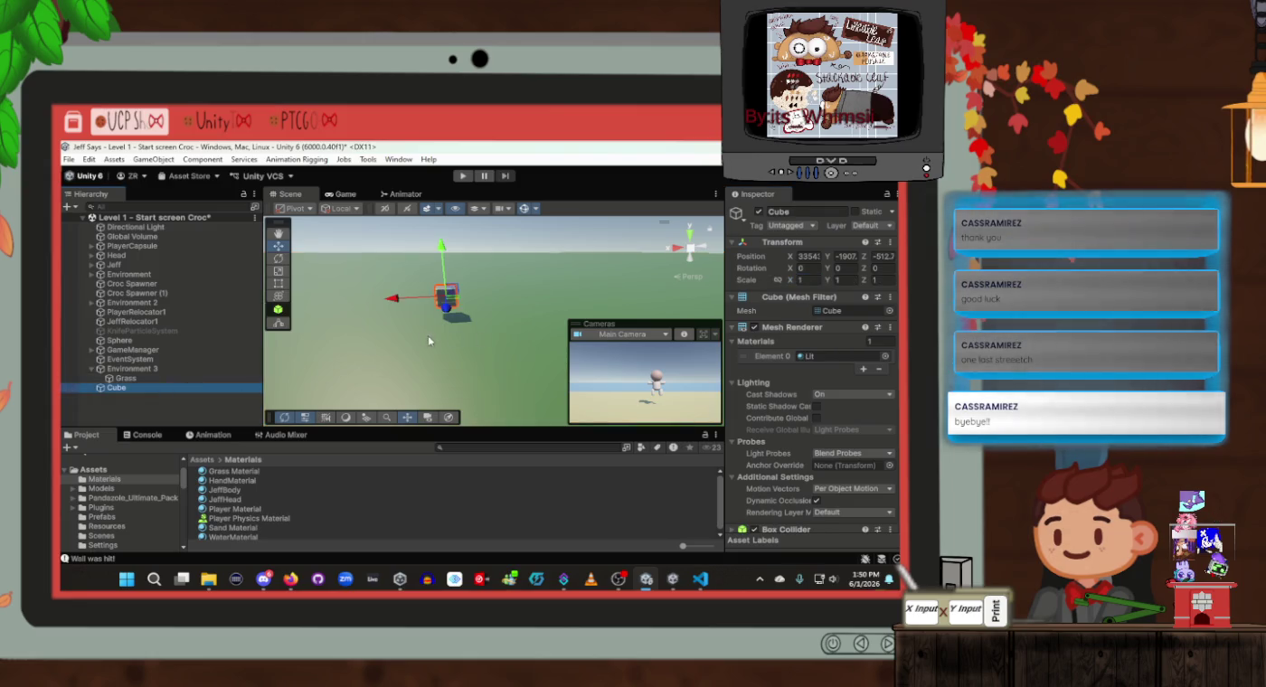
pyautogui.moveTo(452, 313)
pyautogui.mouseDown()
pyautogui.moveTo(438, 269)
pyautogui.moveTo(419, 262)
pyautogui.moveTo(507, 285)
pyautogui.moveTo(452, 271)
pyautogui.moveTo(488, 298)
pyautogui.moveTo(542, 298)
pyautogui.moveTo(422, 301)
pyautogui.moveTo(484, 296)
pyautogui.mouseUp()
# Rename the cube PlayerRelocator2
pyautogui.click(797, 212)
pyautogui.write('PlayerRelocator2')
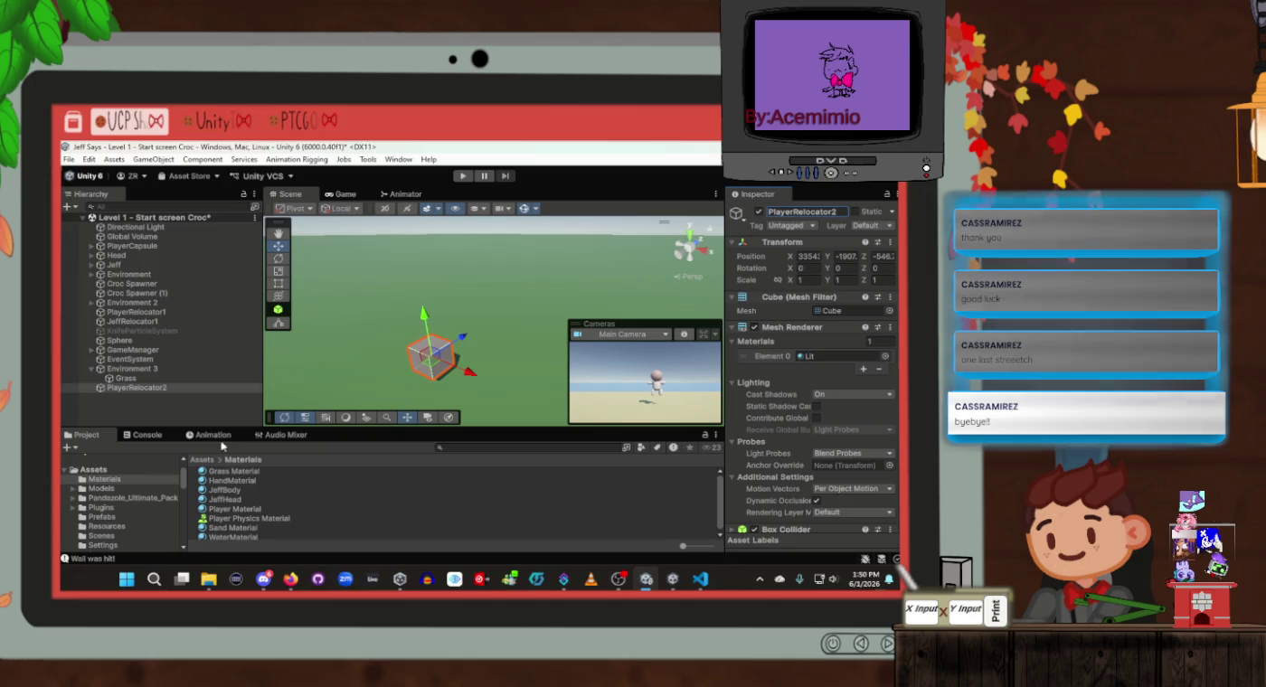
pyautogui.click(149, 390)
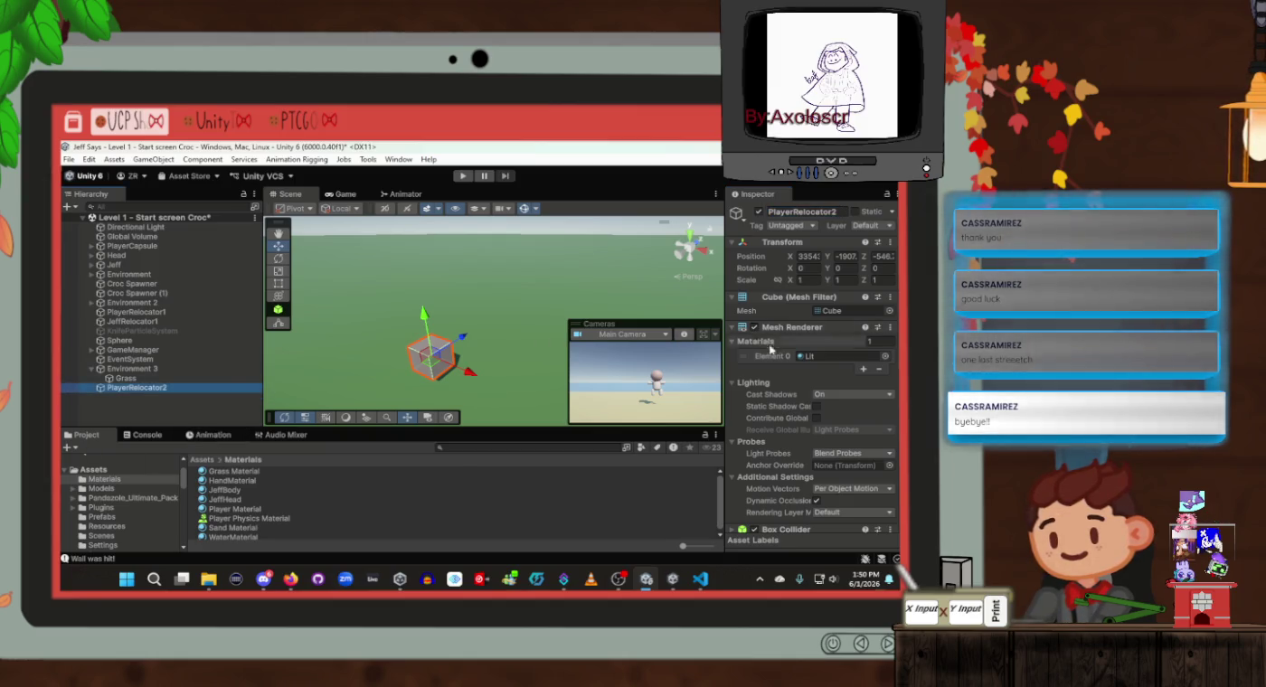
pyautogui.scroll(-2, 770, 349)
pyautogui.scroll(1, 768, 381)
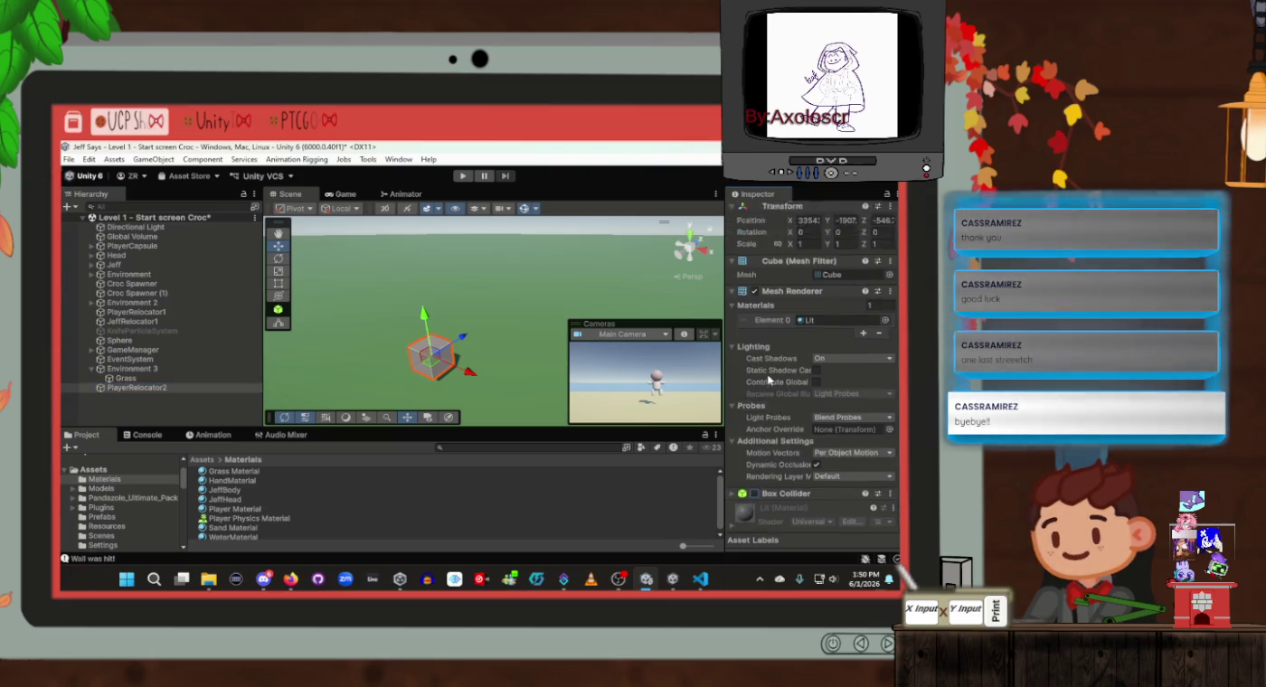
pyautogui.scroll(2, 769, 381)
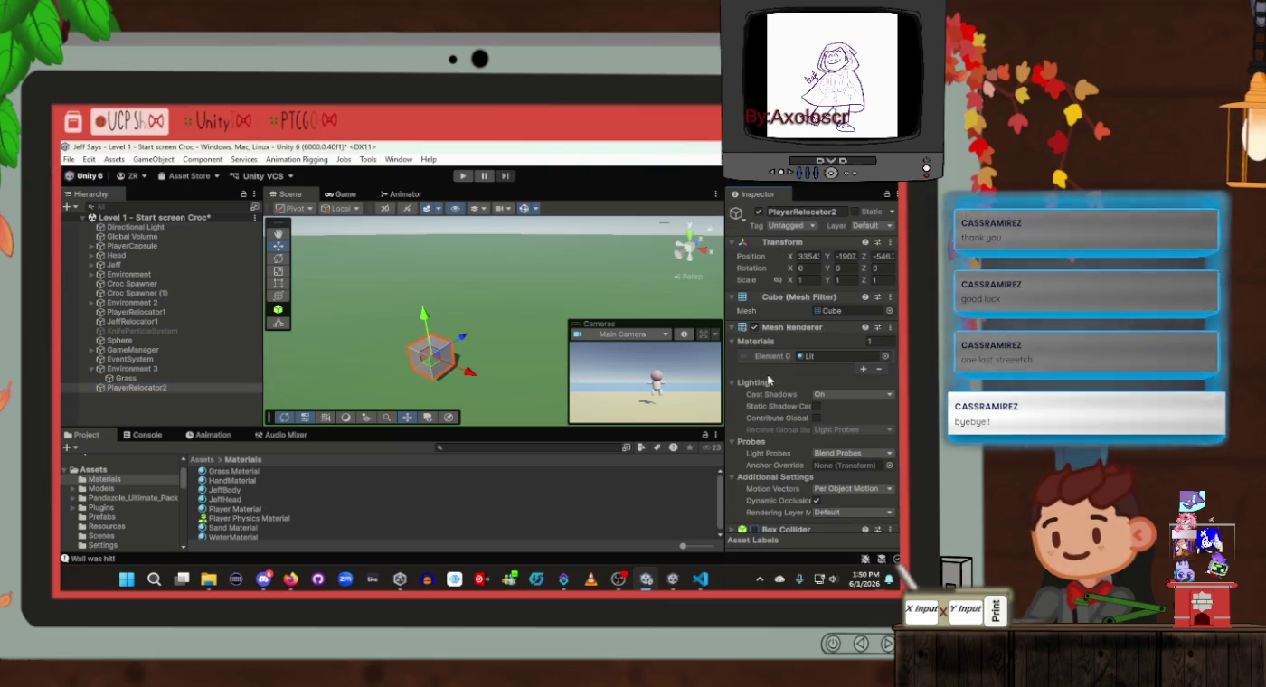
# Duplicate it as JeffRelocator2, slide it beside PlayerRelocator2, and save the scene
pyautogui.click(184, 386)
pyautogui.hotkey('ctrl', 'd')
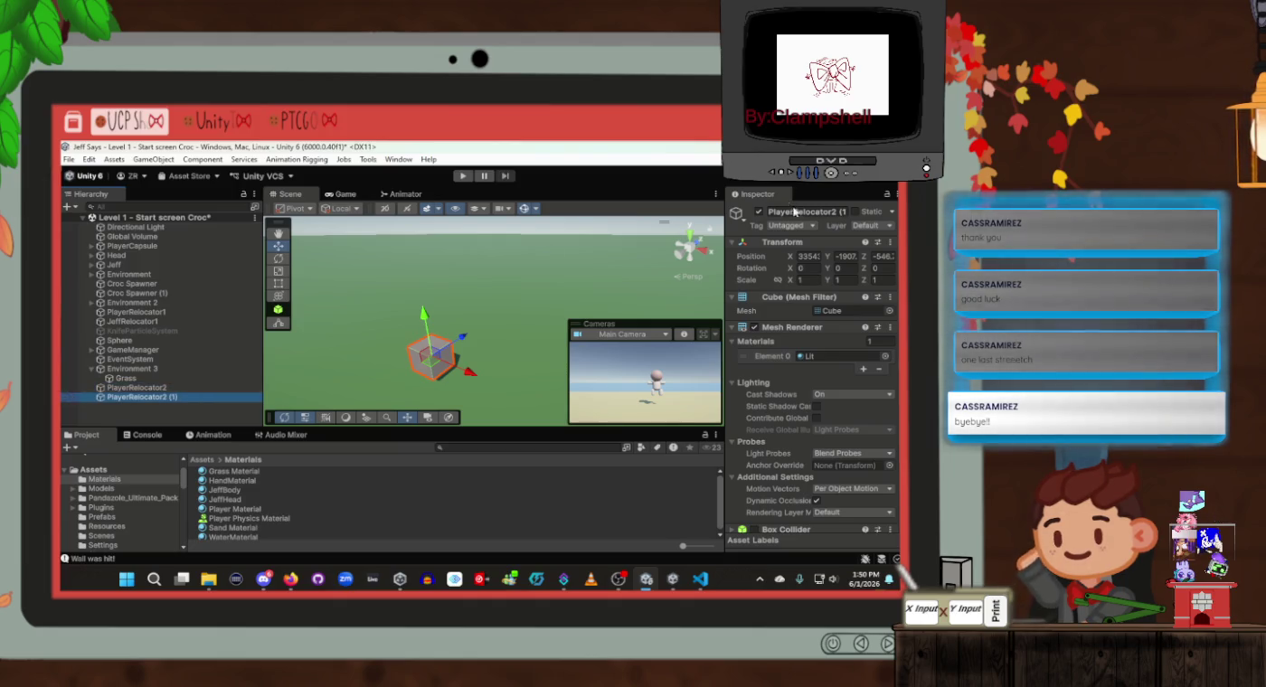
pyautogui.click(796, 211)
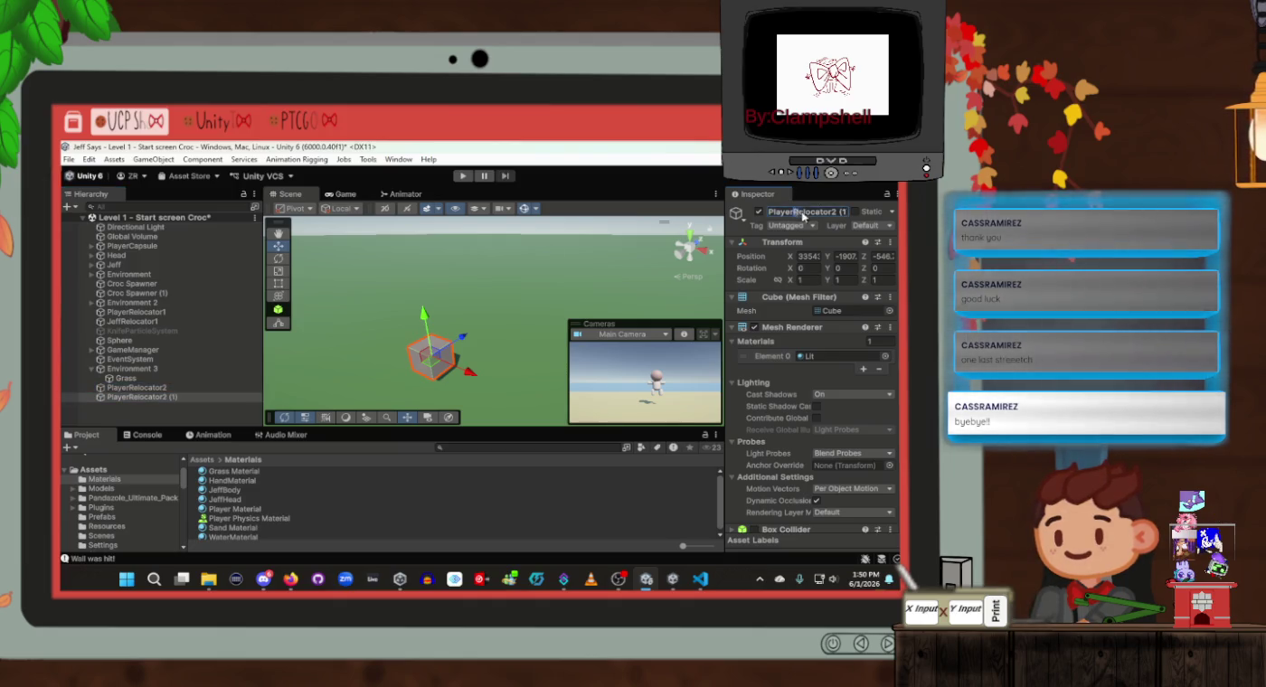
pyautogui.write('Pla')
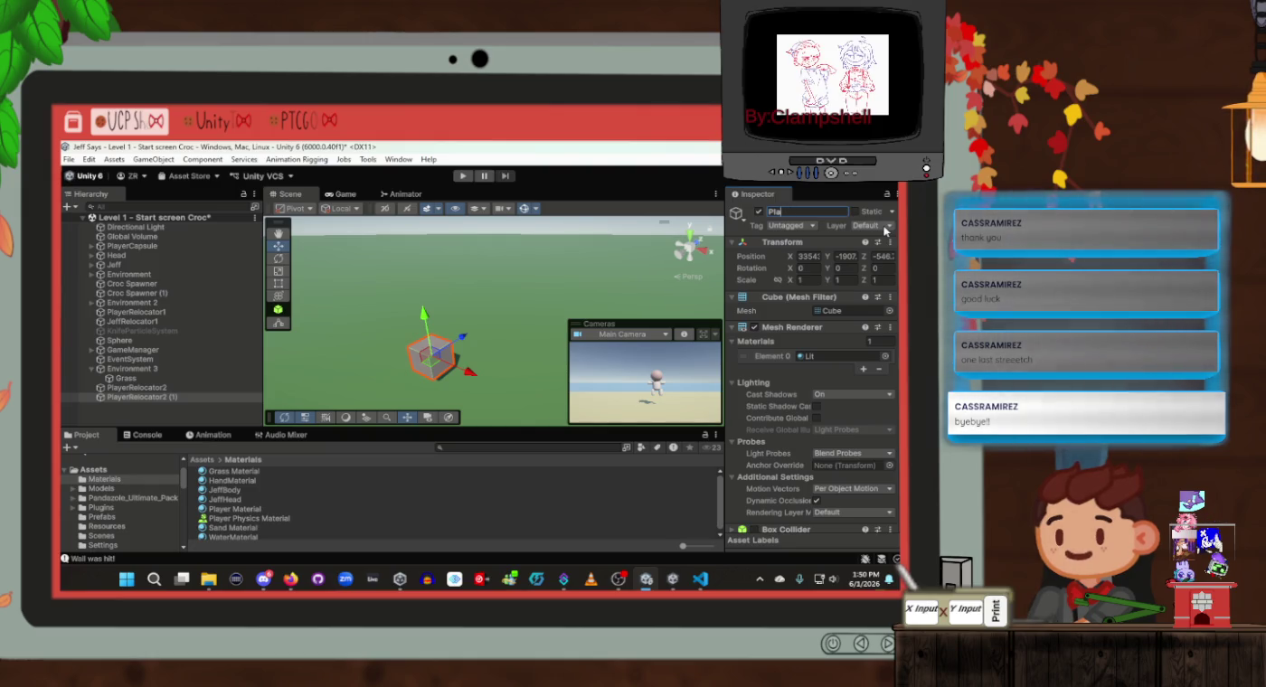
pyautogui.write('yerJeffReloc')
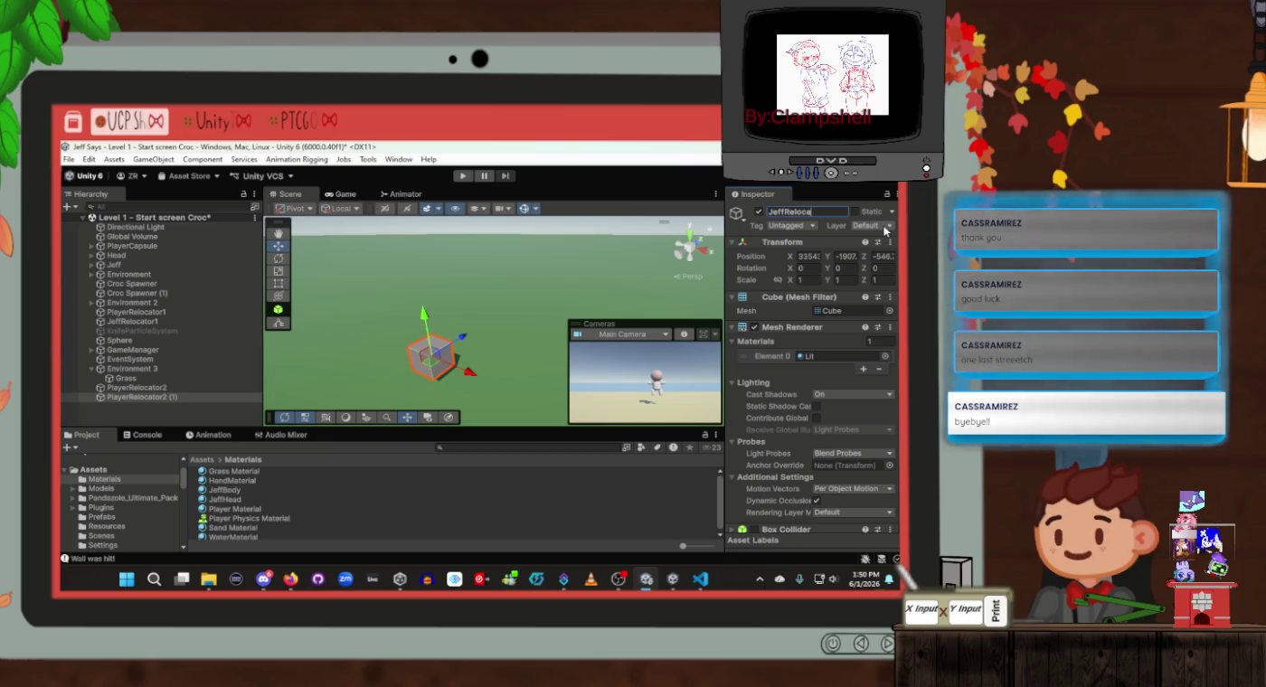
pyautogui.write('tor2')
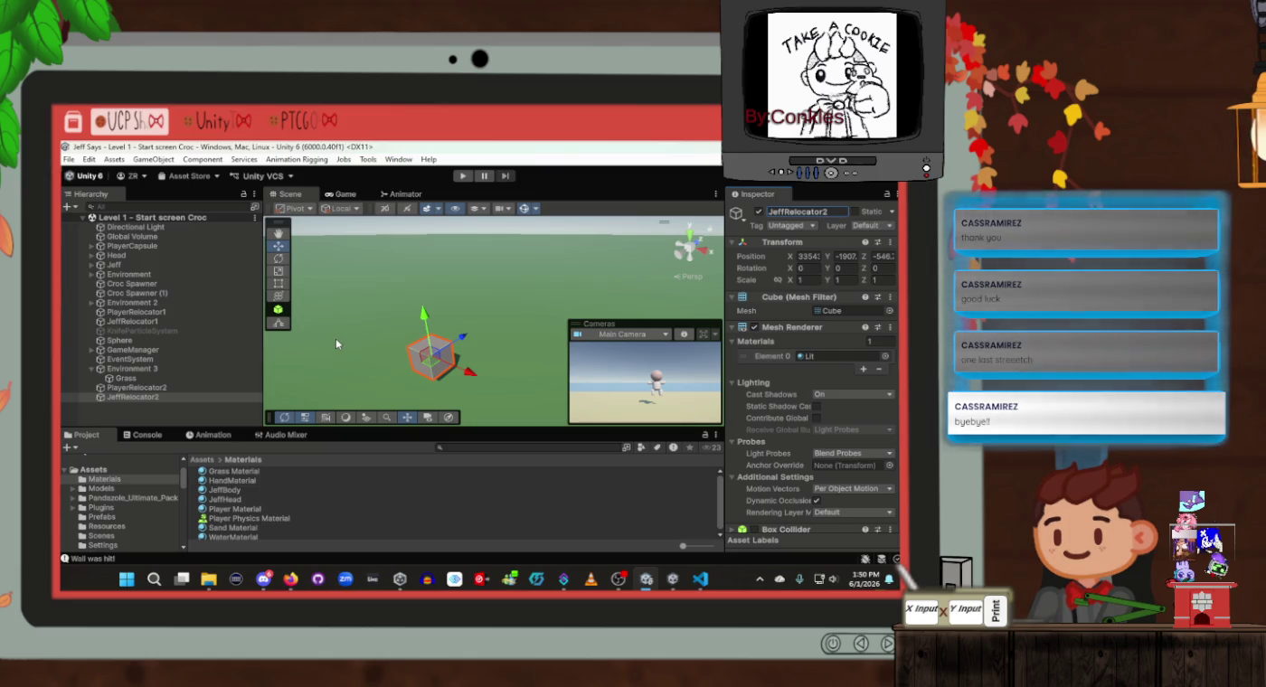
pyautogui.moveTo(469, 380); pyautogui.dragTo(548, 385)
pyautogui.moveTo(521, 327)
pyautogui.mouseDown()
pyautogui.moveTo(541, 335)
pyautogui.moveTo(486, 303)
pyautogui.moveTo(487, 283)
pyautogui.mouseUp()
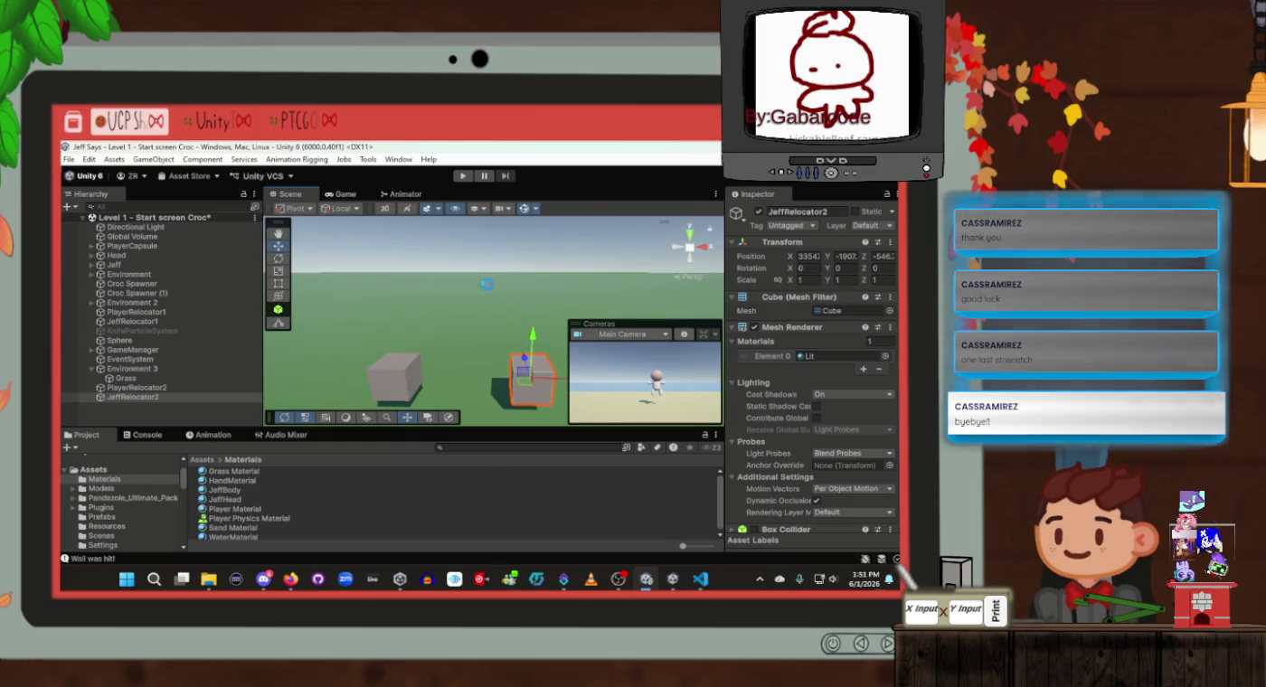
pyautogui.hotkey('ctrl', 's')
pyautogui.click(179, 385)
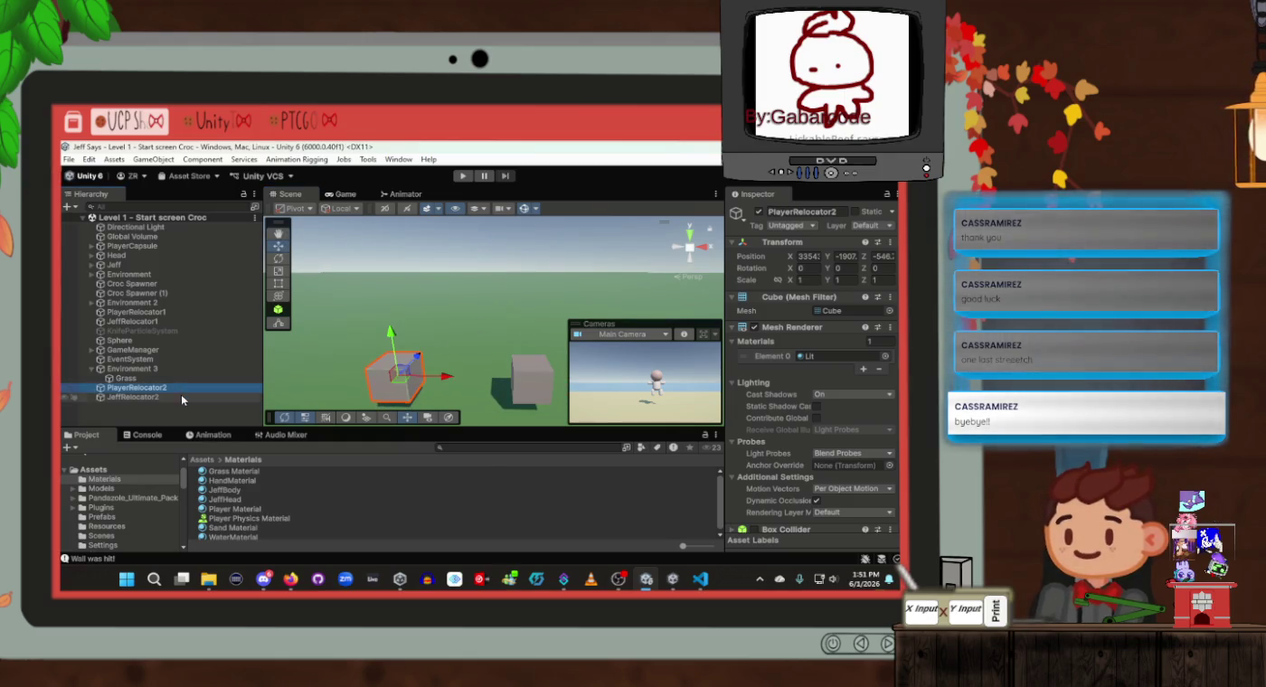
# Set PlayerRelocator2 and JeffRelocator2 to a uniform scale of 0.3
pyautogui.keyDown('shift'); pyautogui.click(184, 398); pyautogui.keyUp('shift')
pyautogui.click(801, 281)
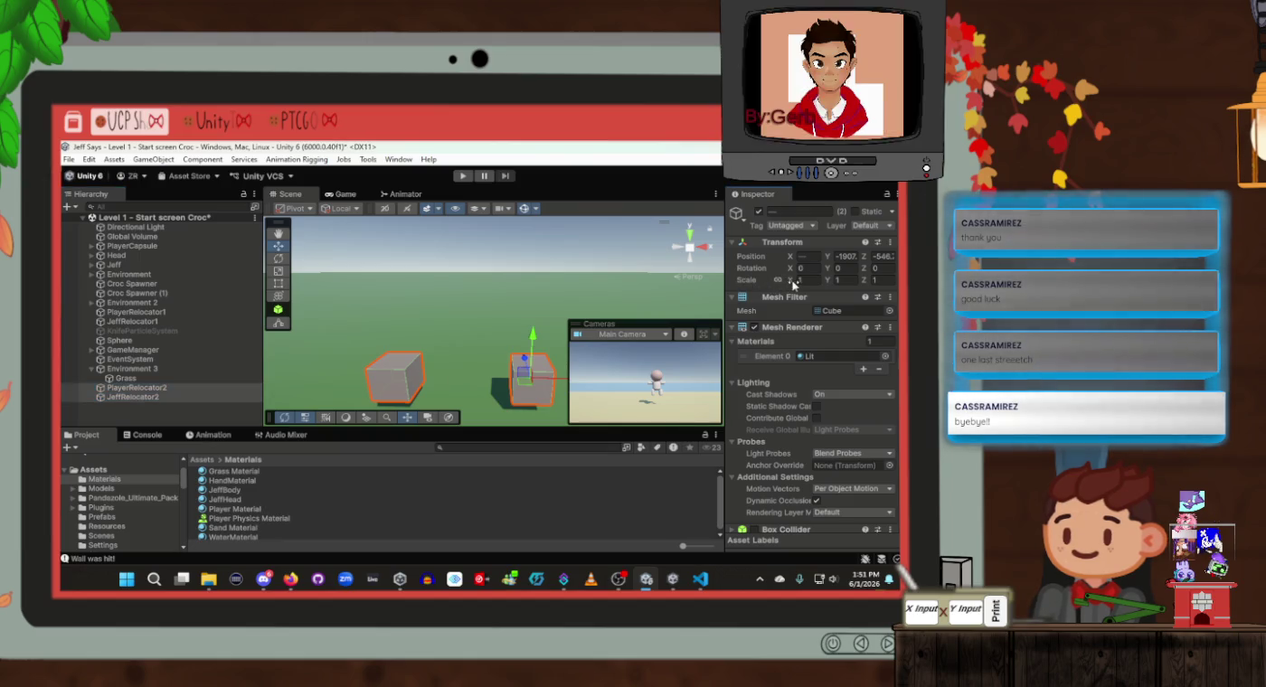
pyautogui.write('0.3')
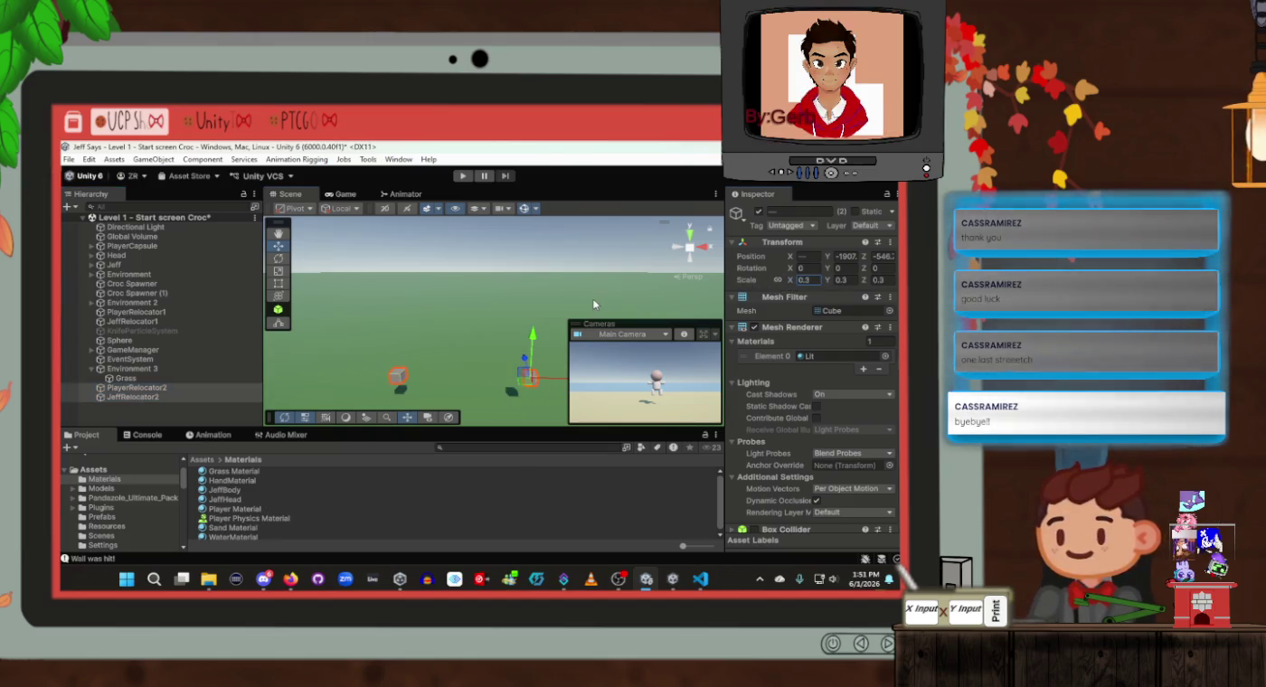
pyautogui.moveTo(595, 303); pyautogui.dragTo(597, 327)
pyautogui.press('f')
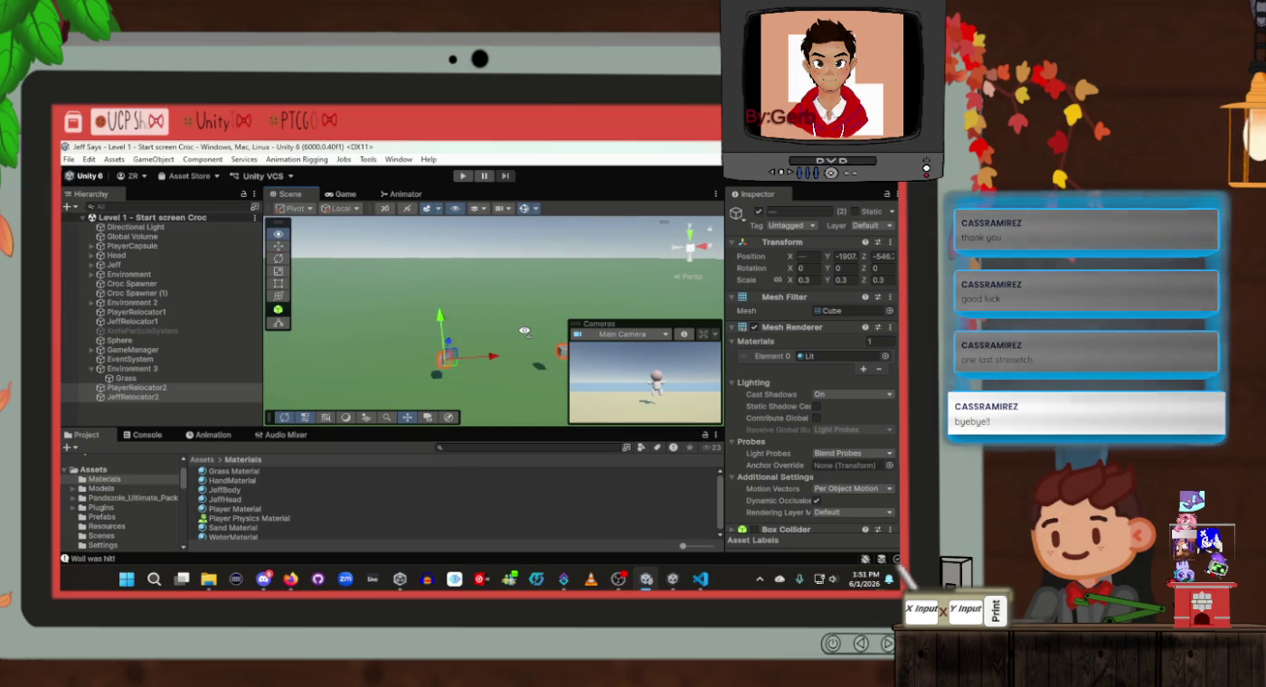
# Review the Grass plane and both relocator cubes, then clear the selection
pyautogui.click(488, 316)
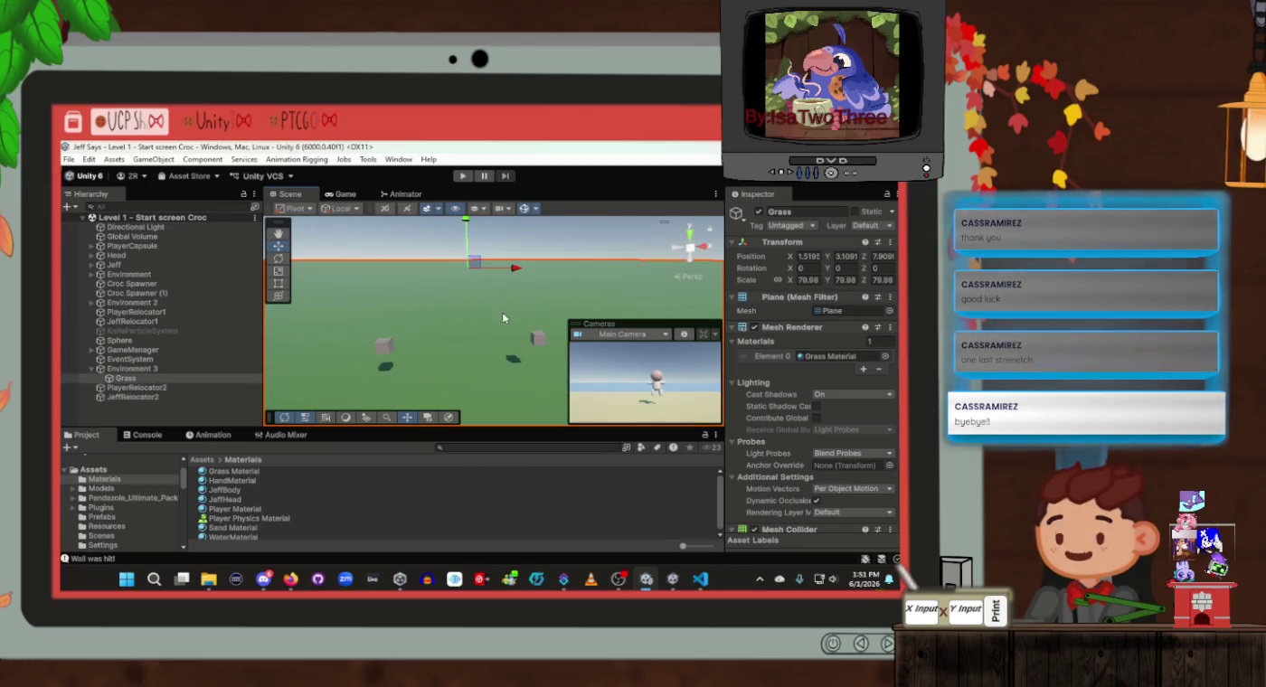
pyautogui.moveTo(488, 315); pyautogui.dragTo(489, 284)
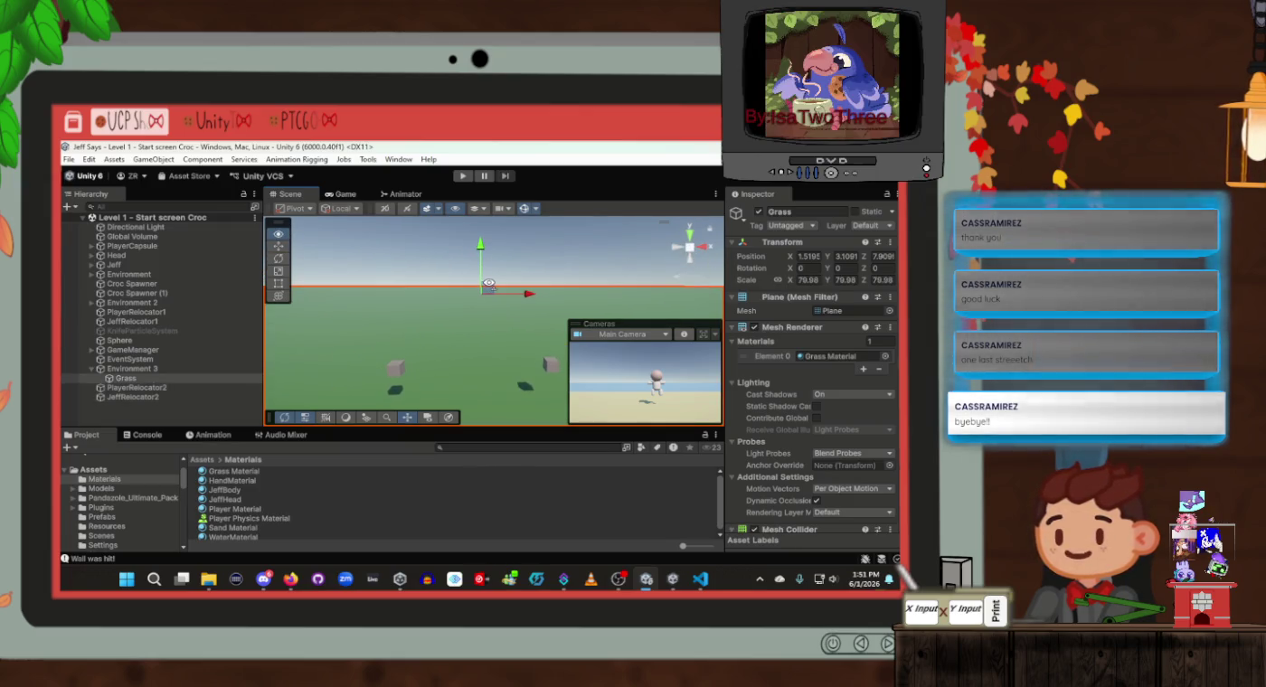
pyautogui.click(135, 395)
pyautogui.click(138, 387)
pyautogui.click(141, 378)
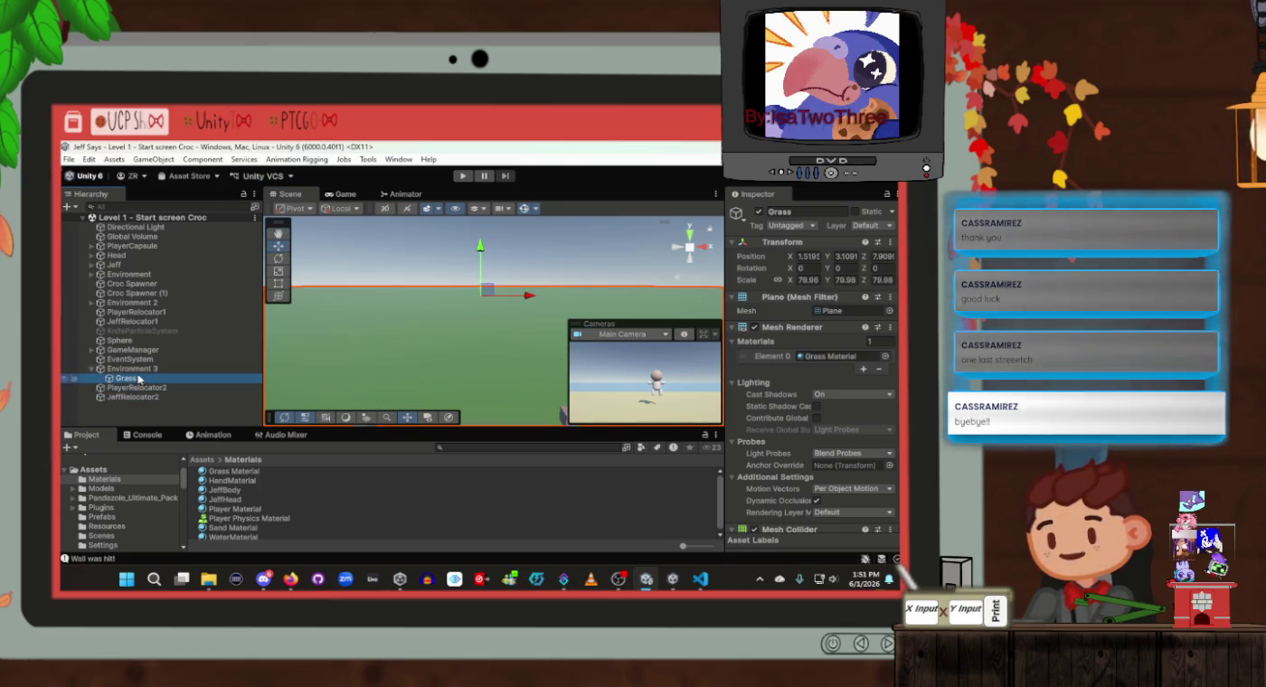
pyautogui.click(142, 424)
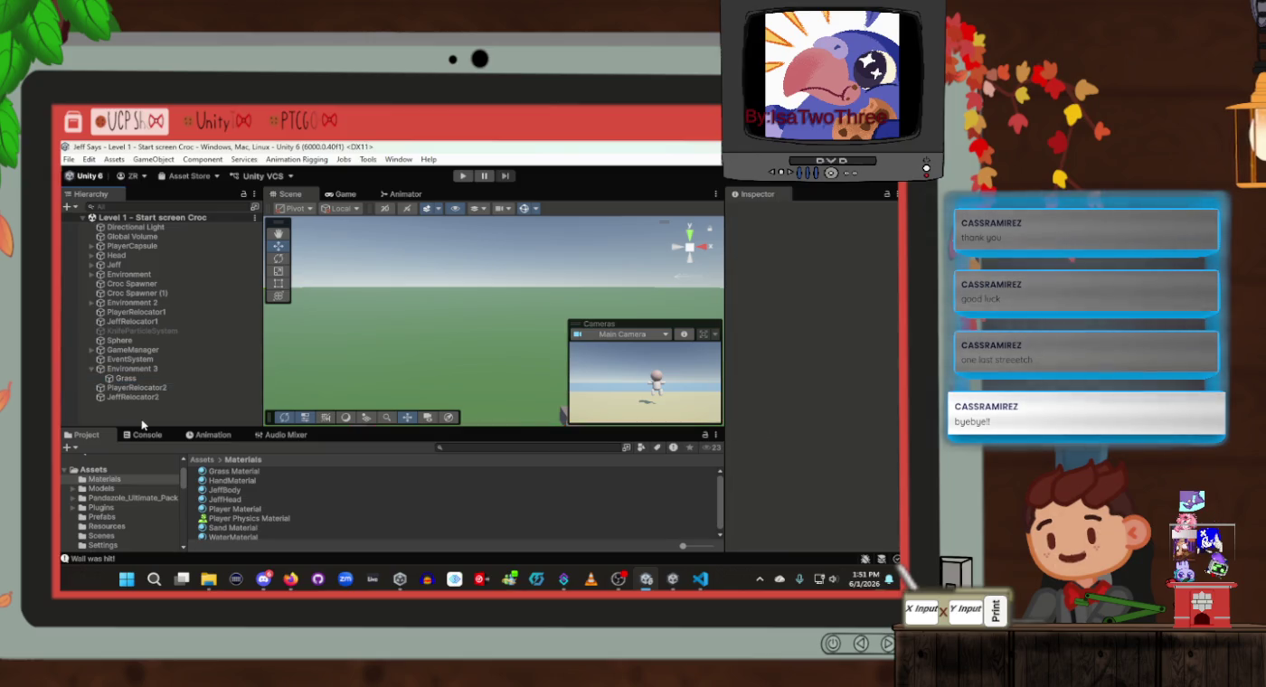
pyautogui.rightClick(137, 417)
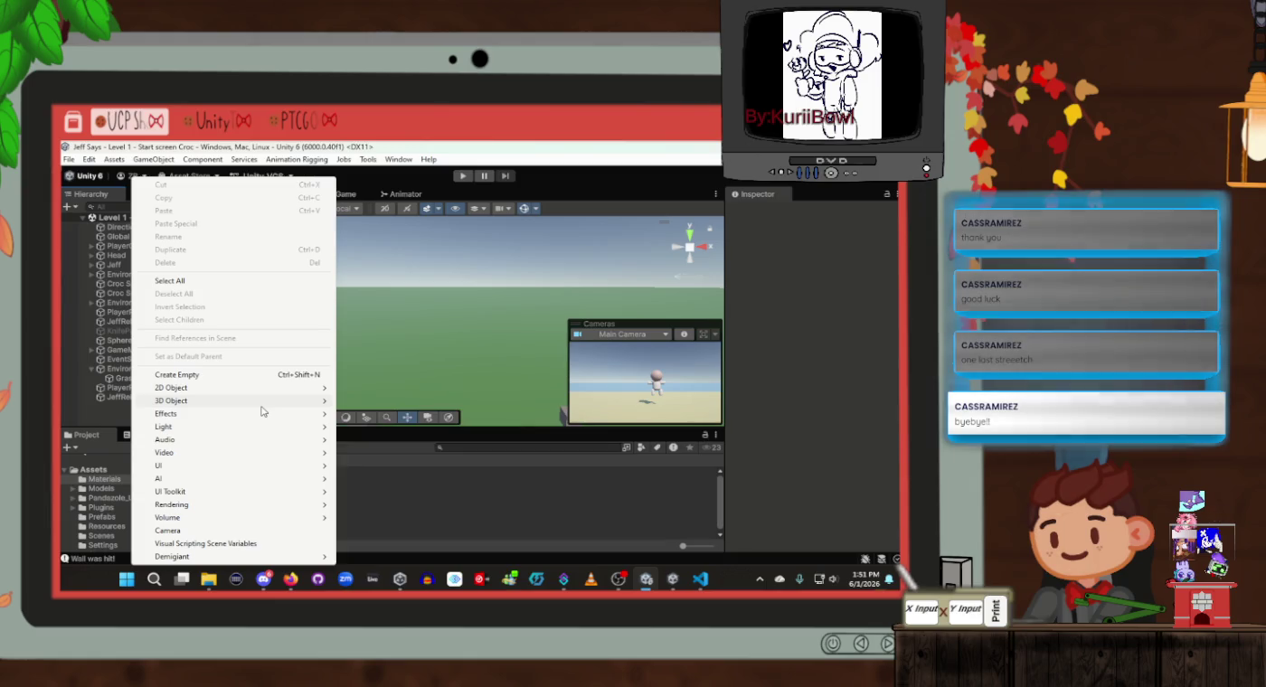
pyautogui.moveTo(262, 404)
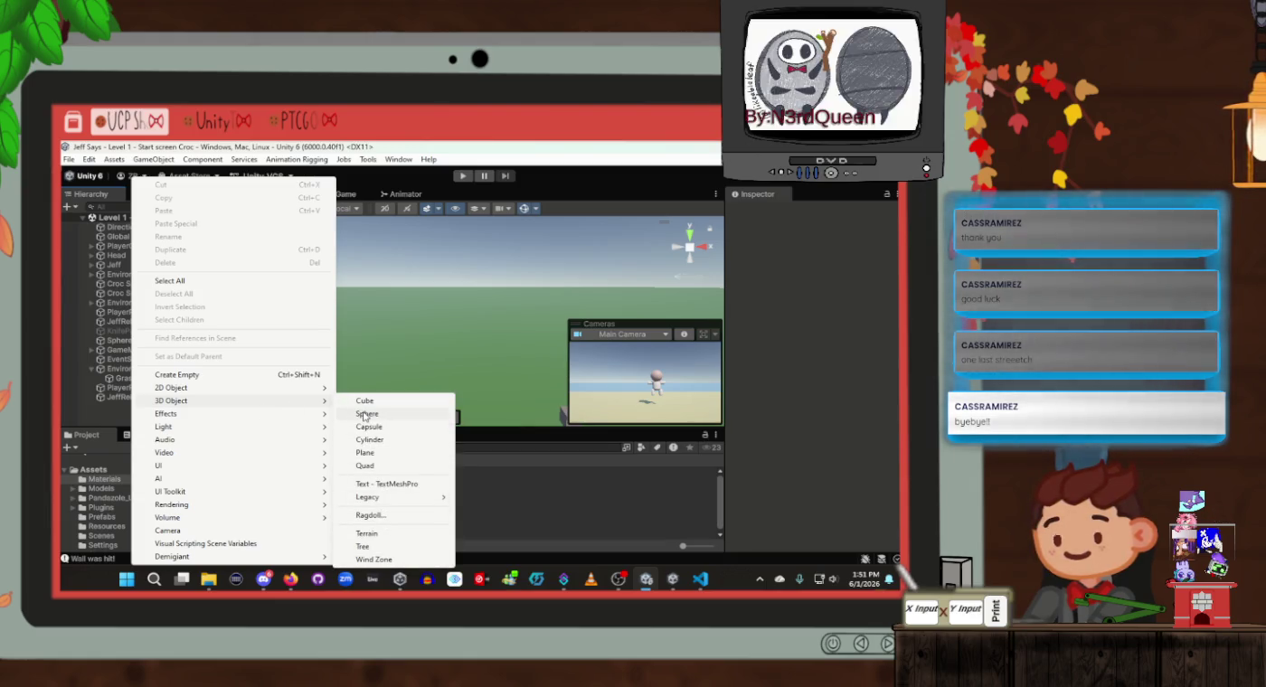
pyautogui.press('Escape')
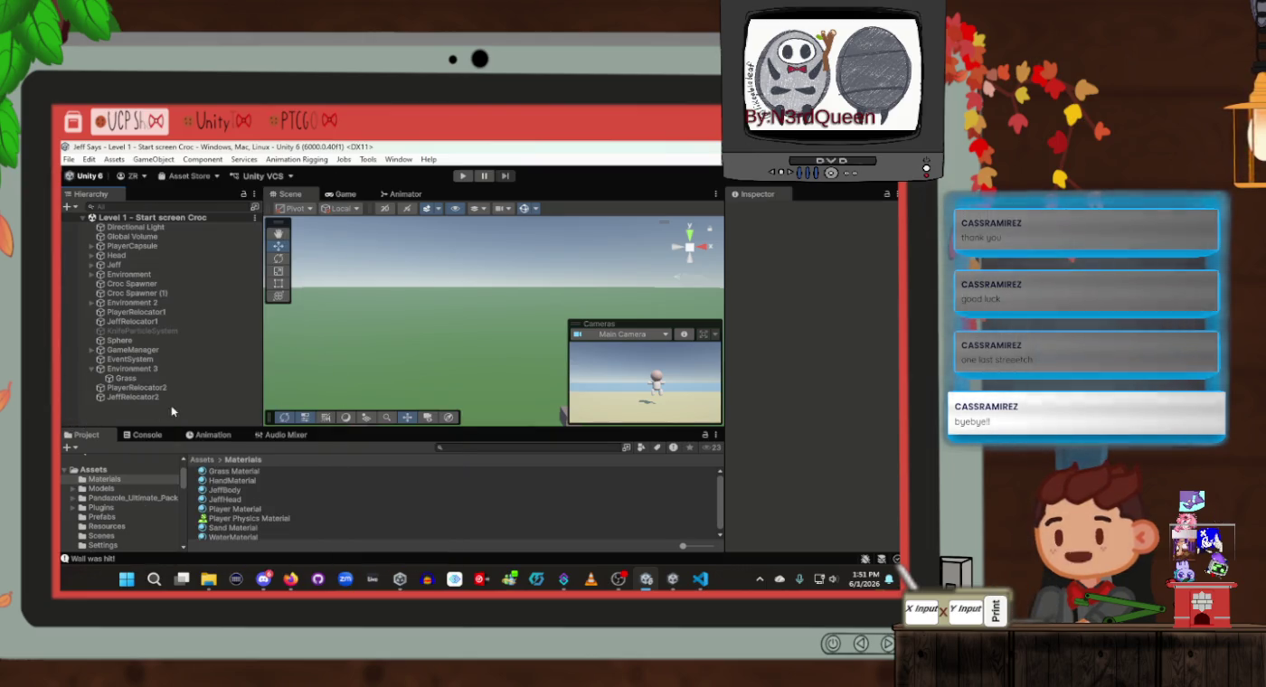
pyautogui.click(125, 488)
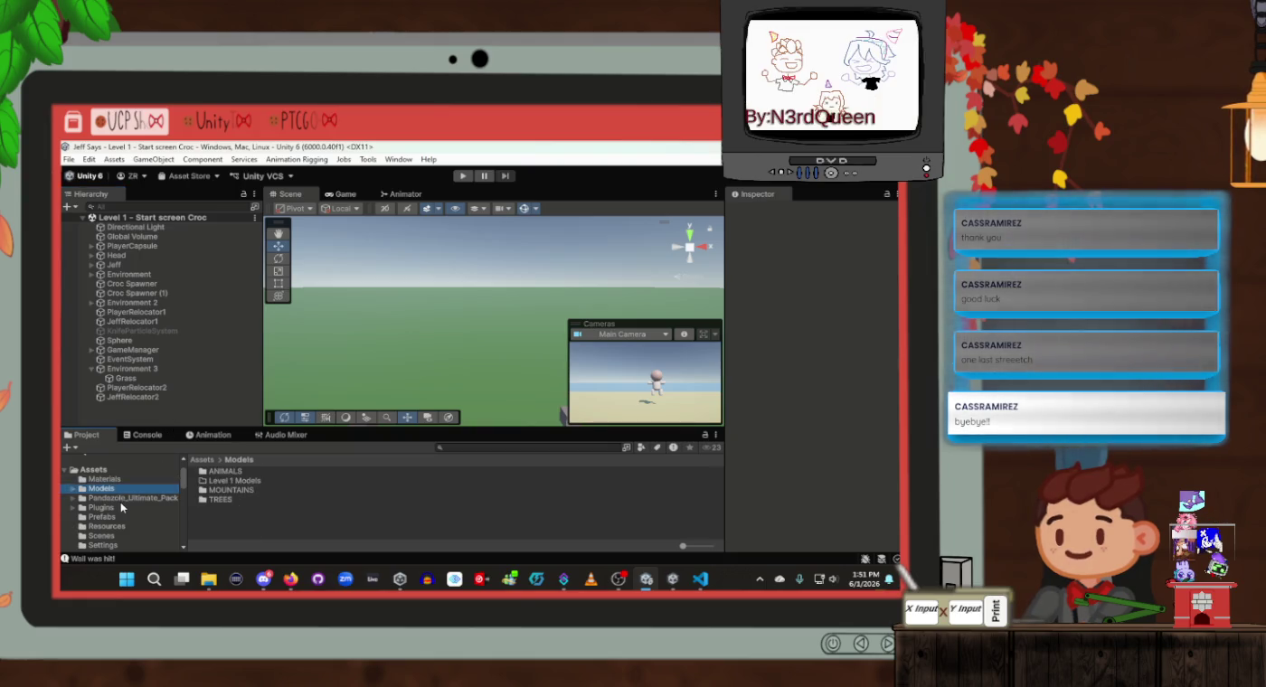
pyautogui.press('Down')
pyautogui.press('Down')
pyautogui.press('Down')
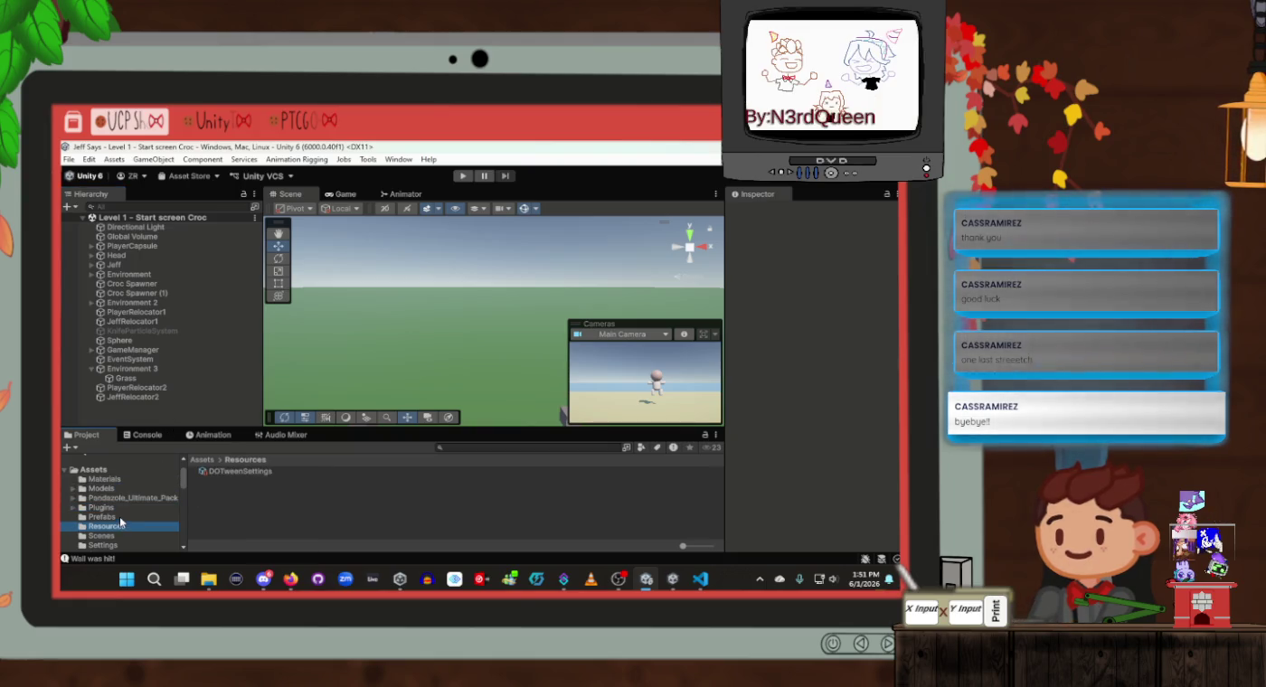
pyautogui.click(120, 516)
pyautogui.scroll(-3, 122, 516)
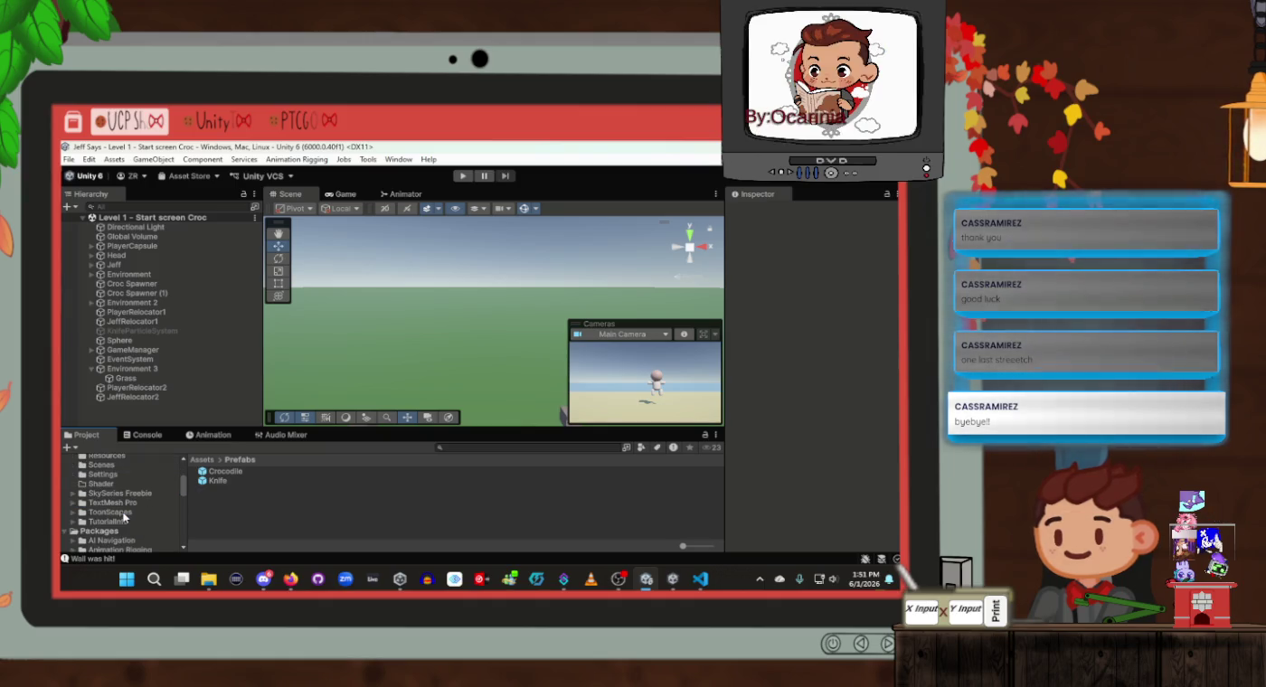
pyautogui.scroll(-2, 125, 518)
pyautogui.scroll(-3, 122, 515)
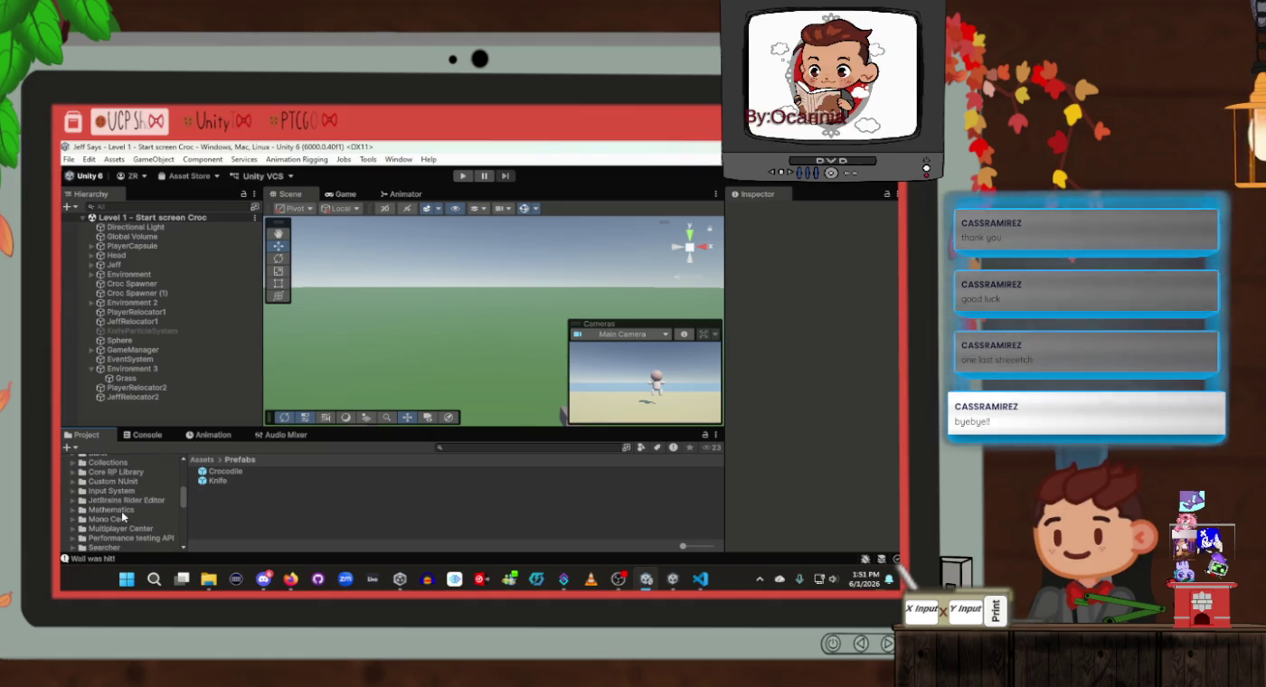
pyautogui.scroll(-6, 121, 511)
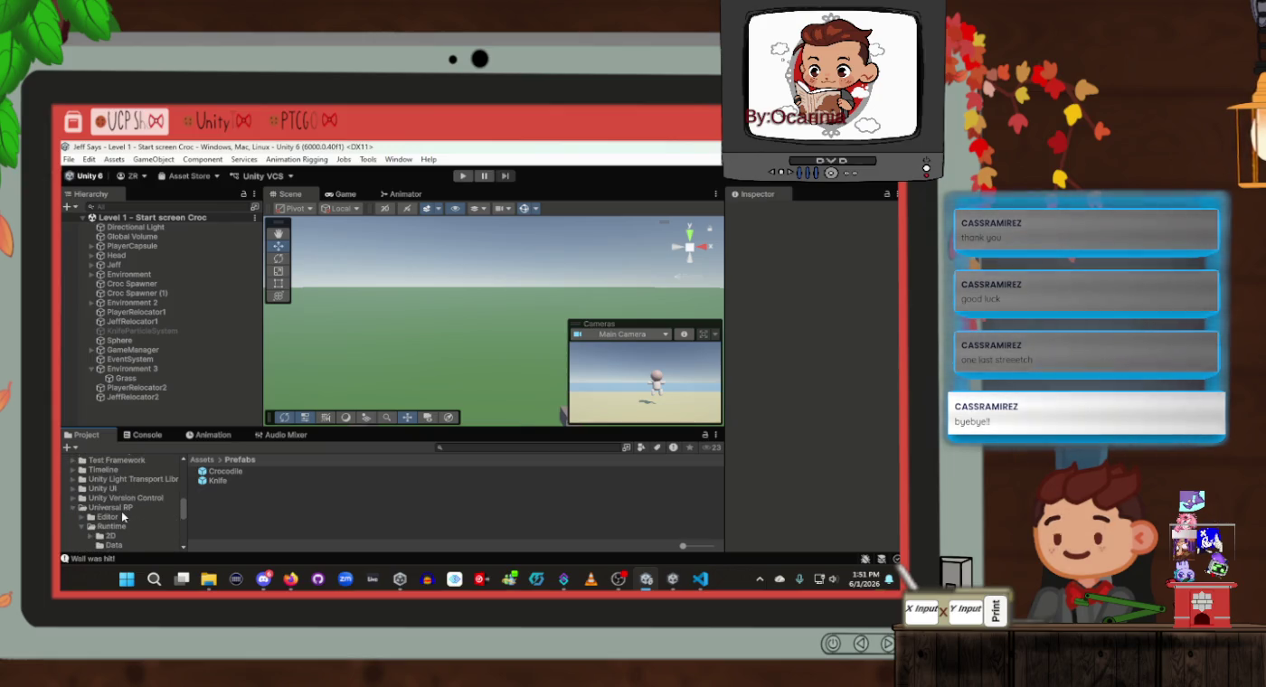
pyautogui.scroll(3, 121, 517)
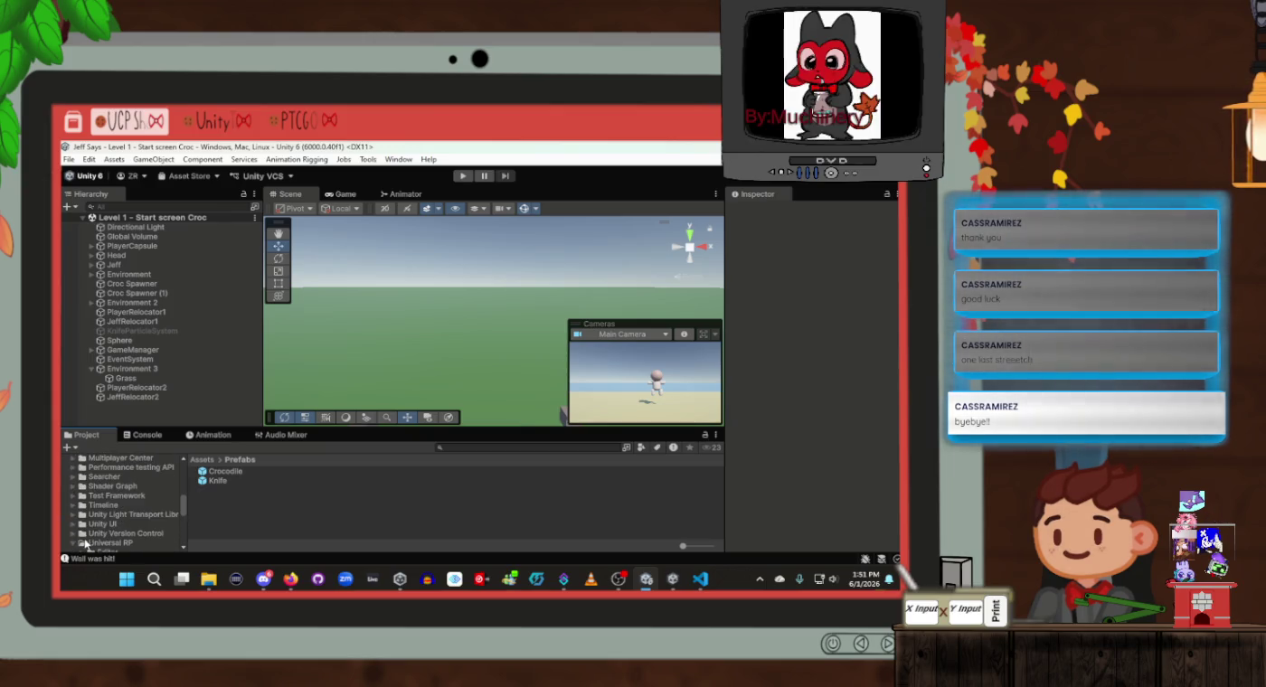
pyautogui.scroll(-1, 91, 511)
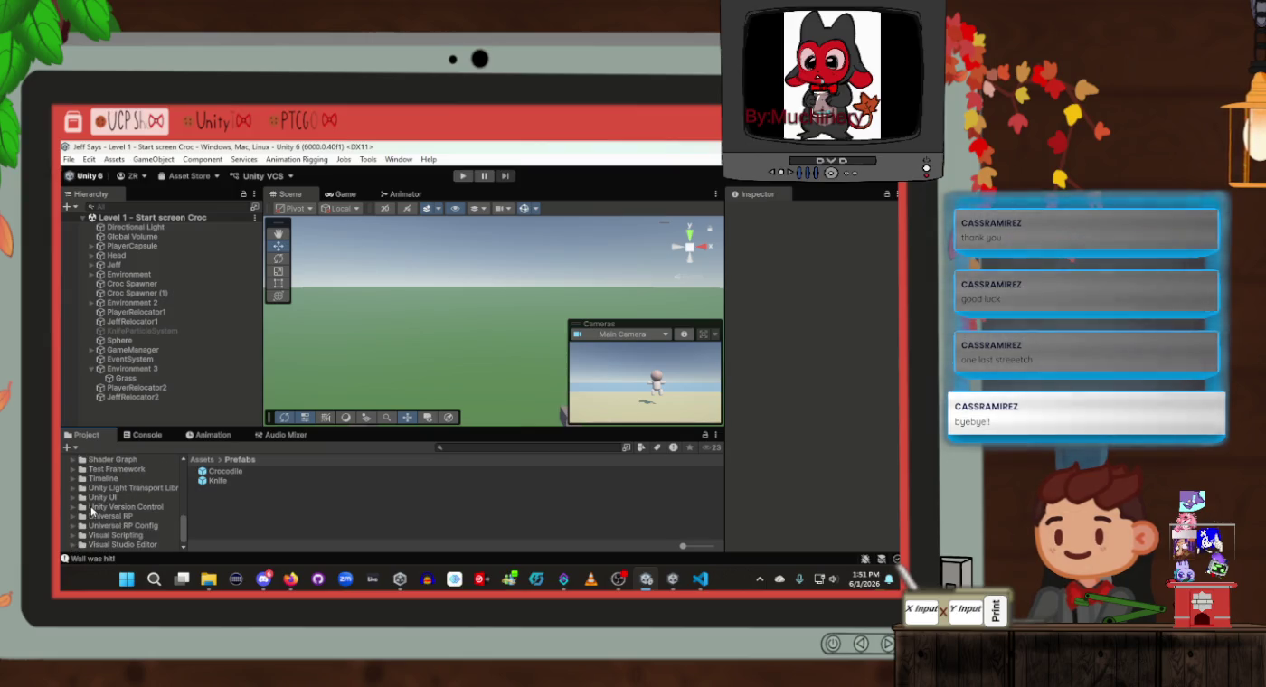
pyautogui.scroll(6, 75, 546)
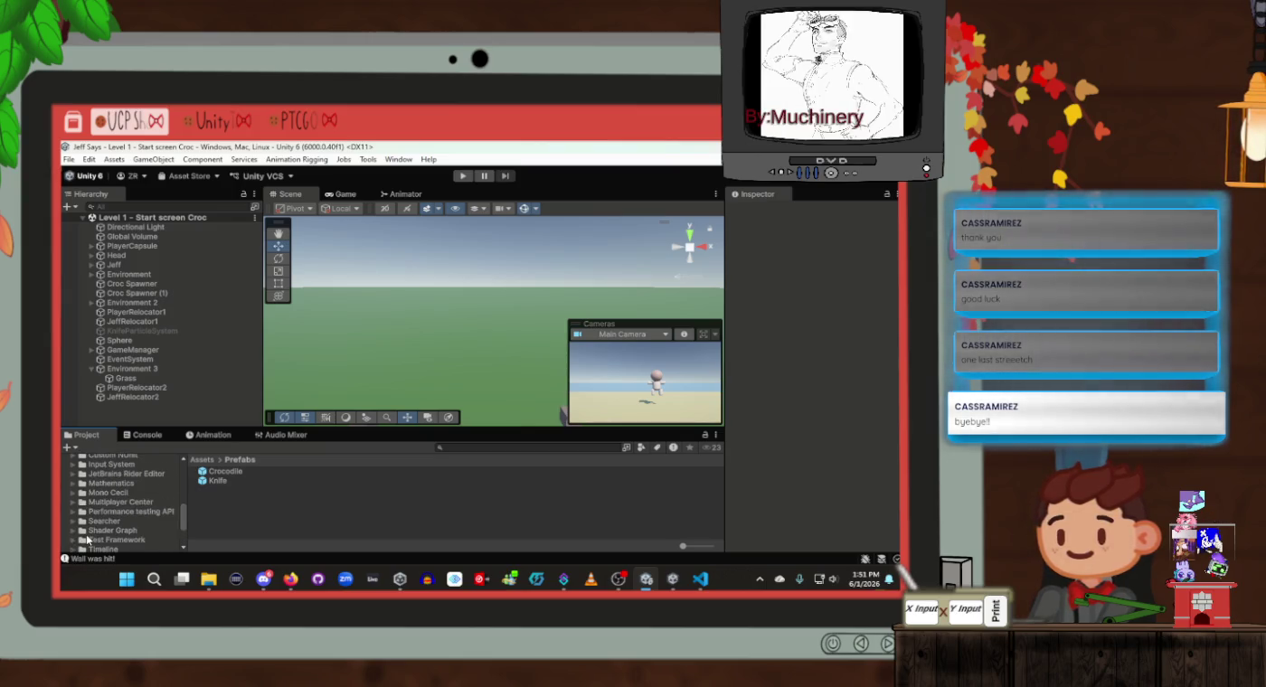
pyautogui.scroll(3, 88, 538)
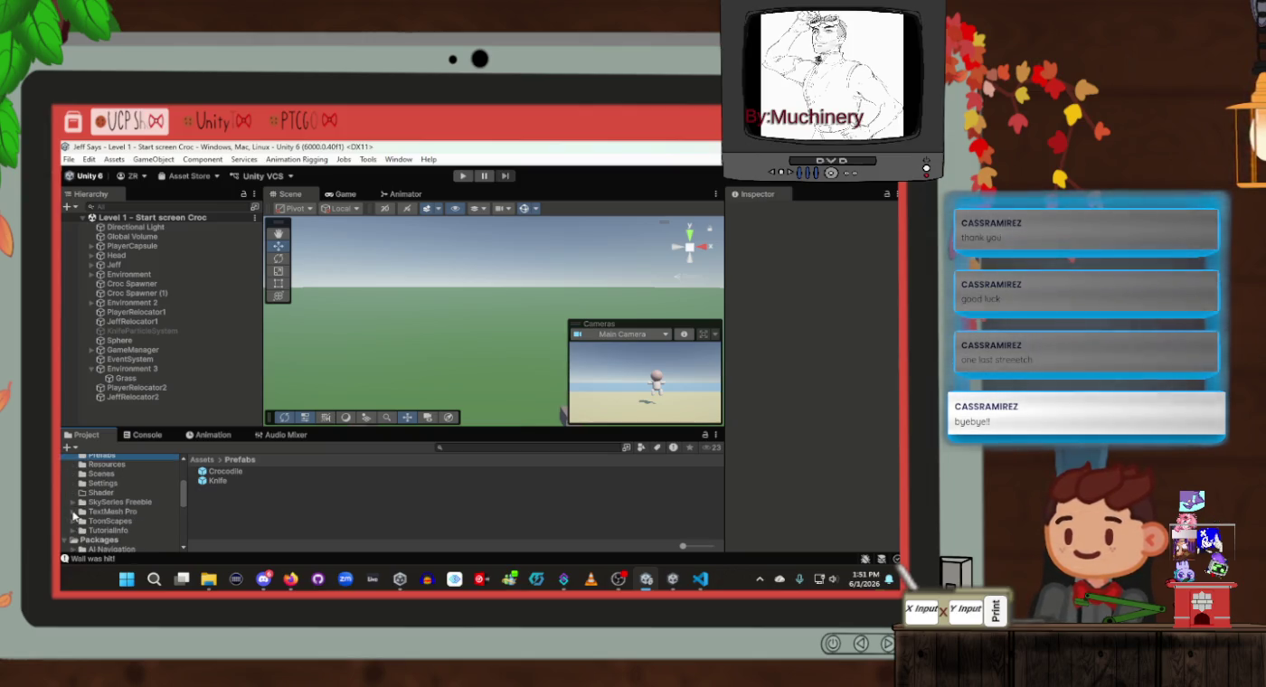
pyautogui.scroll(2, 74, 514)
pyautogui.scroll(1, 75, 511)
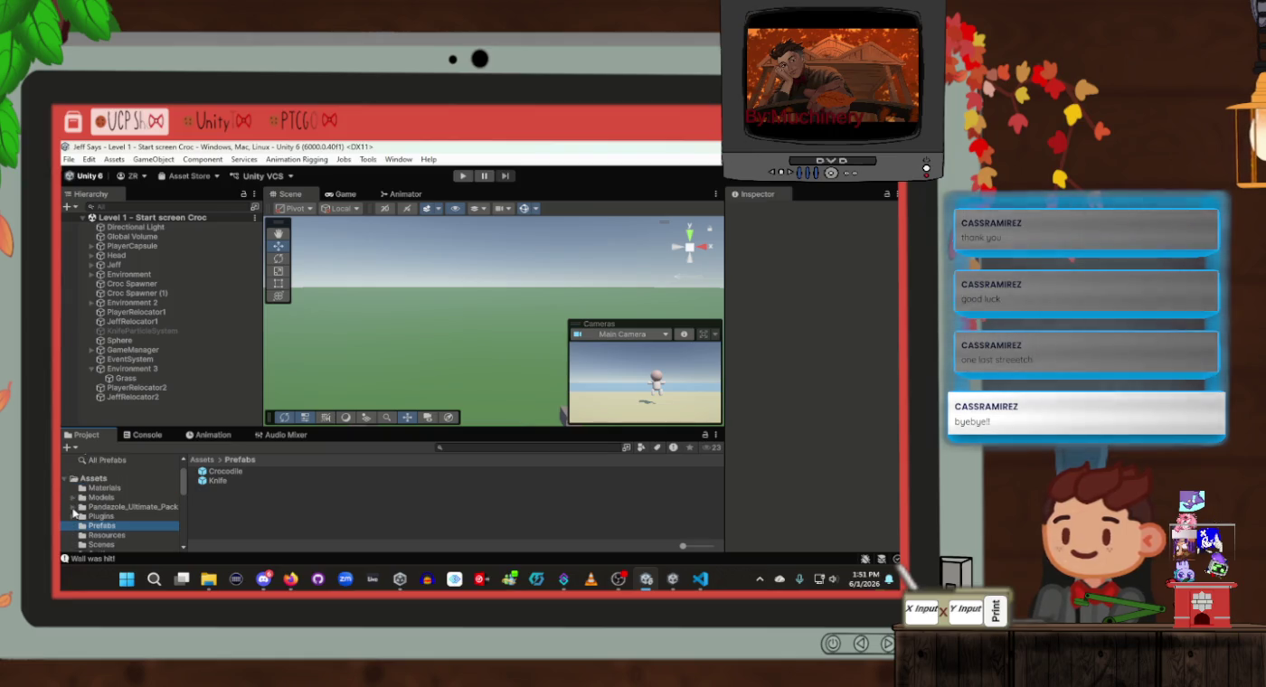
# Expand Pandazole_Ultimate_Pack and select Coin_01 in its Models folder
pyautogui.click(73, 509)
pyautogui.click(121, 526)
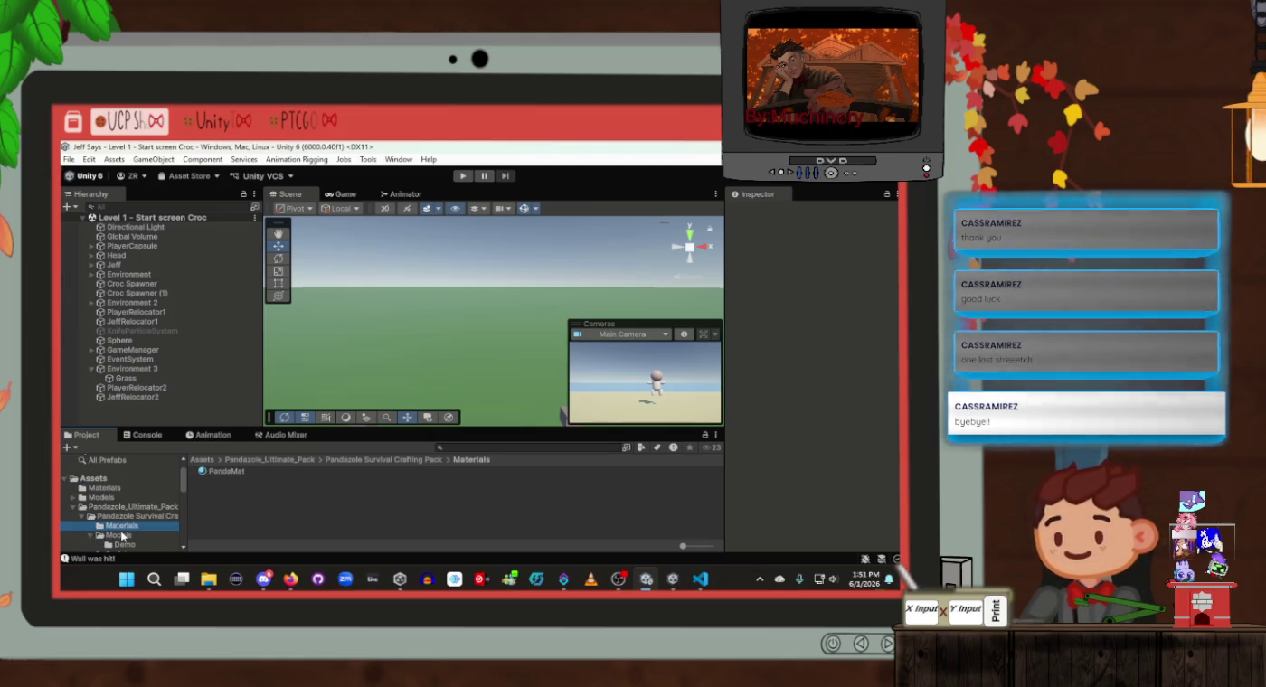
pyautogui.click(121, 536)
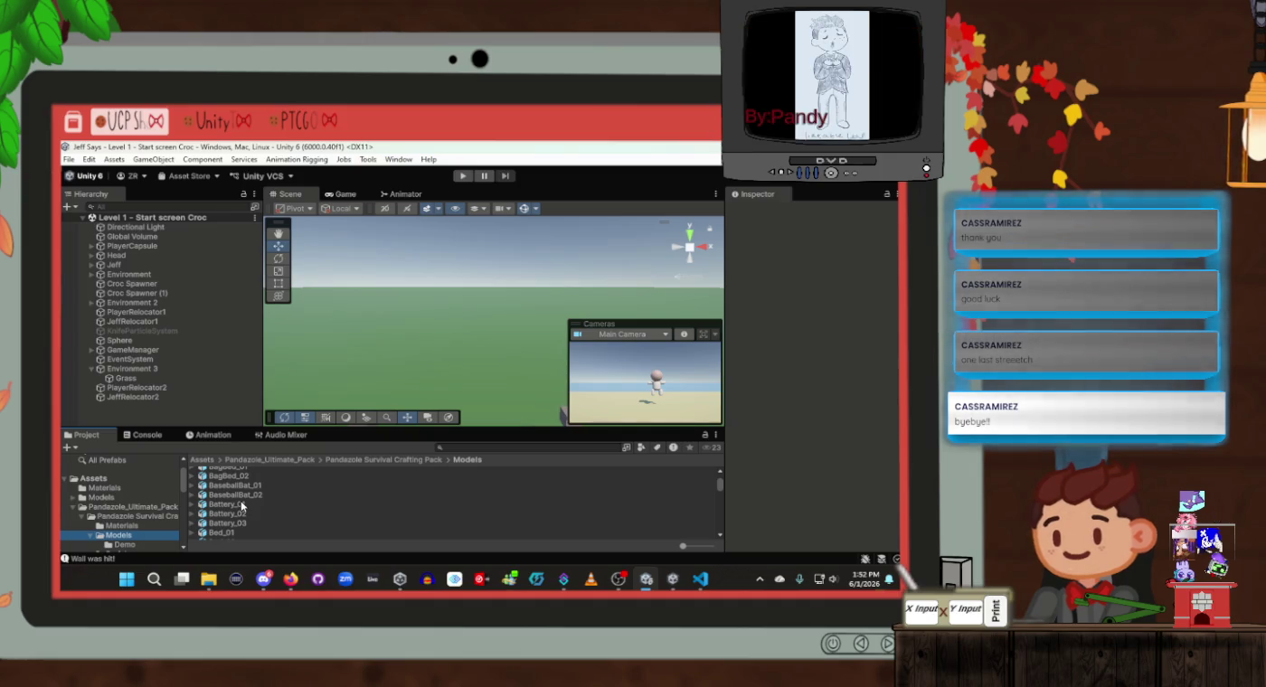
pyautogui.scroll(-2, 242, 507)
pyautogui.scroll(-2, 257, 506)
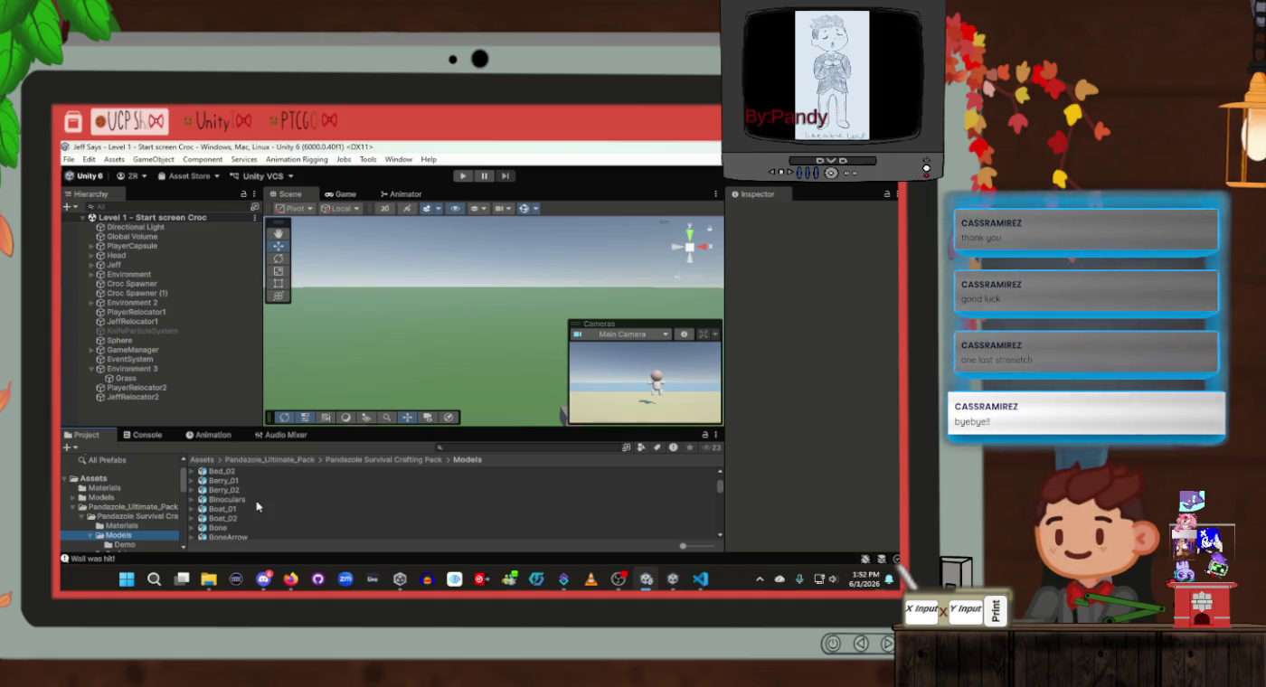
pyautogui.scroll(-4, 257, 506)
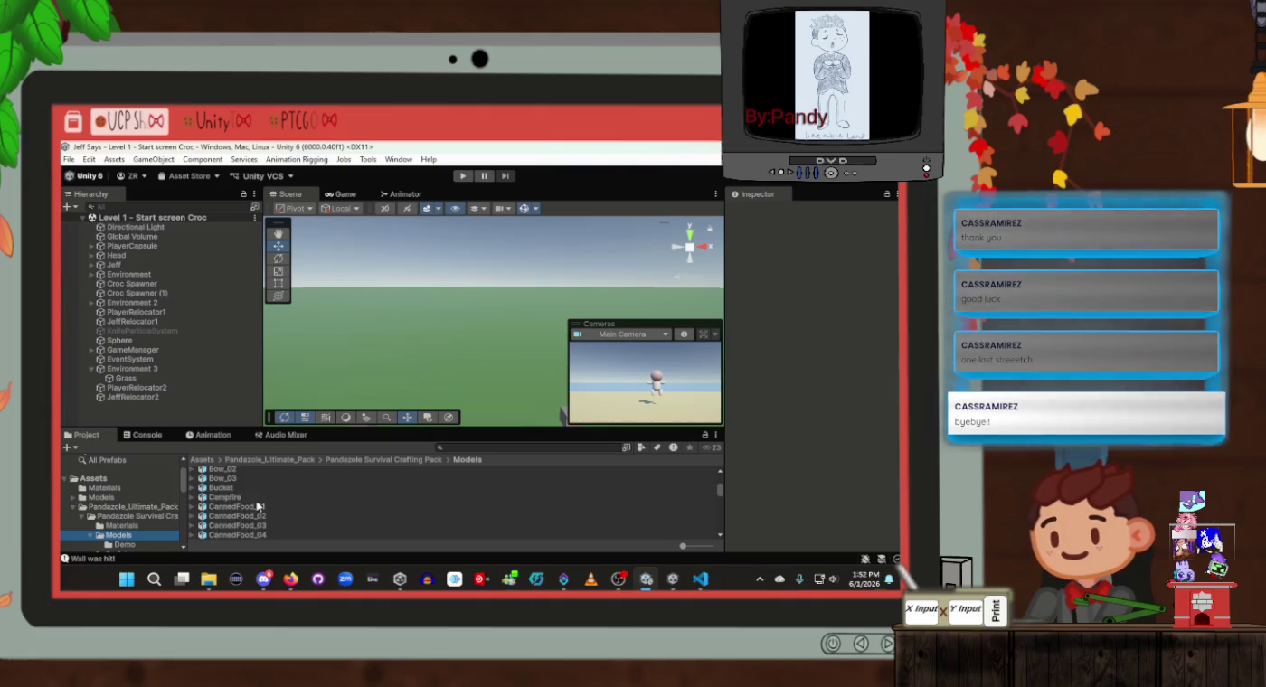
pyautogui.scroll(-2, 258, 506)
pyautogui.scroll(-2, 257, 505)
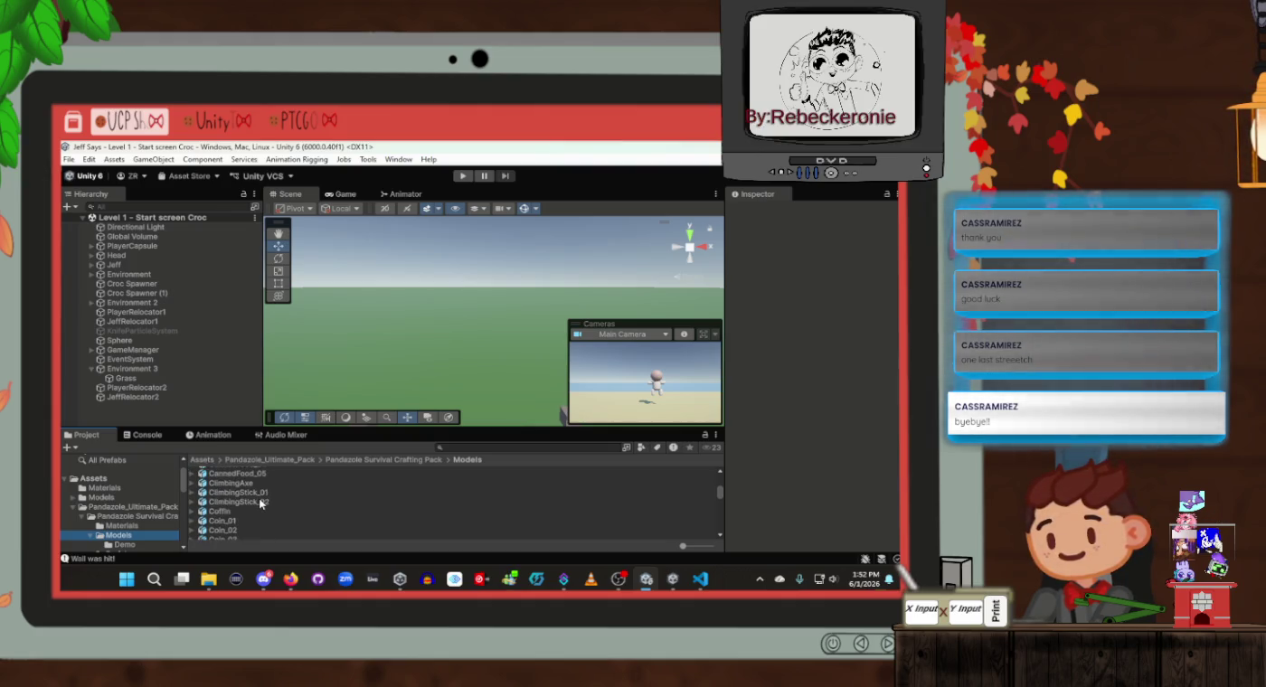
pyautogui.click(250, 523)
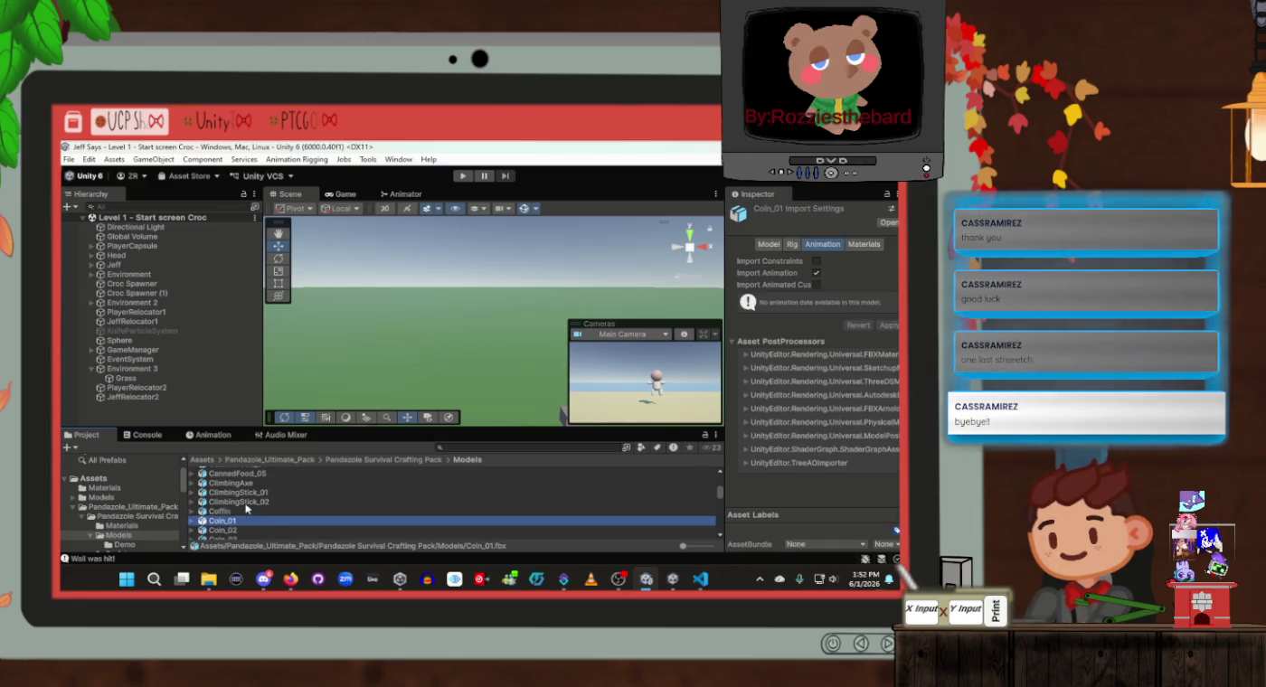
# Place the Coin_01 model into the level scene
pyautogui.scroll(-2, 248, 512)
pyautogui.click(466, 370)
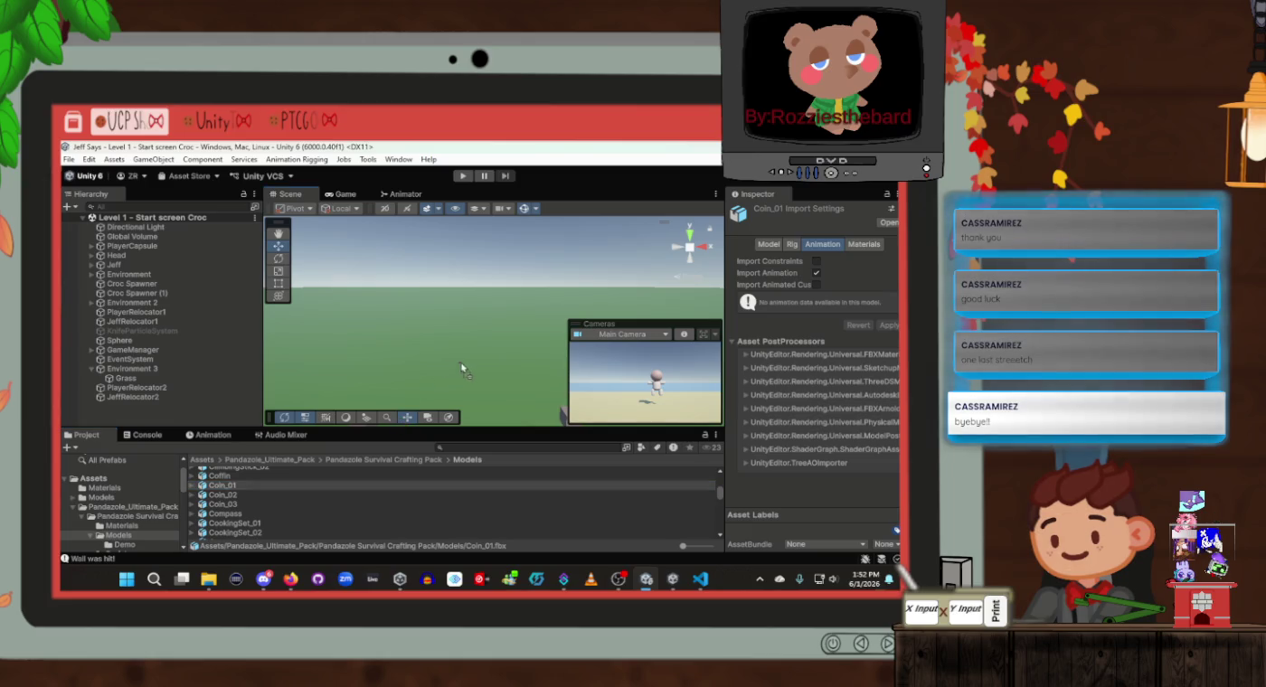
pyautogui.moveTo(466, 413); pyautogui.dragTo(469, 412)
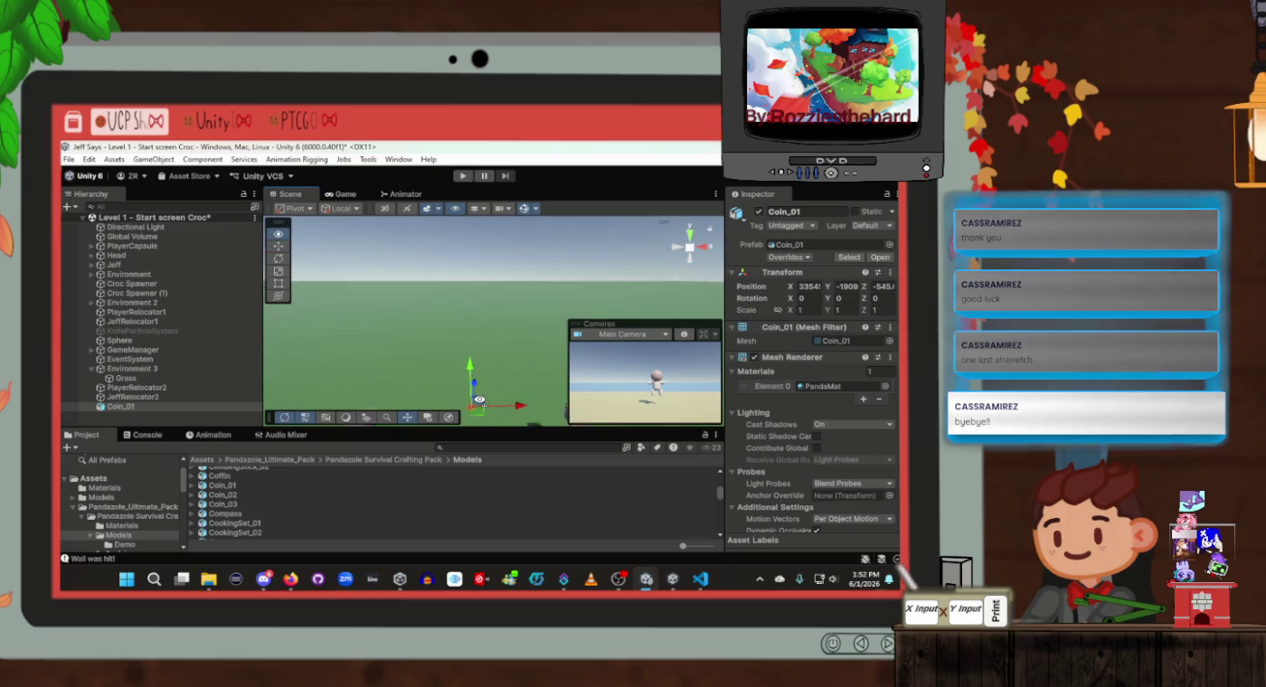
# Scale the Coin_01 object to 6.69 on all axes
pyautogui.scroll(-3, 469, 412)
pyautogui.moveTo(472, 413)
pyautogui.mouseDown()
pyautogui.moveTo(460, 386)
pyautogui.moveTo(471, 390)
pyautogui.mouseUp()
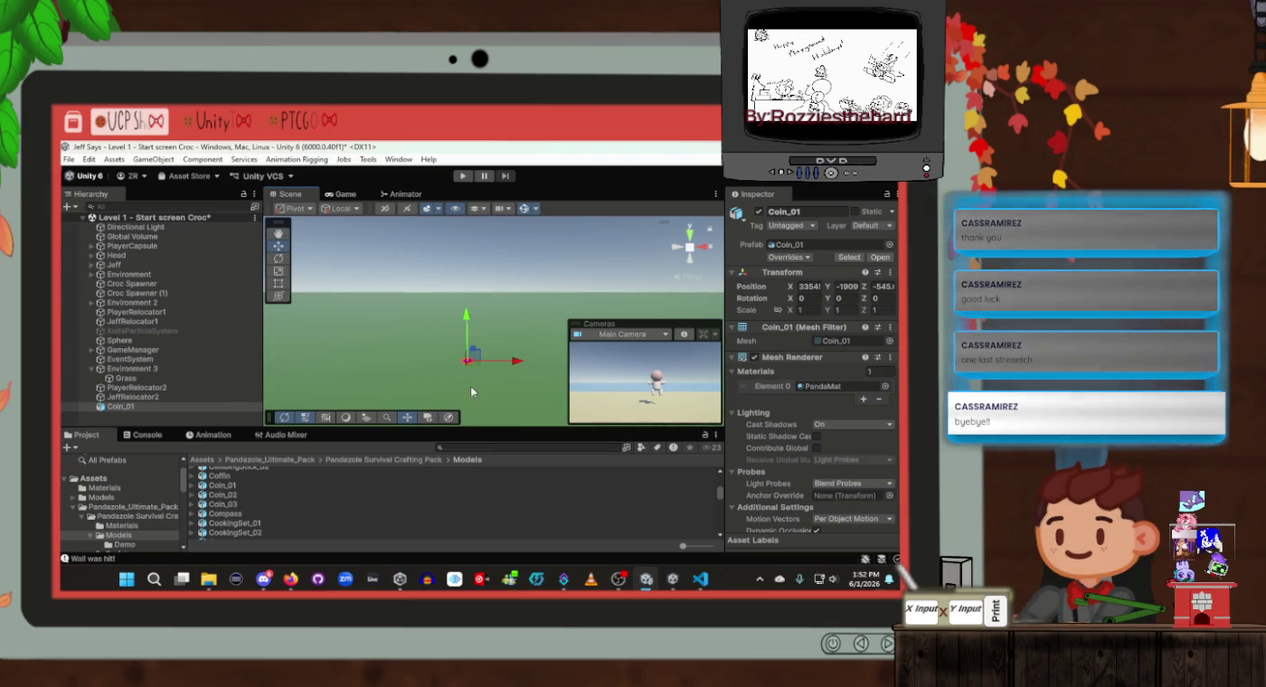
pyautogui.click(806, 311)
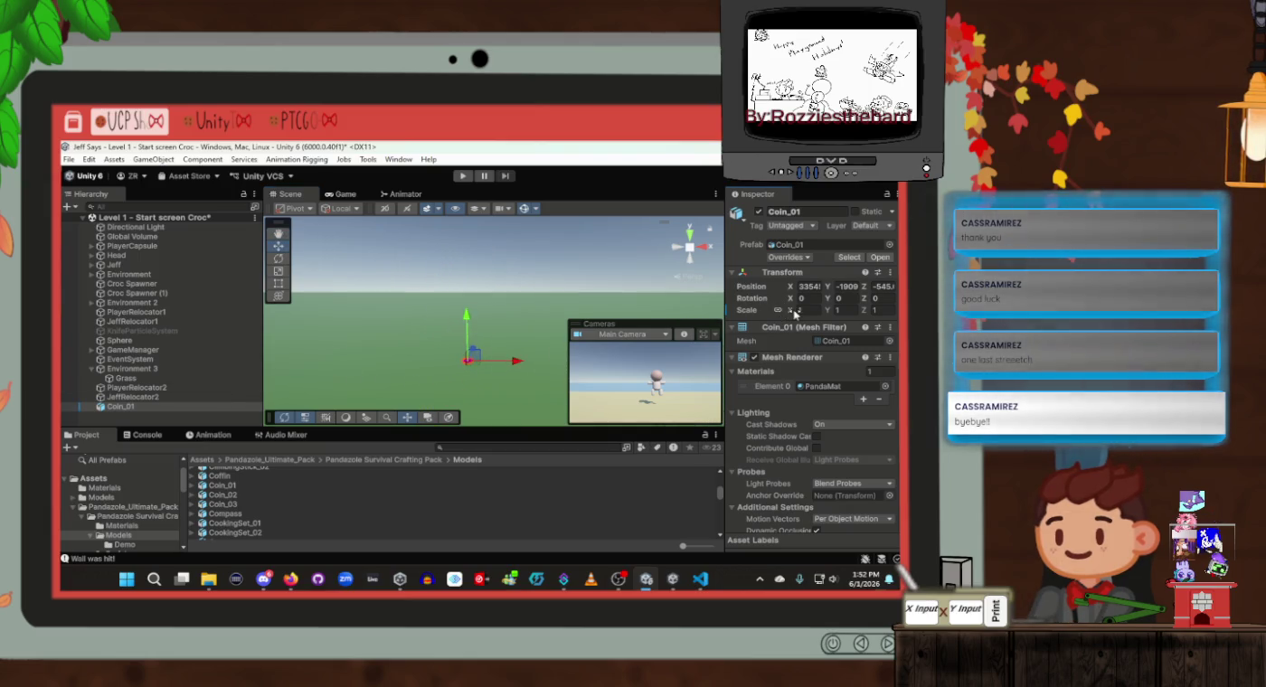
pyautogui.write('1.63')
pyautogui.moveTo(812, 314)
pyautogui.mouseDown()
pyautogui.moveTo(869, 311)
pyautogui.moveTo(136, 310)
pyautogui.moveTo(419, 308)
pyautogui.moveTo(402, 351)
pyautogui.mouseUp()
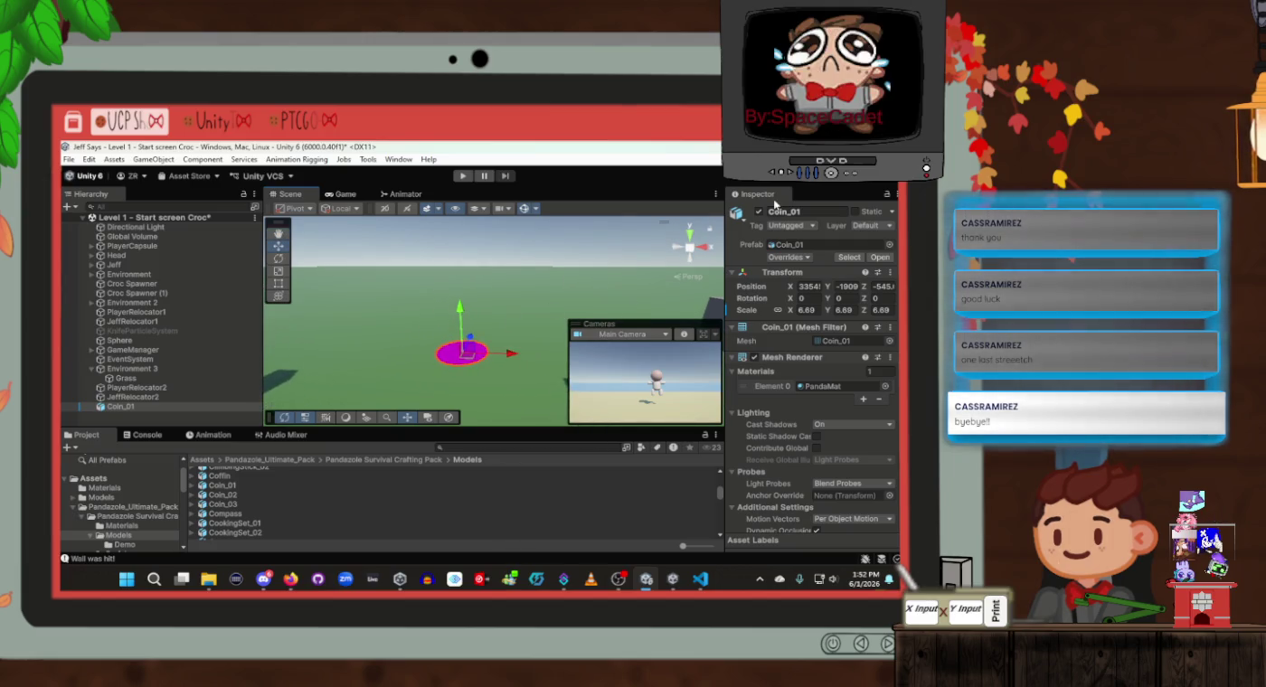
# Rename the coin LandMine and open the Pandazole Survival Crafting Pack folder
pyautogui.click(784, 211)
pyautogui.write('LandMine')
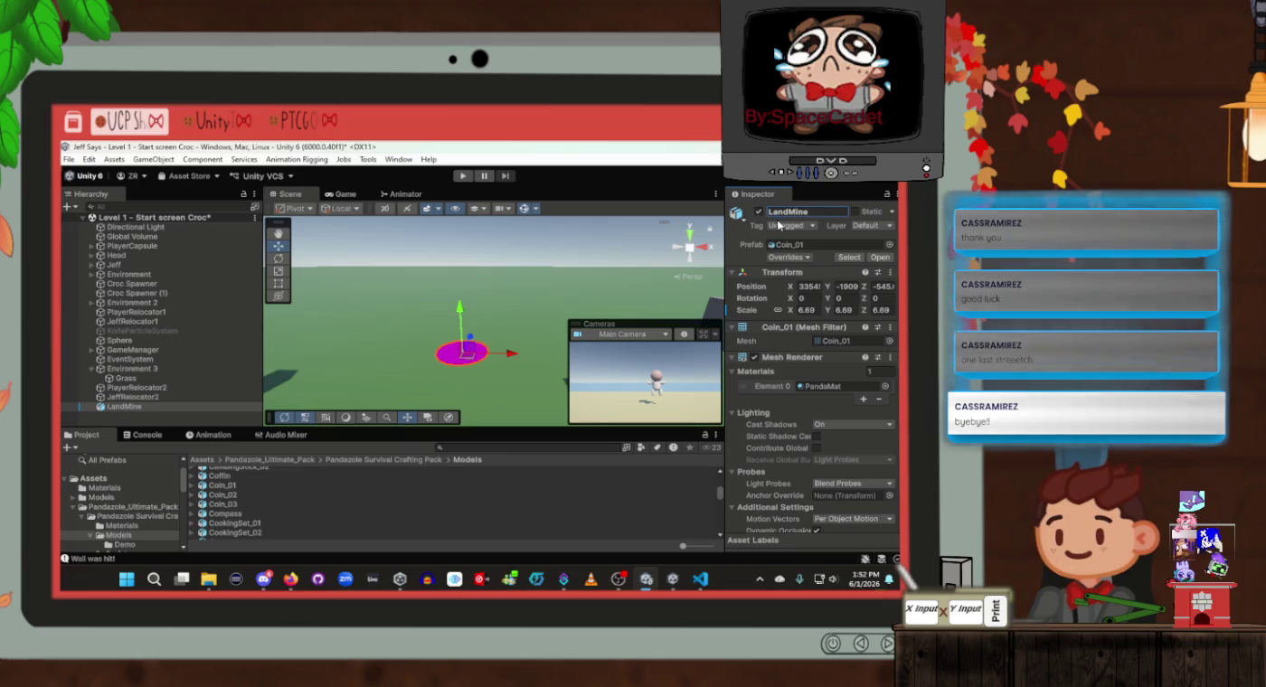
pyautogui.scroll(-5, 238, 493)
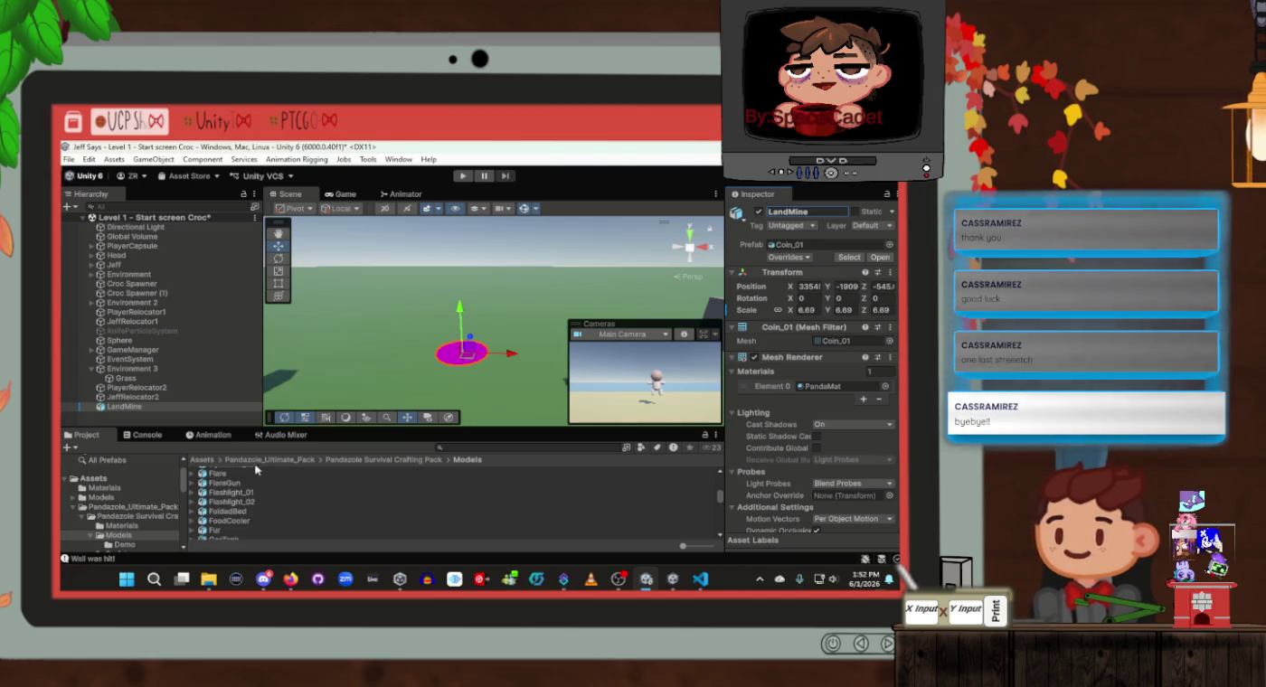
pyautogui.click(260, 460)
pyautogui.doubleClick(217, 474)
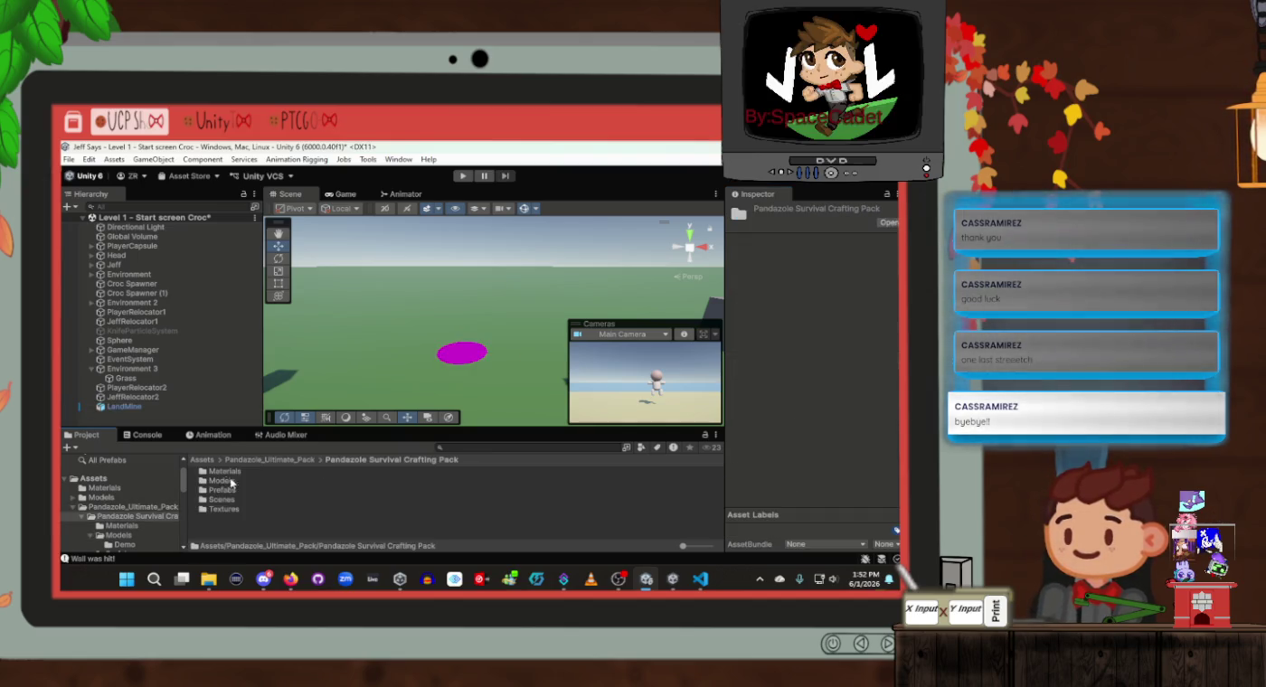
# Set PandaMat's albedo colour to 443131 and apply it to the LandMine
pyautogui.doubleClick(222, 473)
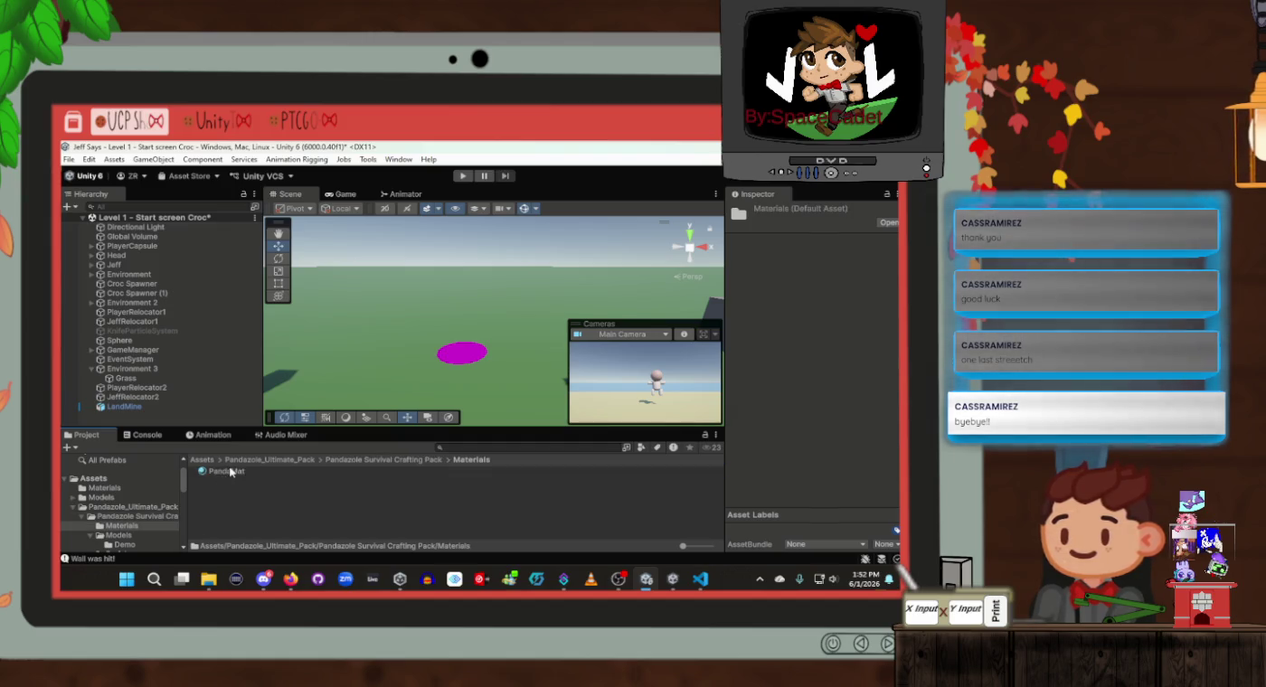
pyautogui.click(231, 470)
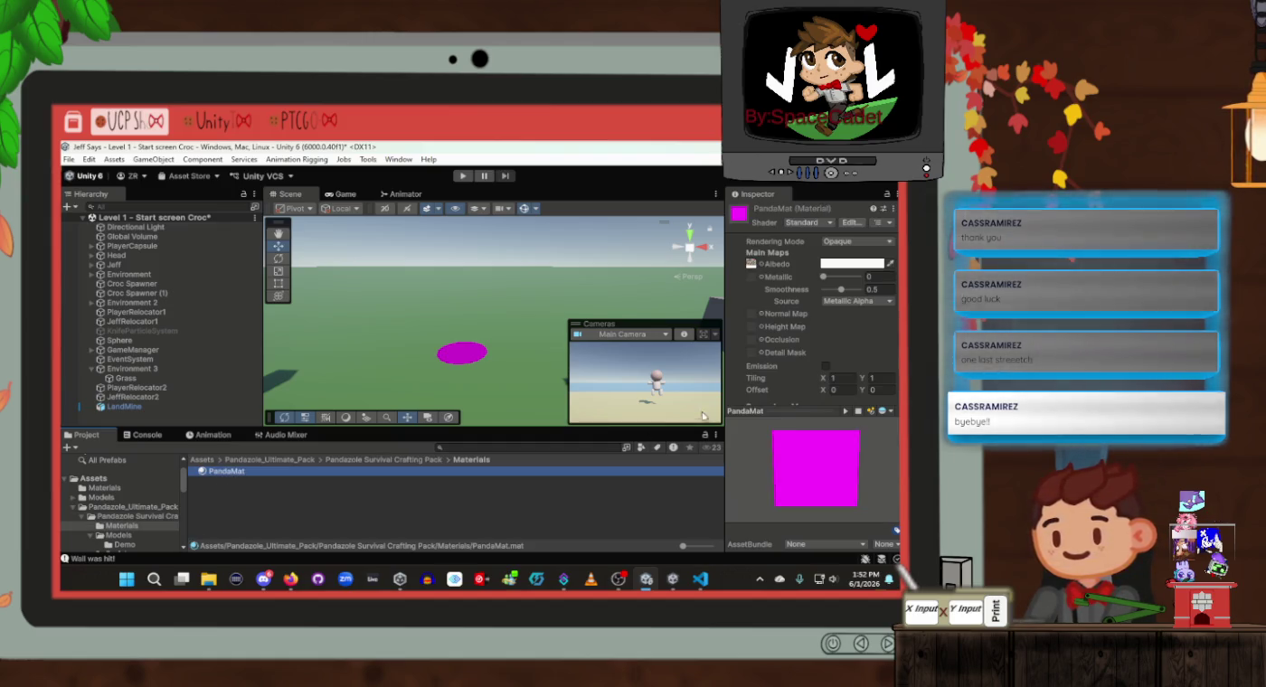
pyautogui.click(852, 263)
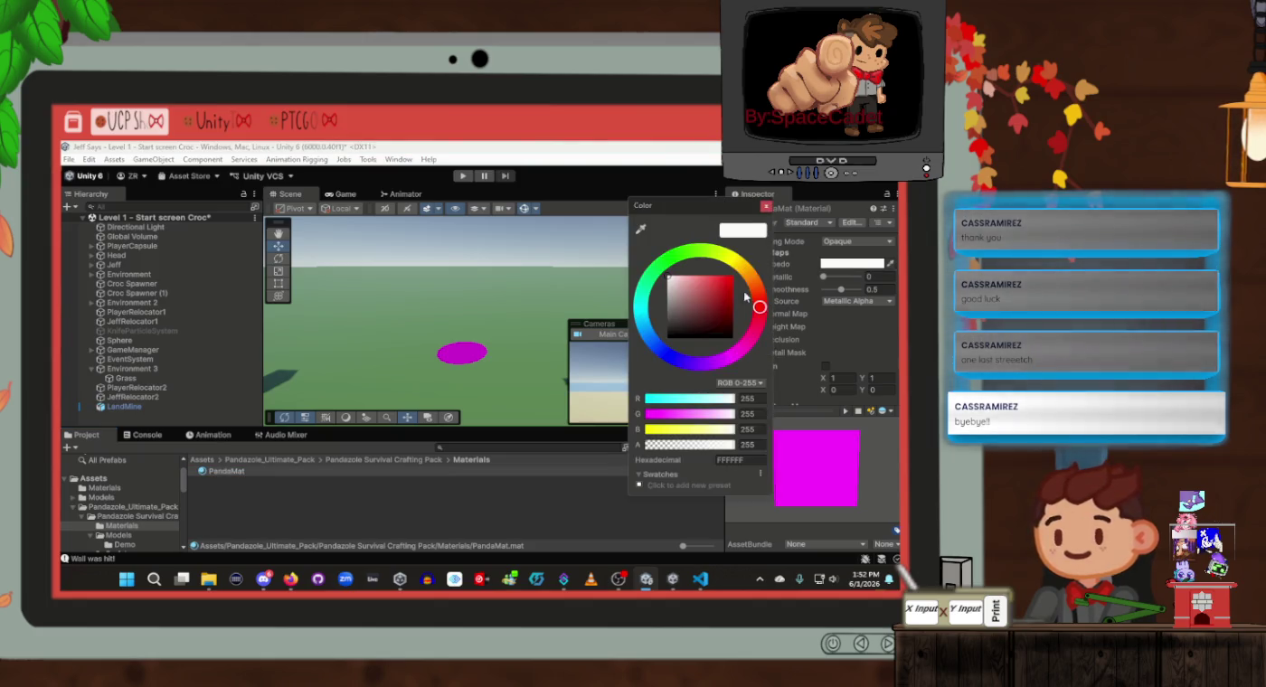
pyautogui.moveTo(697, 323); pyautogui.dragTo(688, 327)
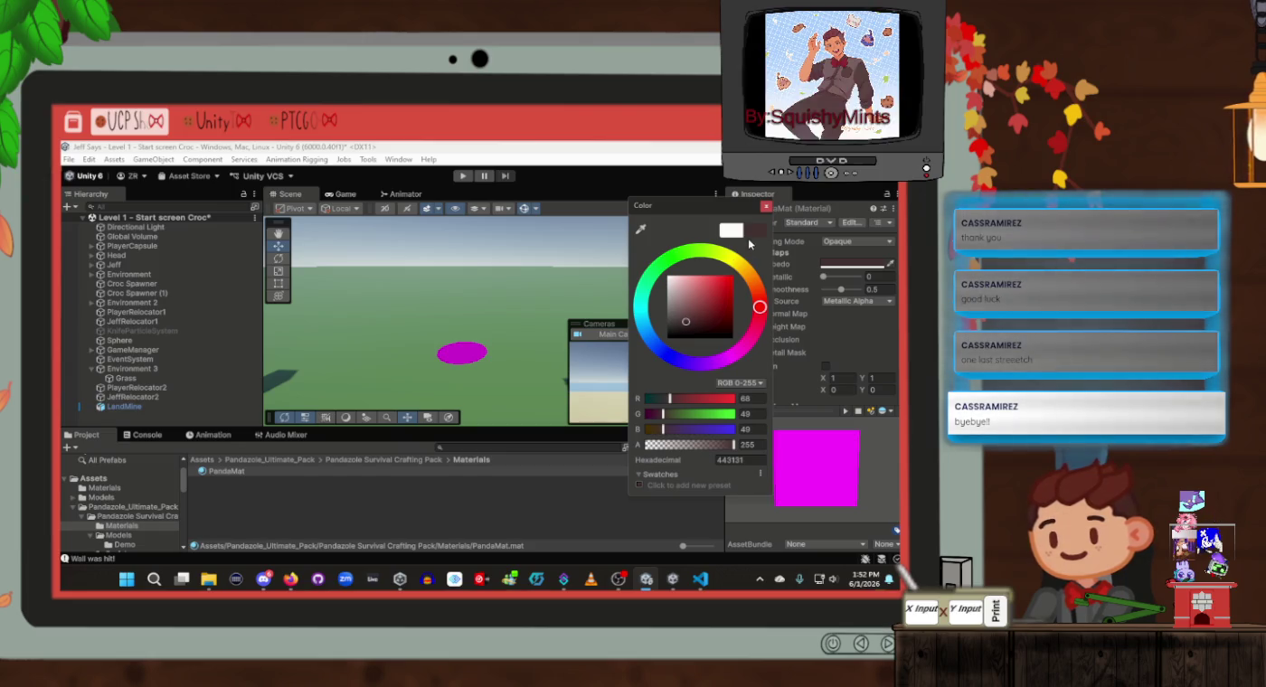
pyautogui.click(766, 205)
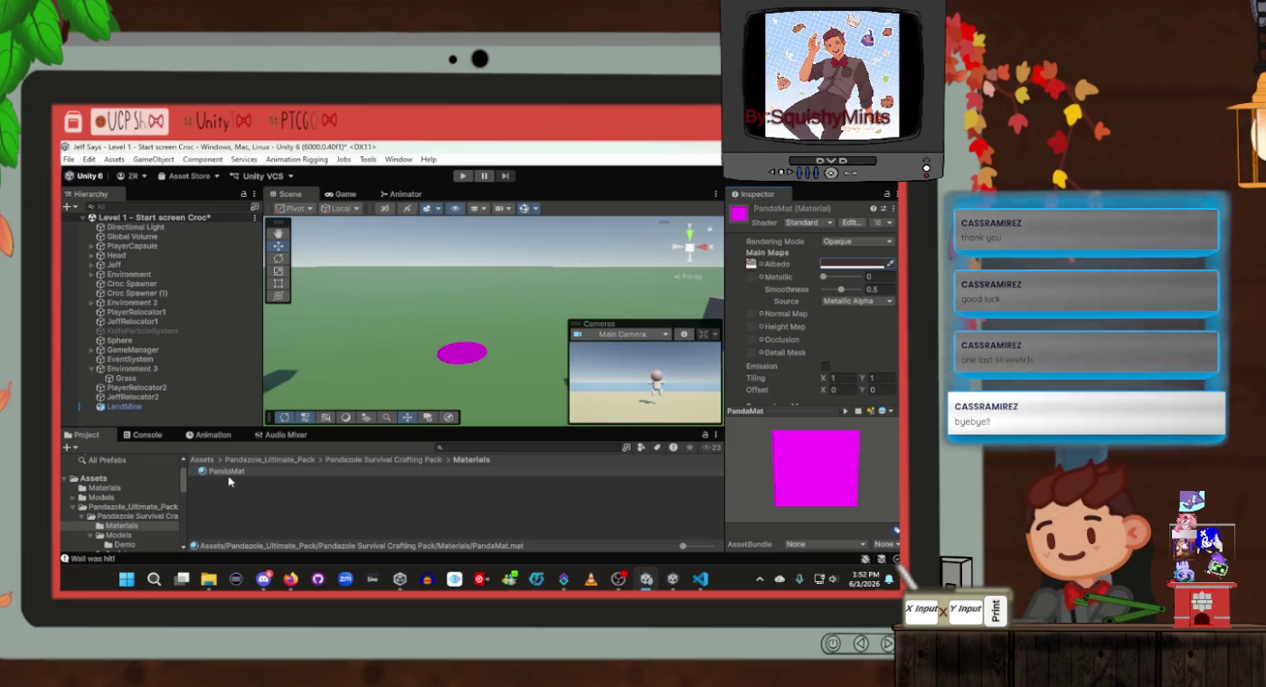
pyautogui.moveTo(227, 472)
pyautogui.mouseDown()
pyautogui.moveTo(454, 352)
pyautogui.moveTo(463, 362)
pyautogui.mouseUp()
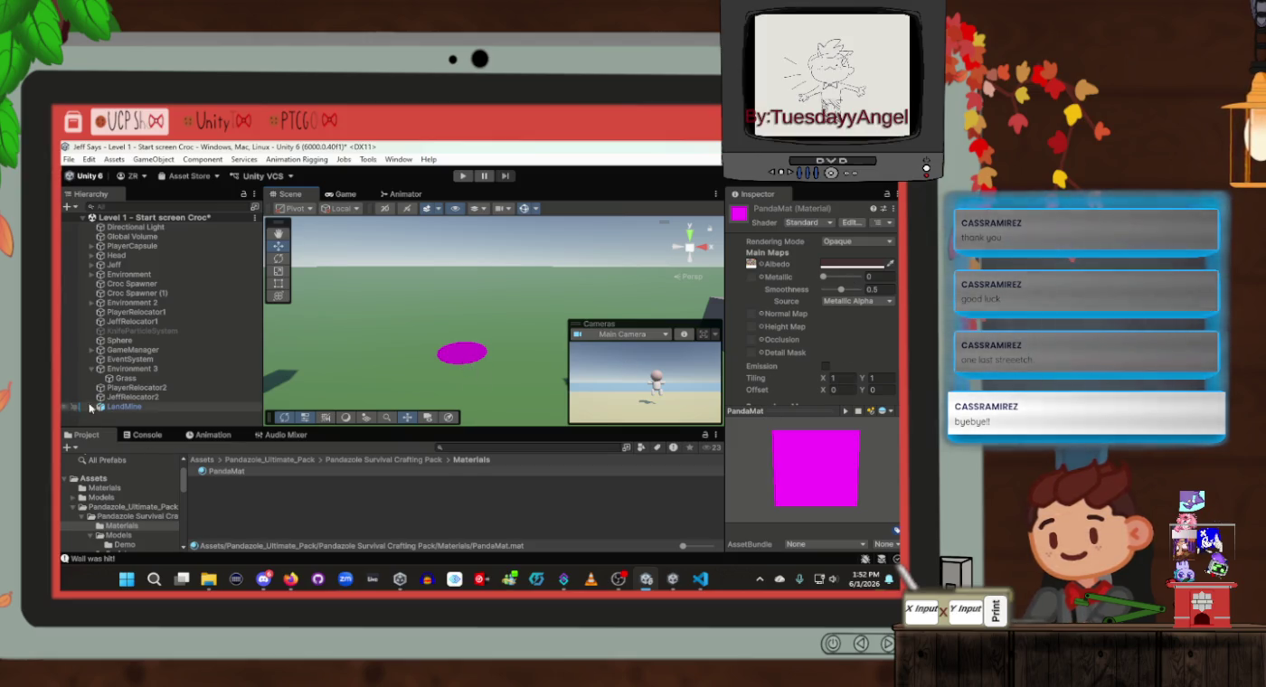
# Choose TSI_Stone_Ruins_1A as the LandMine's material
pyautogui.click(116, 407)
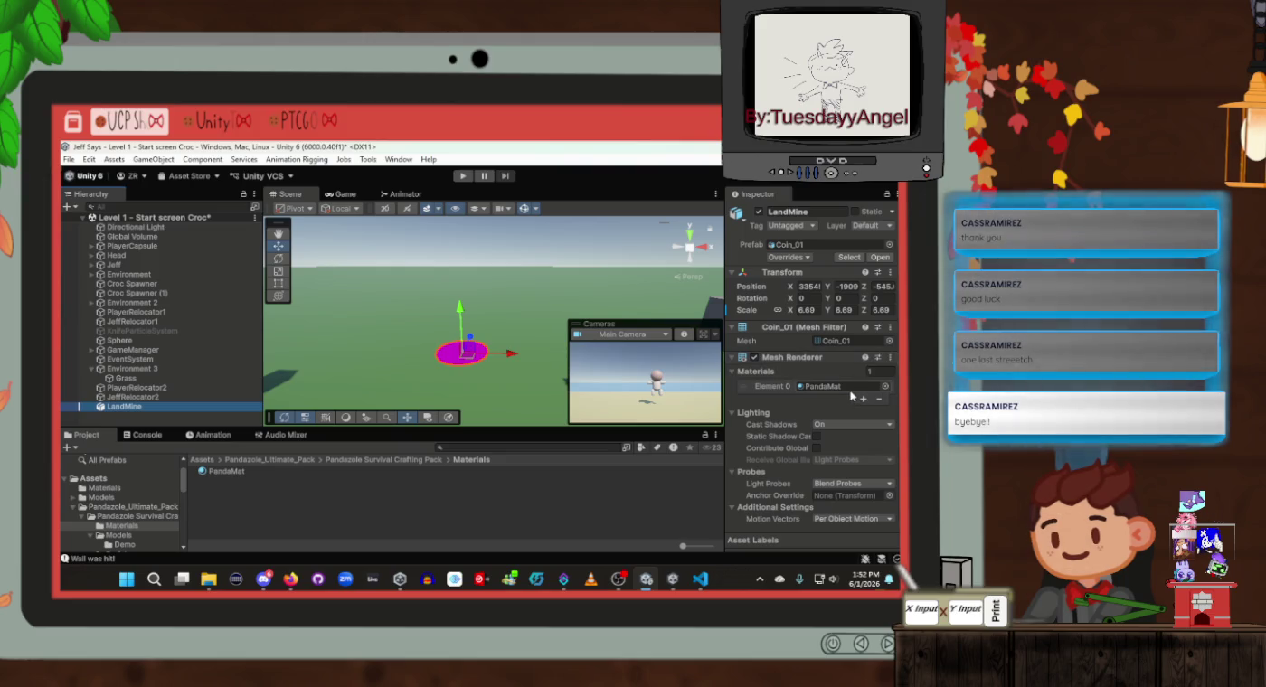
pyautogui.click(858, 389)
pyautogui.click(884, 385)
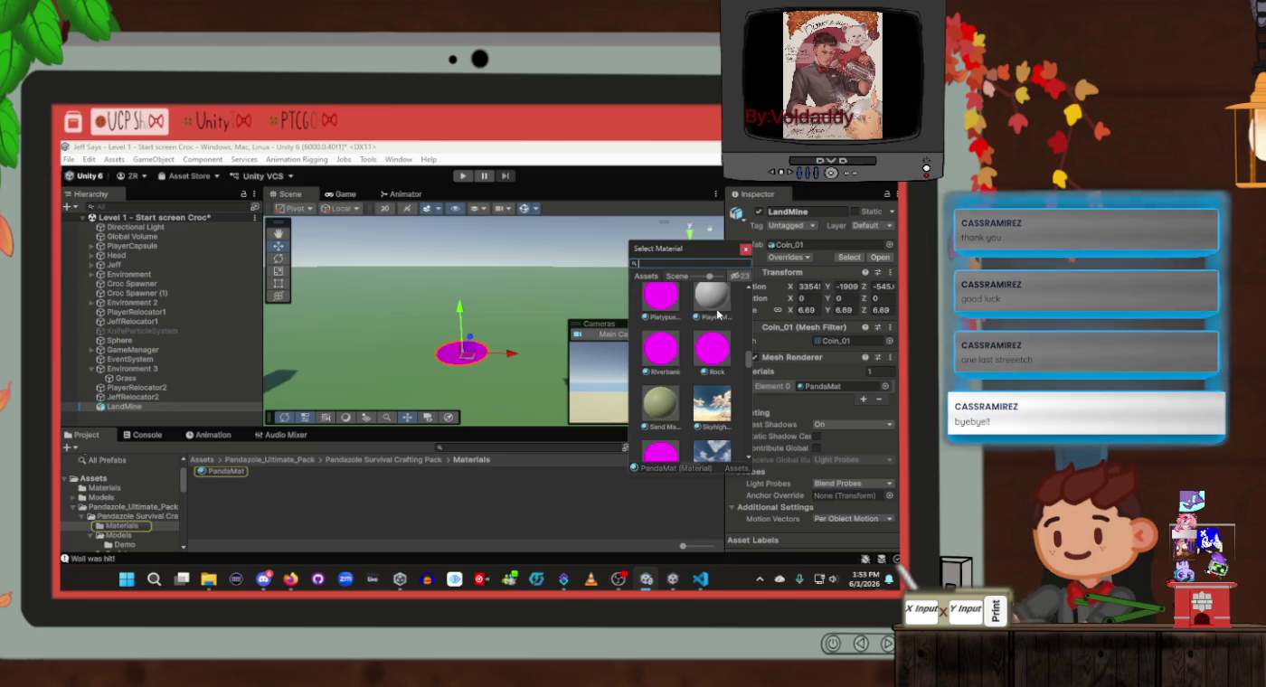
pyautogui.scroll(-5, 712, 365)
pyautogui.scroll(2, 713, 366)
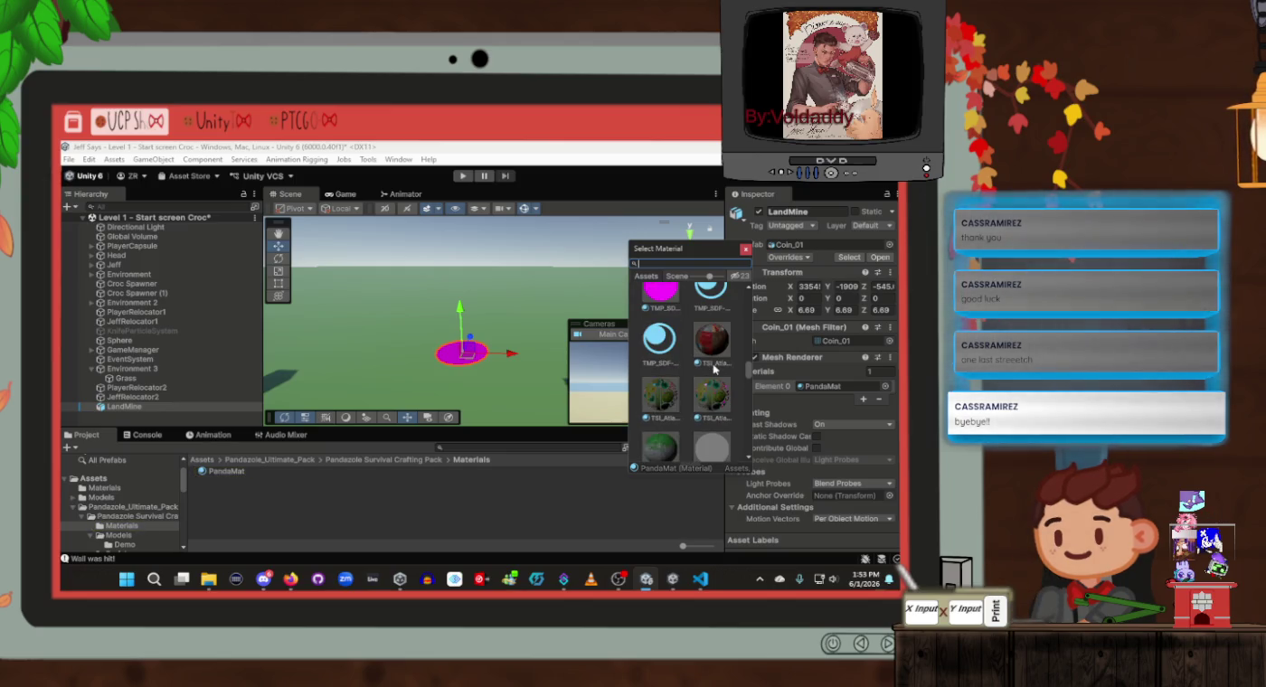
pyautogui.scroll(3, 713, 368)
pyautogui.scroll(-4, 713, 368)
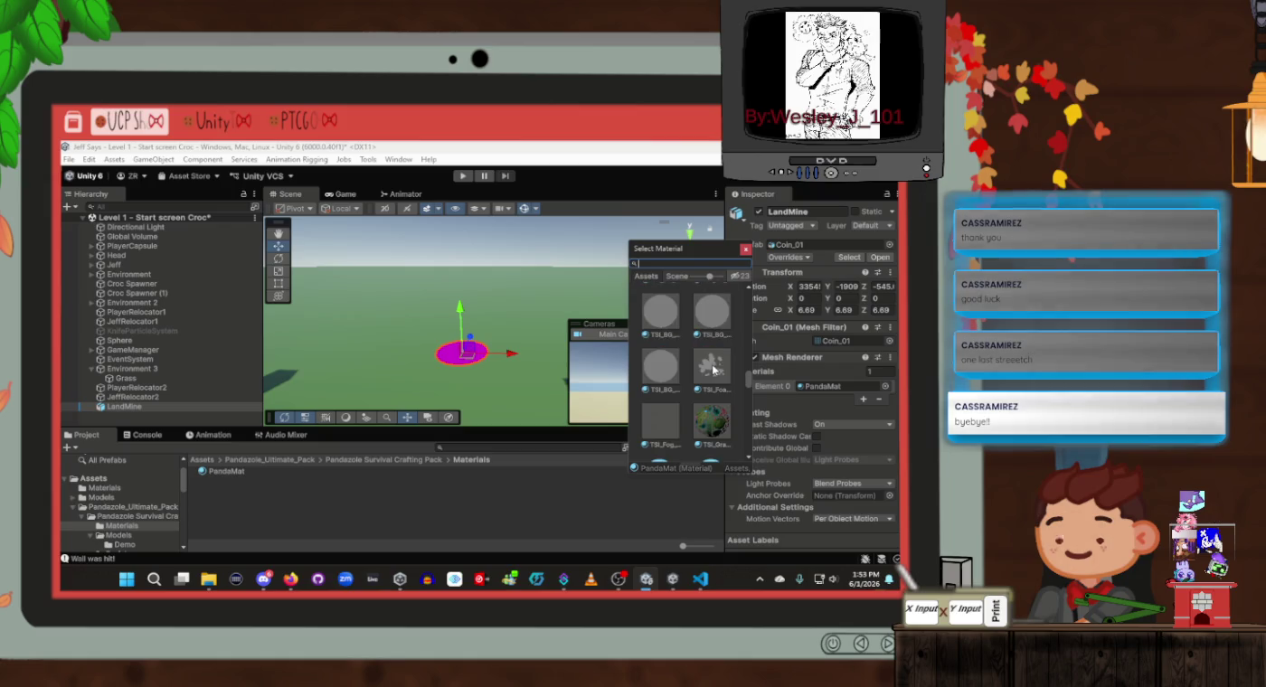
pyautogui.scroll(-6, 713, 368)
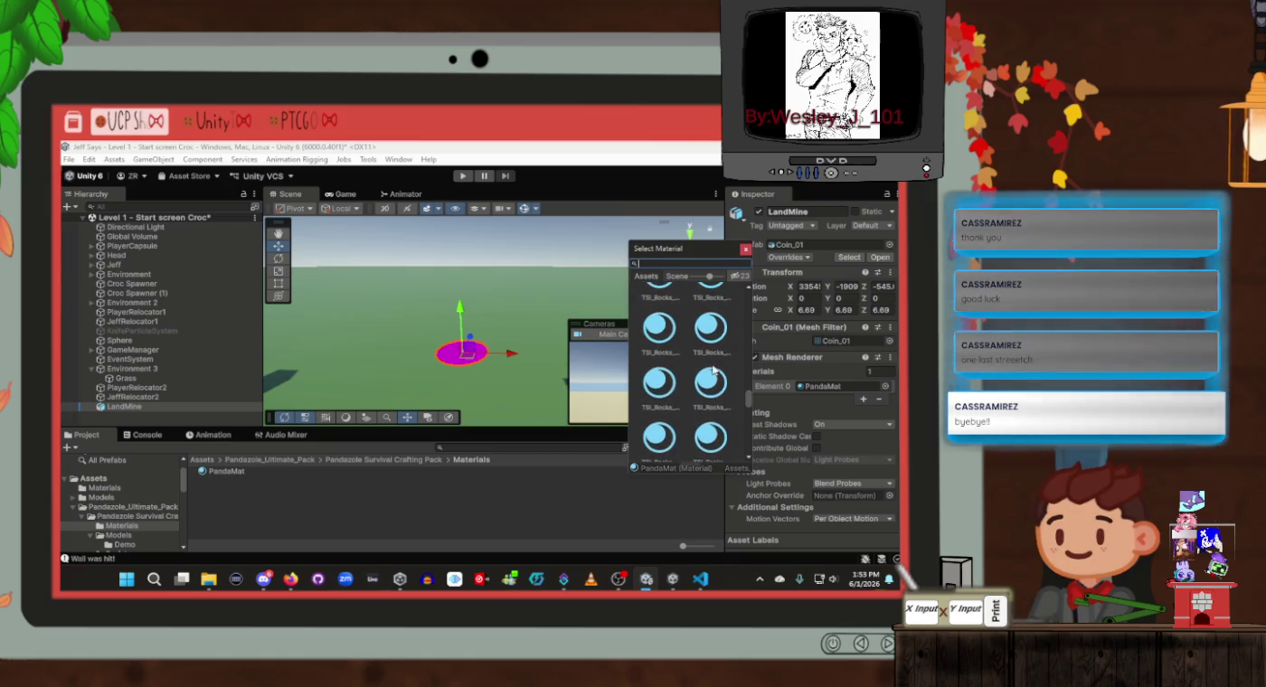
pyautogui.scroll(-5, 713, 367)
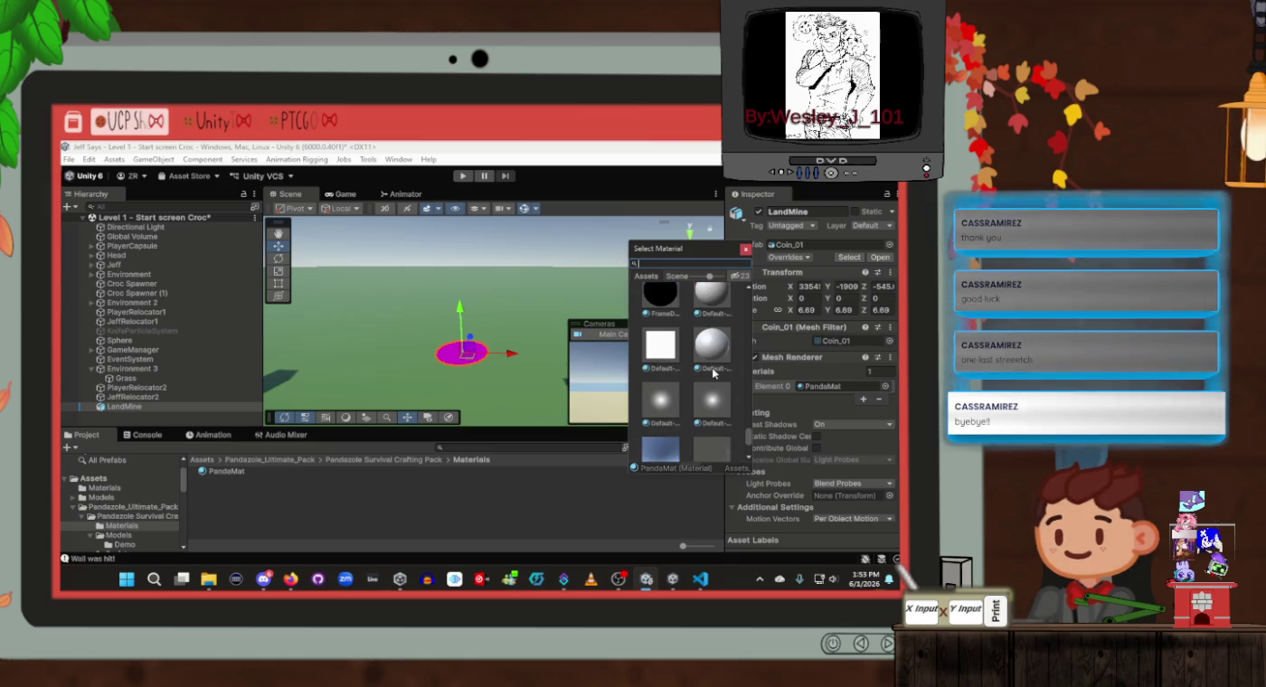
pyautogui.scroll(3, 711, 370)
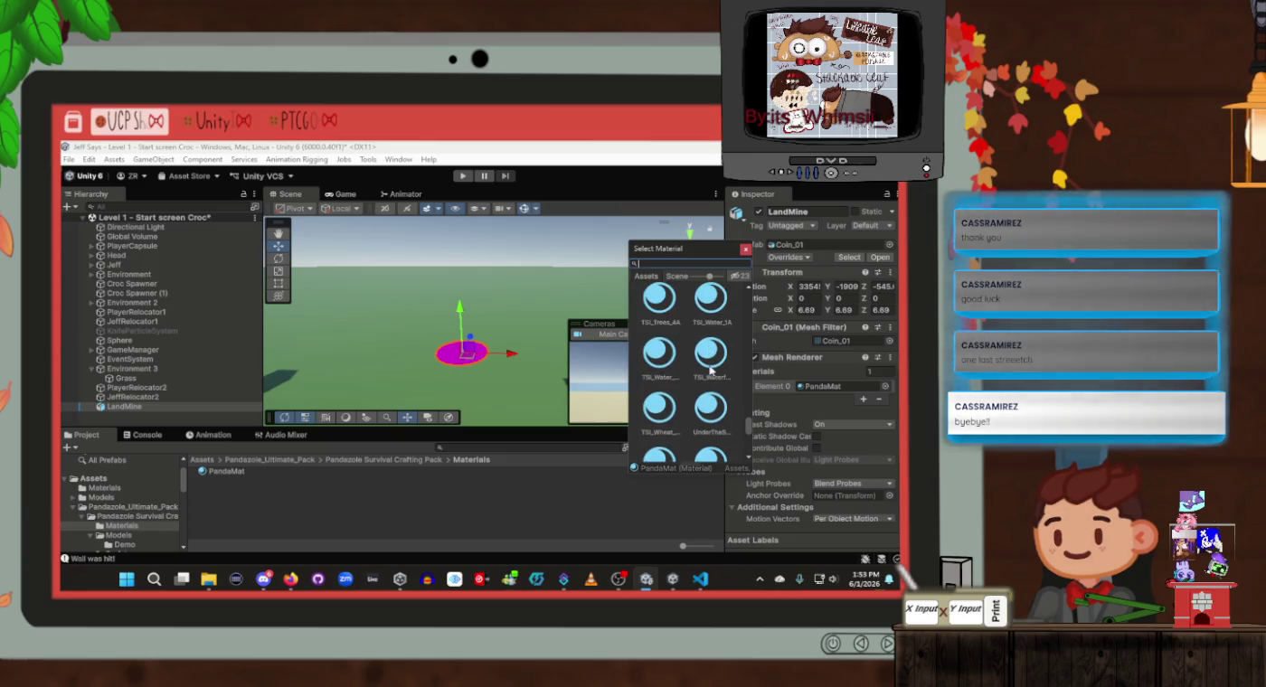
pyautogui.scroll(2, 711, 369)
pyautogui.scroll(1, 711, 370)
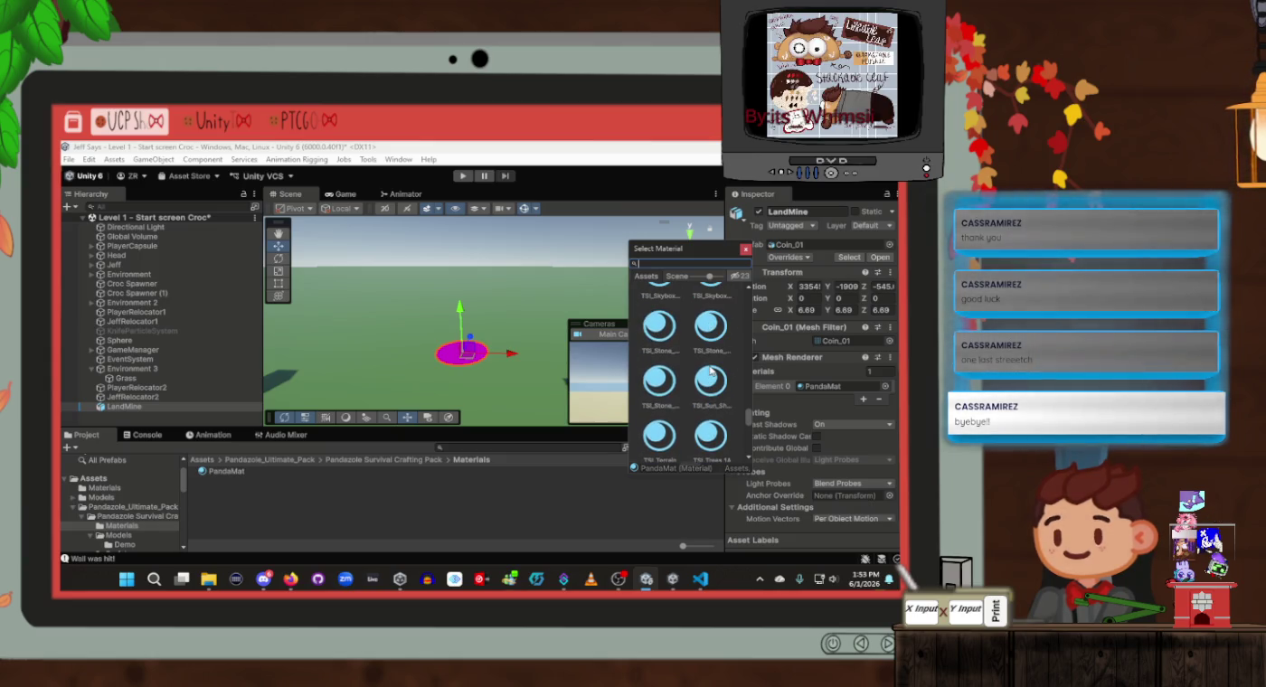
pyautogui.click(665, 331)
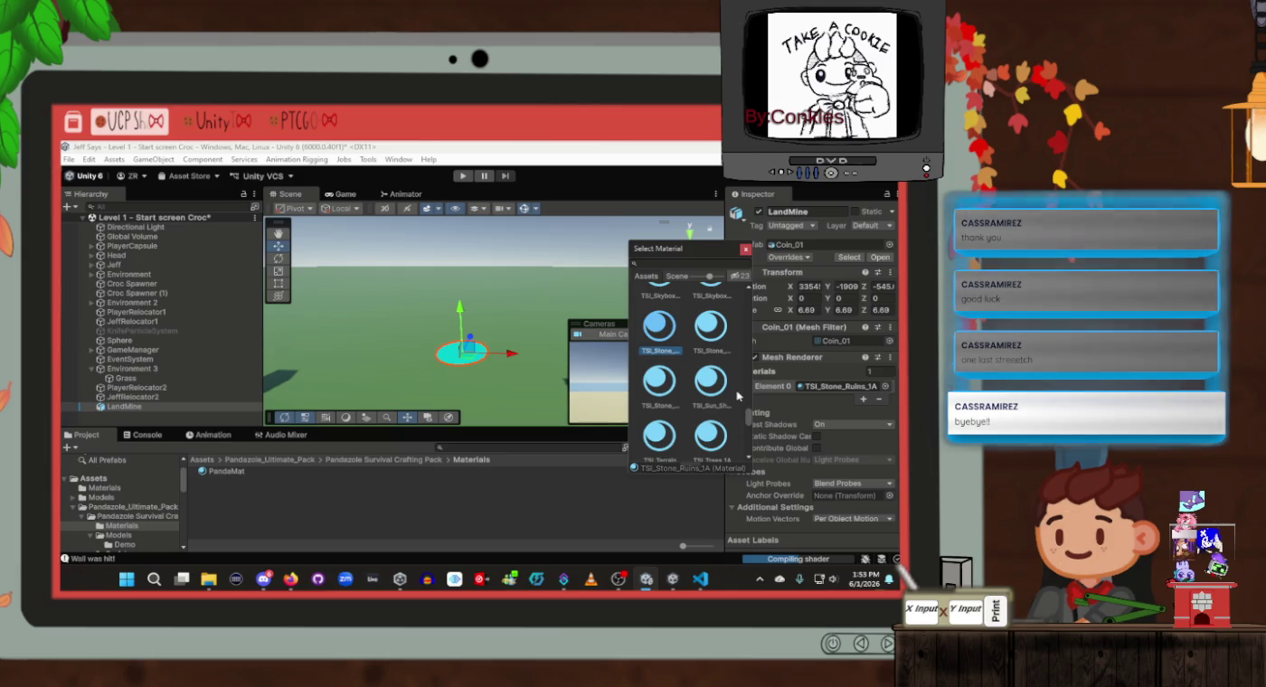
# Close the material picker, orbit around the LandMine, and bring up its mesh picker
pyautogui.moveTo(263, 577)
pyautogui.hotkey('alt', 'F4')
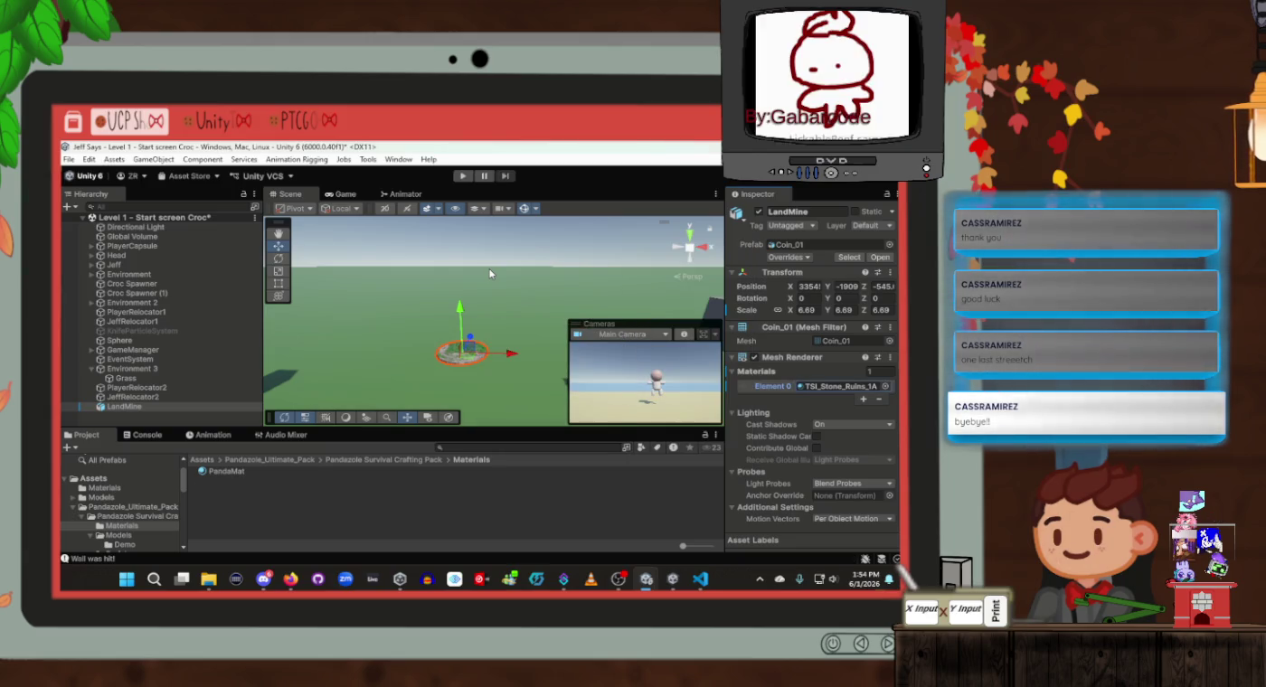
pyautogui.moveTo(476, 278)
pyautogui.mouseDown()
pyautogui.moveTo(477, 340)
pyautogui.moveTo(466, 313)
pyautogui.mouseUp()
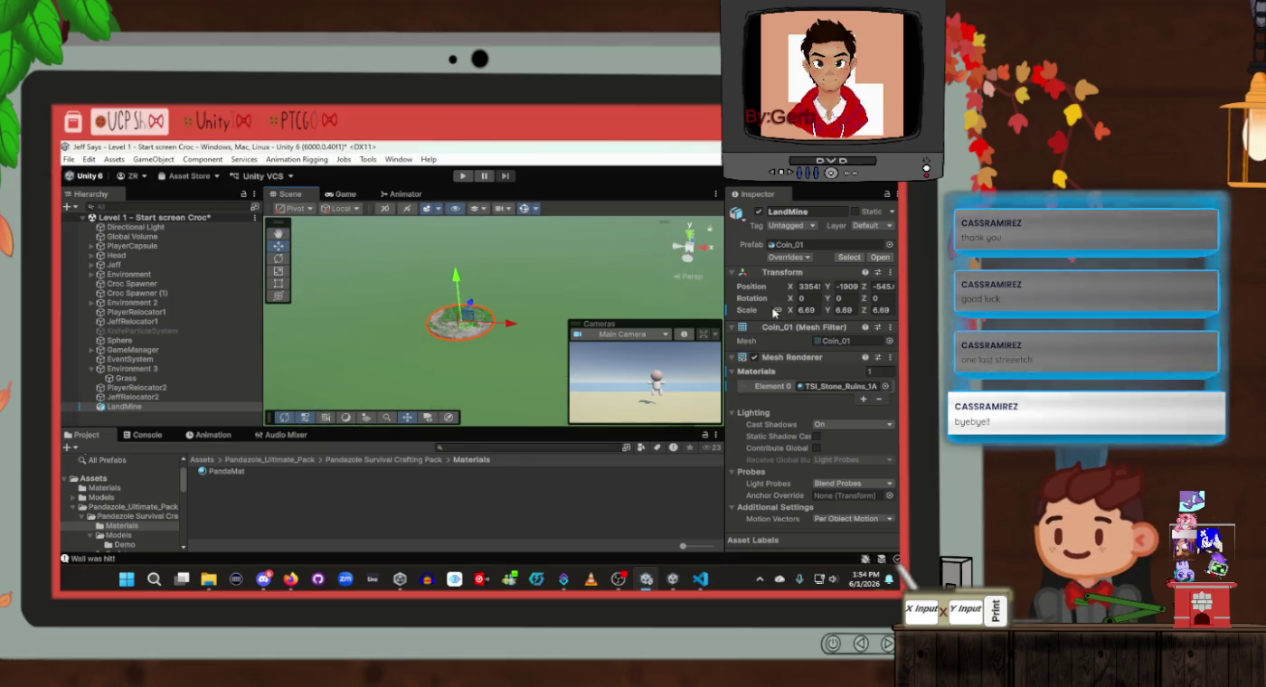
pyautogui.click(854, 344)
# Browse the LandMine's Mesh picker and close it, leaving the Coin_01 mesh unchanged
pyautogui.click(890, 341)
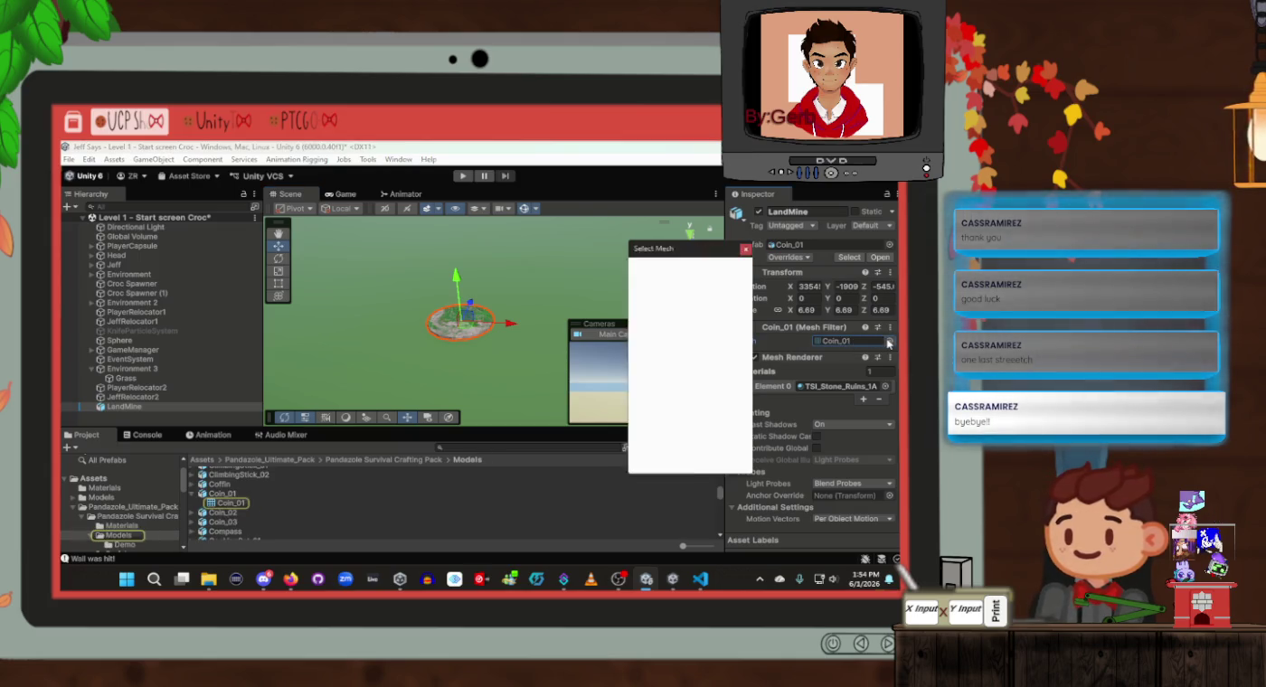
pyautogui.scroll(-3, 667, 369)
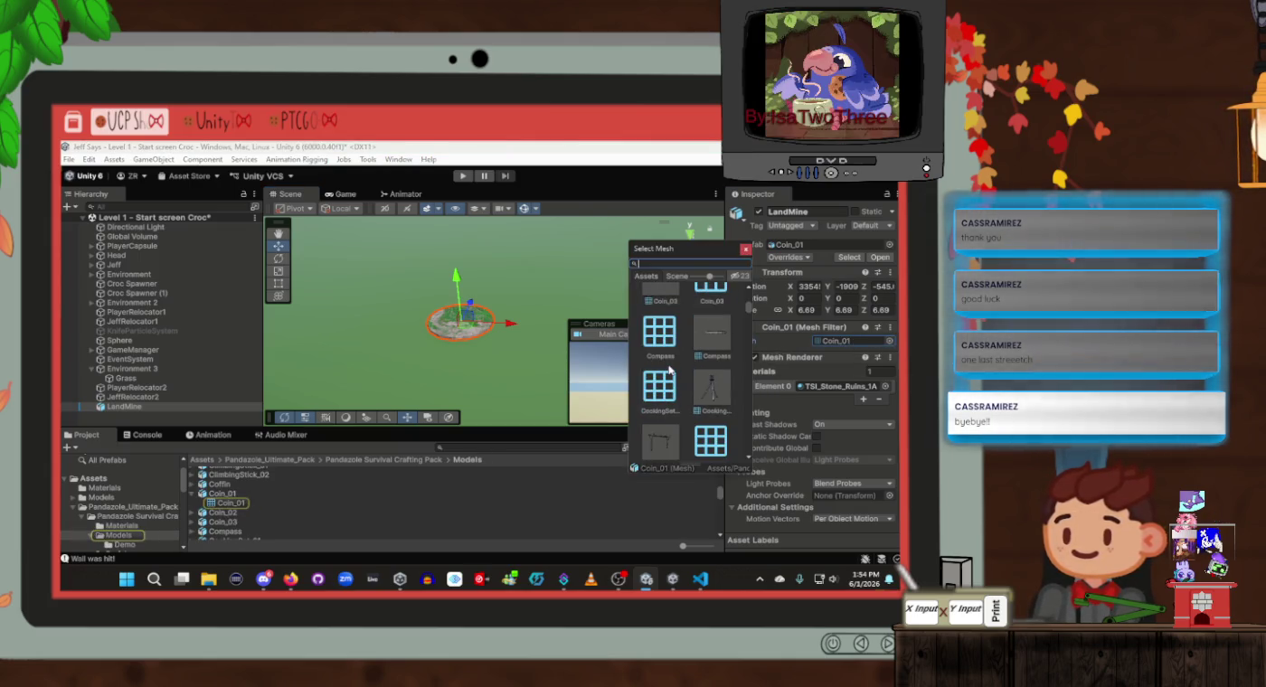
pyautogui.scroll(-6, 668, 369)
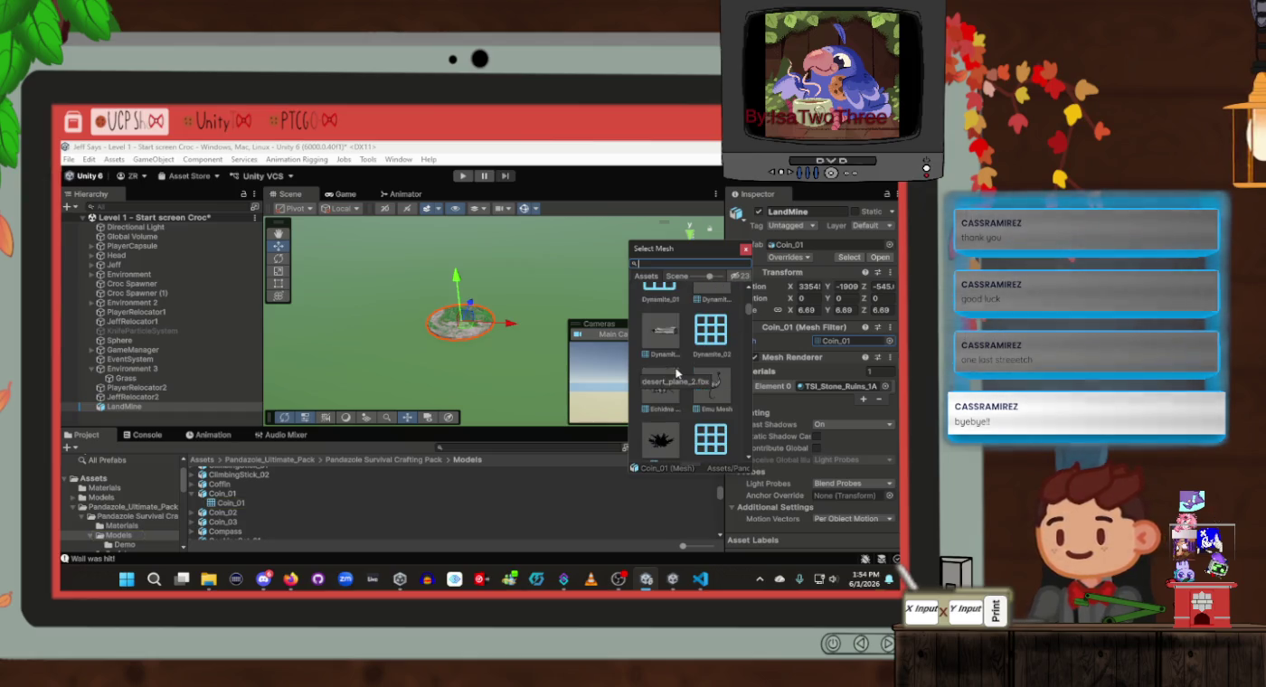
pyautogui.click(743, 251)
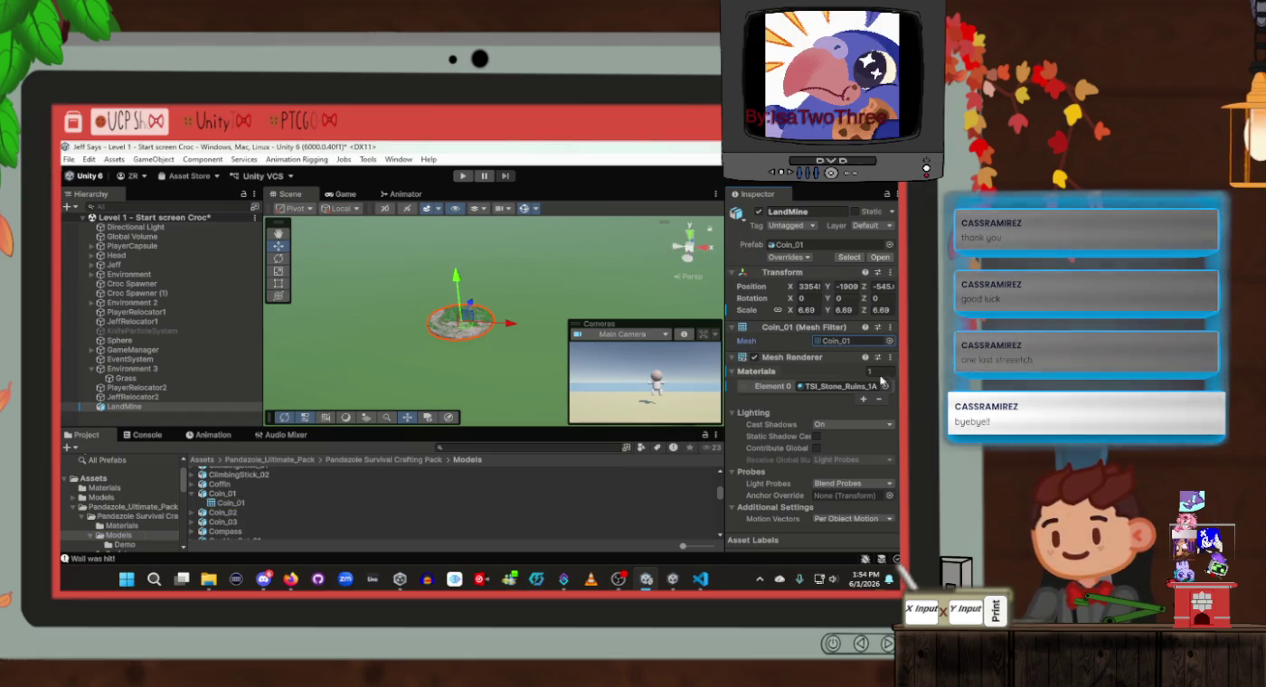
# Swap Element 0's material from TSI_Stone_Ruins_1A to TSI_Rocks_7C using the material picker
pyautogui.click(859, 386)
pyautogui.click(884, 386)
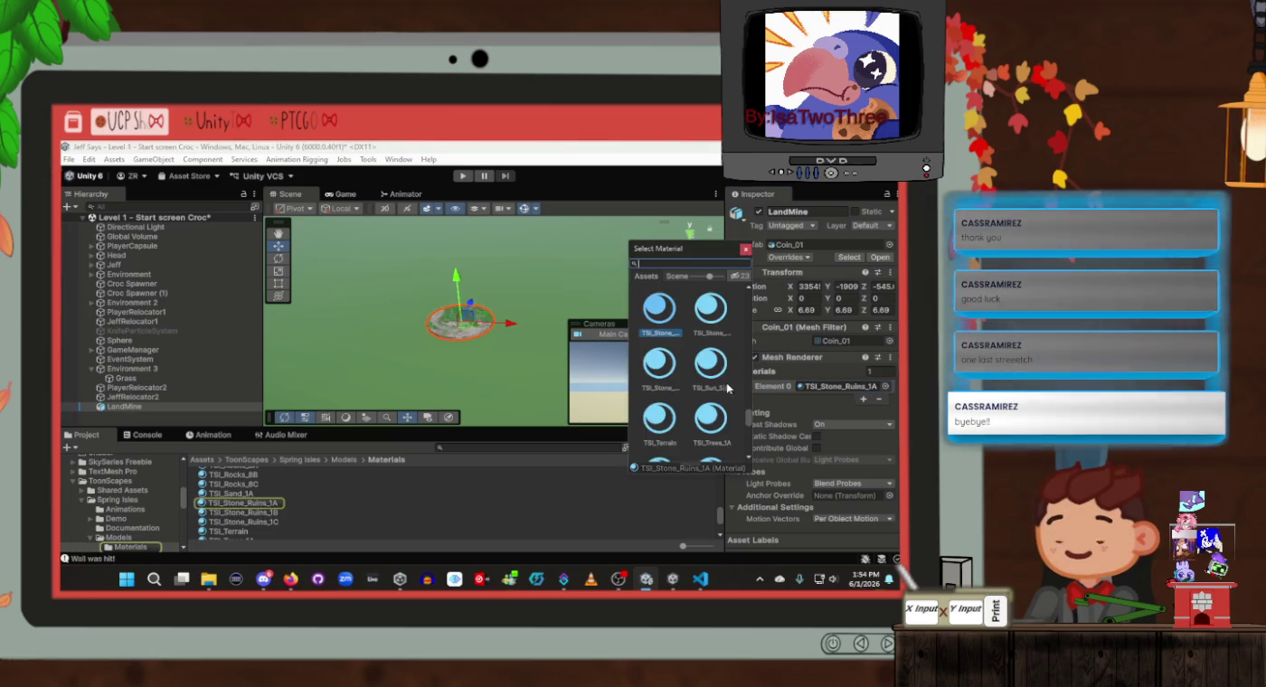
pyautogui.scroll(-5, 723, 384)
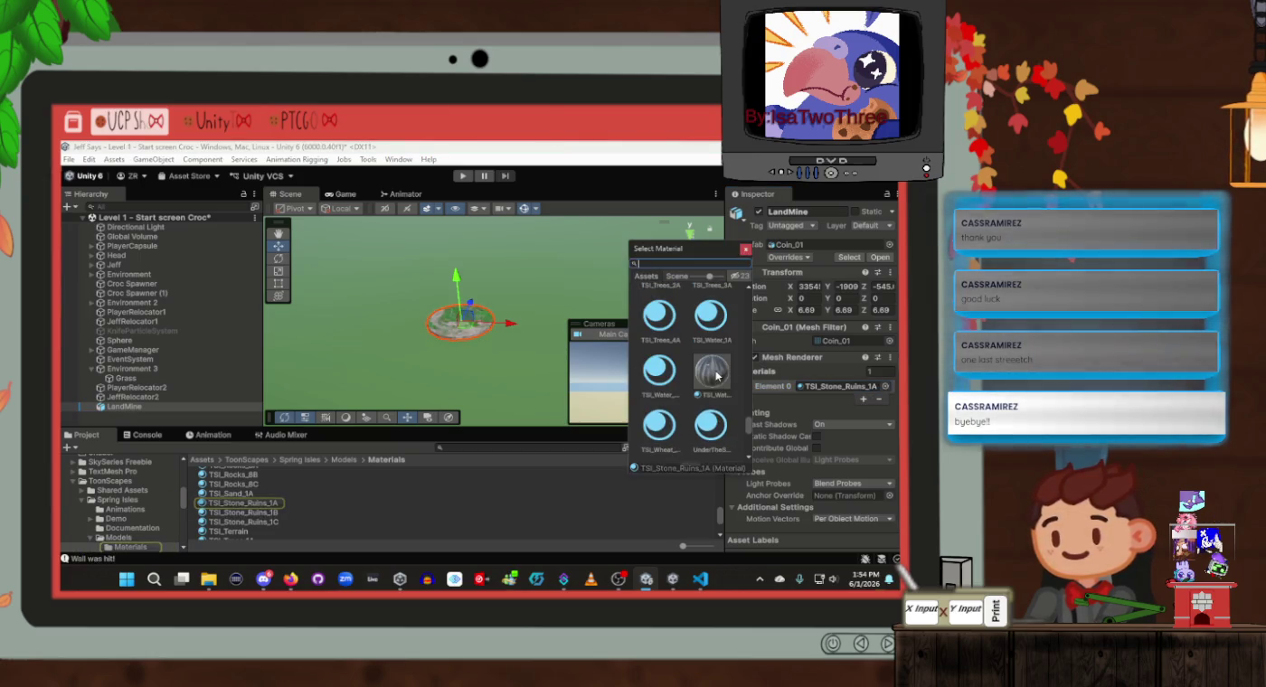
pyautogui.scroll(-5, 716, 377)
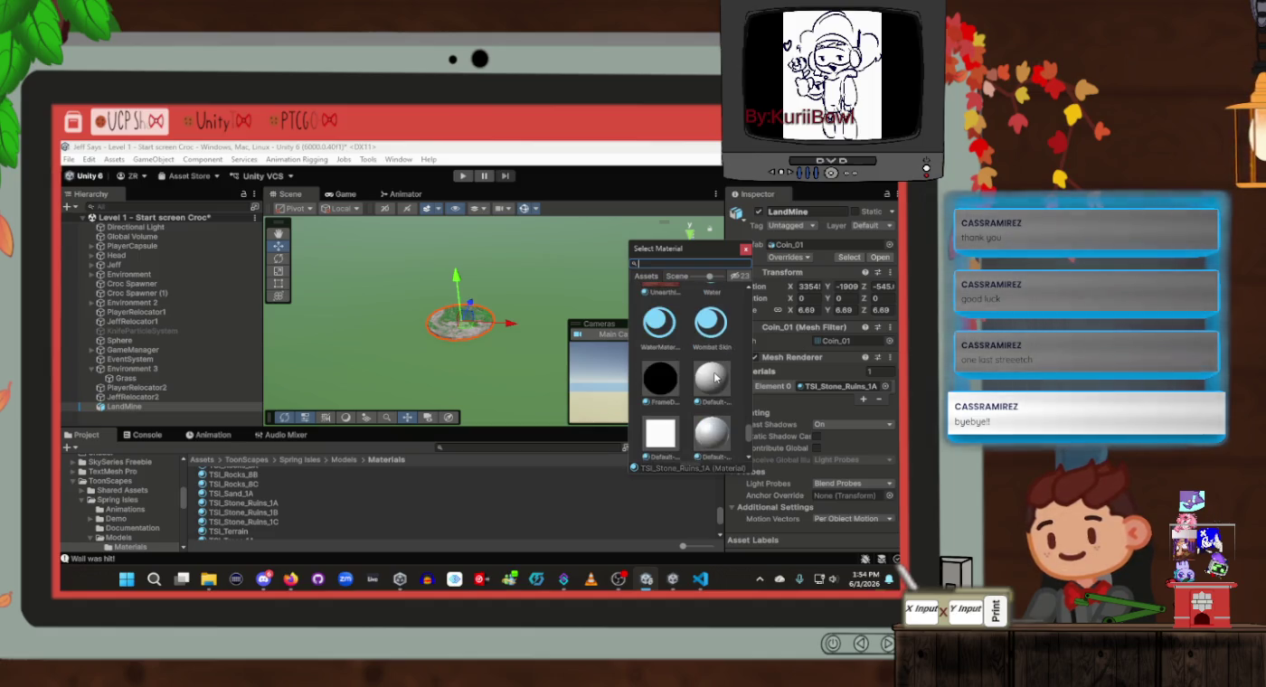
pyautogui.scroll(-5, 716, 378)
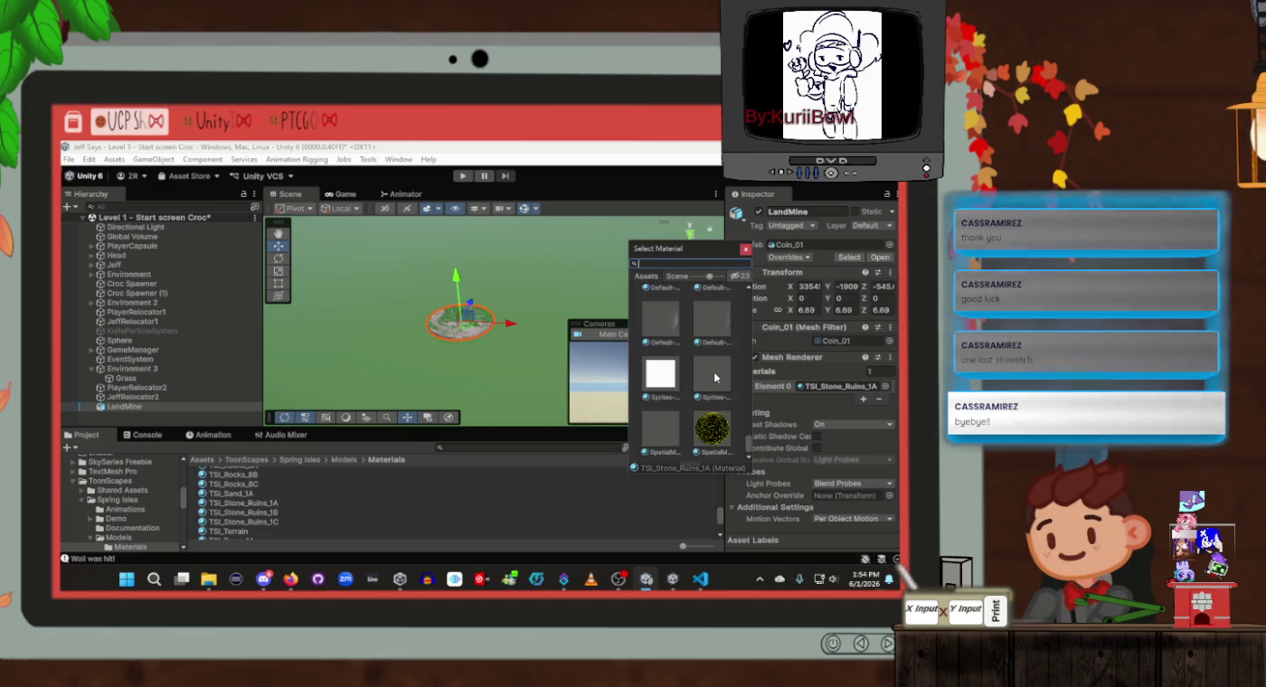
pyautogui.scroll(10, 715, 389)
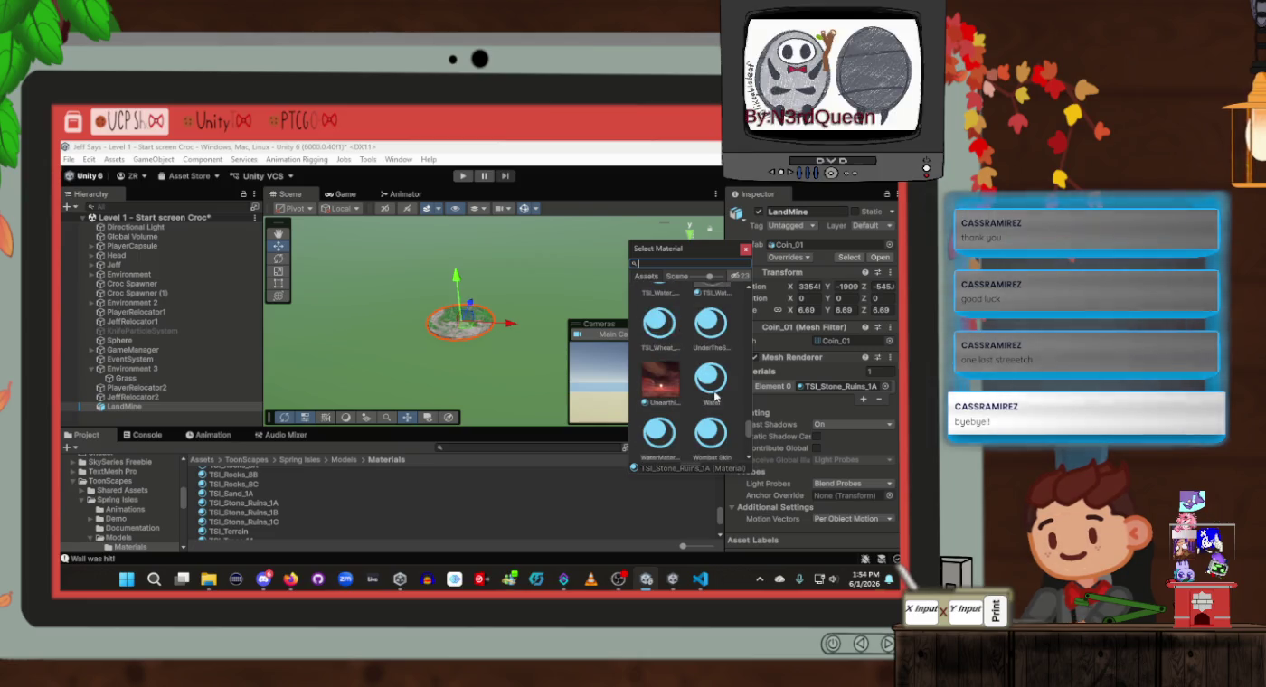
pyautogui.scroll(2, 715, 396)
pyautogui.scroll(5, 715, 395)
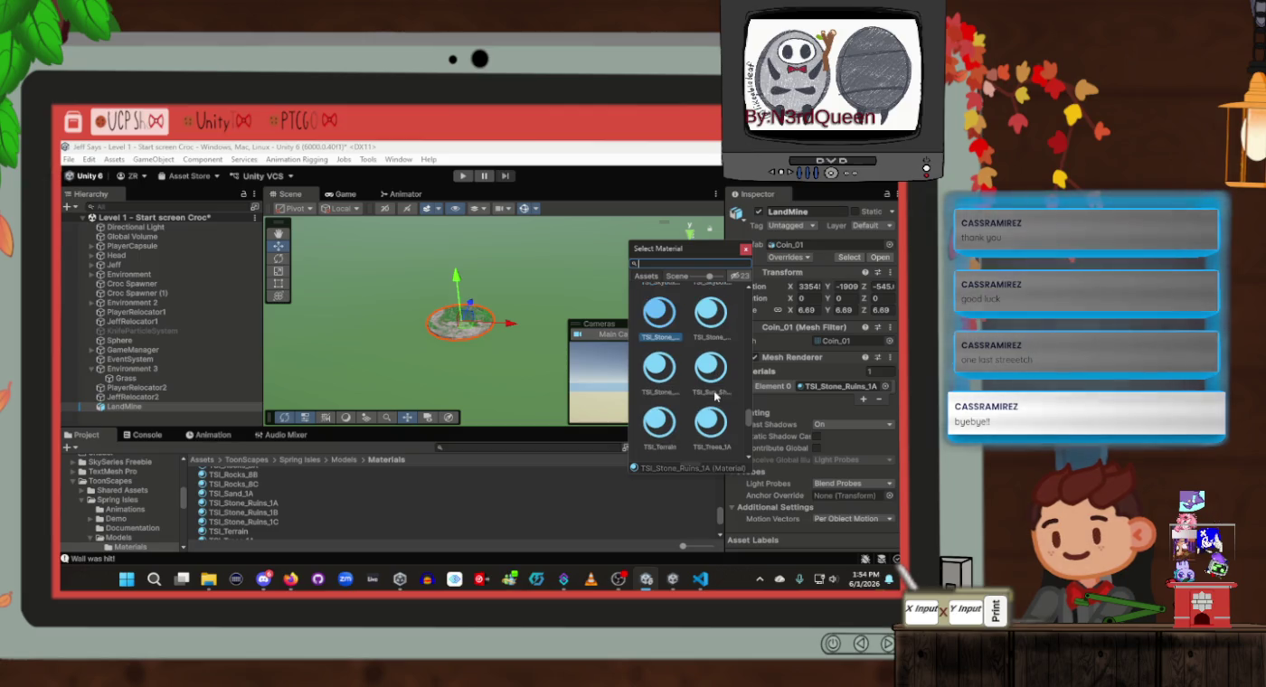
pyautogui.scroll(3, 715, 396)
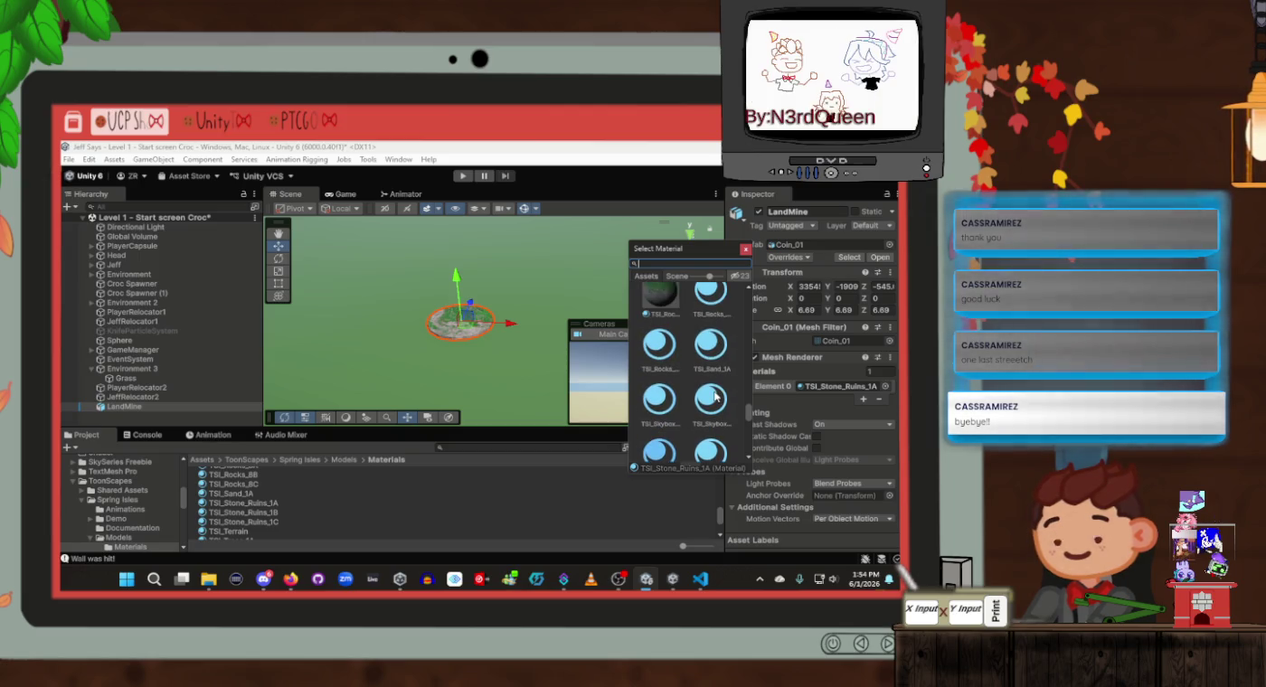
pyautogui.scroll(1, 715, 395)
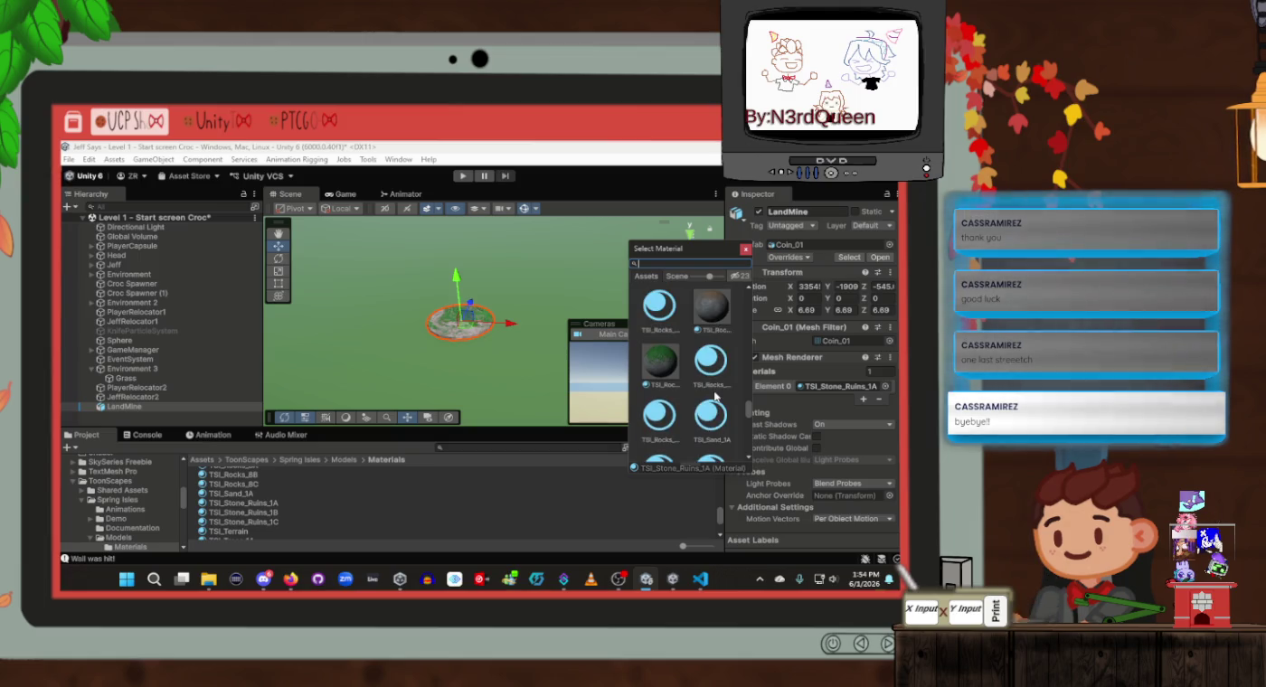
pyautogui.scroll(1, 716, 396)
pyautogui.scroll(1, 715, 396)
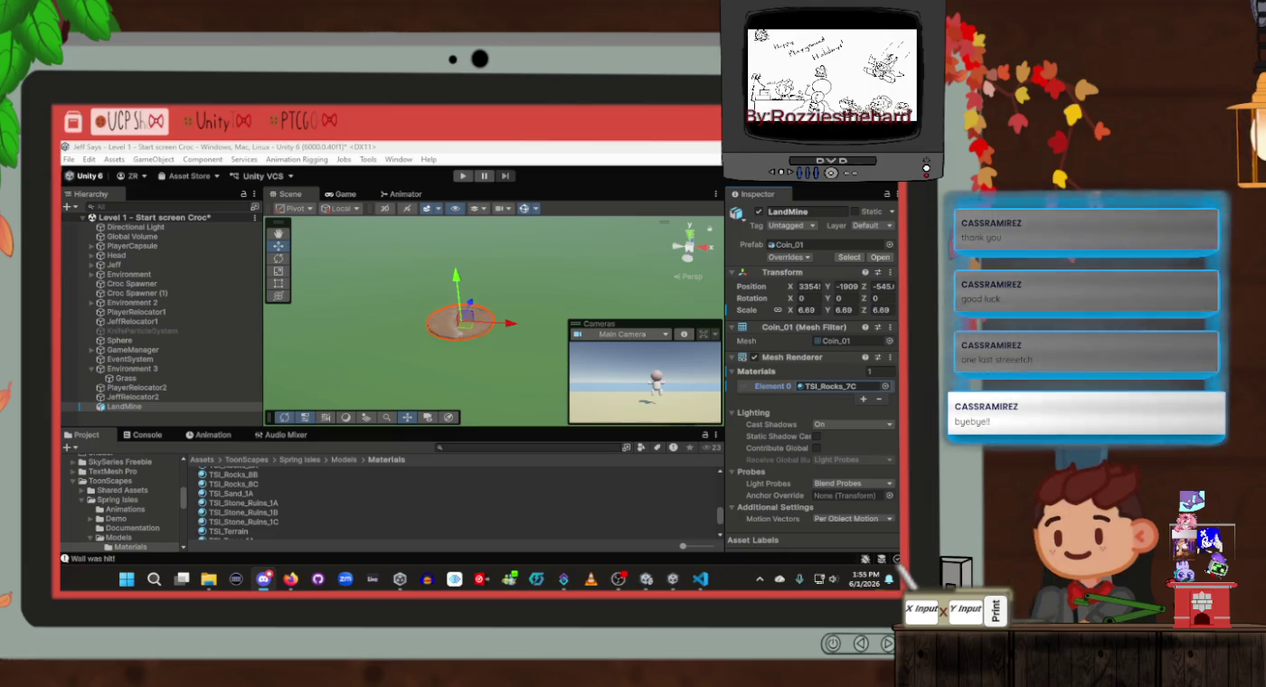
# Select the LandMine and frame it up close in the Scene view
pyautogui.moveTo(458, 294)
pyautogui.mouseDown()
pyautogui.moveTo(504, 311)
pyautogui.moveTo(462, 301)
pyautogui.moveTo(471, 310)
pyautogui.mouseUp()
pyautogui.click(126, 407)
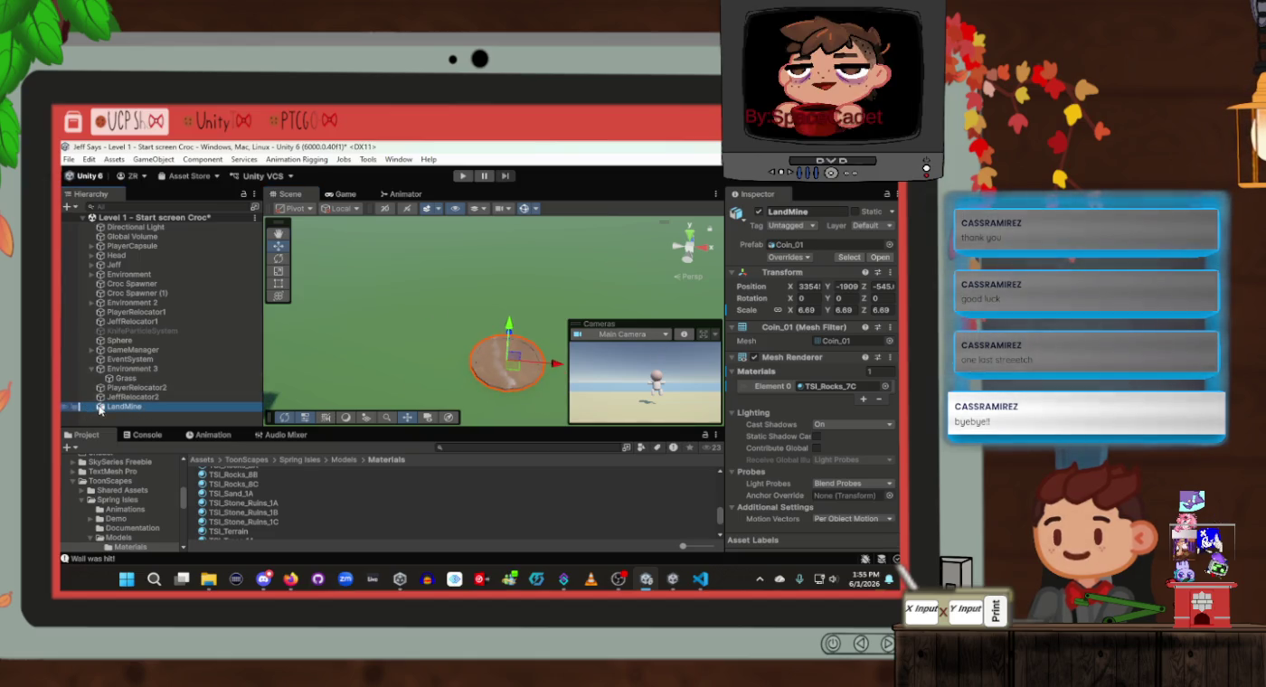
pyautogui.rightClick(107, 409)
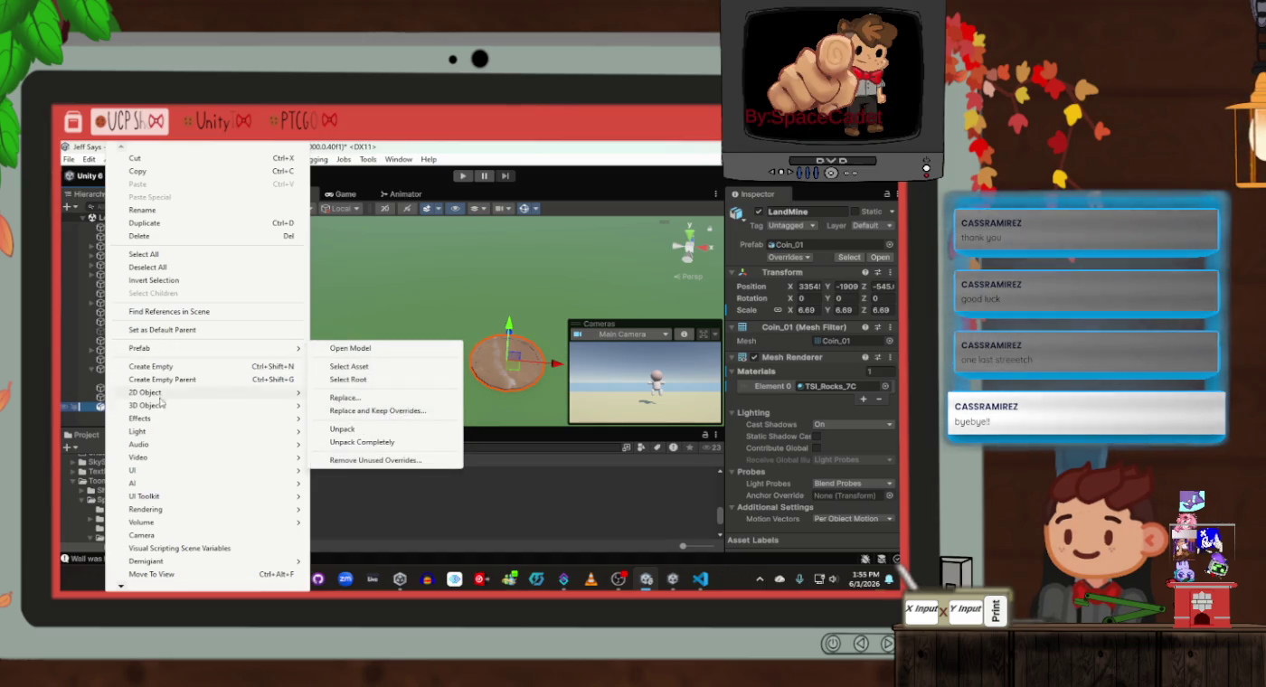
pyautogui.click(89, 409)
pyautogui.press('f')
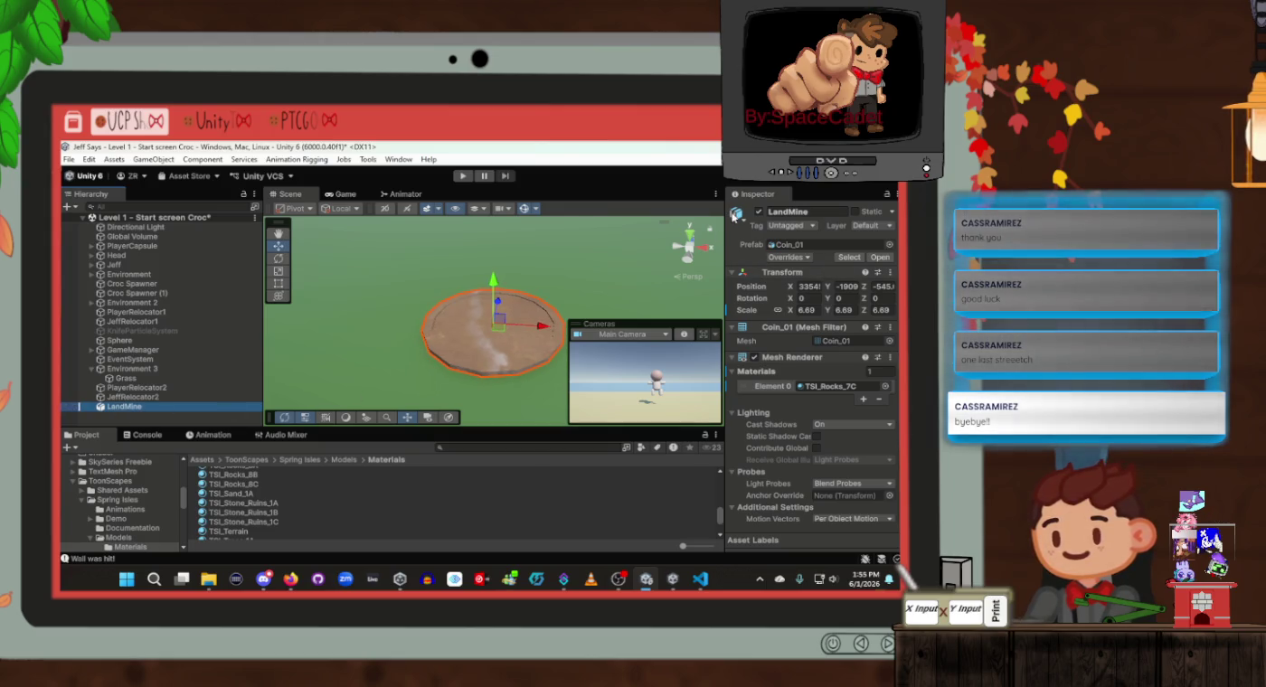
pyautogui.click(737, 215)
pyautogui.click(744, 217)
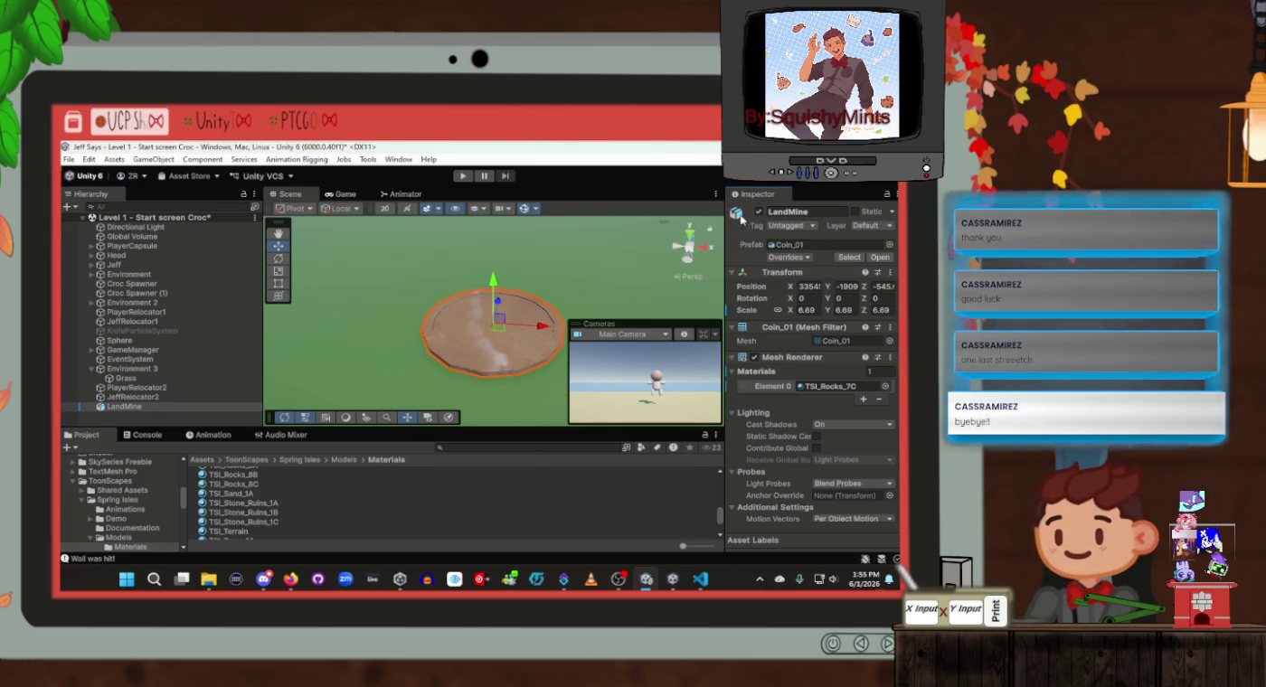
# Open a floating Properties window for LandMine from its context menu
pyautogui.rightClick(104, 408)
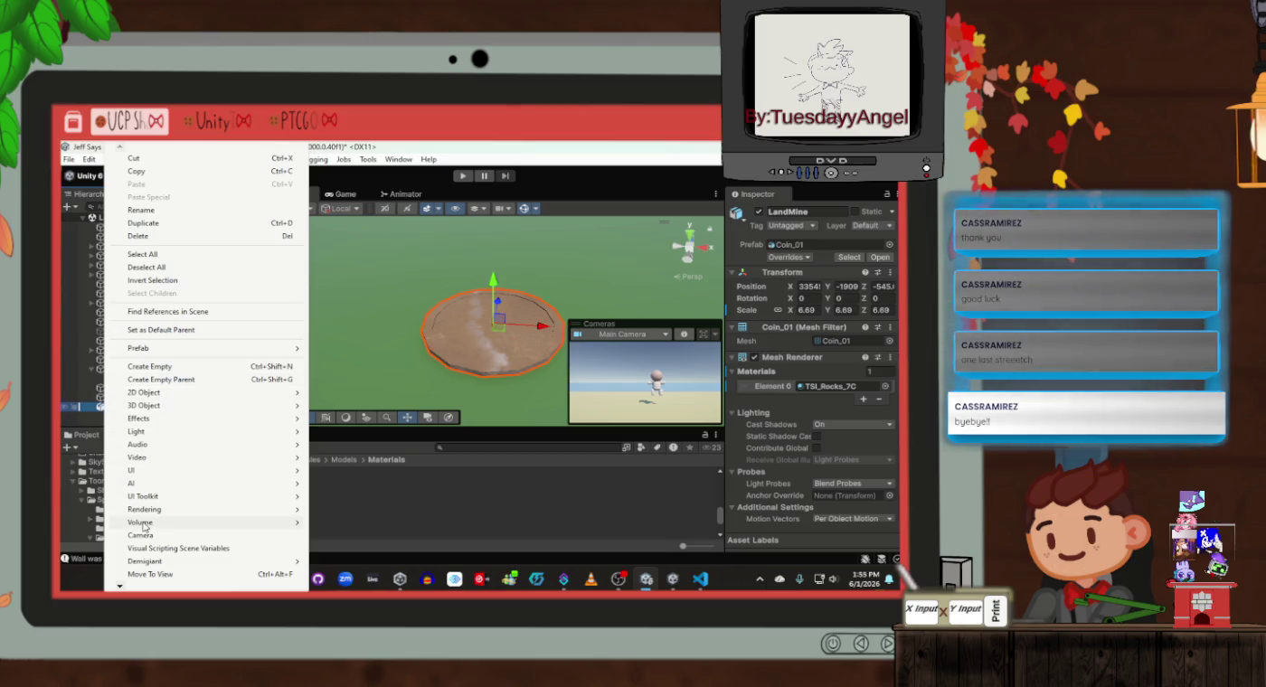
pyautogui.moveTo(145, 511)
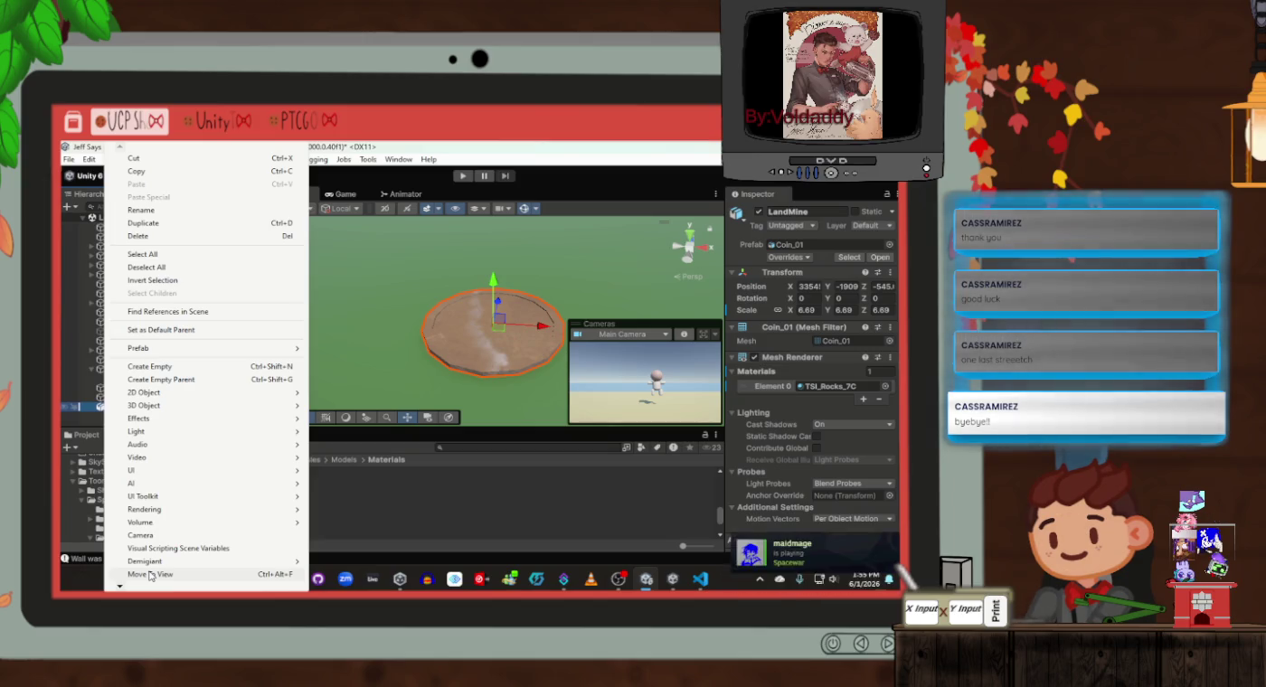
pyautogui.moveTo(119, 586)
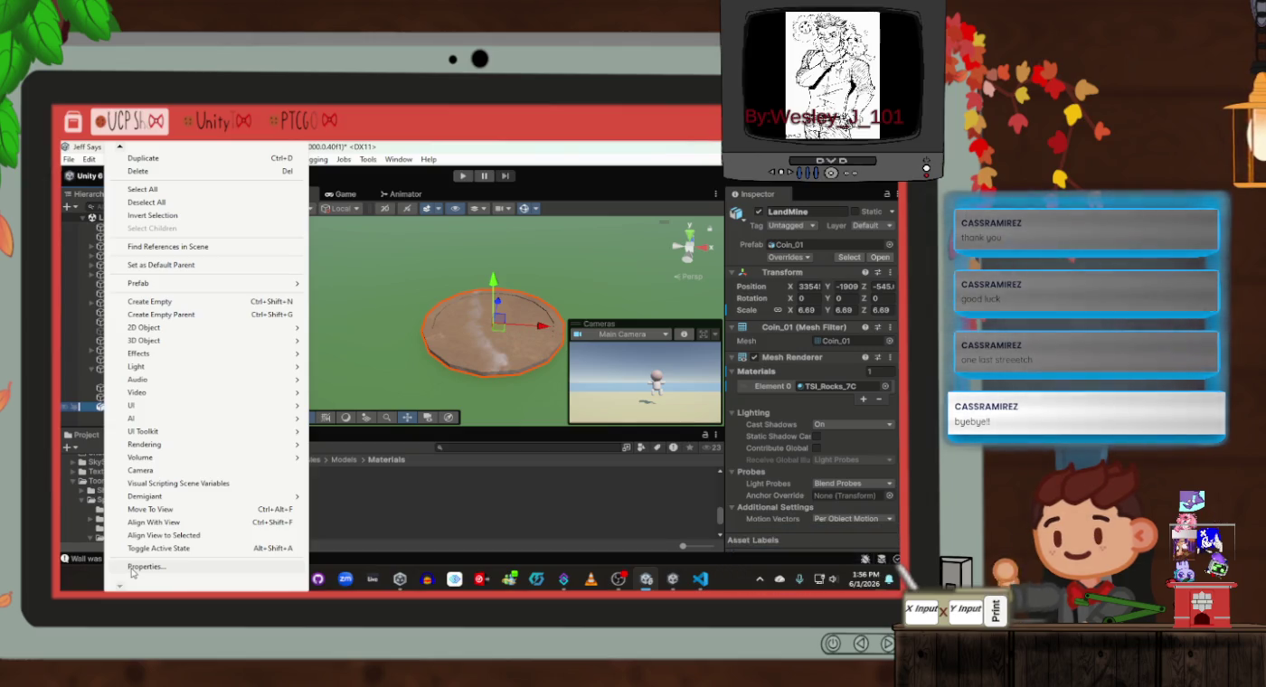
pyautogui.click(131, 566)
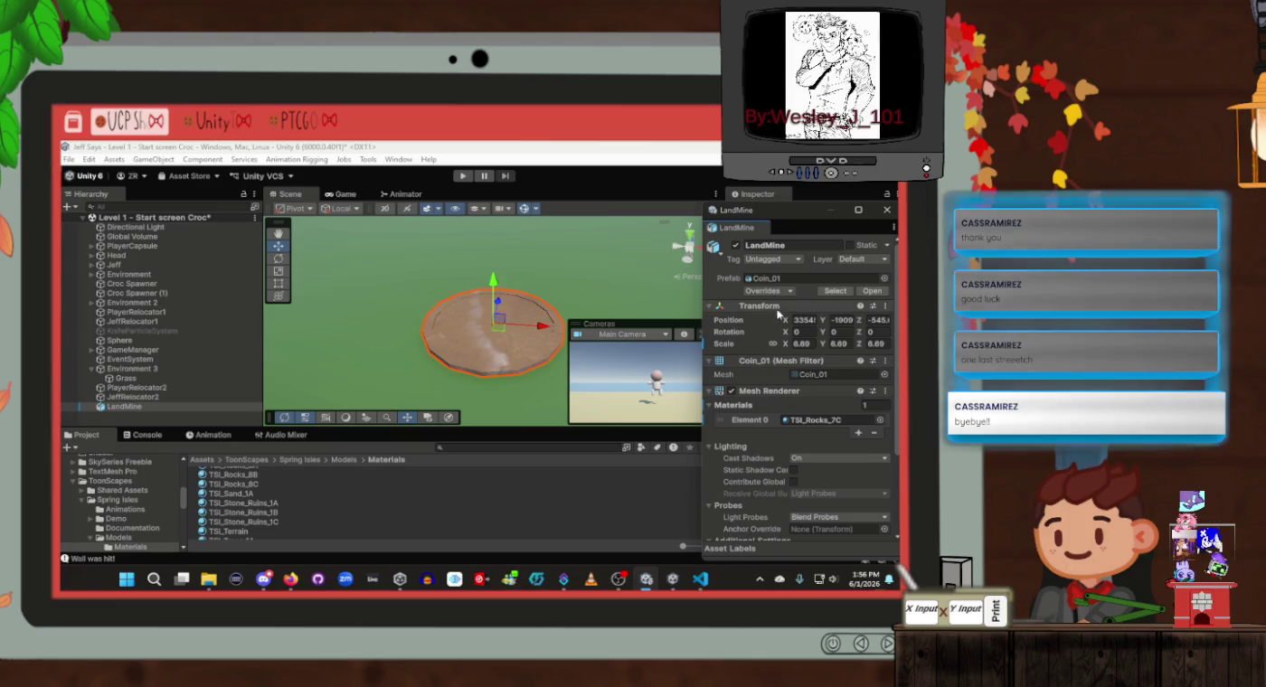
pyautogui.click(886, 210)
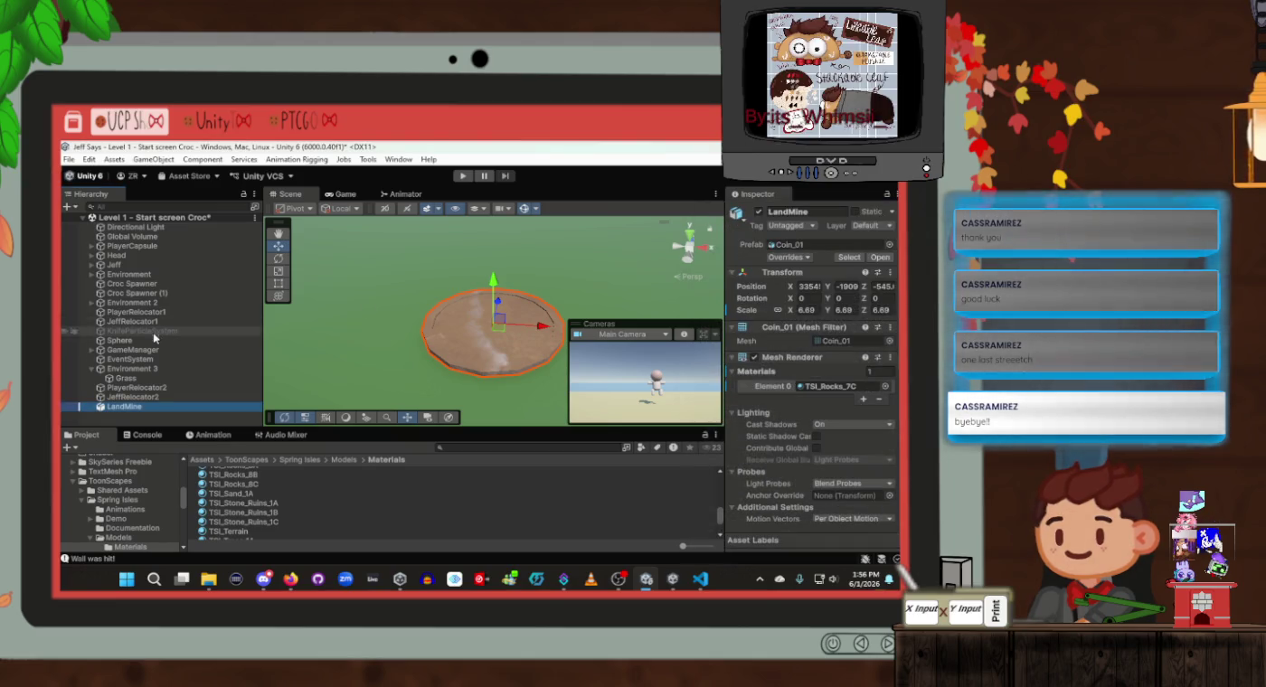
pyautogui.click(131, 412)
pyautogui.click(133, 411)
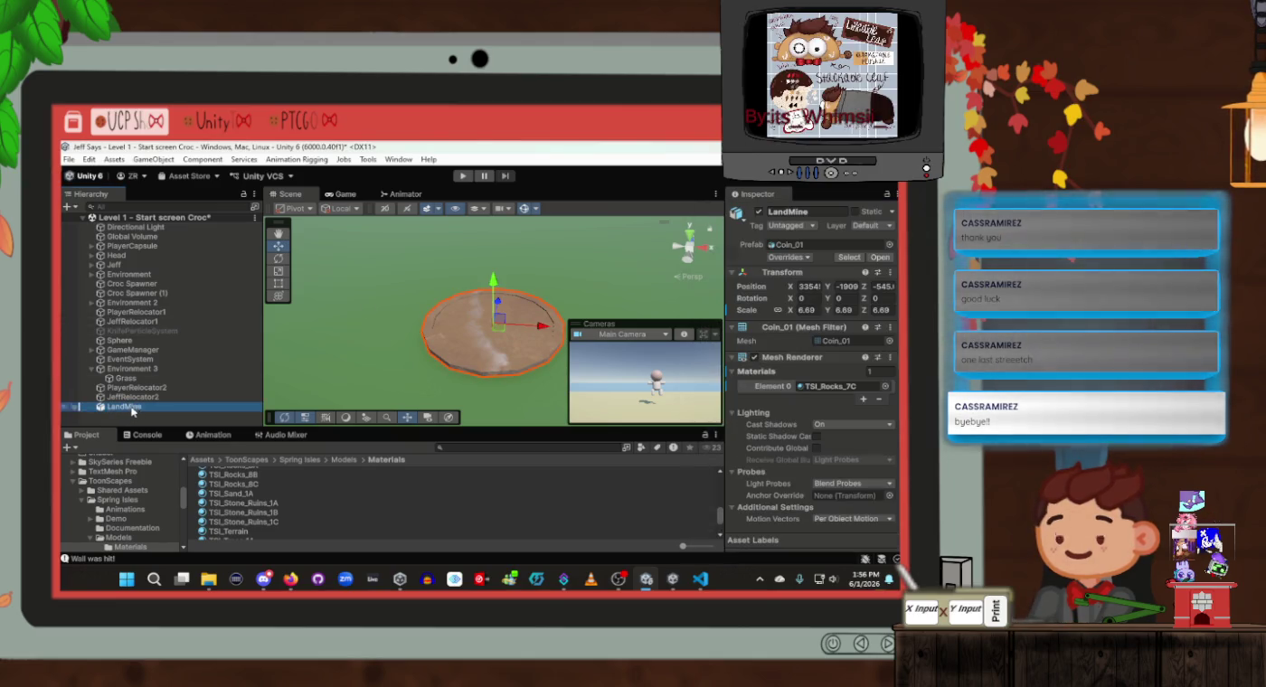
pyautogui.rightClick(124, 413)
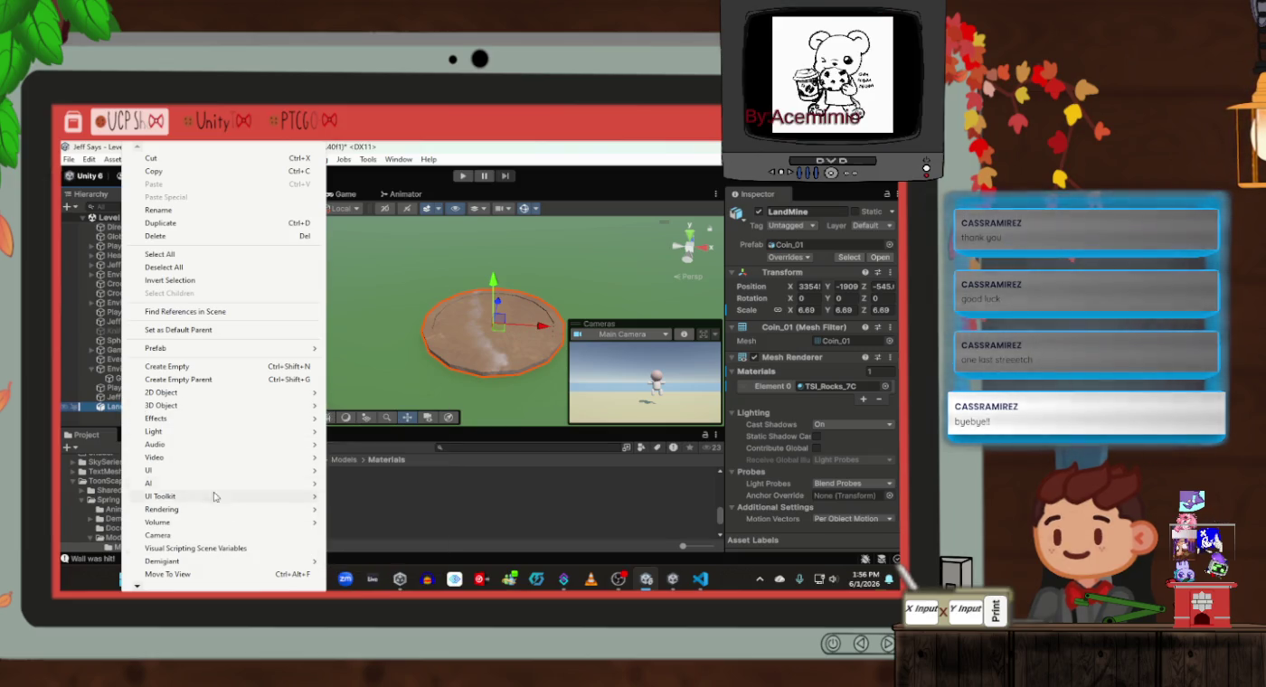
pyautogui.click(116, 406)
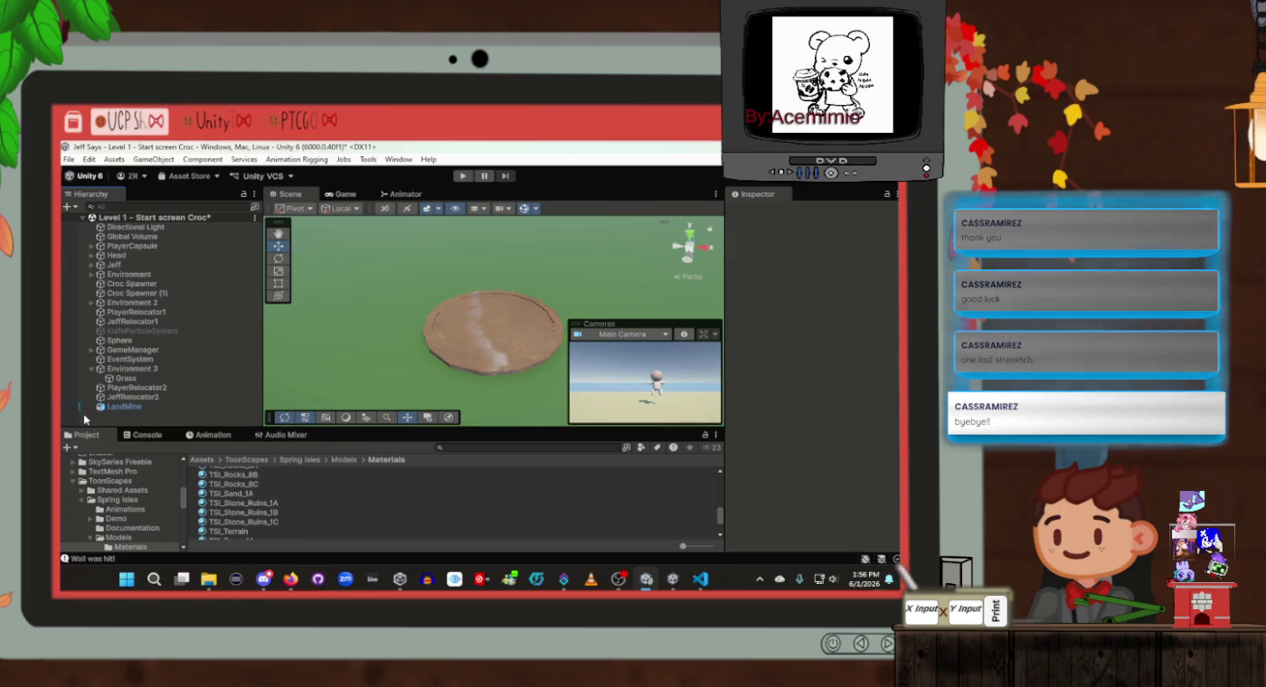
pyautogui.click(144, 408)
pyautogui.click(133, 414)
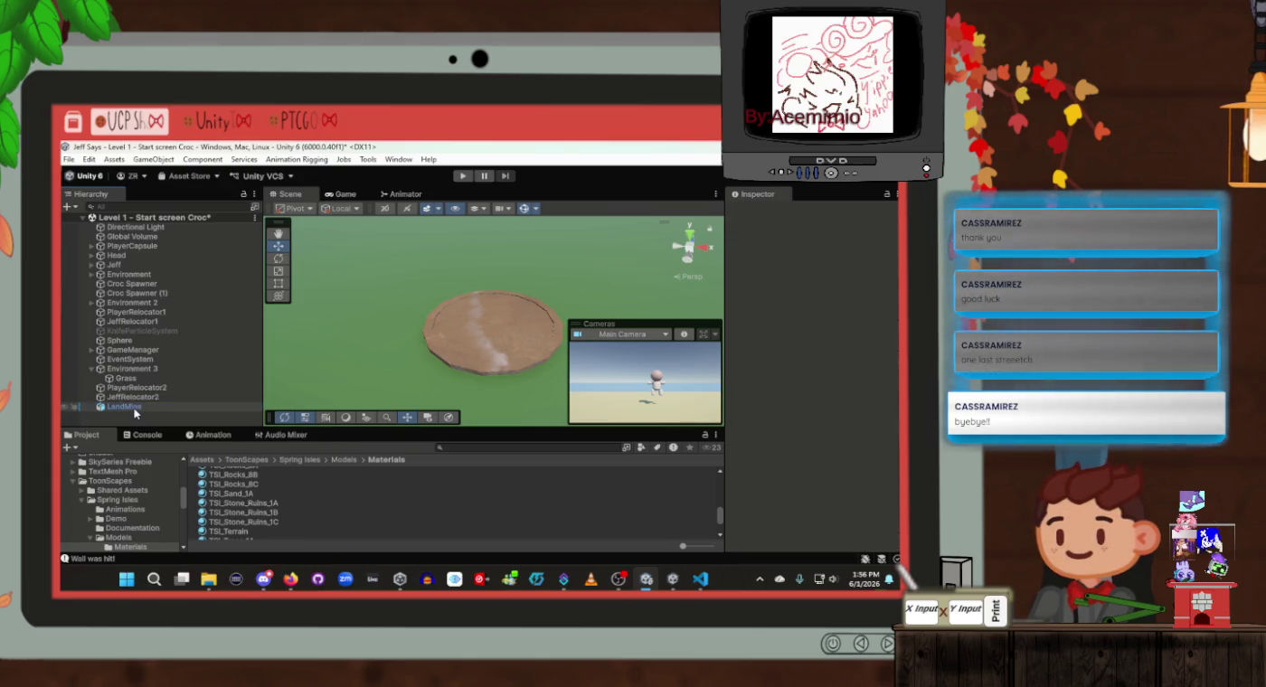
pyautogui.click(133, 410)
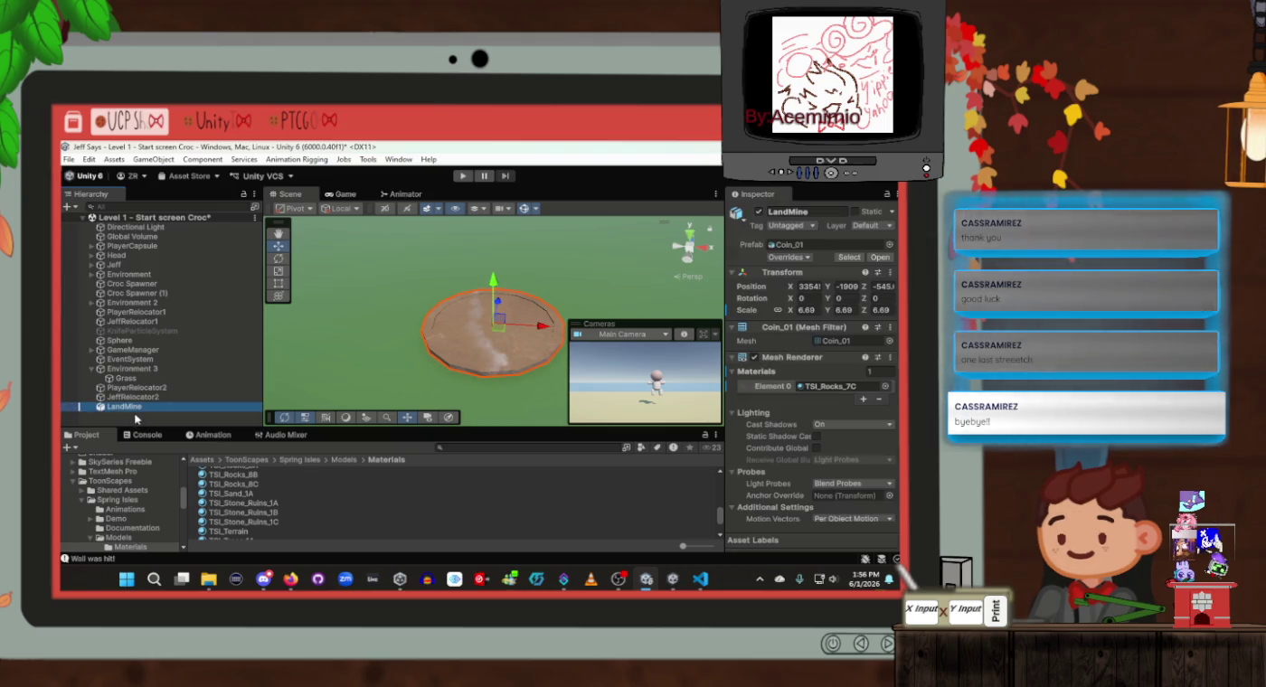
pyautogui.rightClick(132, 413)
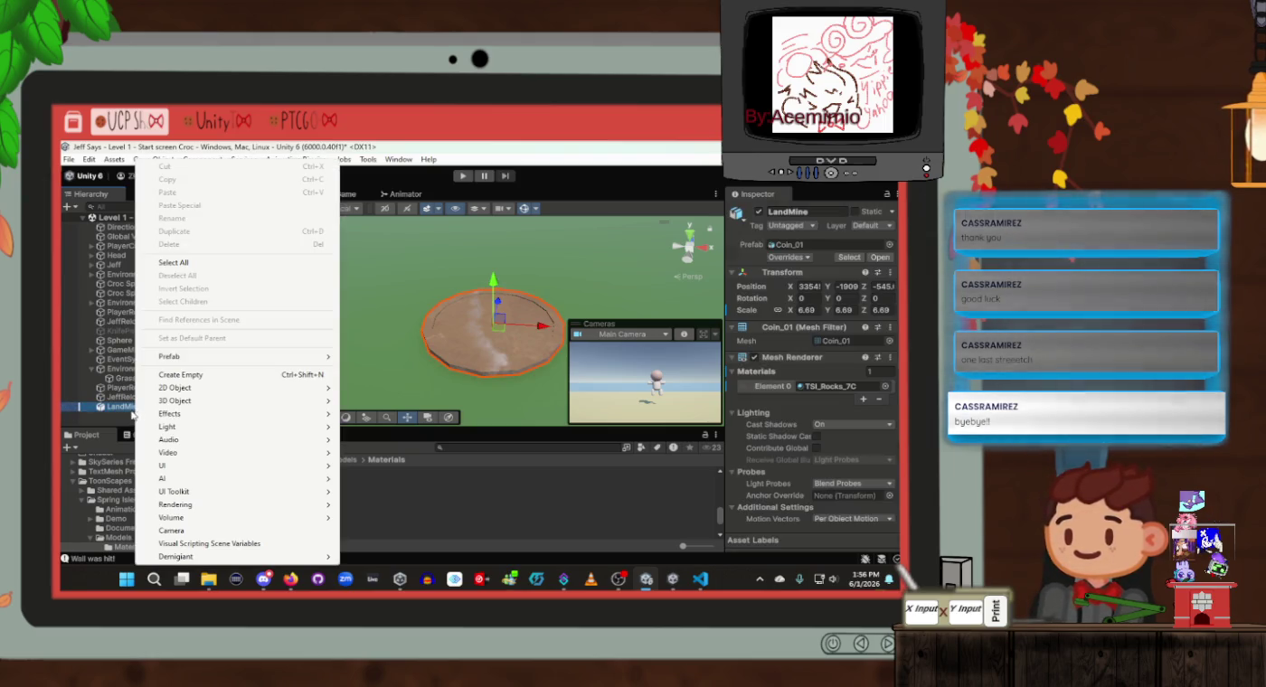
pyautogui.press('Escape')
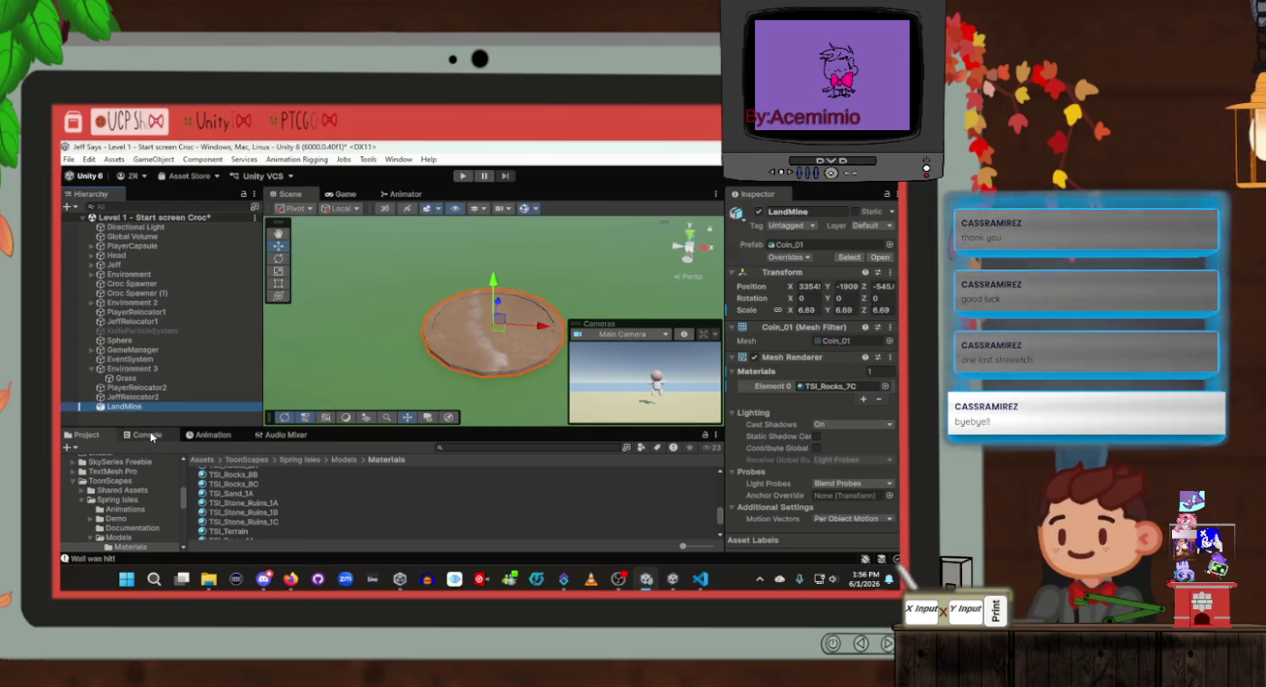
pyautogui.click(151, 439)
# Navigate the Project folder tree to Pandazole Survival Crafting Pack > Models > Demo
pyautogui.click(91, 438)
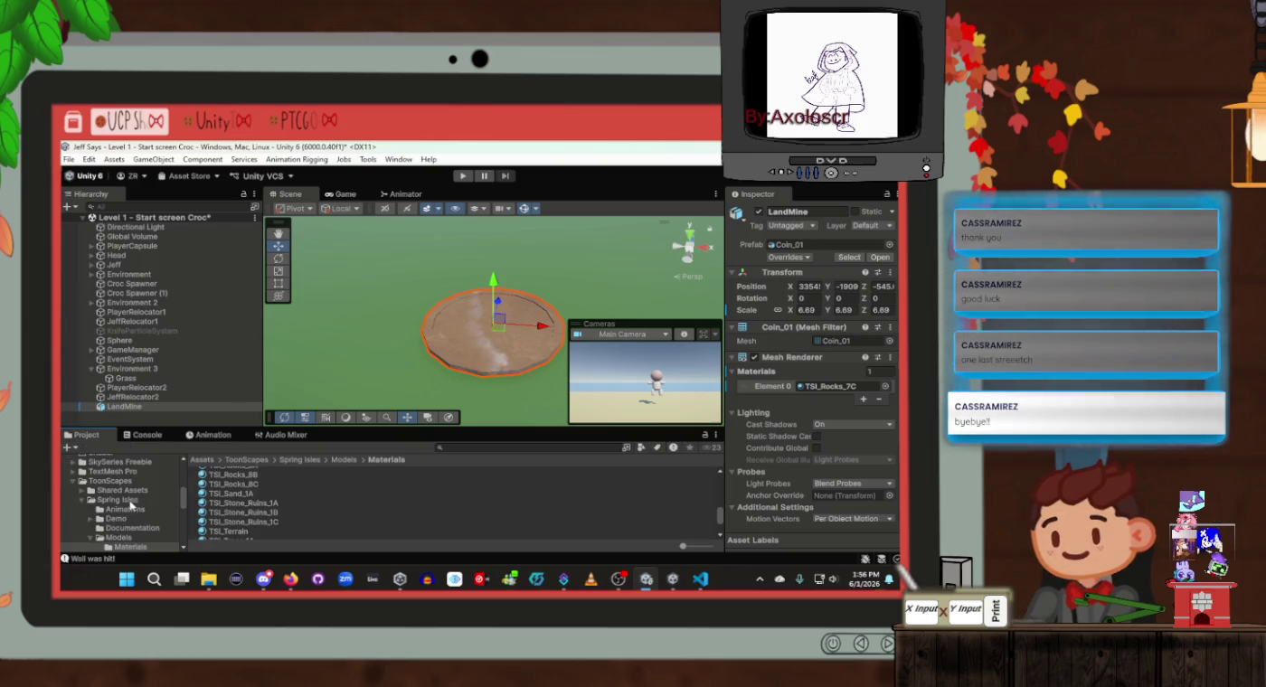
pyautogui.scroll(-2, 130, 514)
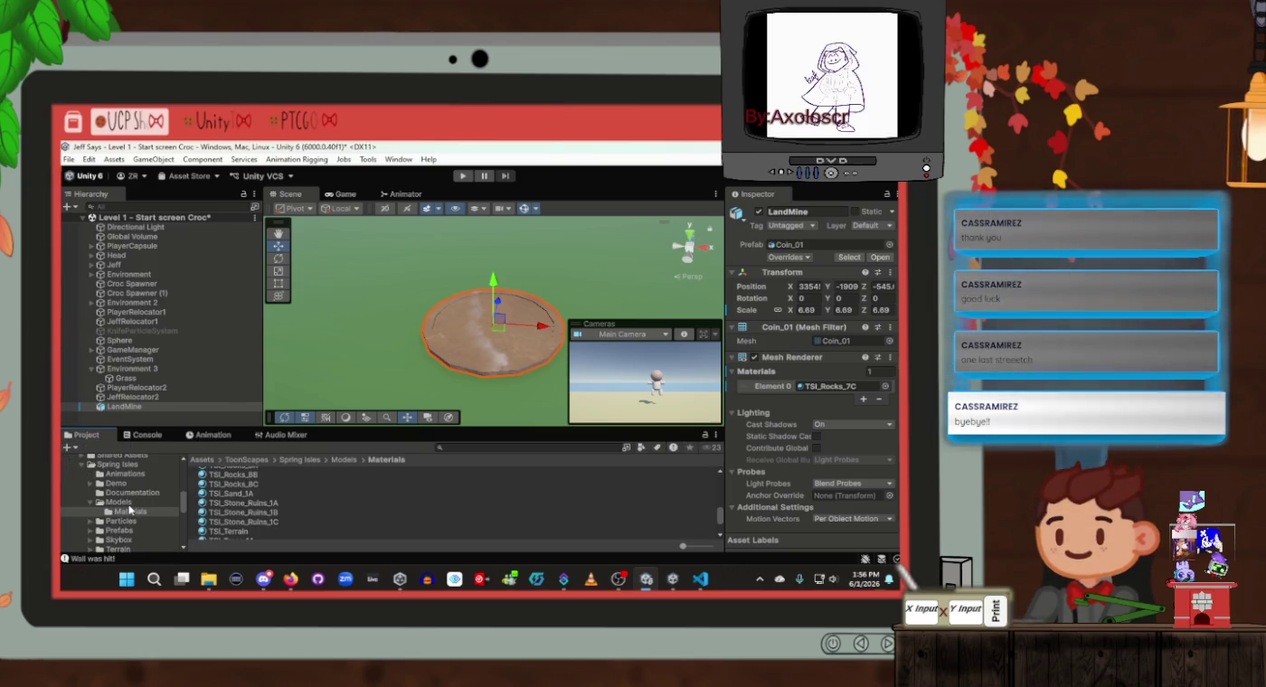
pyautogui.scroll(2, 129, 510)
pyautogui.scroll(3, 131, 513)
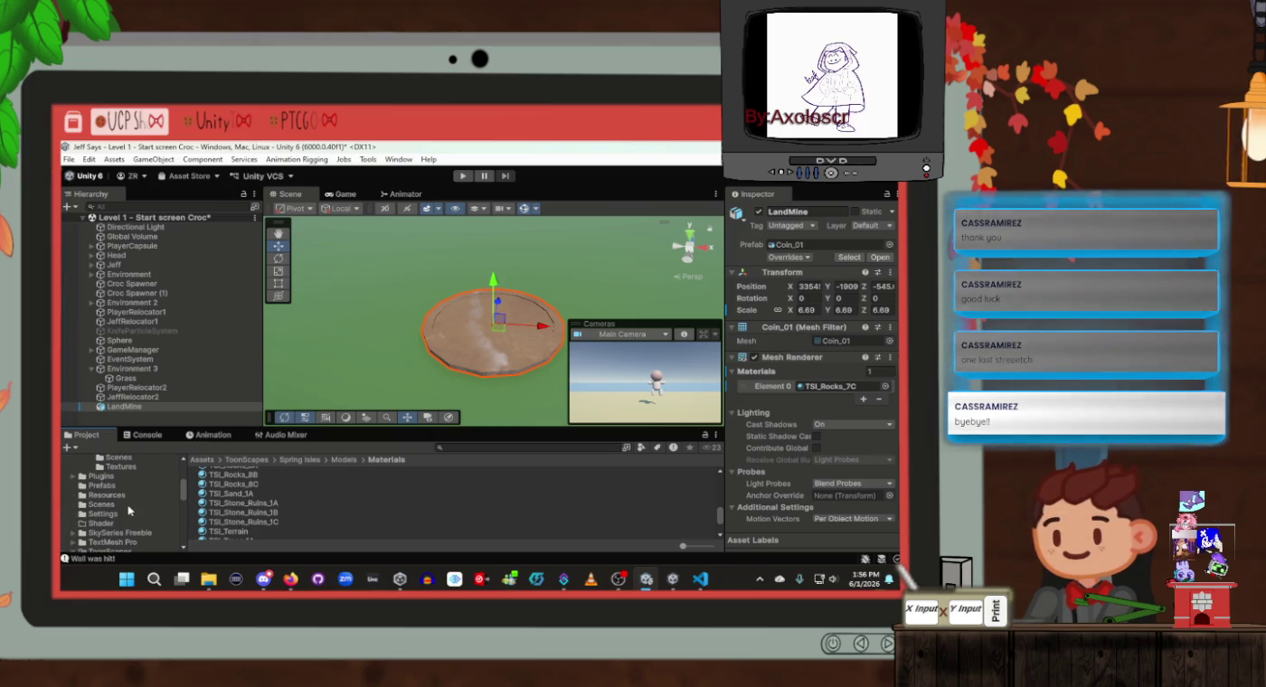
pyautogui.scroll(2, 130, 511)
pyautogui.click(130, 495)
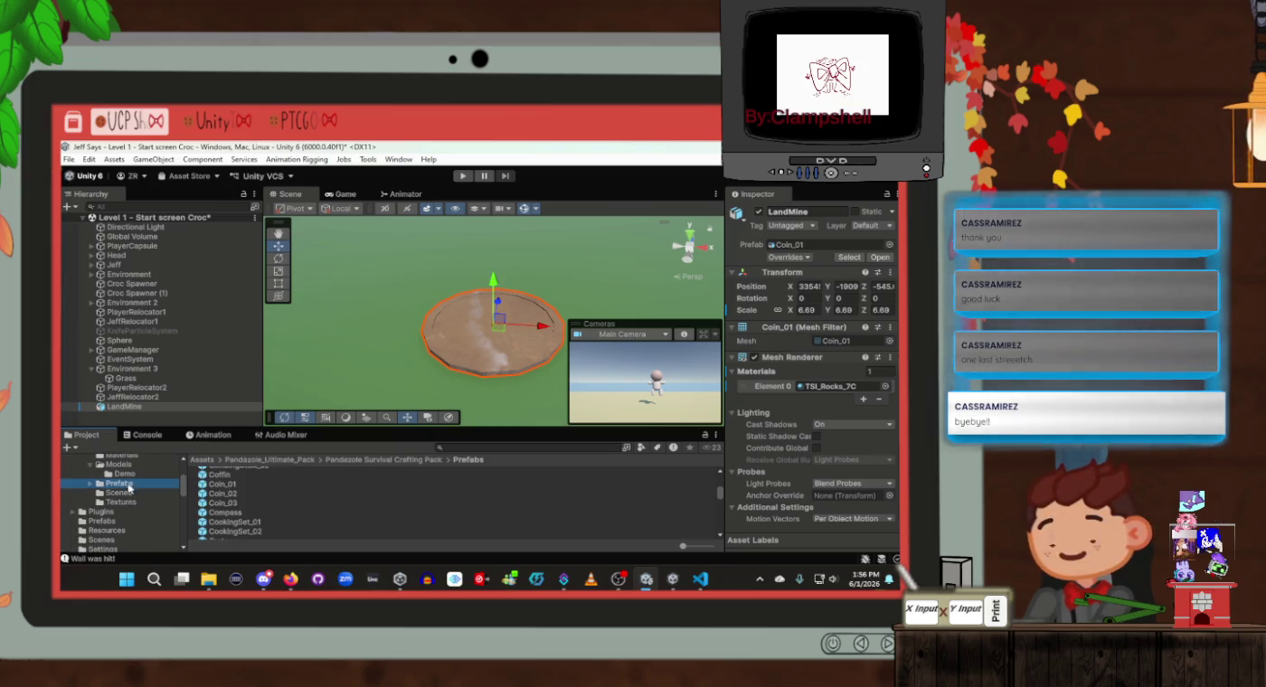
pyautogui.click(132, 475)
# Scroll the Demo models to the Coin meshes and select the Coin_01 mesh asset
pyautogui.scroll(-5, 261, 493)
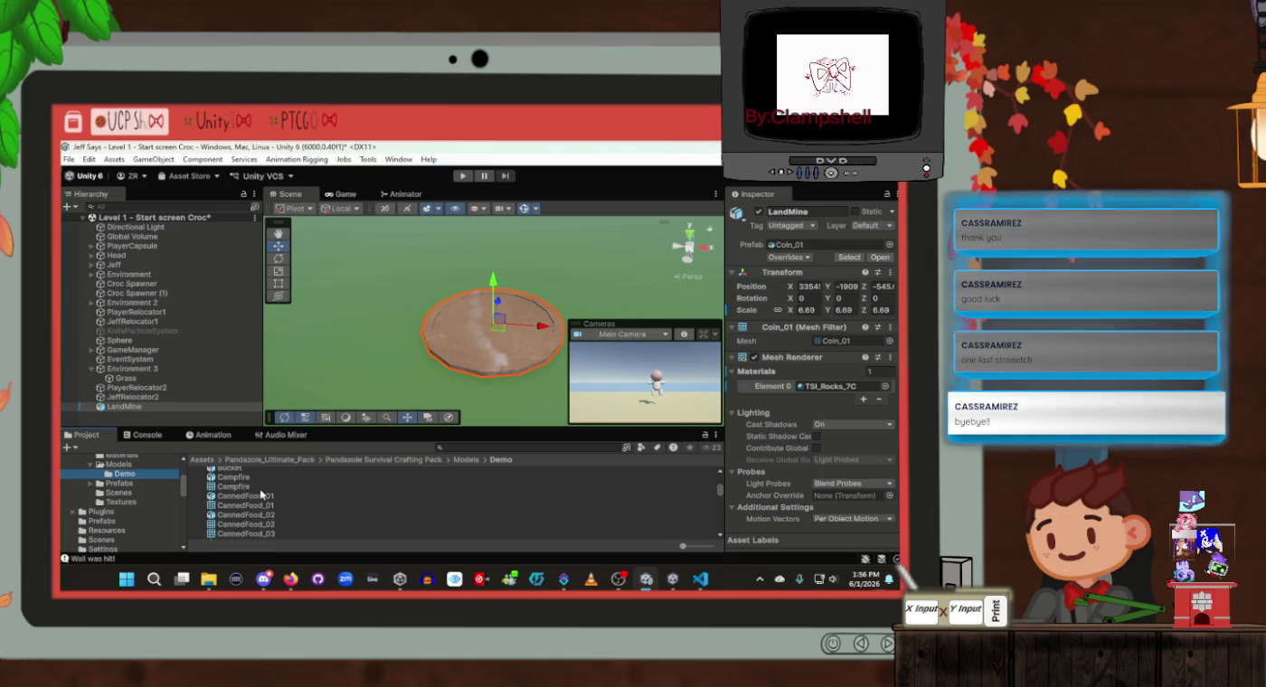
pyautogui.scroll(-6, 260, 493)
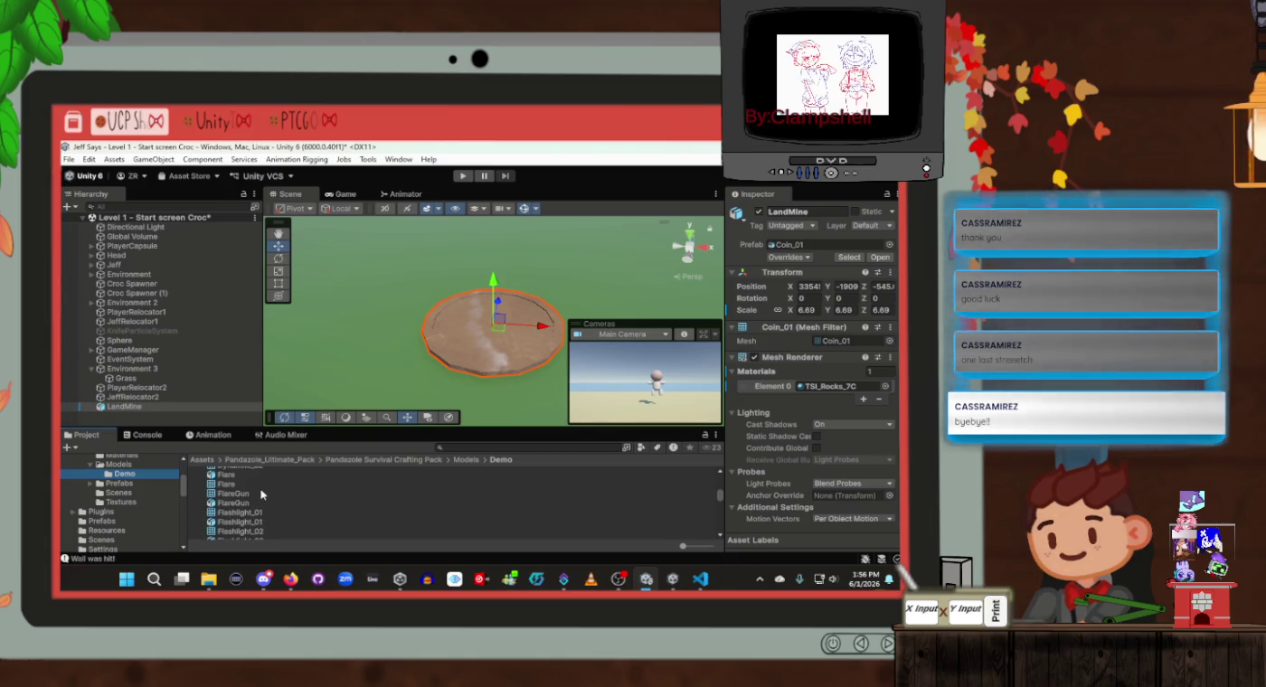
pyautogui.scroll(-6, 259, 494)
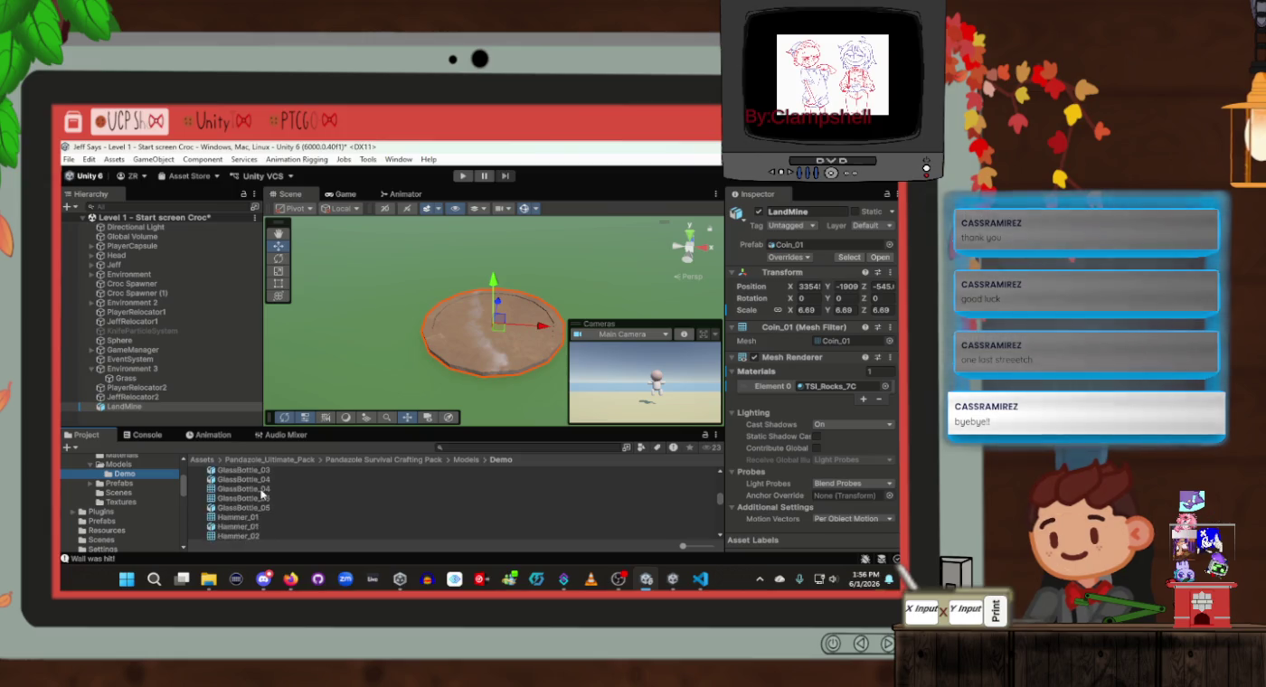
pyautogui.scroll(-6, 260, 496)
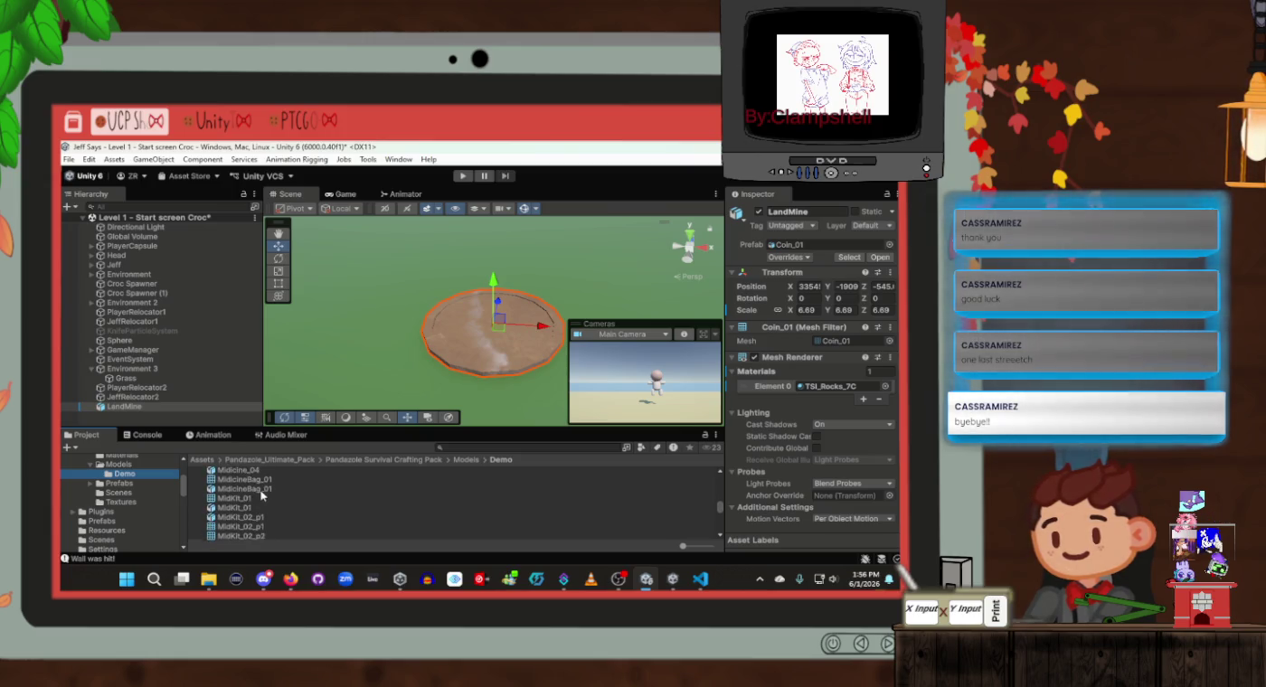
pyautogui.scroll(-2, 260, 495)
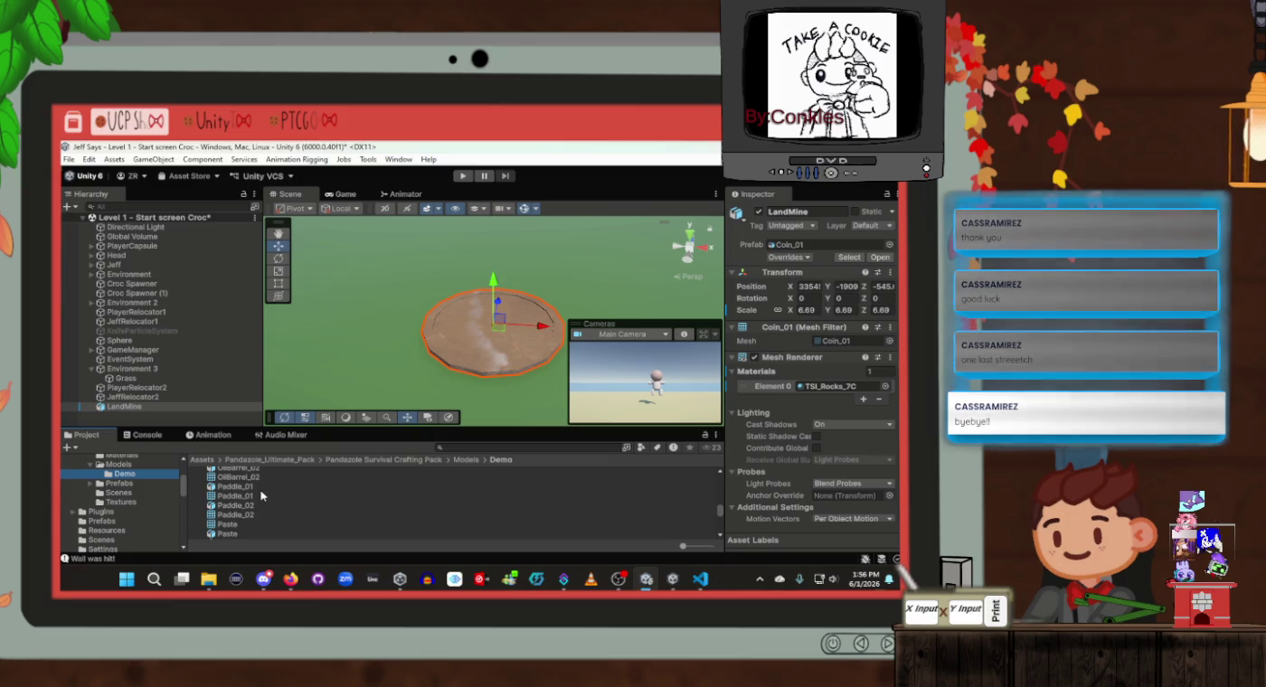
pyautogui.scroll(-6, 260, 495)
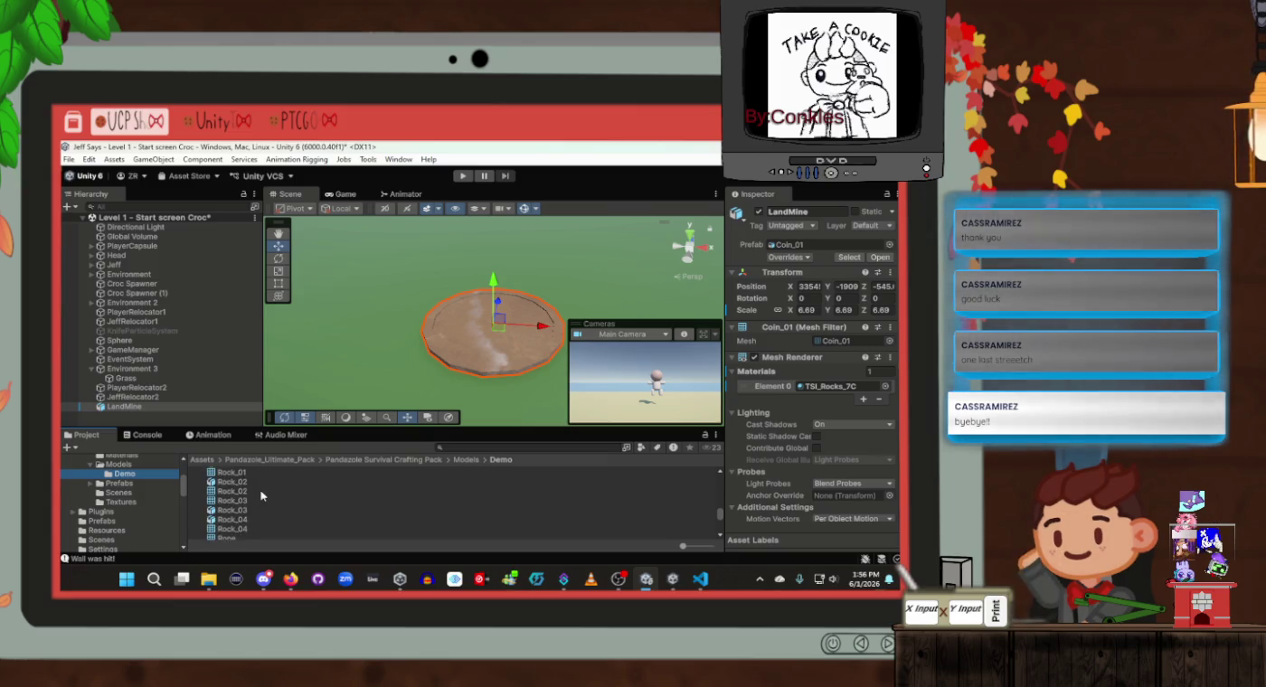
pyautogui.scroll(-10, 261, 496)
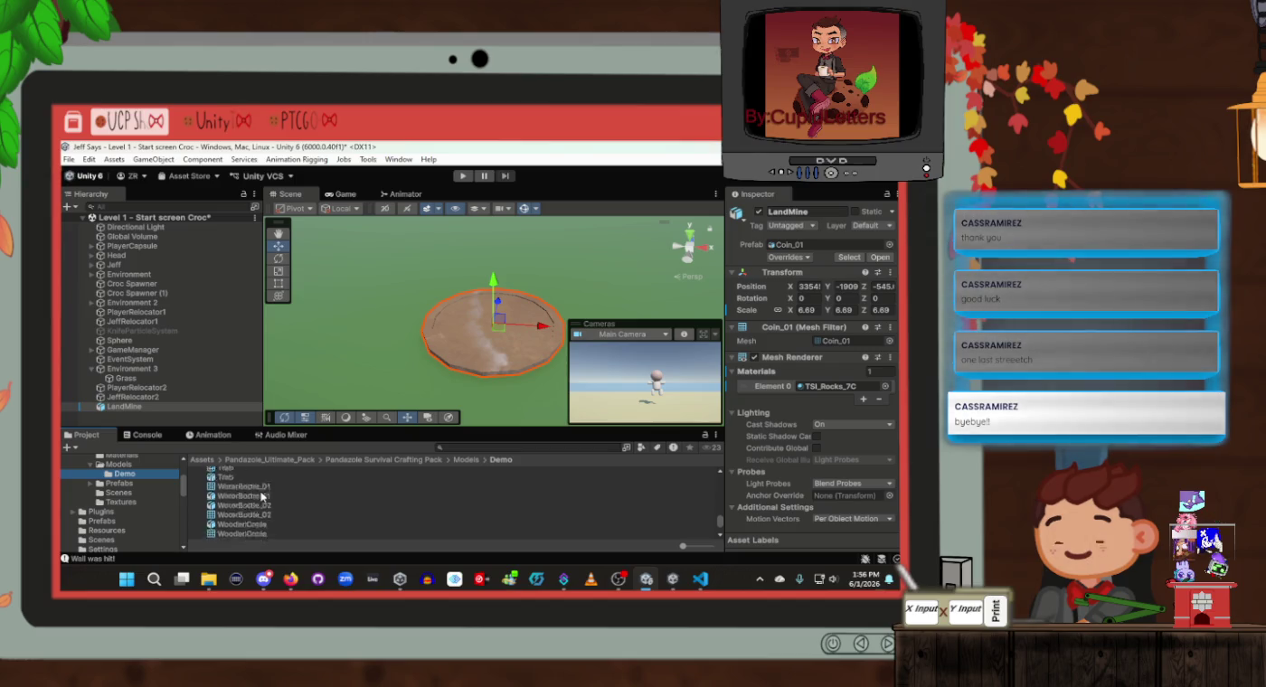
pyautogui.scroll(-4, 261, 495)
pyautogui.scroll(3, 260, 496)
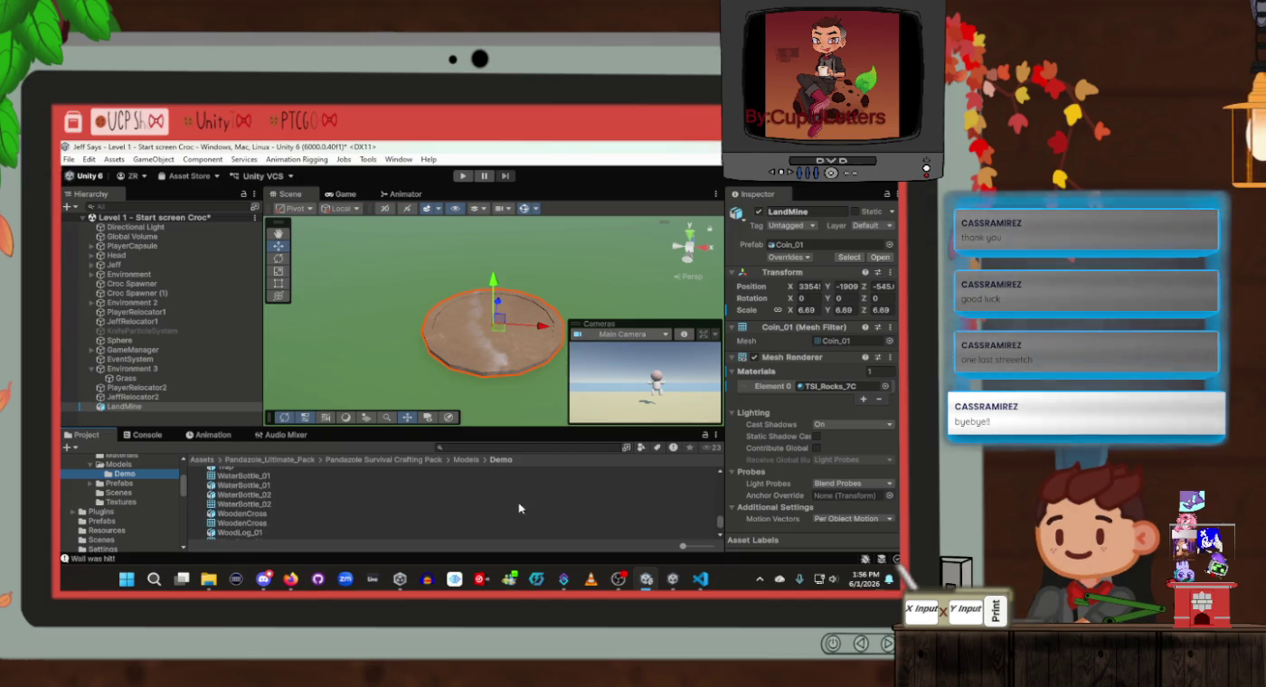
pyautogui.scroll(20, 385, 514)
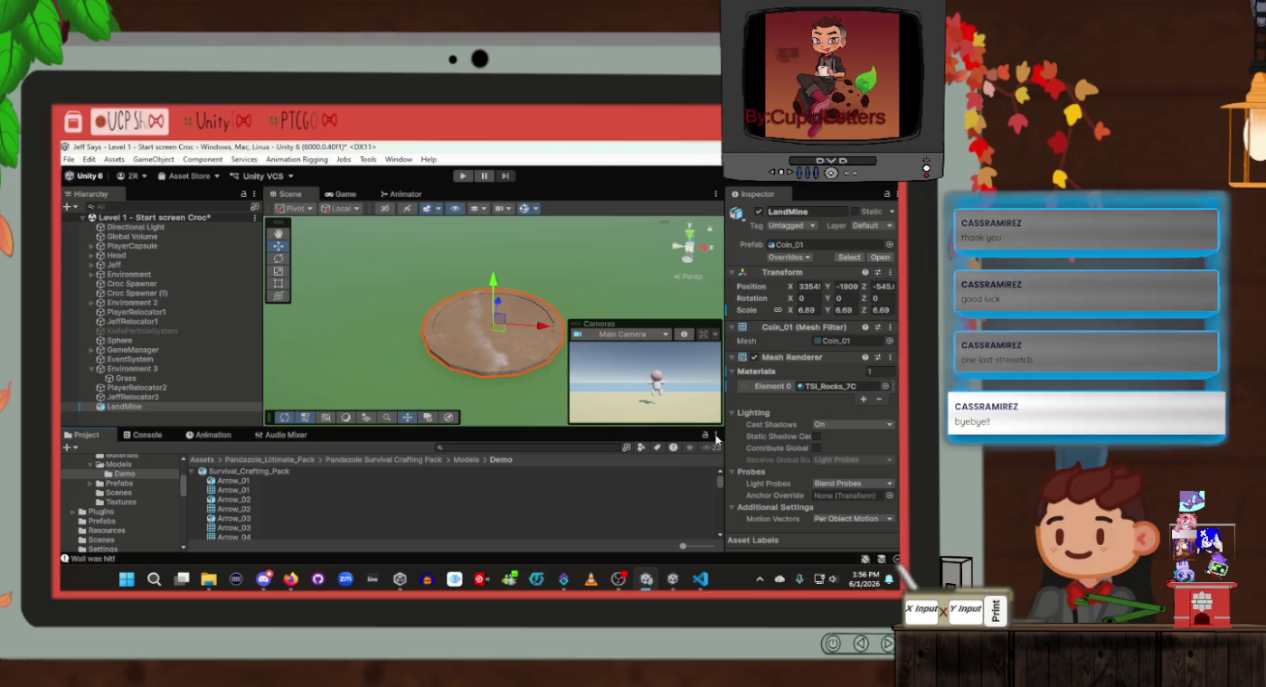
pyautogui.scroll(-5, 328, 521)
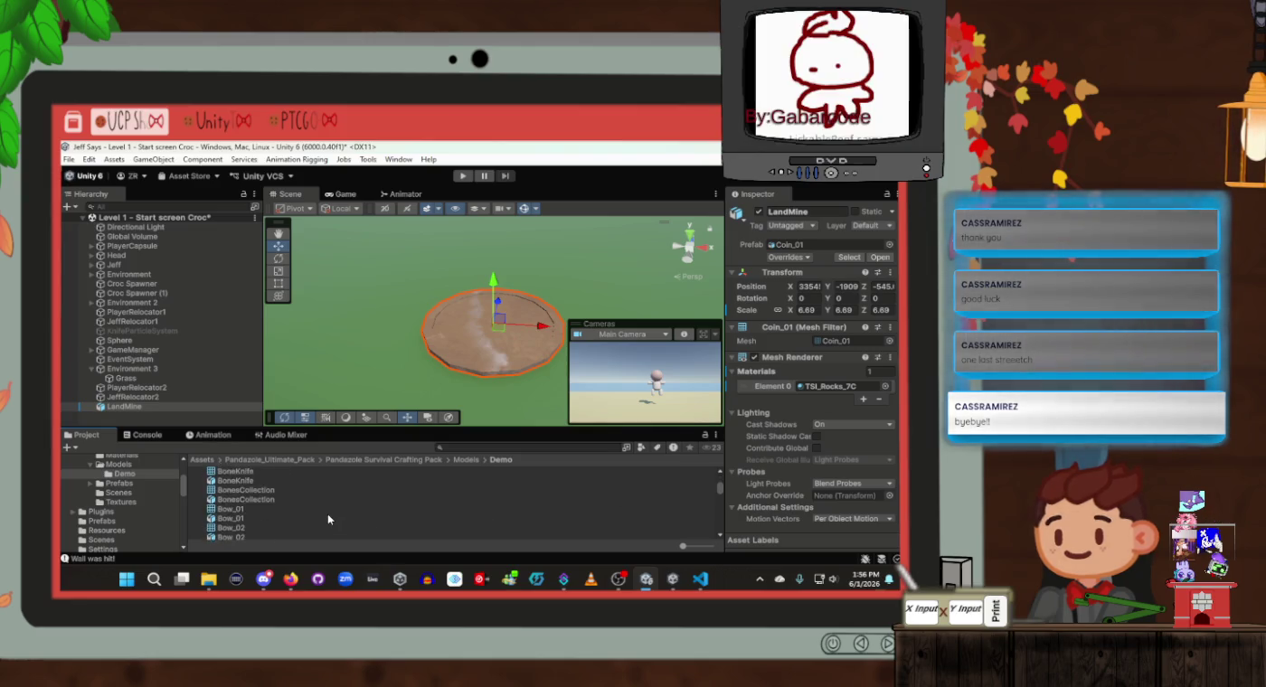
pyautogui.scroll(3, 329, 521)
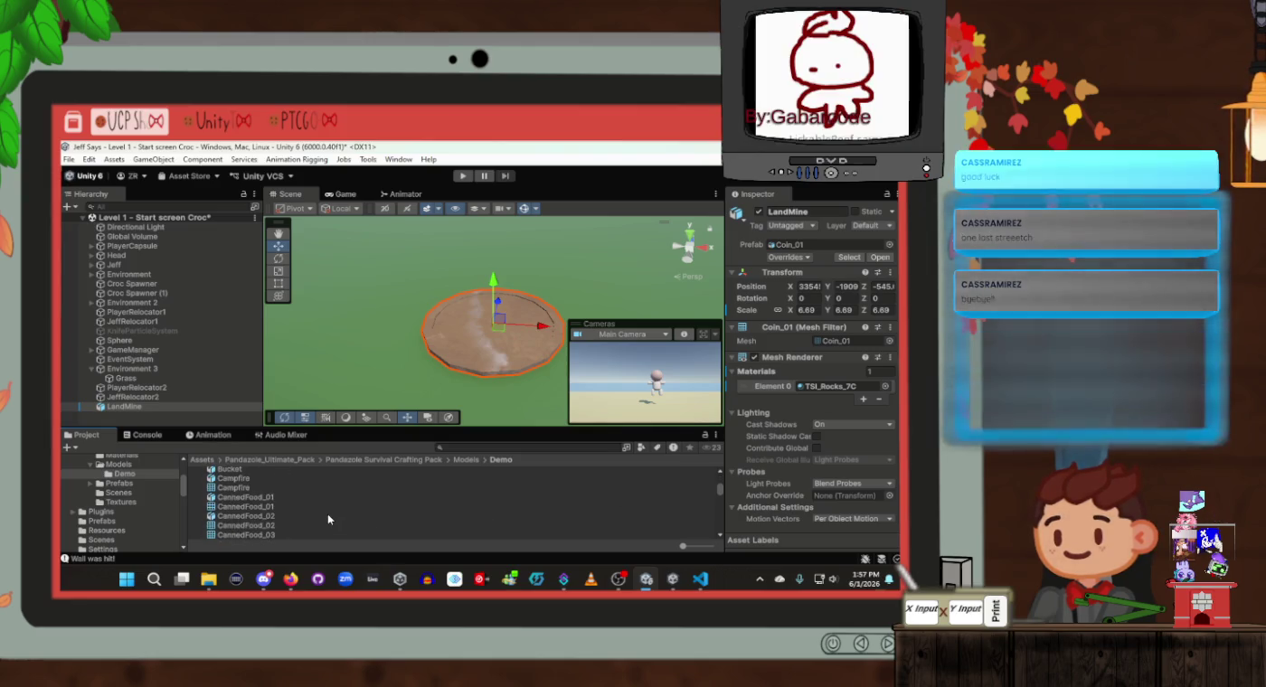
pyautogui.scroll(-3, 348, 523)
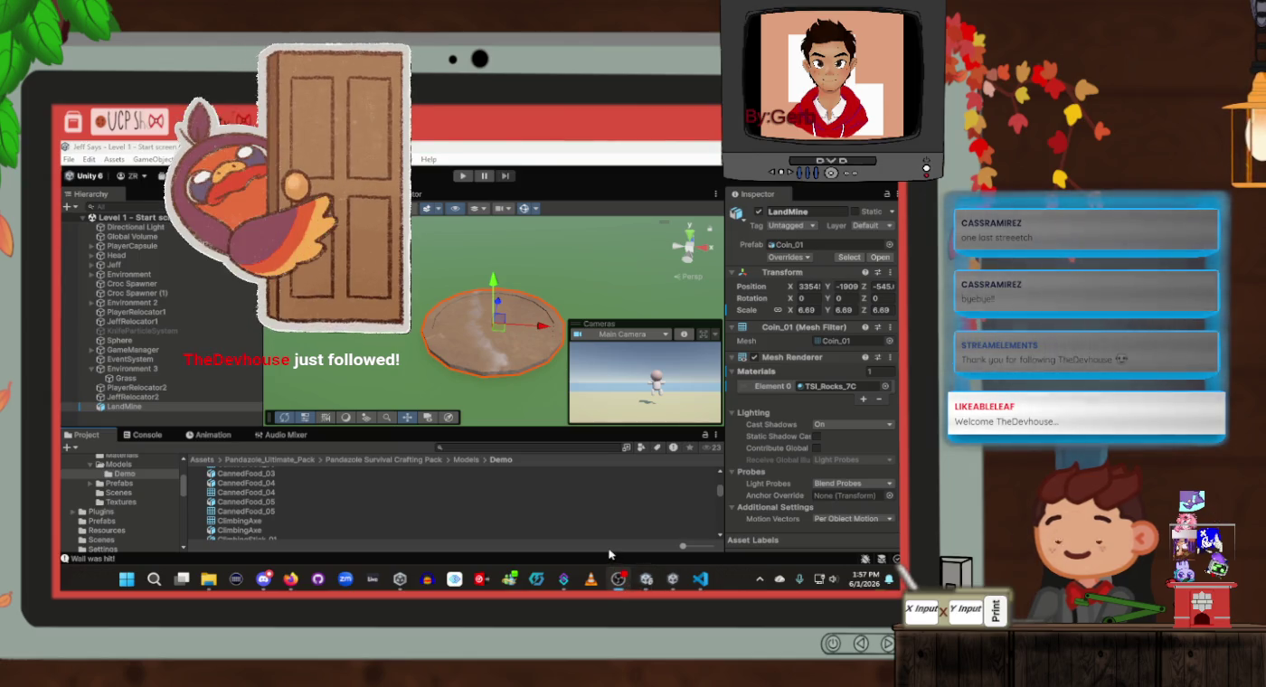
pyautogui.scroll(-5, 325, 528)
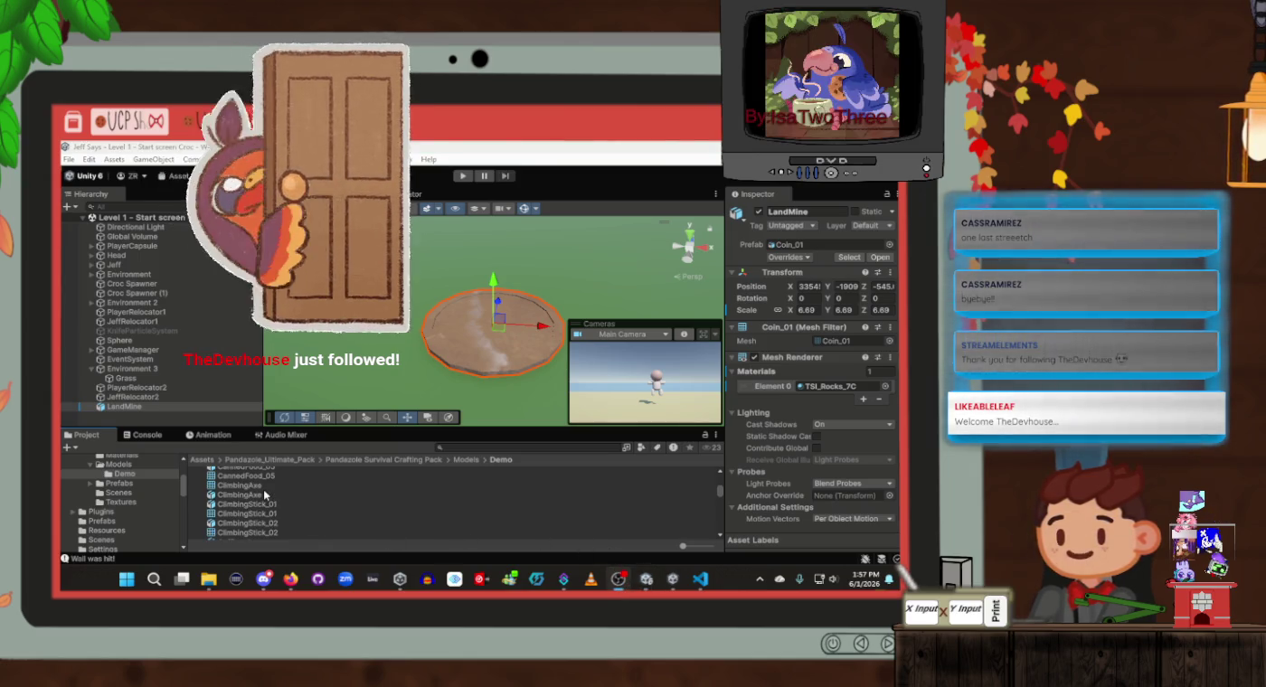
pyautogui.scroll(2, 305, 503)
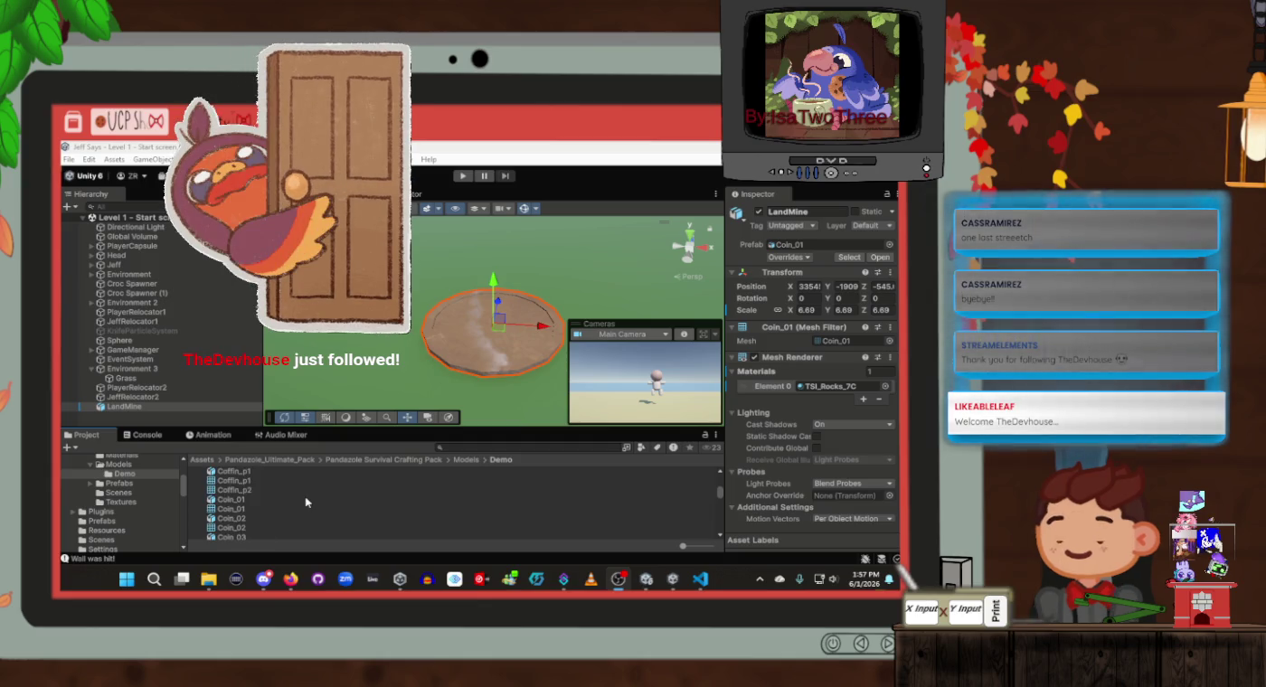
pyautogui.click(241, 509)
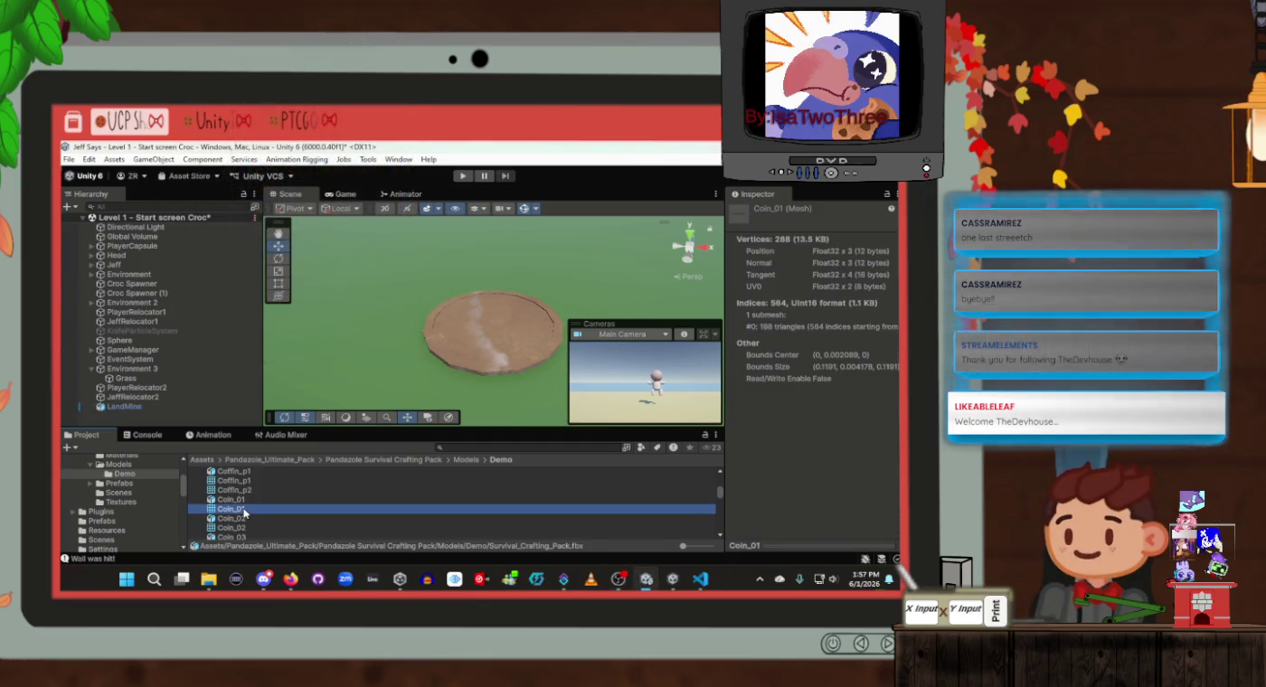
# Place Coin_01 in the scene at the plate's centre, undoing an accidental extra copy
pyautogui.moveTo(372, 476)
pyautogui.mouseDown()
pyautogui.moveTo(443, 362)
pyautogui.moveTo(417, 360)
pyautogui.moveTo(398, 284)
pyautogui.mouseUp()
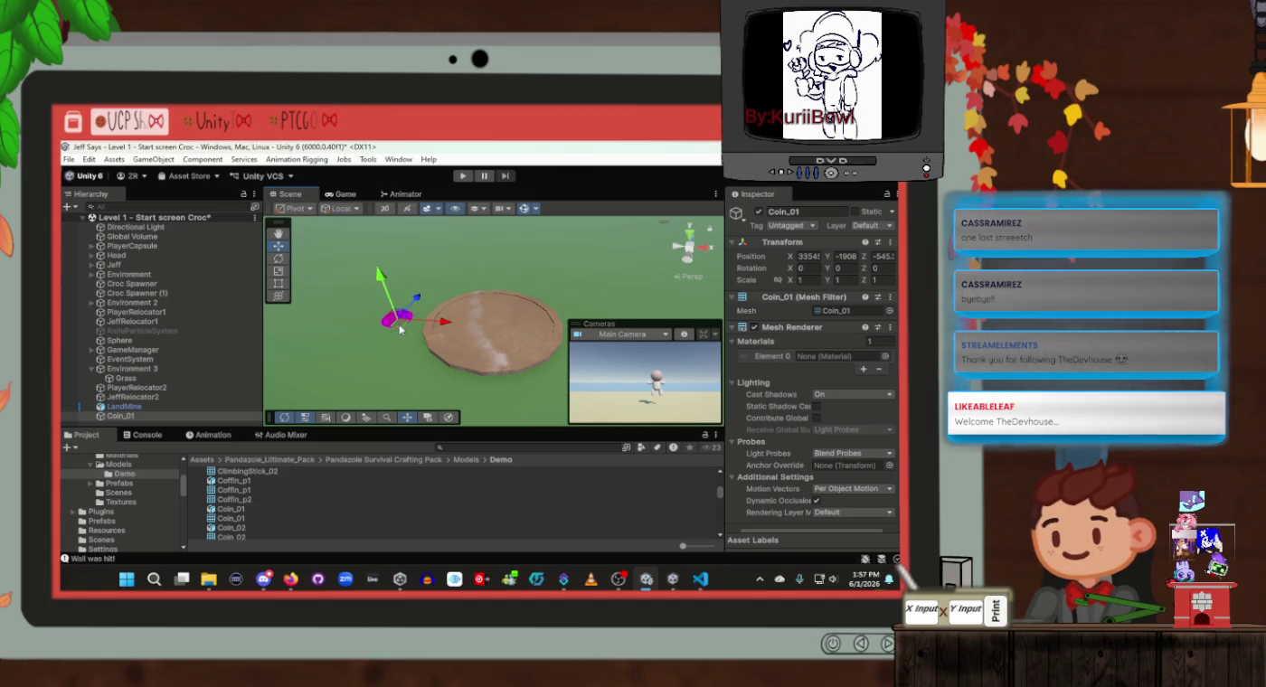
pyautogui.moveTo(400, 328); pyautogui.dragTo(492, 328)
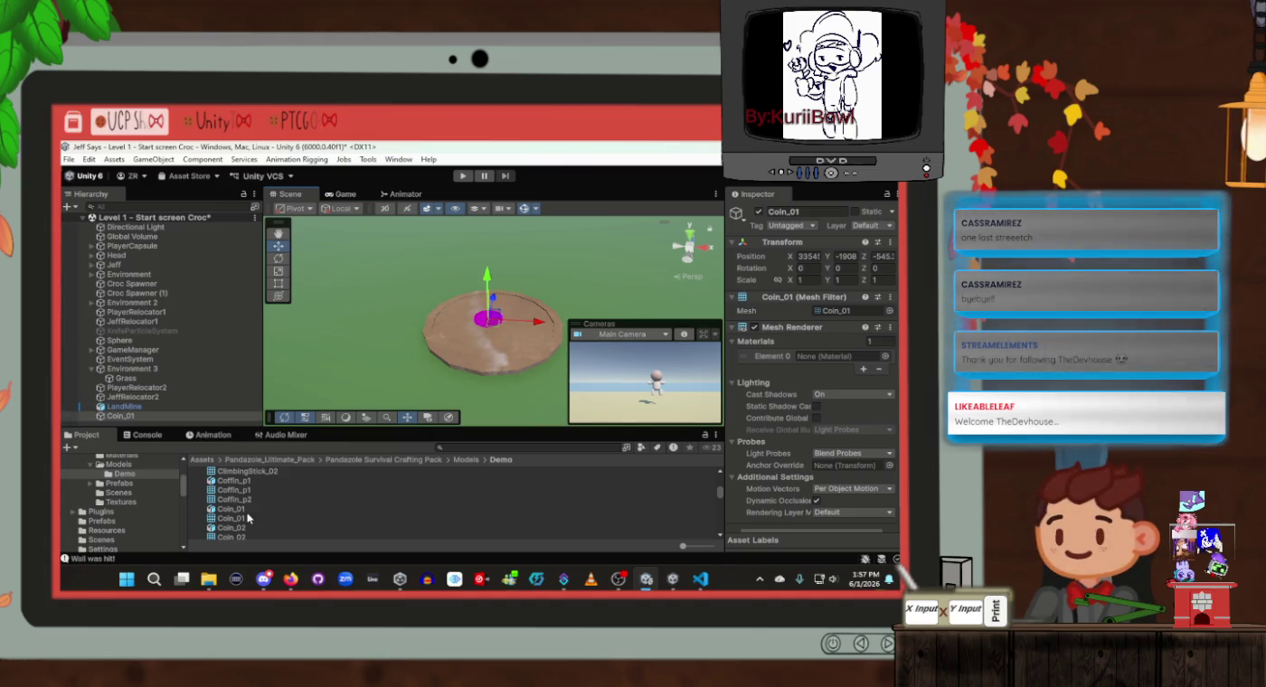
pyautogui.moveTo(225, 516)
pyautogui.mouseDown()
pyautogui.moveTo(270, 425)
pyautogui.moveTo(426, 299)
pyautogui.moveTo(459, 288)
pyautogui.mouseUp()
pyautogui.hotkey('ctrl', 'z')
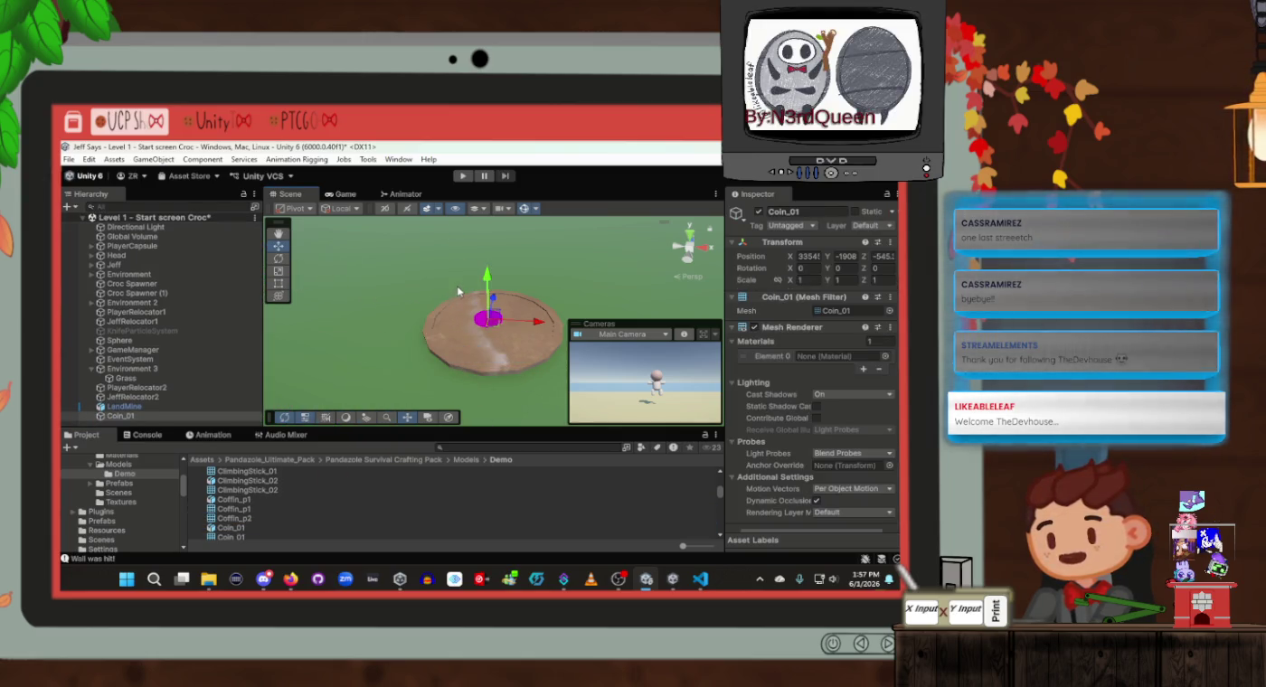
# Add the magenta Coin_02 mesh to the scene and frame the view on it
pyautogui.scroll(-2, 237, 502)
pyautogui.click(232, 522)
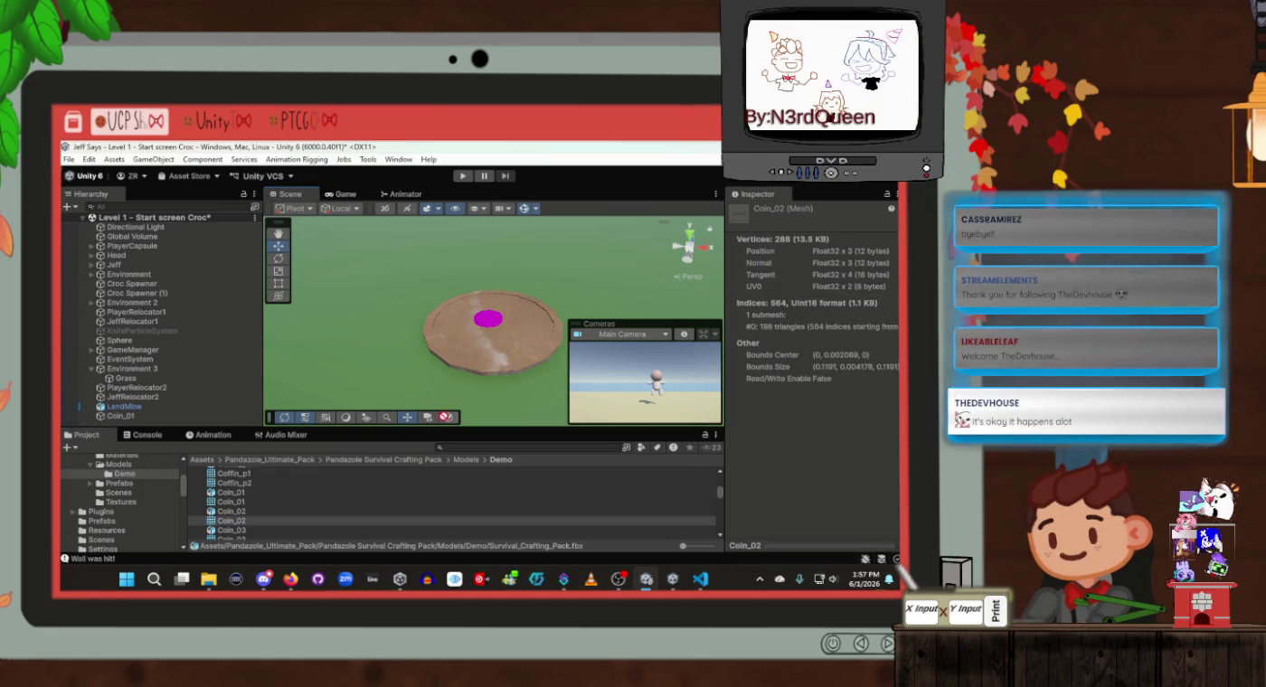
pyautogui.moveTo(438, 357)
pyautogui.mouseDown()
pyautogui.moveTo(437, 332)
pyautogui.moveTo(399, 360)
pyautogui.moveTo(398, 318)
pyautogui.moveTo(554, 288)
pyautogui.mouseUp()
pyautogui.press('f')
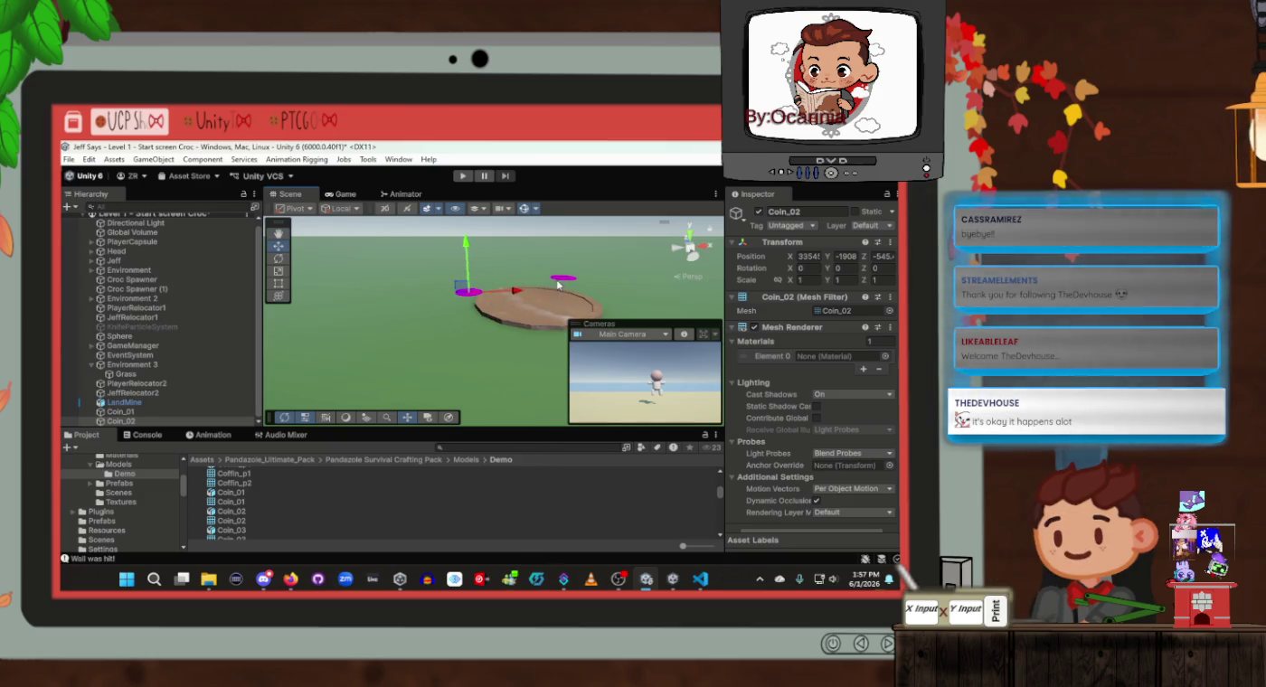
# Scale the Coin_02 object up to about 4.26 on all axes
pyautogui.click(559, 279)
pyautogui.click(470, 295)
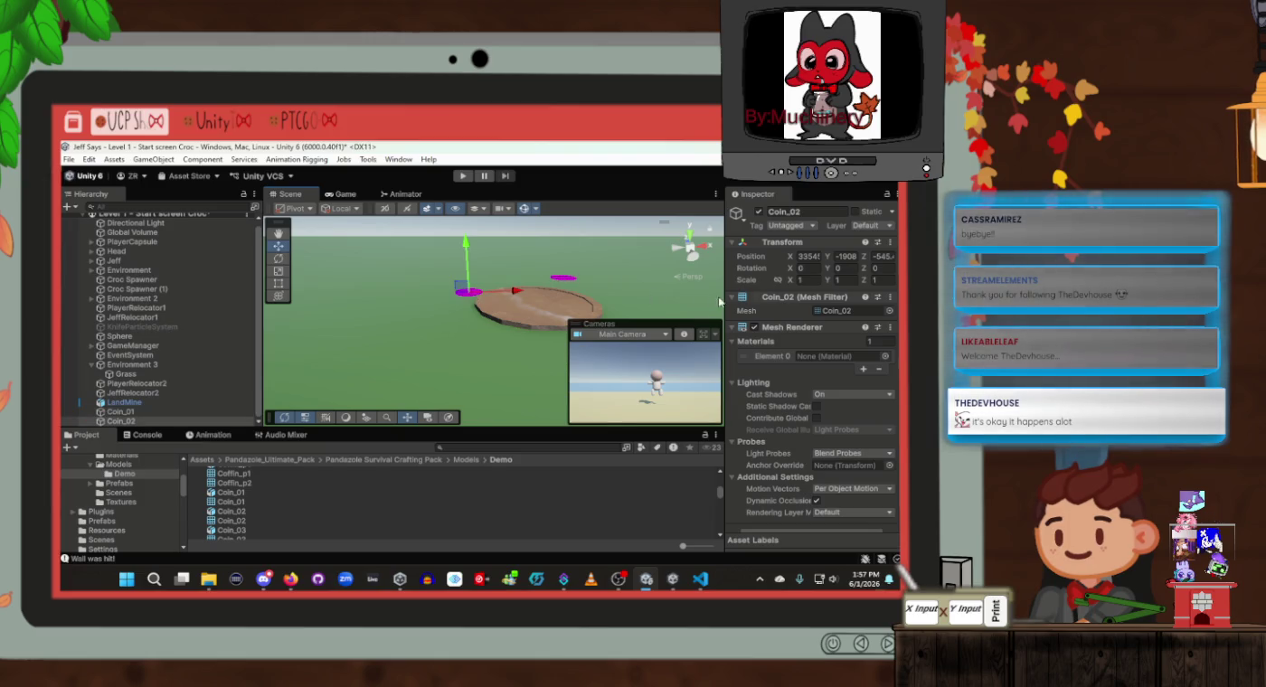
pyautogui.moveTo(790, 280); pyautogui.dragTo(859, 299)
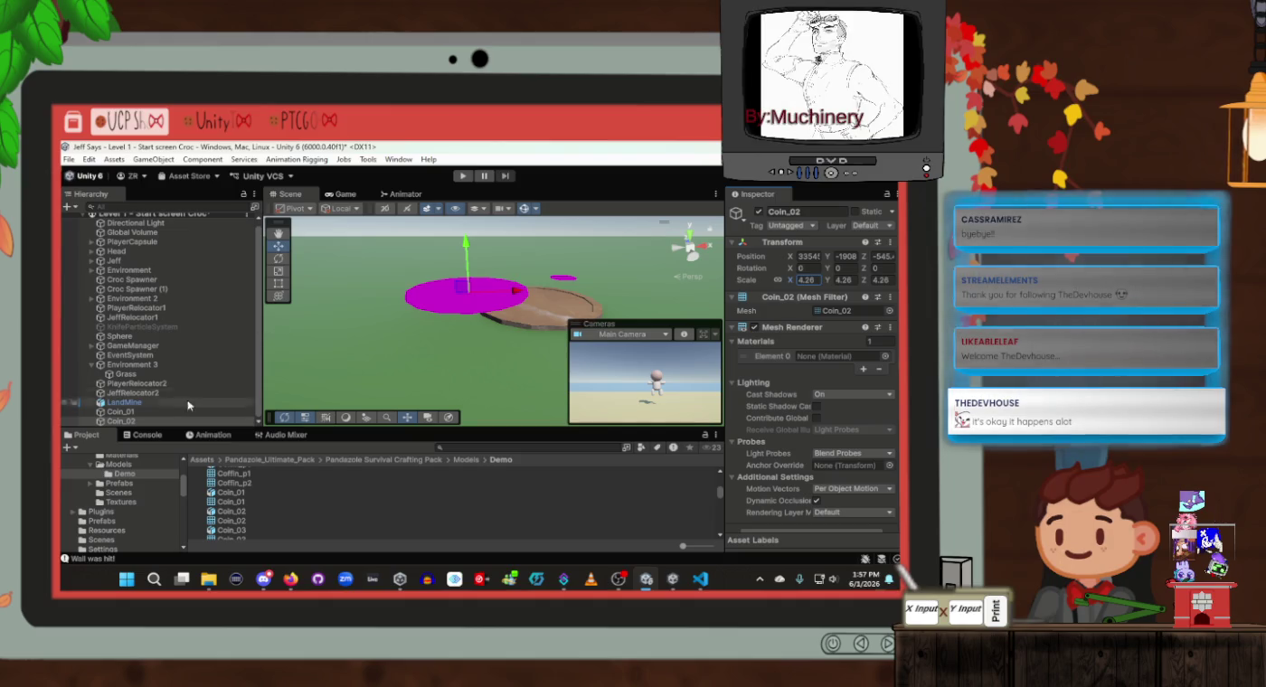
pyautogui.scroll(-1, 849, 348)
# Browse the Select Material list for Coin_02's Element 0 and close it without assigning one
pyautogui.click(849, 344)
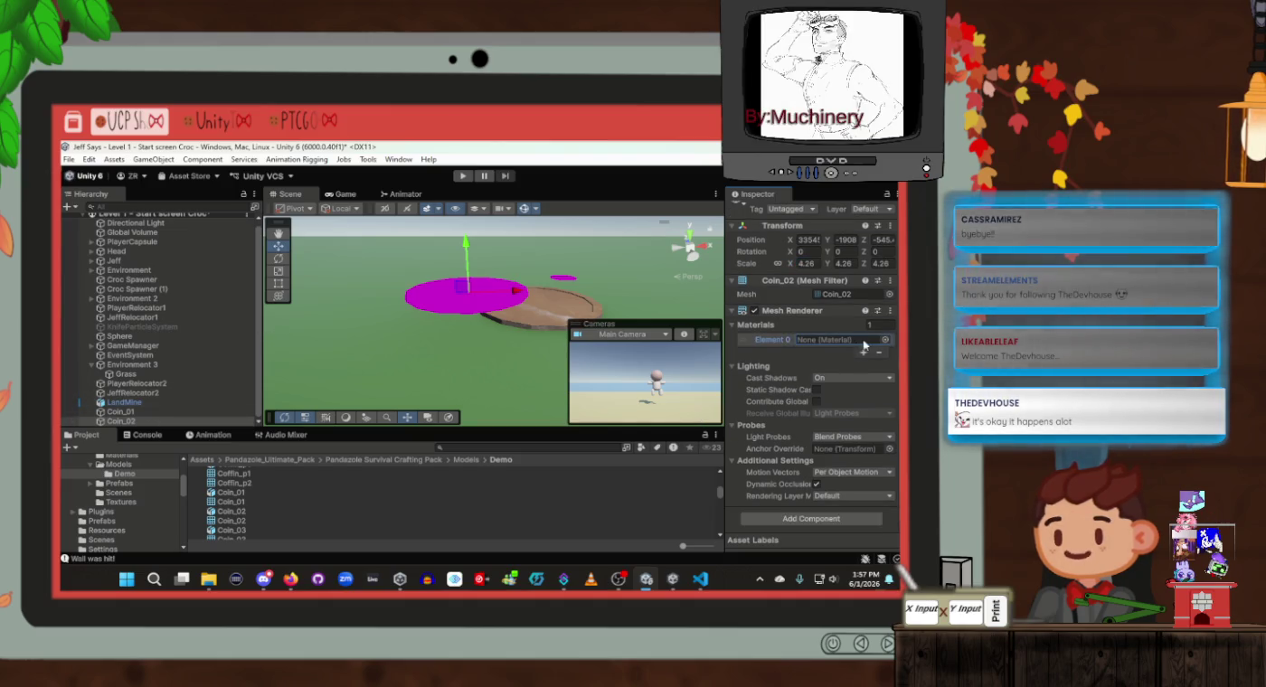
pyautogui.click(884, 342)
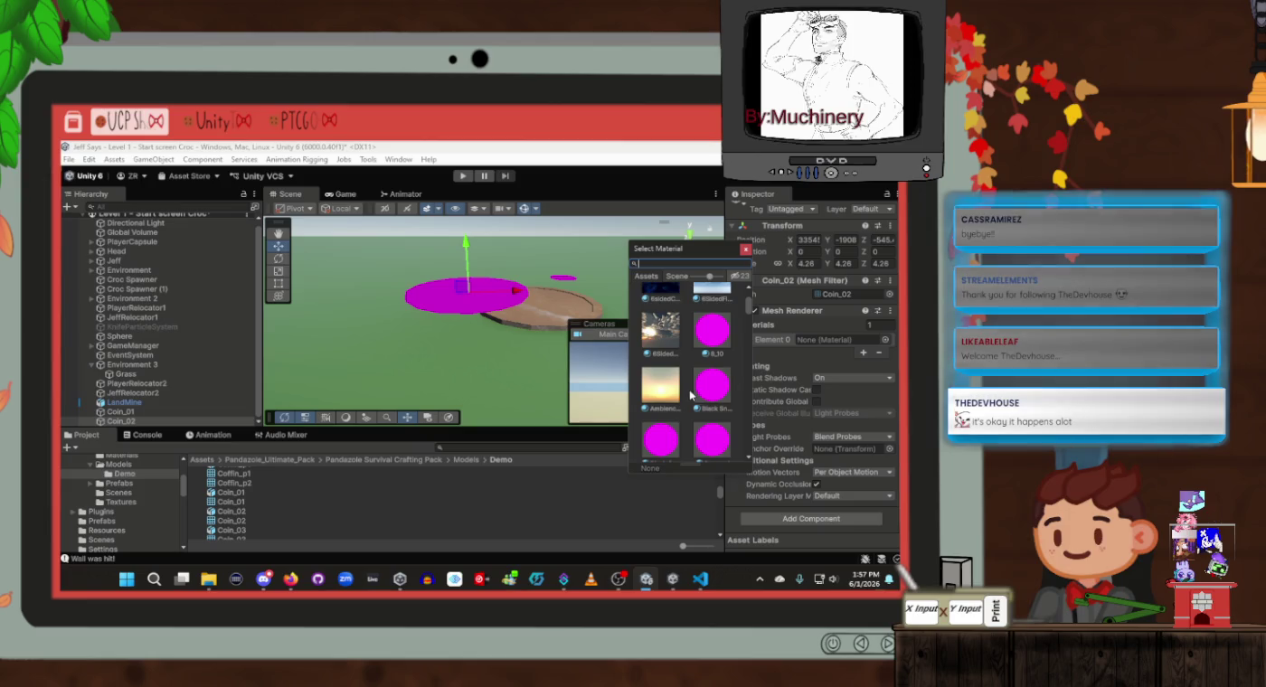
pyautogui.scroll(-5, 690, 395)
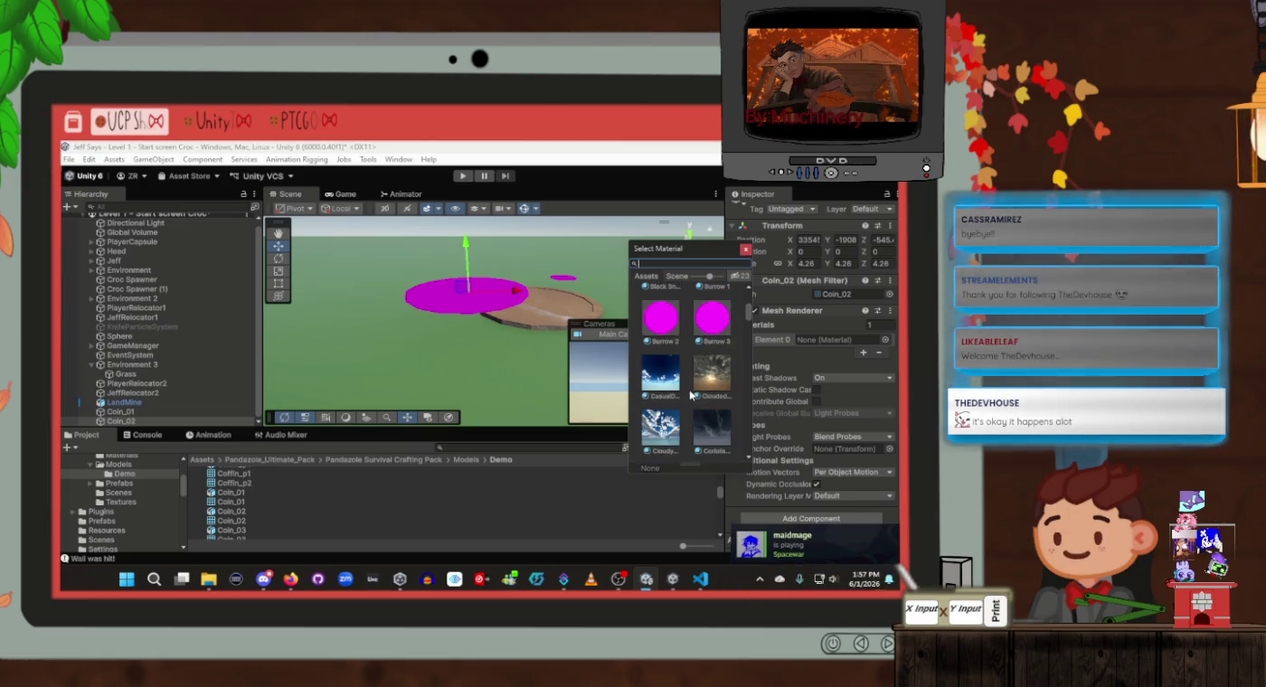
pyautogui.scroll(-5, 692, 371)
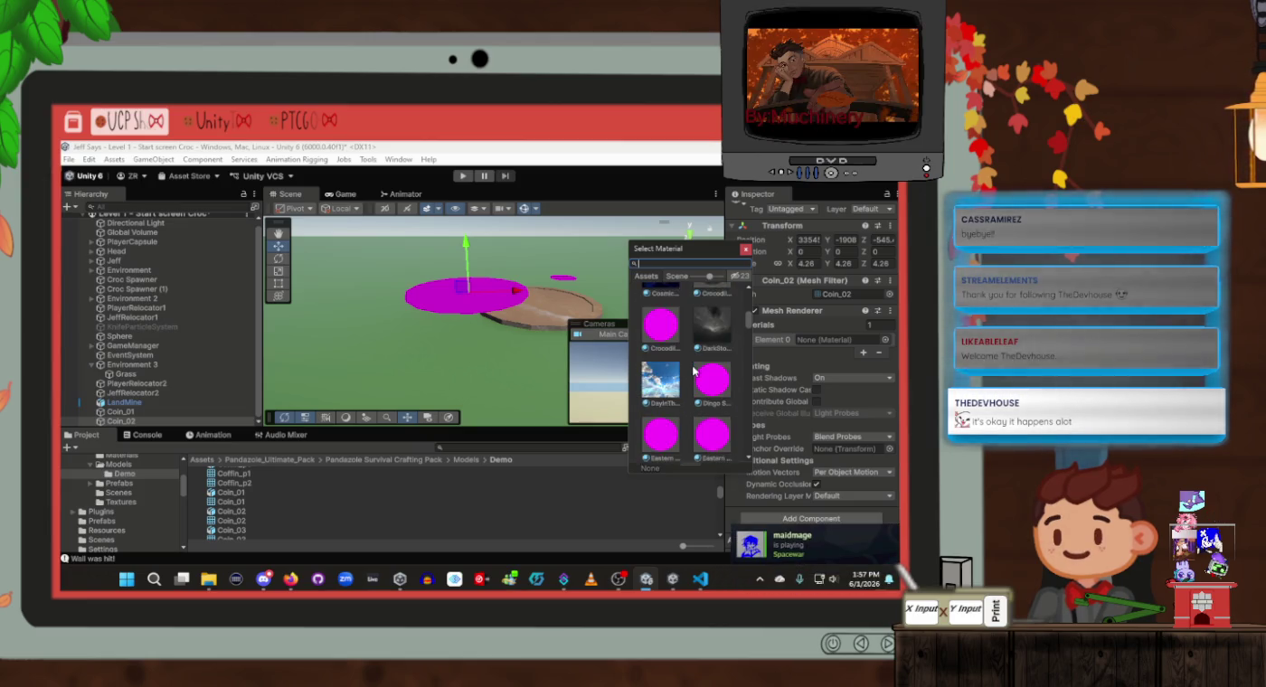
pyautogui.scroll(-5, 693, 371)
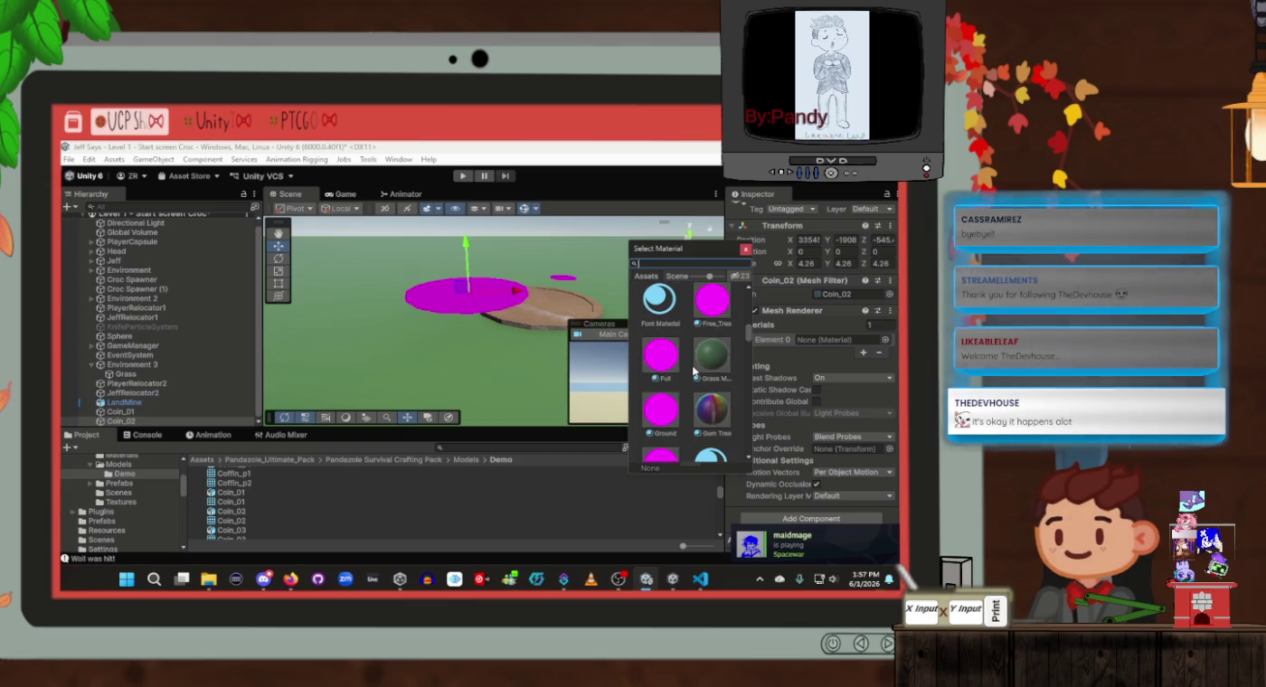
pyautogui.scroll(-5, 694, 371)
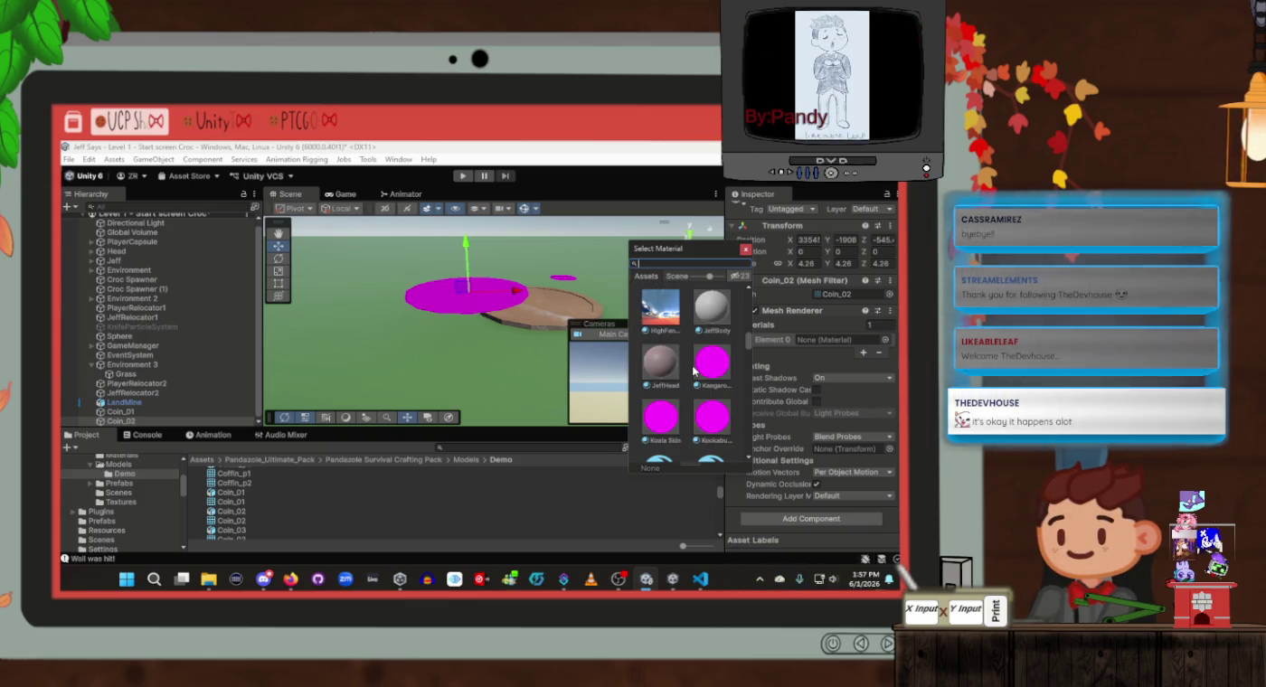
pyautogui.scroll(-5, 693, 370)
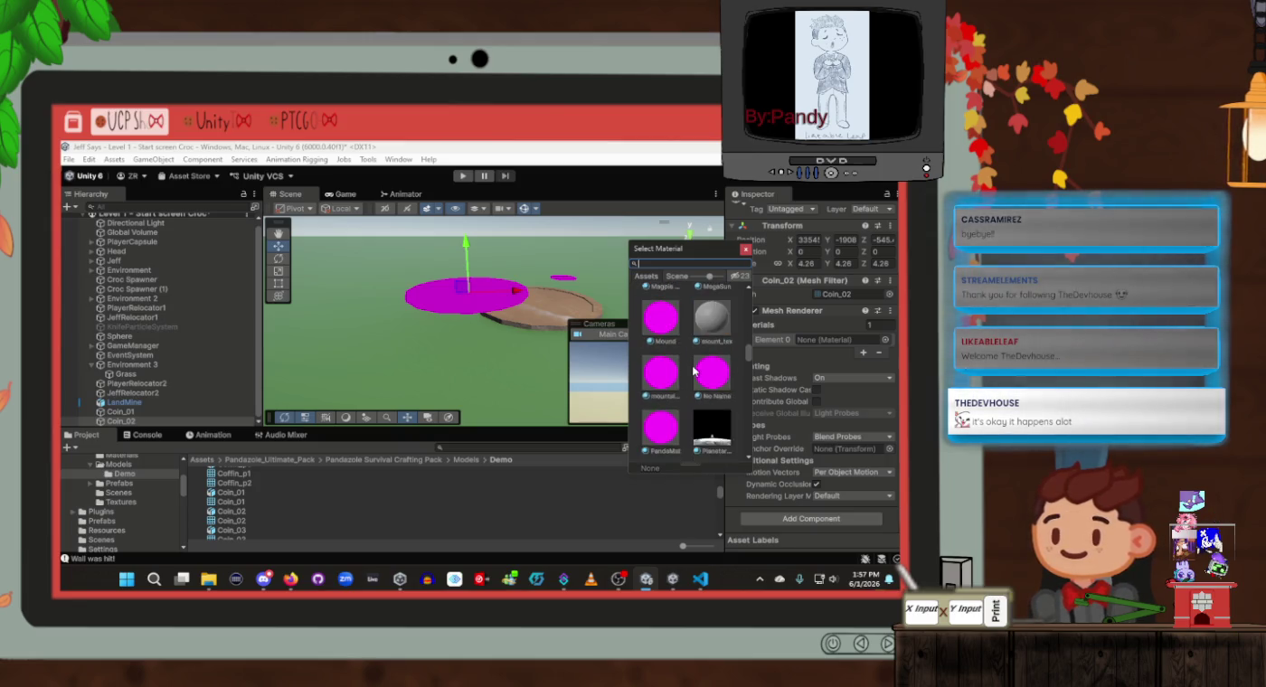
pyautogui.scroll(-5, 694, 371)
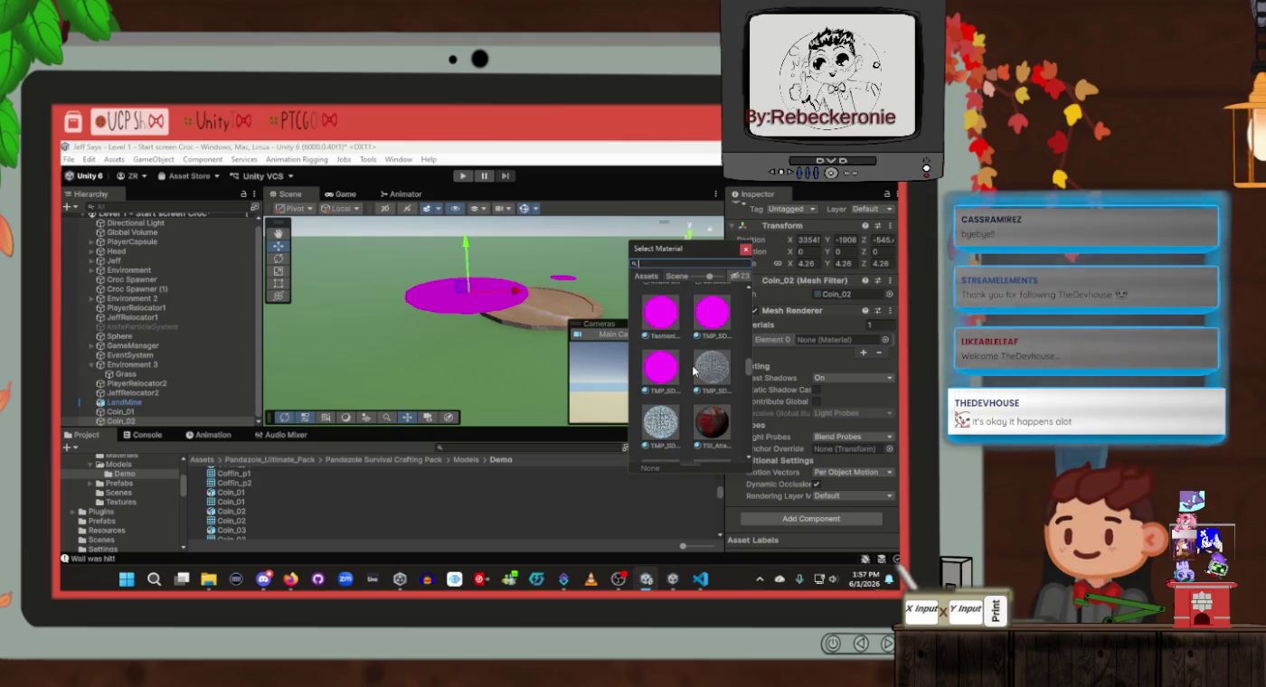
pyautogui.scroll(-3, 692, 371)
pyautogui.scroll(-5, 692, 370)
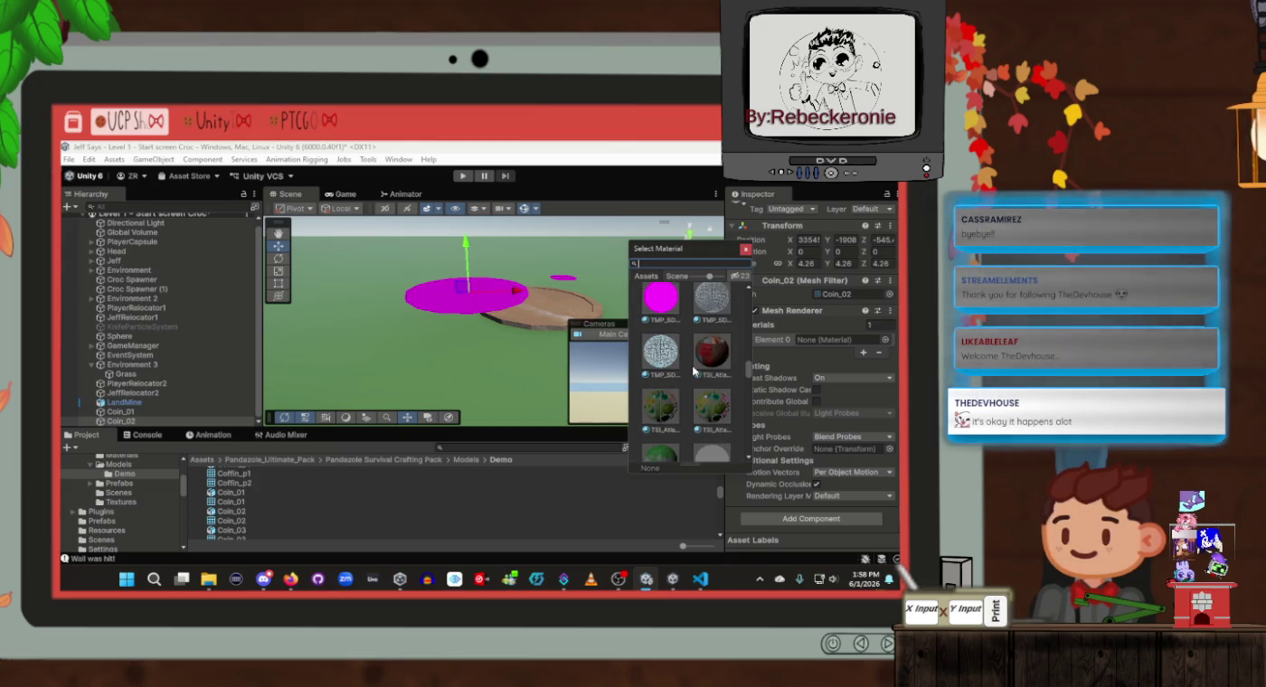
pyautogui.scroll(-2, 694, 370)
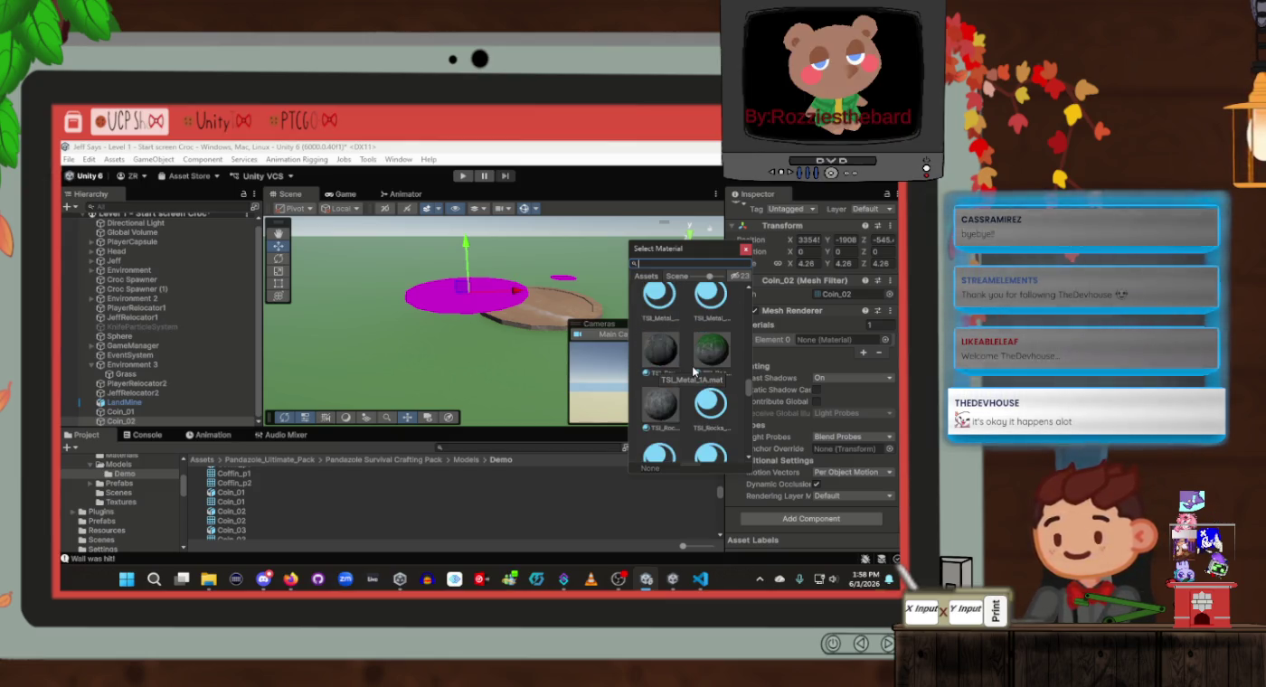
pyautogui.scroll(-4, 654, 358)
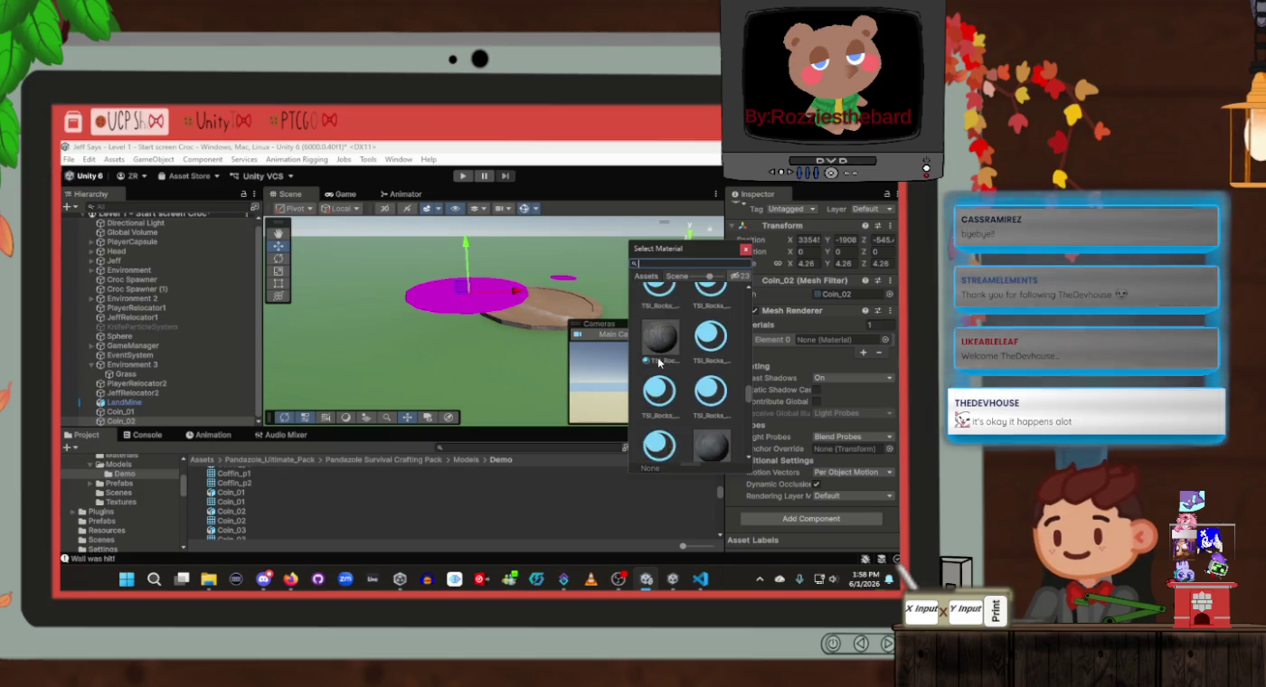
pyautogui.scroll(-2, 664, 364)
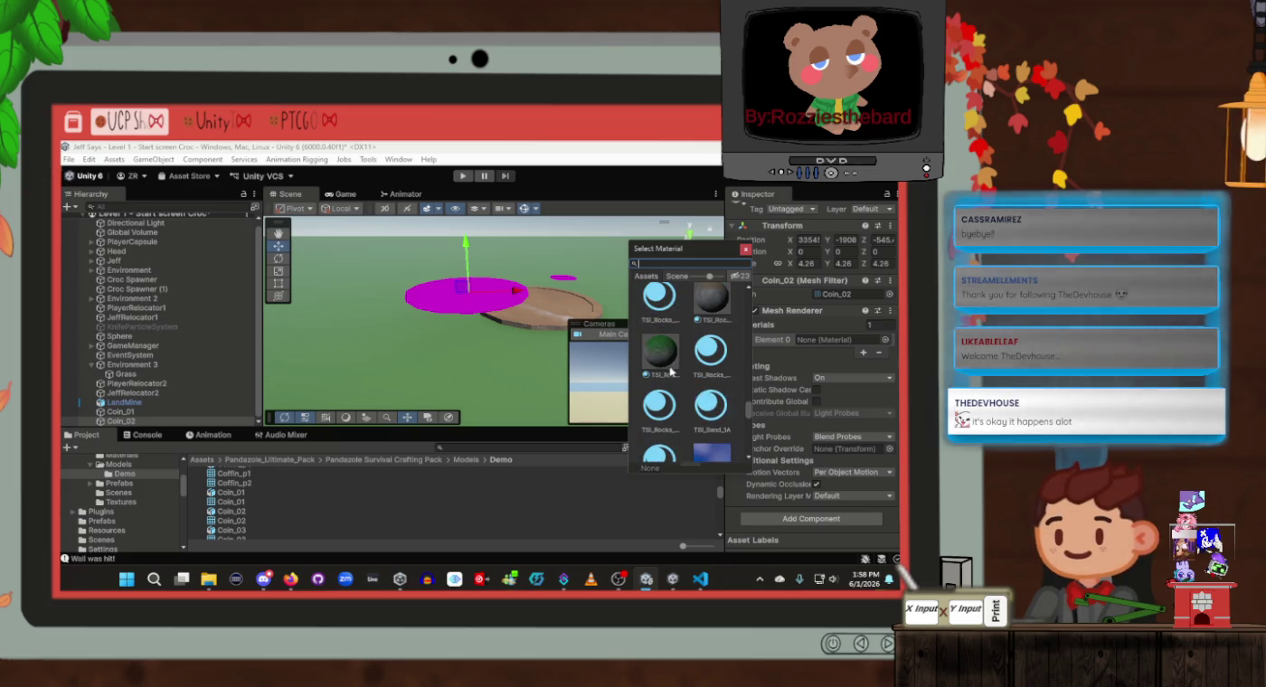
pyautogui.scroll(-3, 676, 373)
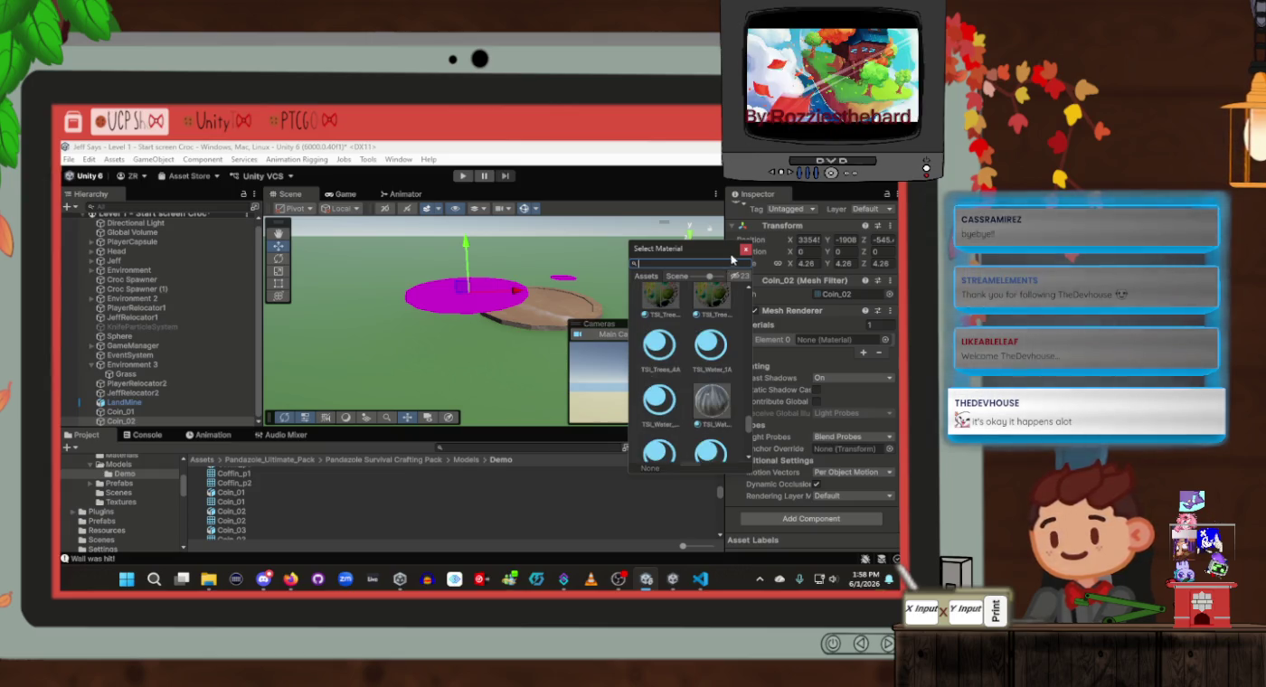
pyautogui.click(745, 253)
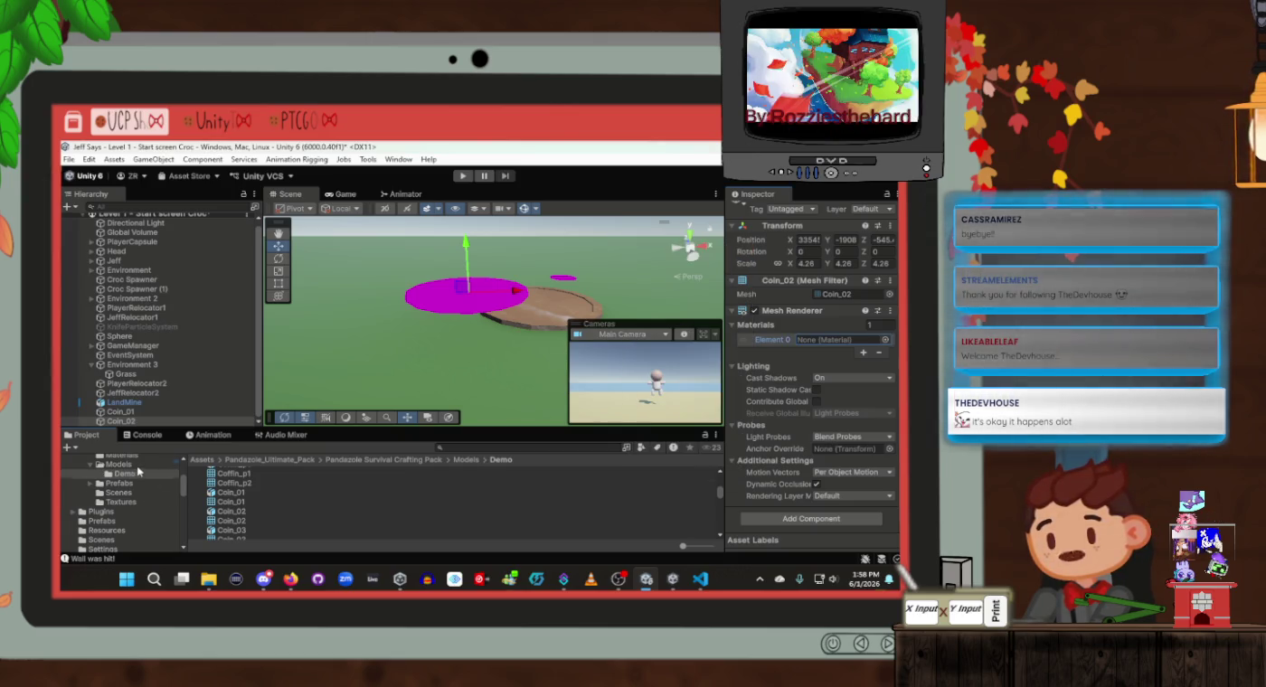
# Create a material named MineMaterial in Assets > Materials and open its Base Map colour
pyautogui.click(136, 458)
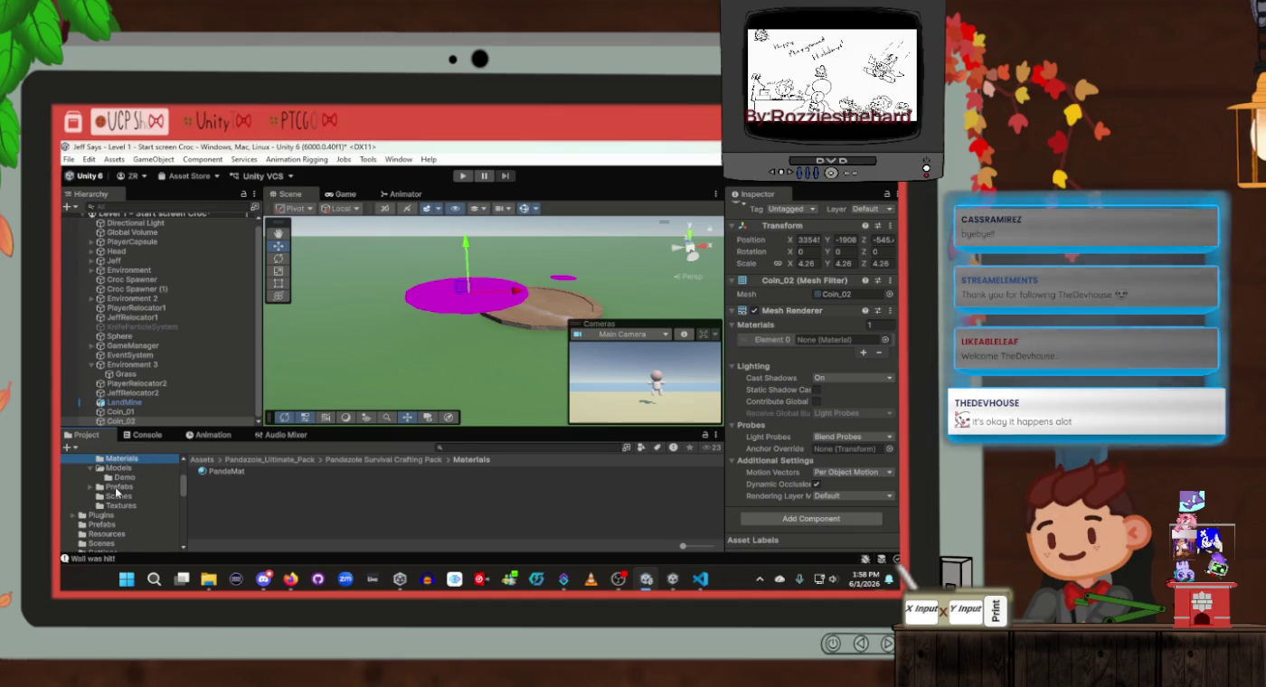
pyautogui.scroll(5, 115, 486)
pyautogui.click(101, 513)
pyautogui.scroll(-1, 322, 496)
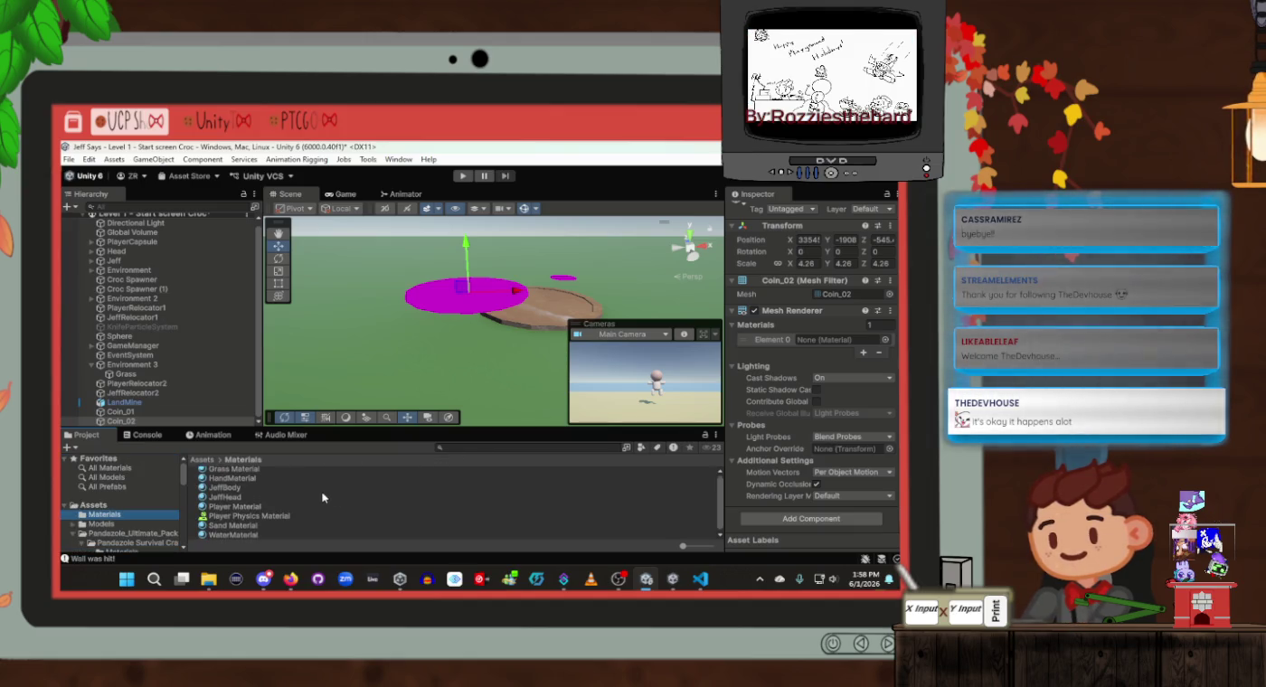
pyautogui.rightClick(312, 497)
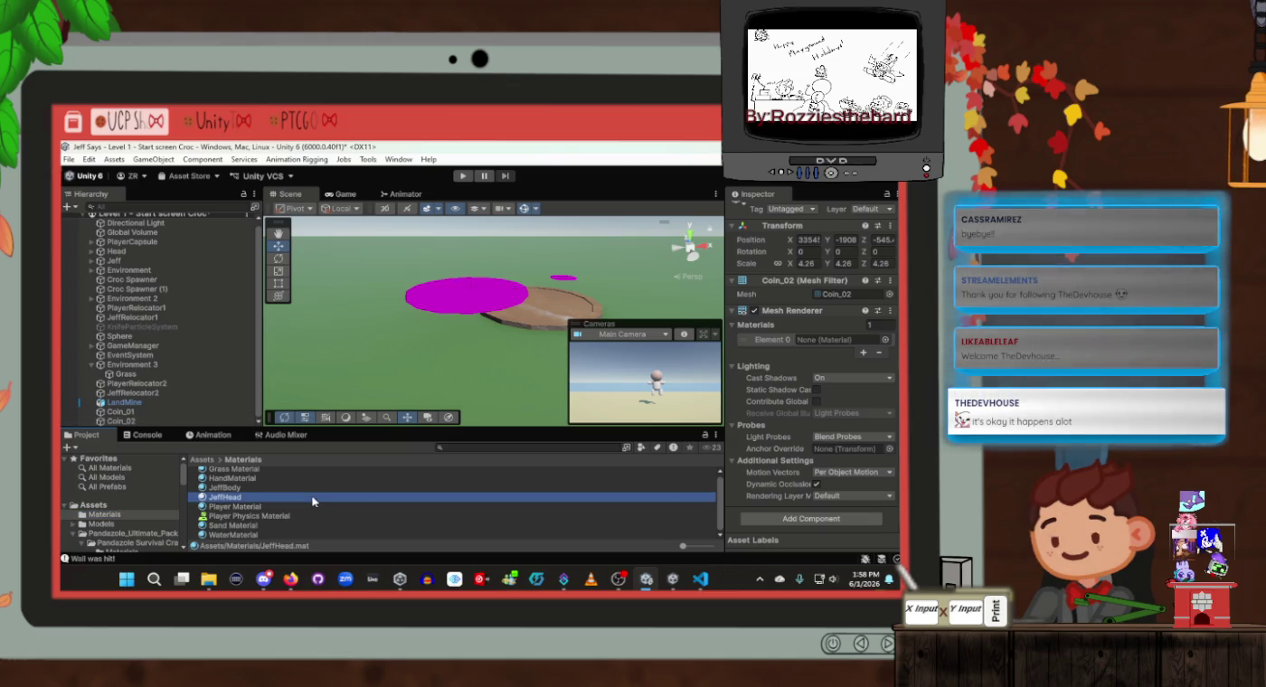
pyautogui.moveTo(397, 167)
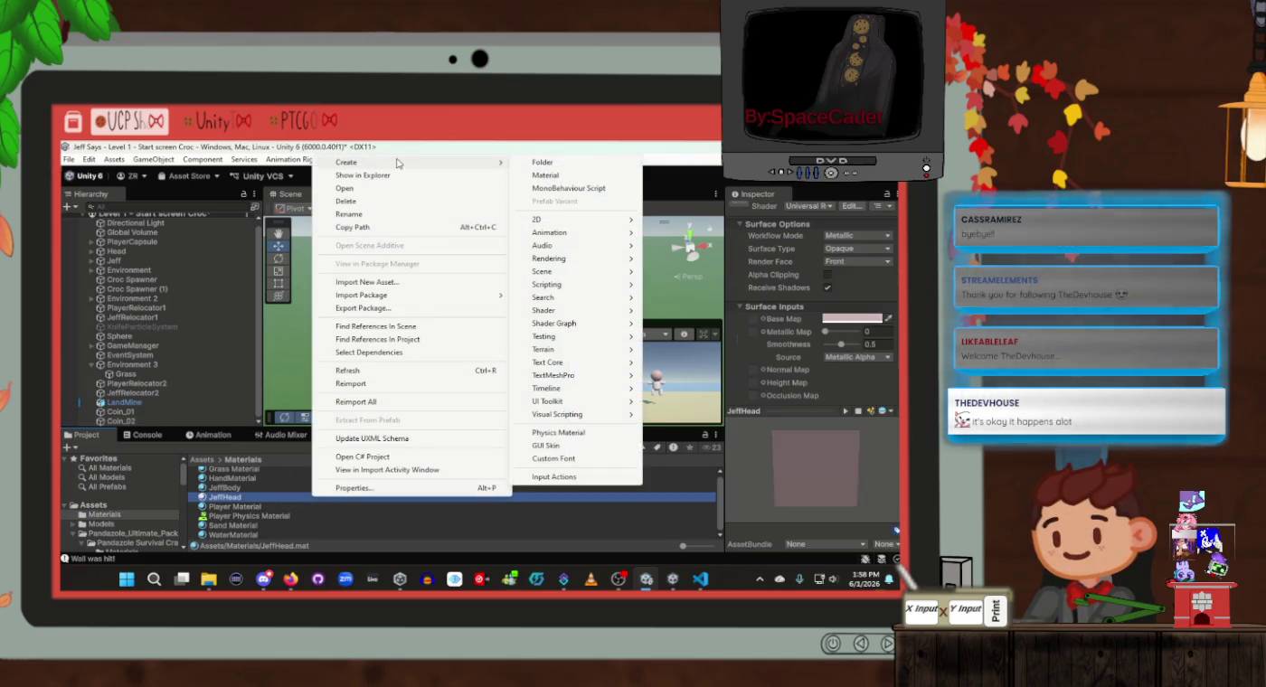
pyautogui.click(544, 174)
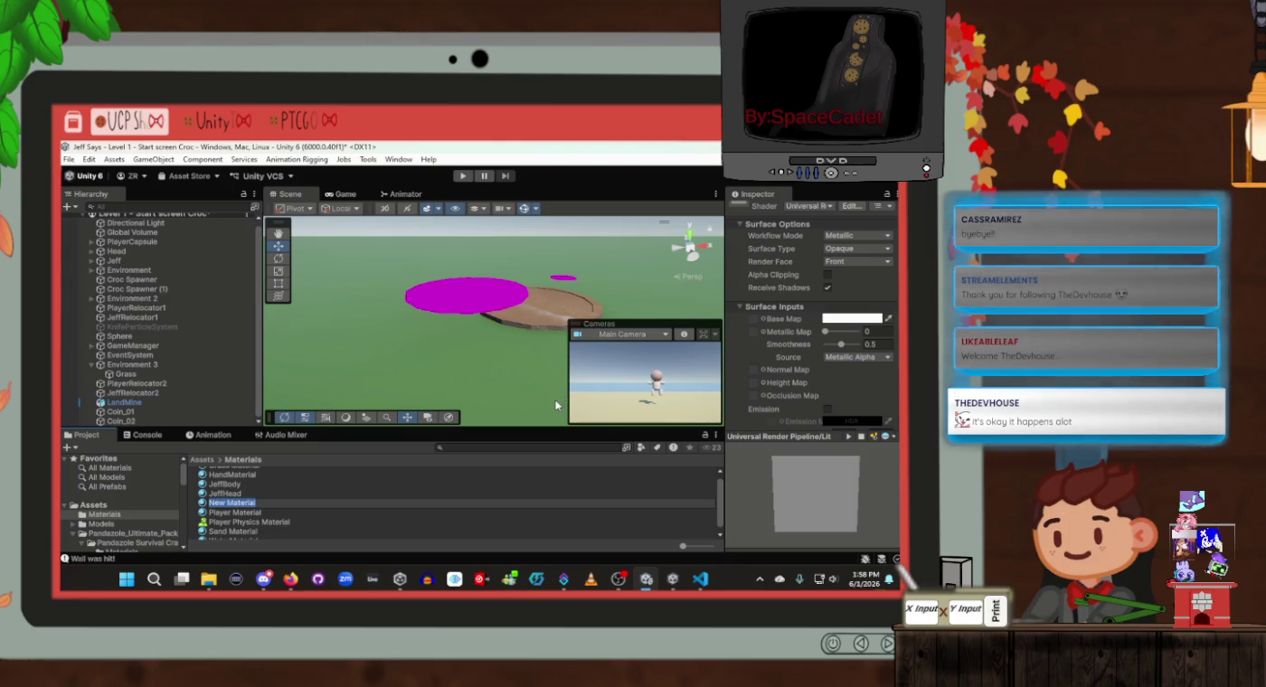
pyautogui.write('MineMa')
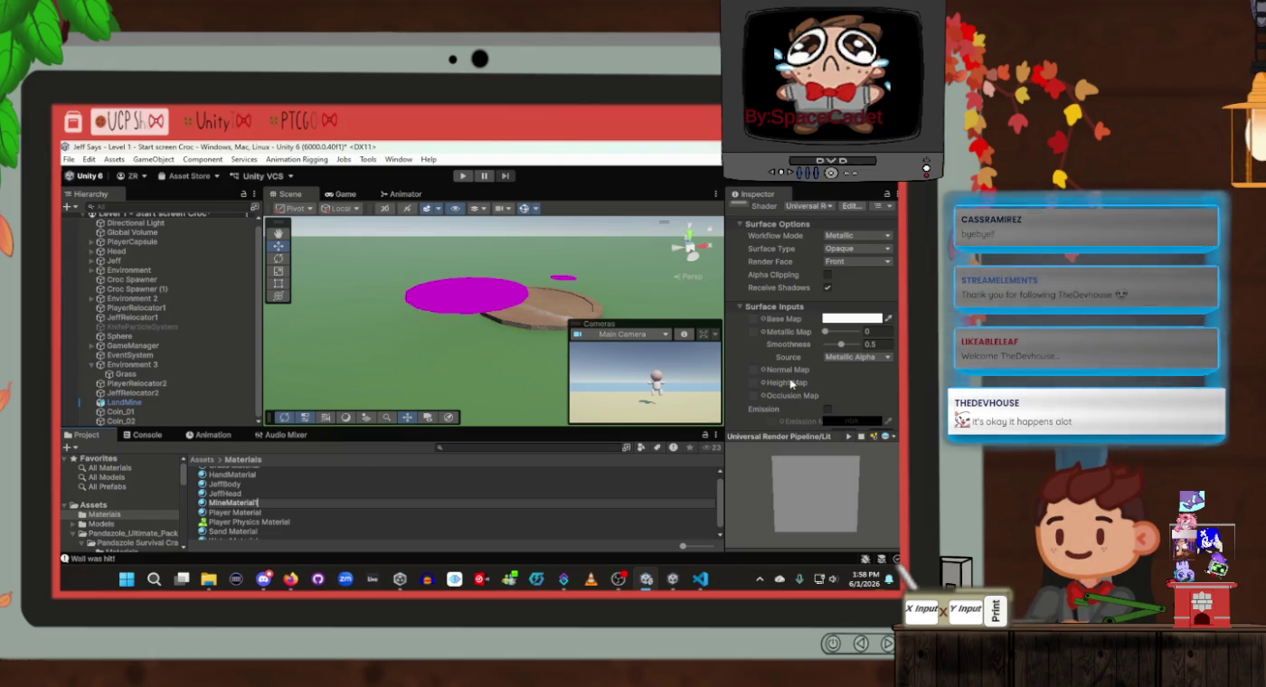
pyautogui.click(854, 315)
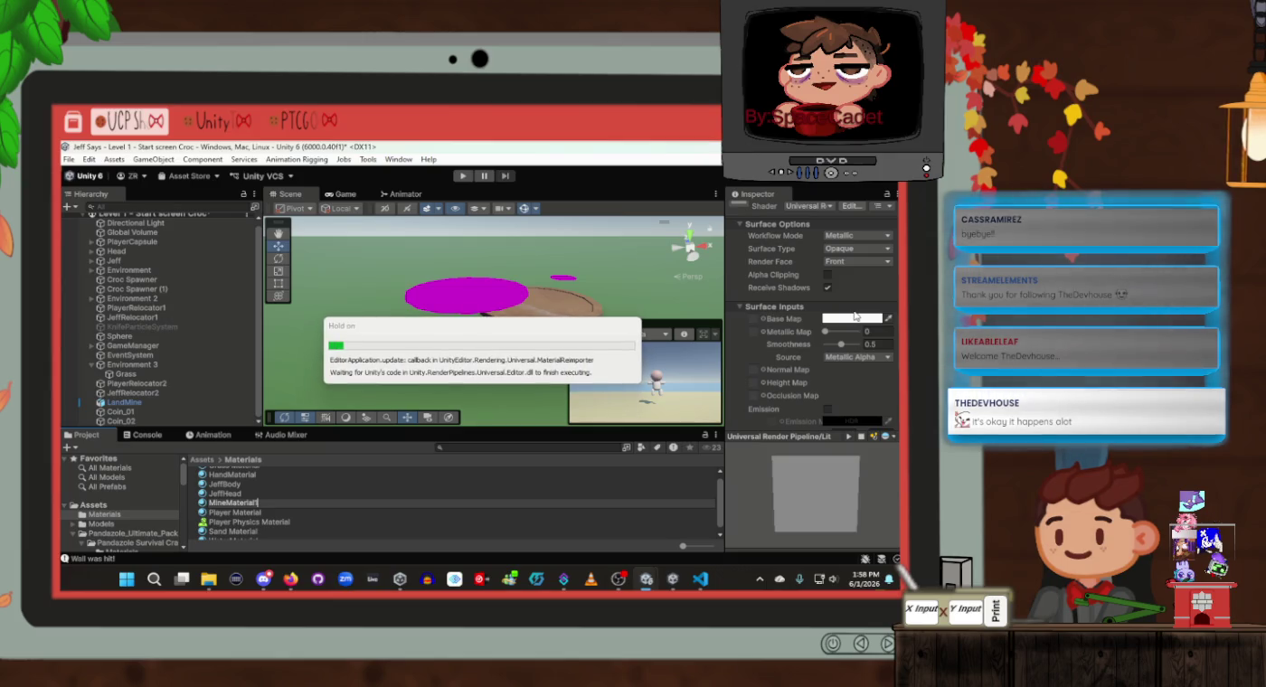
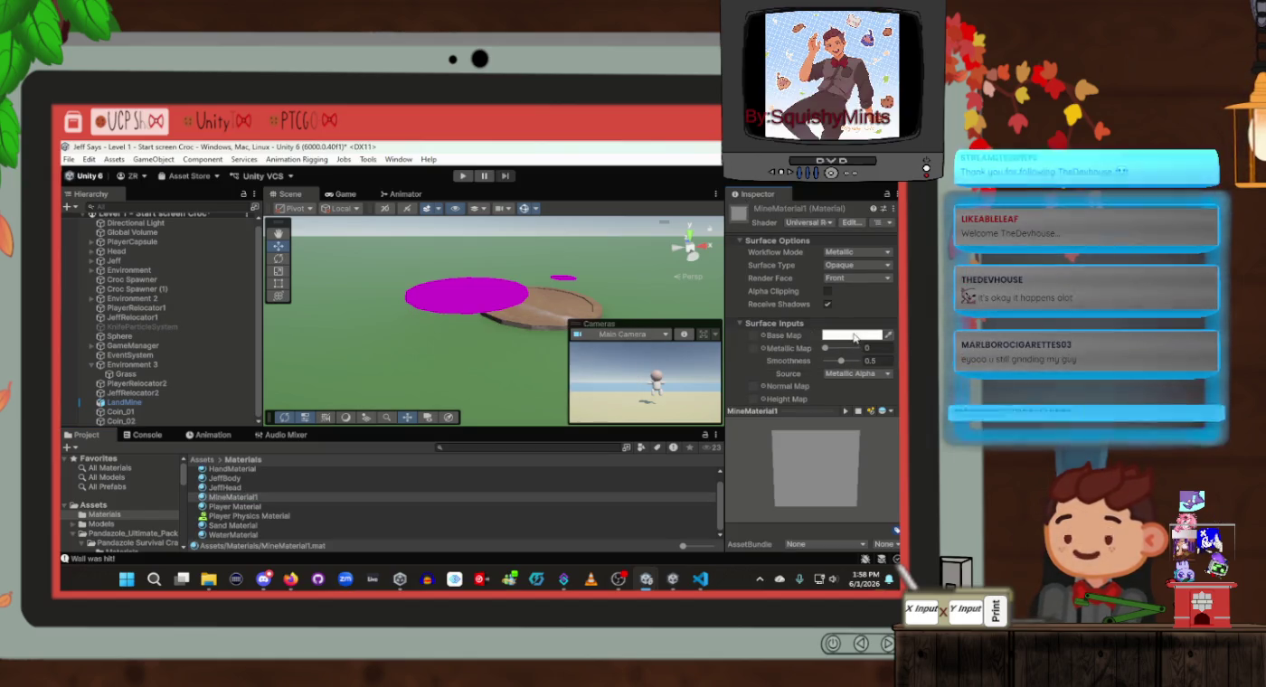
# Set MineMaterial1's base colour to near-black (251010)
pyautogui.click(854, 335)
pyautogui.moveTo(733, 329); pyautogui.dragTo(668, 327)
pyautogui.click(767, 208)
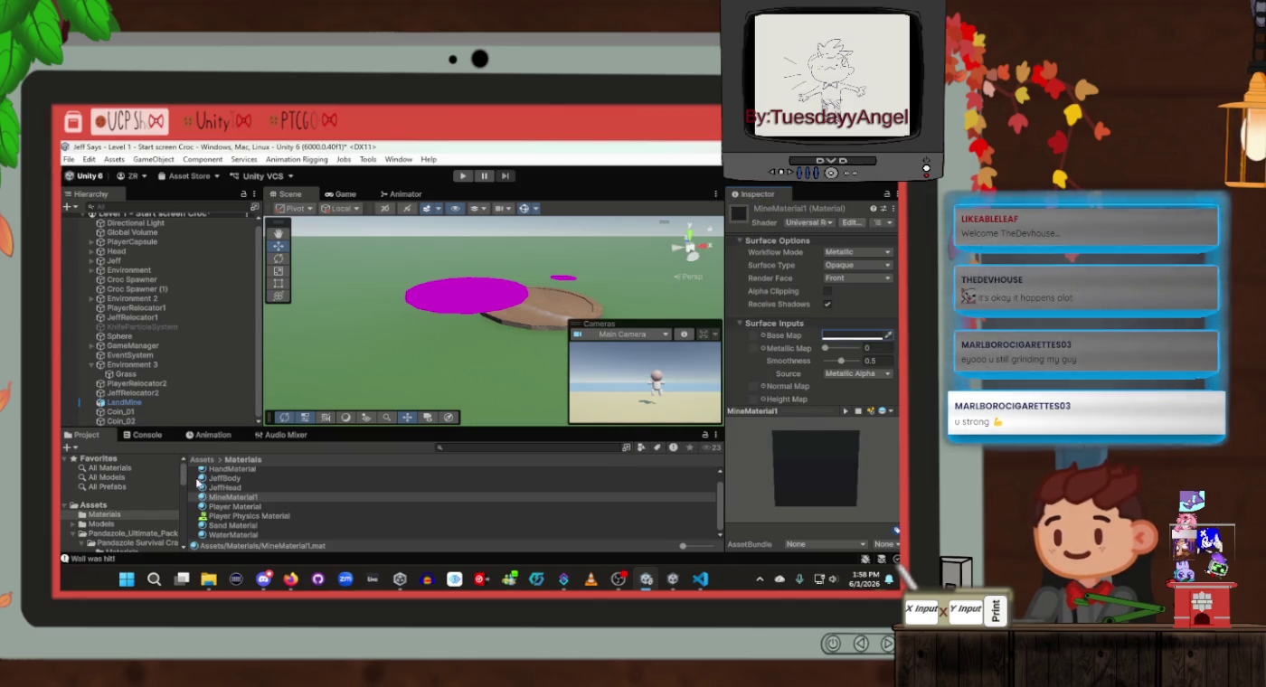
# Apply MineMaterial1 to the magenta disc so the mine base turns dark
pyautogui.click(221, 500)
pyautogui.moveTo(220, 505); pyautogui.dragTo(460, 291)
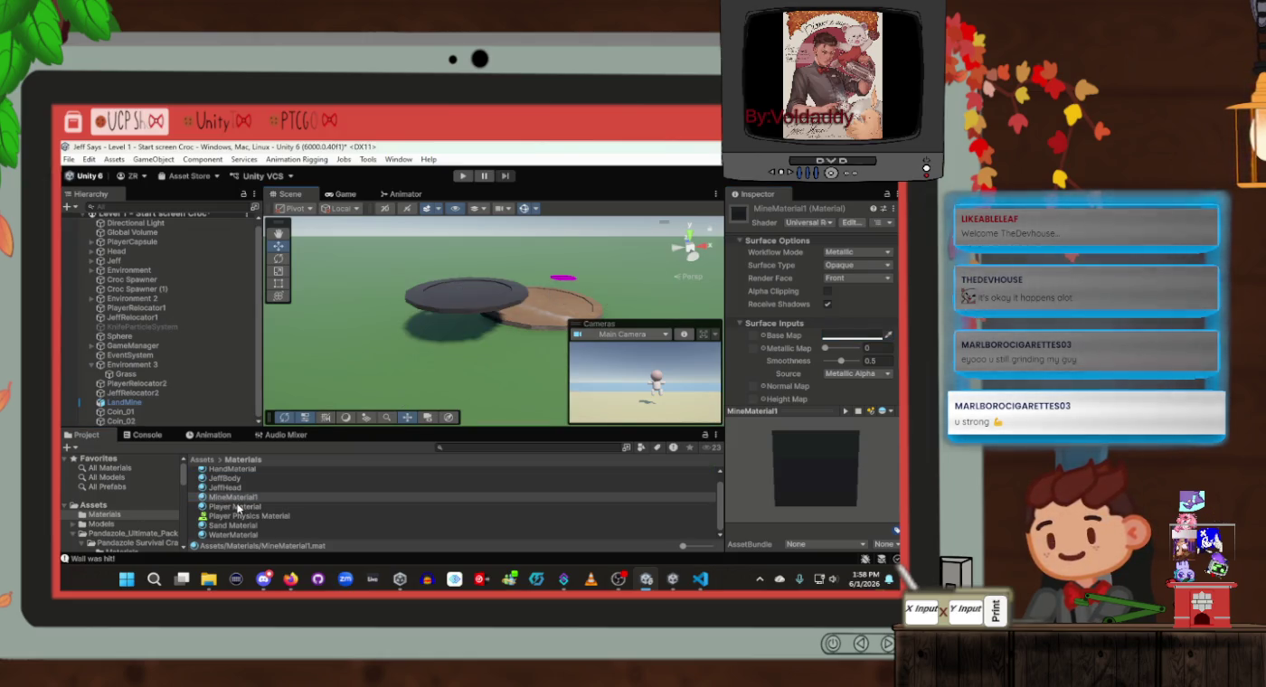
pyautogui.rightClick(238, 500)
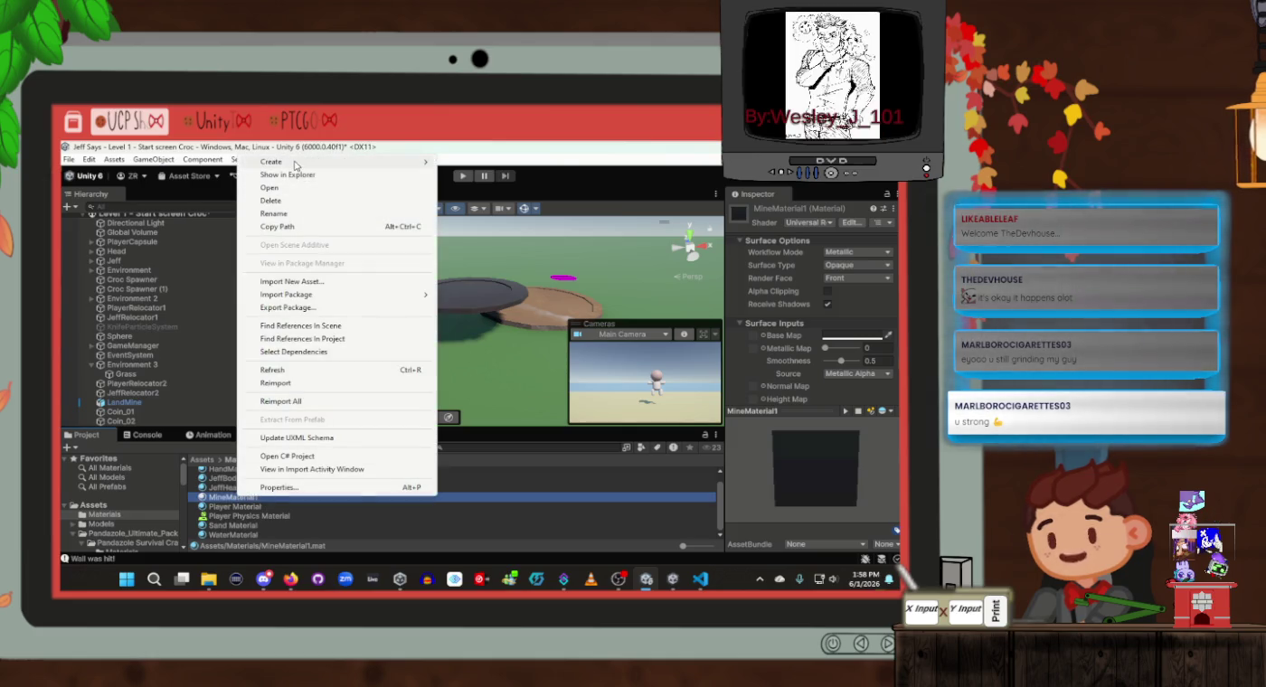
# Create a new material named MineMaterial2 in the Materials folder
pyautogui.moveTo(271, 163)
pyautogui.click(470, 174)
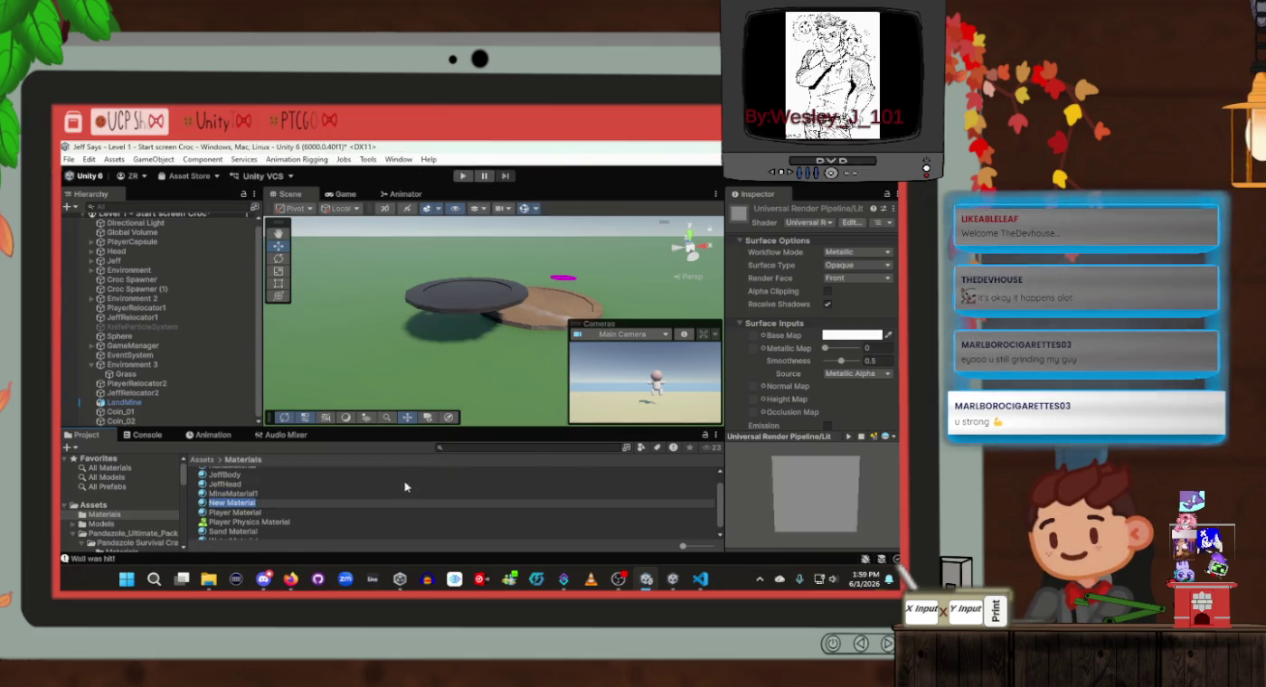
pyautogui.write('MineMa')
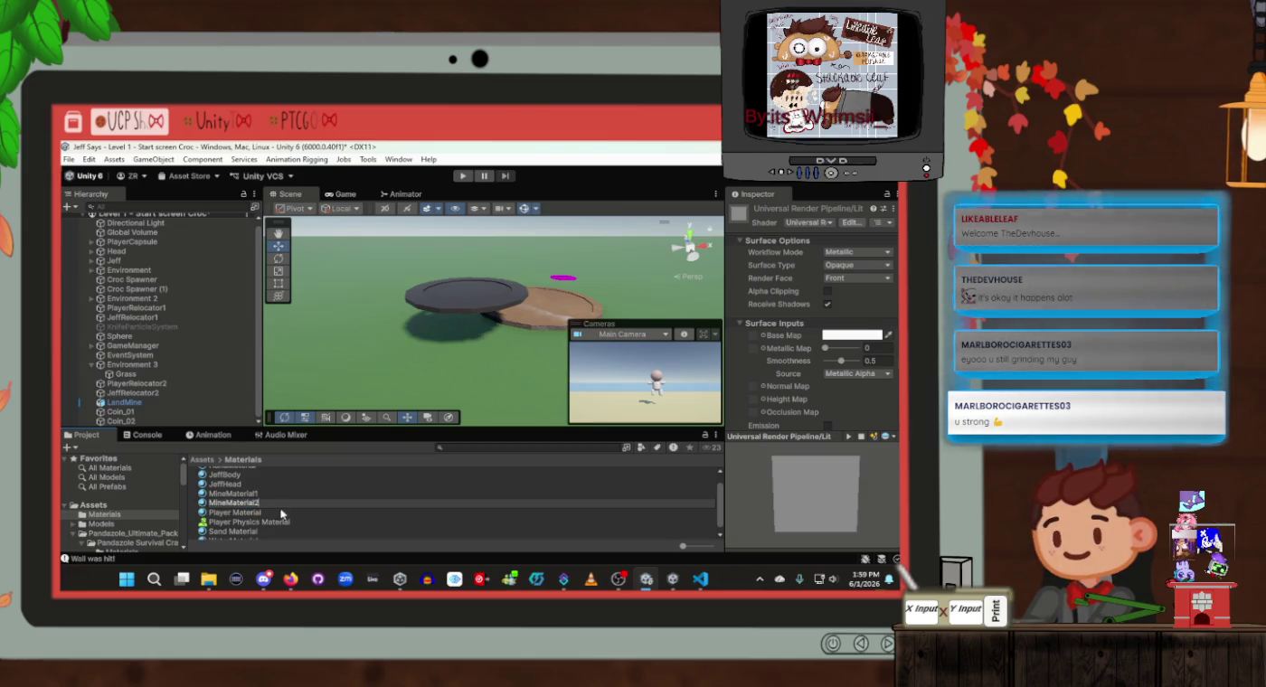
pyautogui.press('Return')
# Give MineMaterial2 a red base colour (E03838) and apply it to the small disc
pyautogui.click(854, 336)
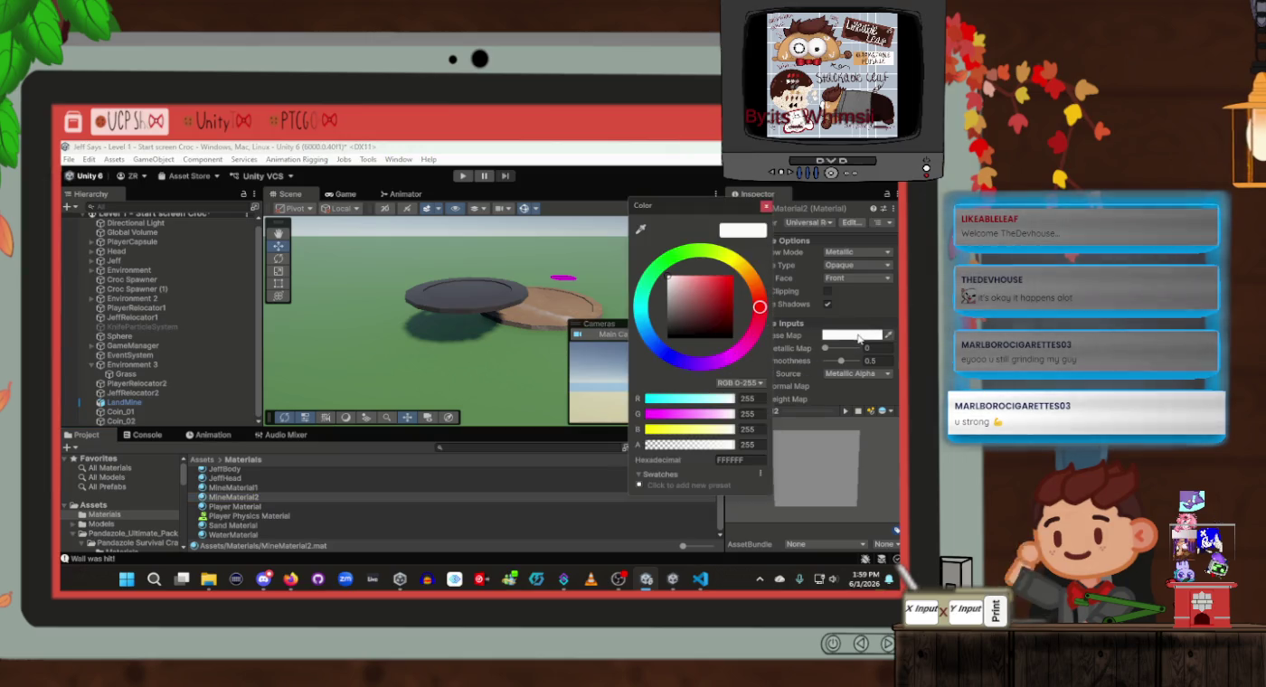
pyautogui.click(717, 285)
pyautogui.moveTo(718, 286); pyautogui.dragTo(716, 283)
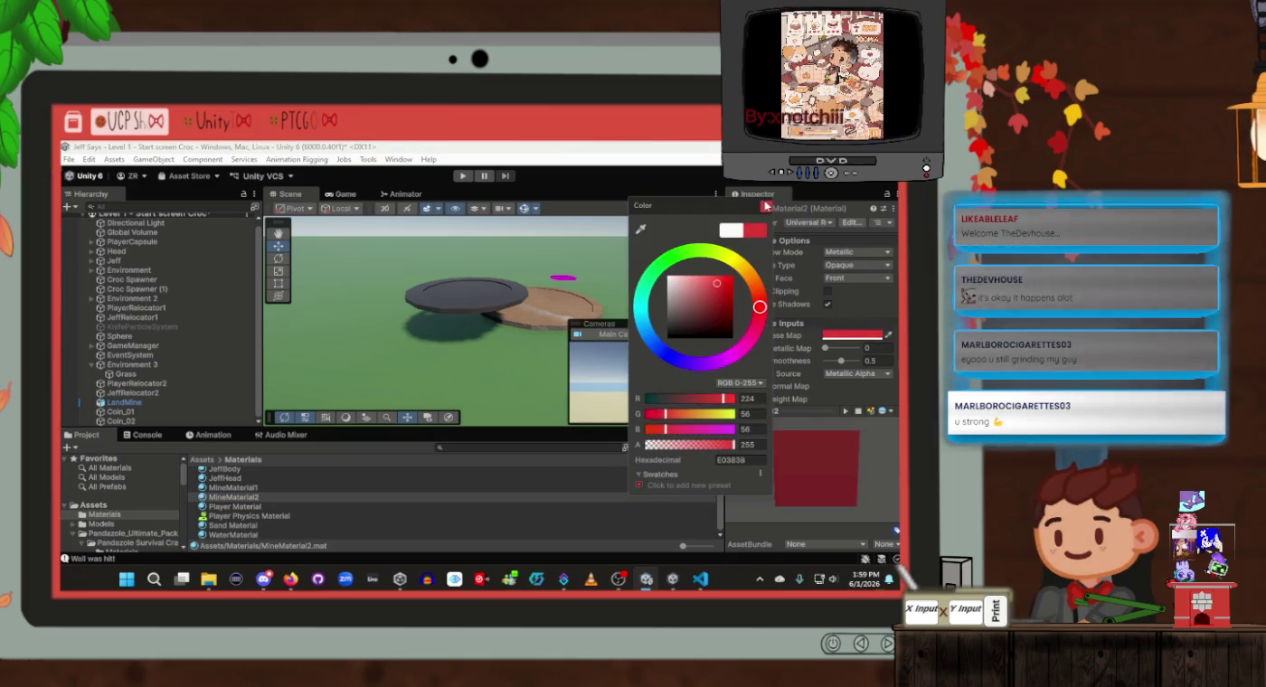
pyautogui.click(764, 206)
pyautogui.moveTo(234, 497)
pyautogui.mouseDown()
pyautogui.moveTo(465, 294)
pyautogui.moveTo(544, 299)
pyautogui.moveTo(562, 280)
pyautogui.moveTo(132, 419)
pyautogui.mouseUp()
# Move Coin_01 onto the base disc and paste Coin_02's world transform onto it
pyautogui.click(132, 418)
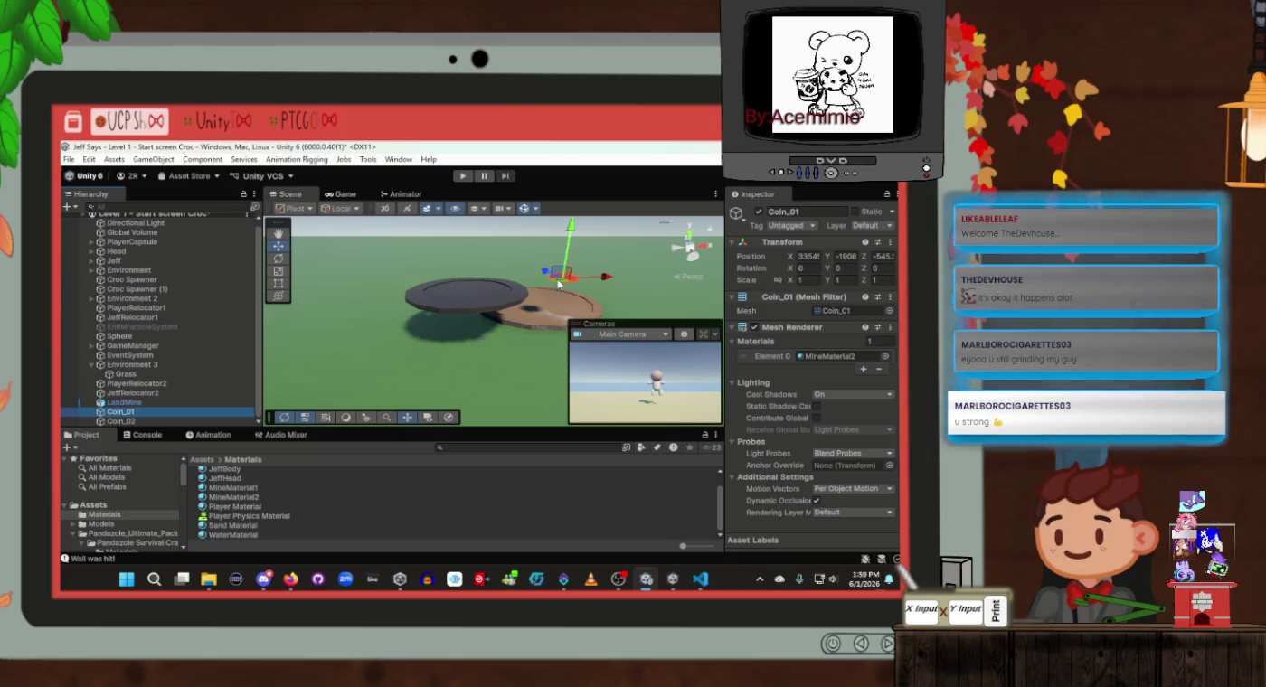
pyautogui.moveTo(558, 283); pyautogui.dragTo(466, 295)
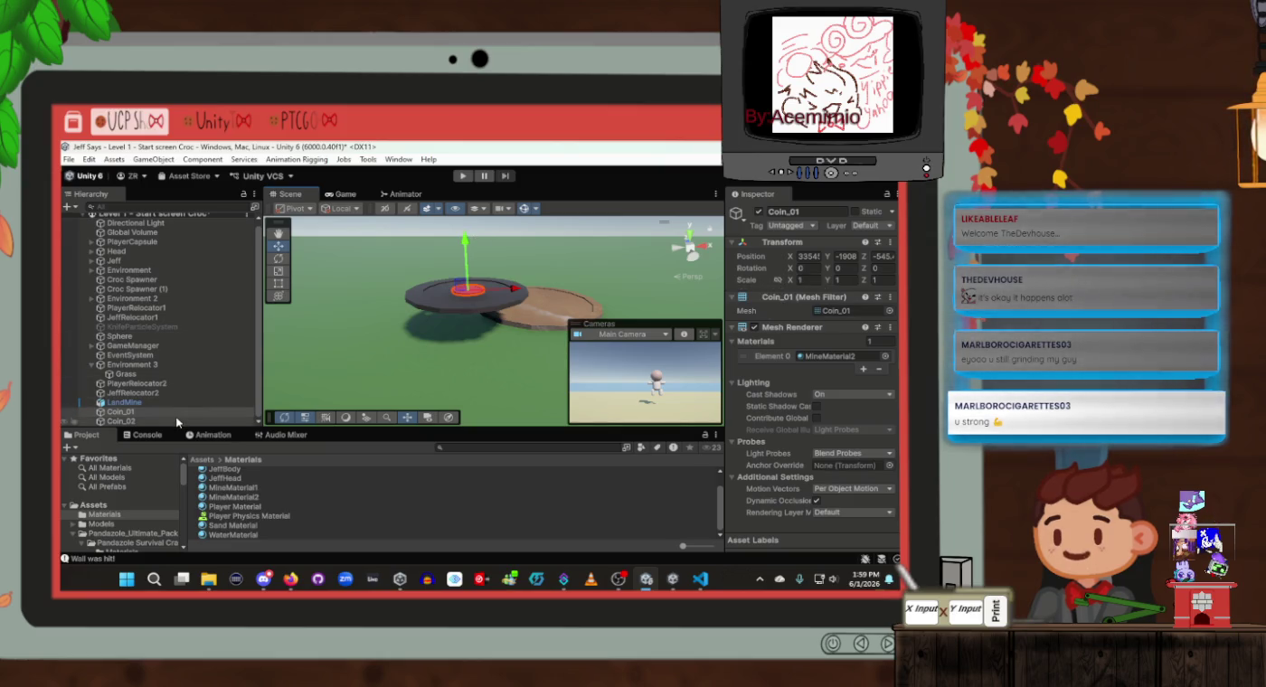
pyautogui.click(89, 420)
pyautogui.rightClick(785, 250)
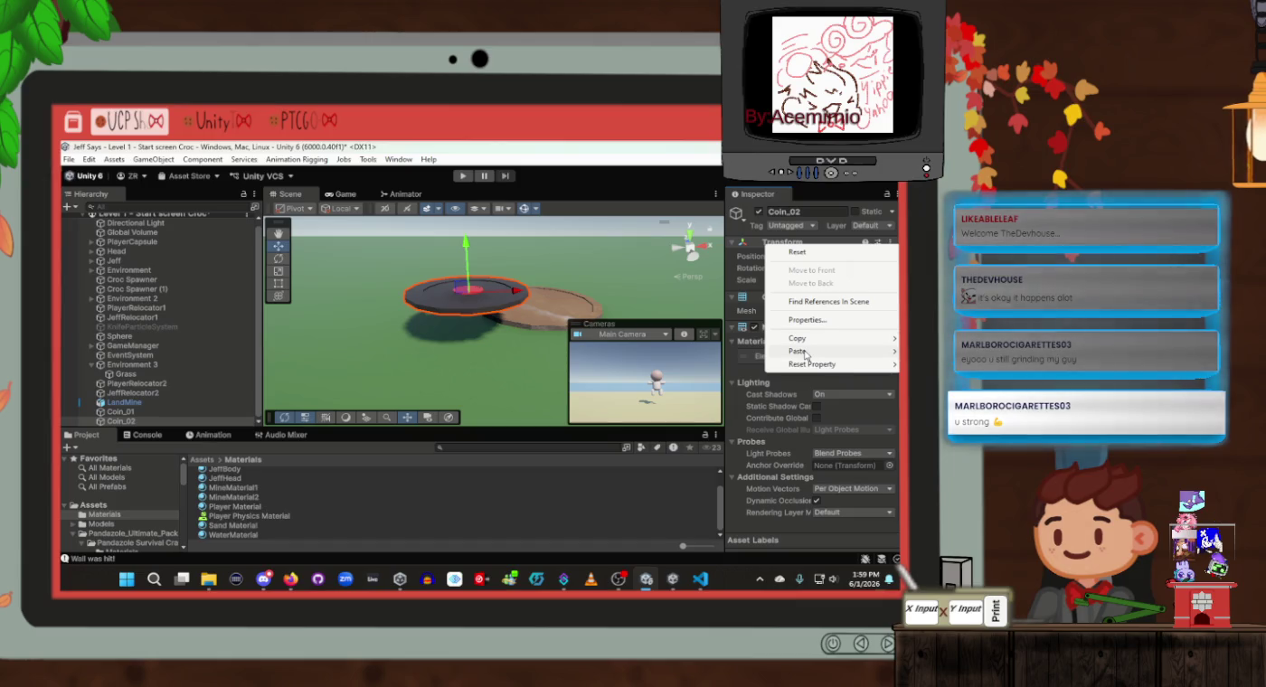
pyautogui.moveTo(796, 343)
pyautogui.click(700, 381)
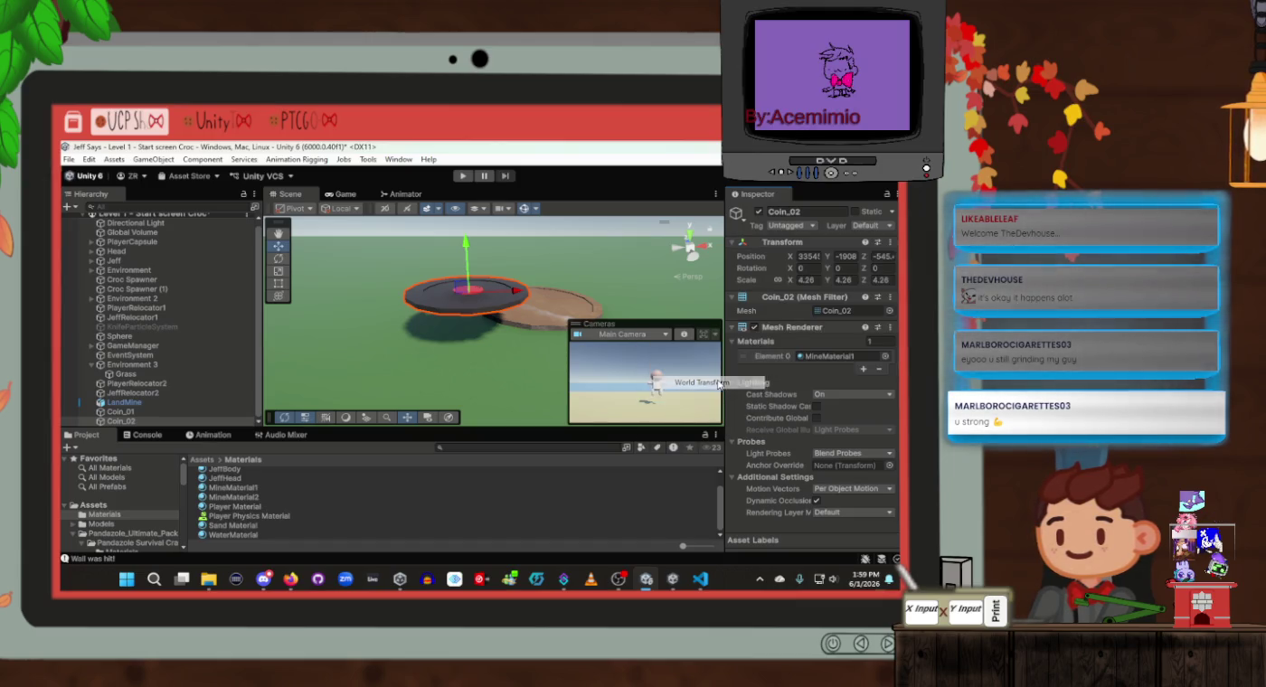
pyautogui.click(127, 411)
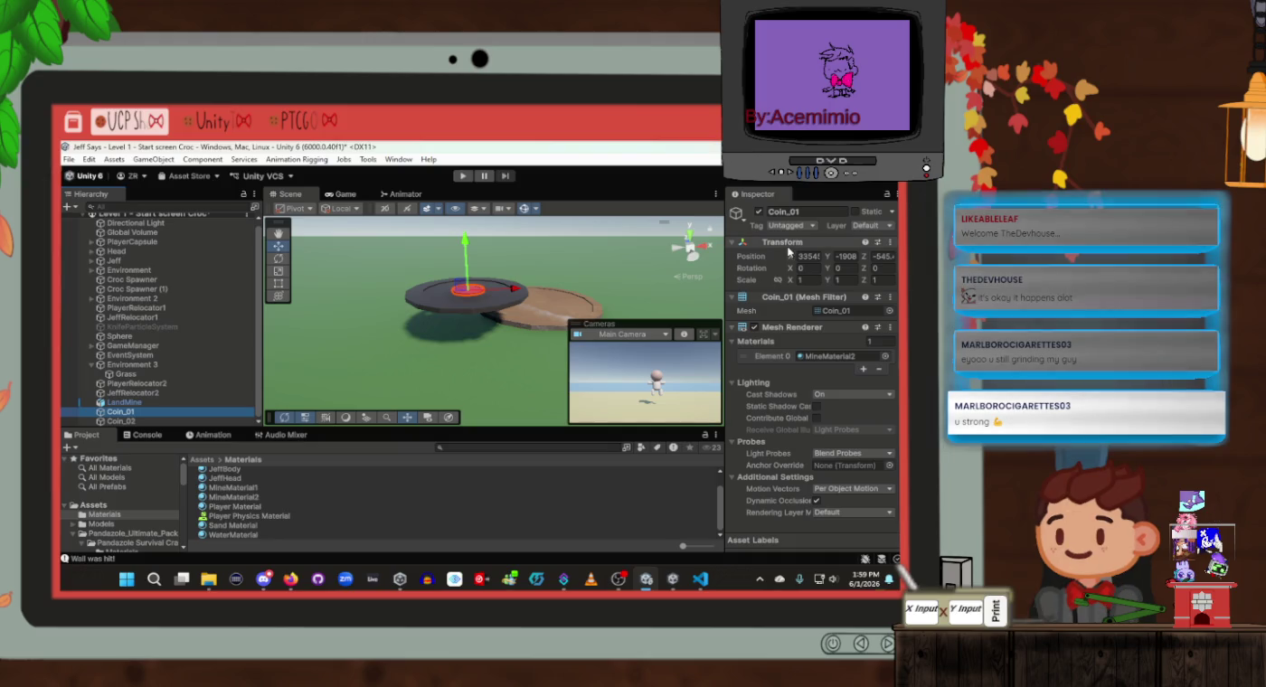
pyautogui.rightClick(778, 242)
pyautogui.moveTo(796, 349)
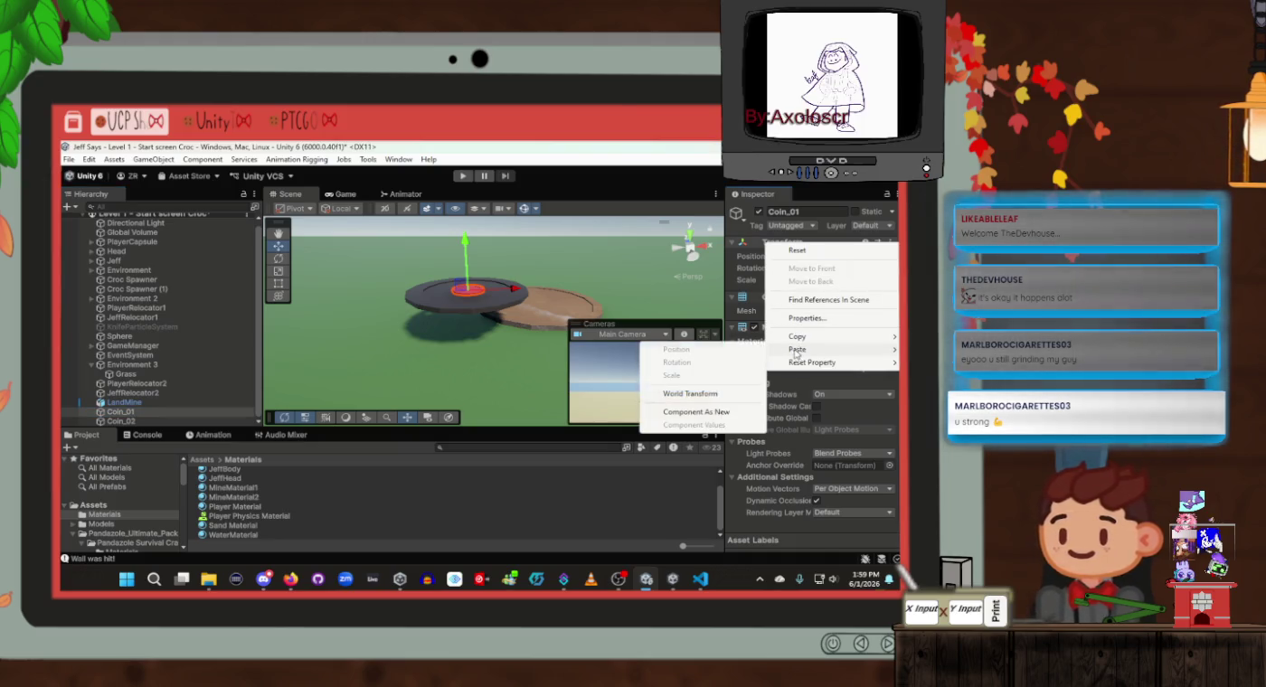
pyautogui.click(726, 395)
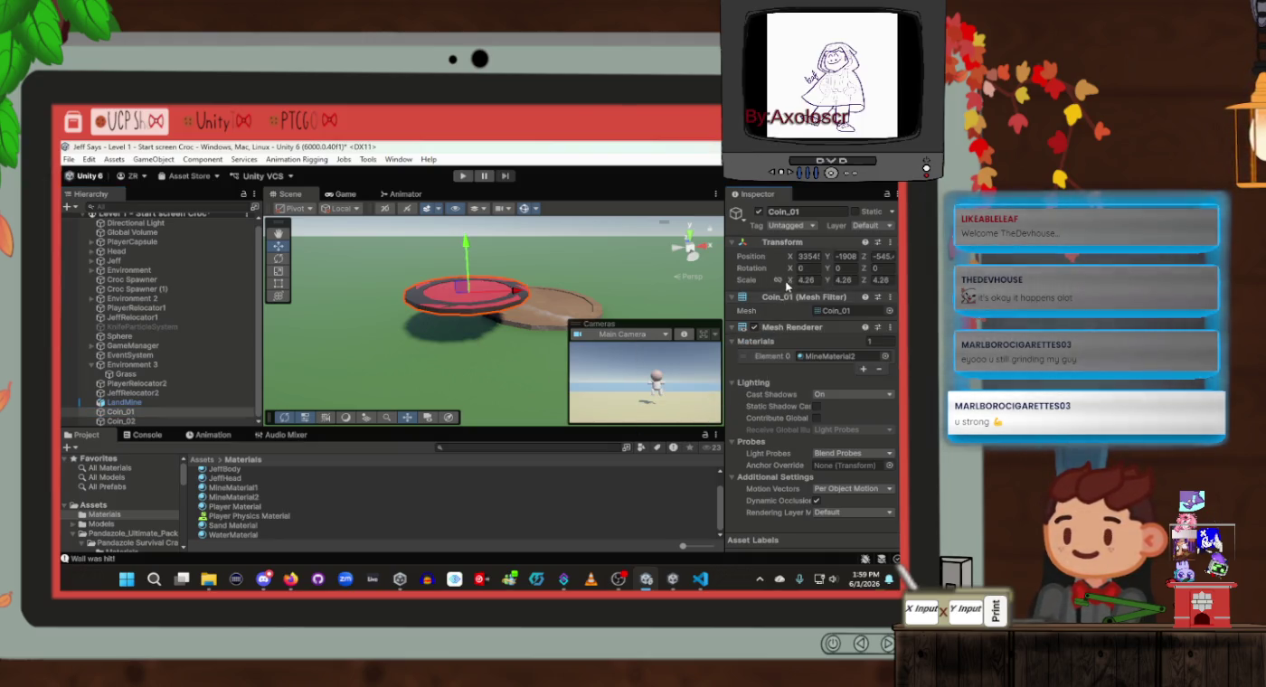
# Shrink Coin_01 uniformly to scale 3.06 and nest Coin_02 under it
pyautogui.moveTo(789, 281); pyautogui.dragTo(774, 283)
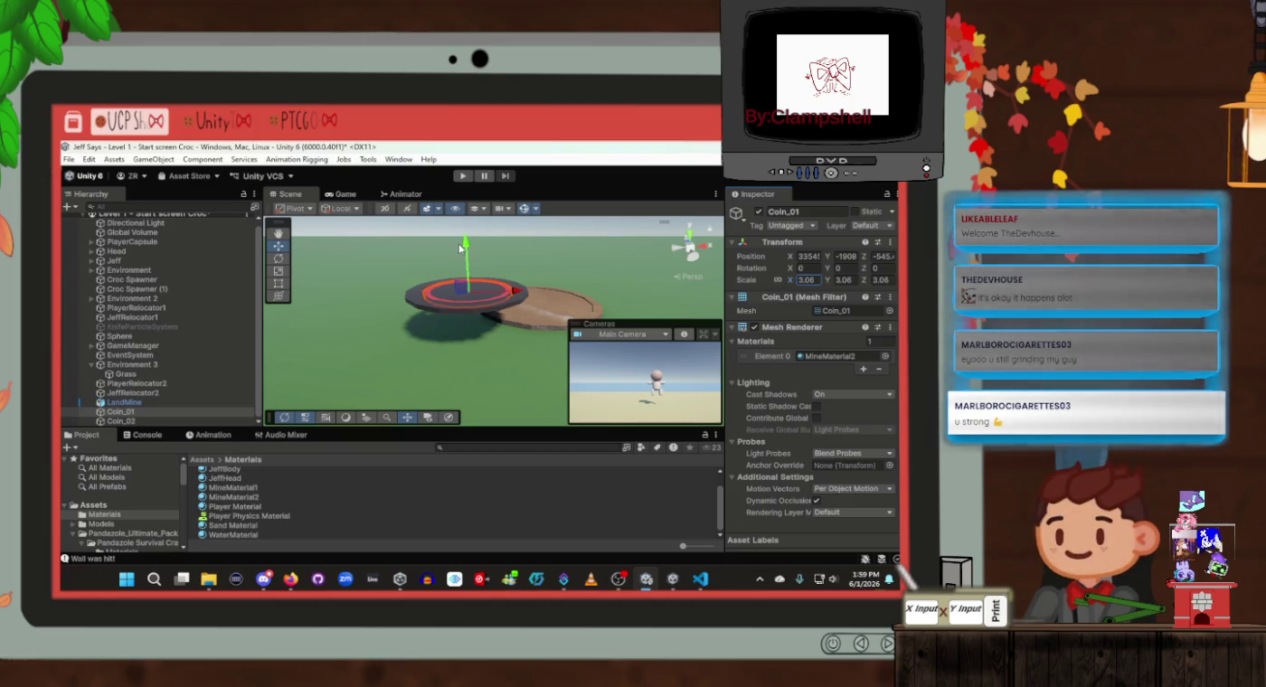
pyautogui.moveTo(523, 266); pyautogui.dragTo(441, 286)
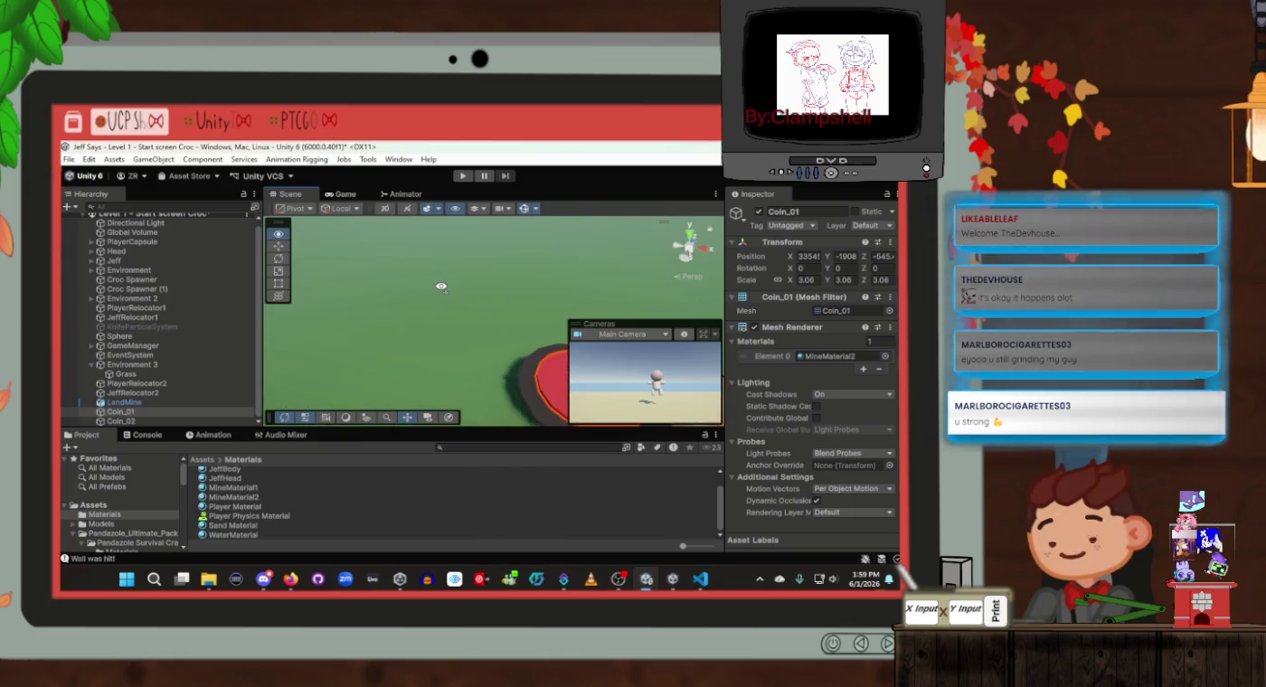
pyautogui.click(127, 422)
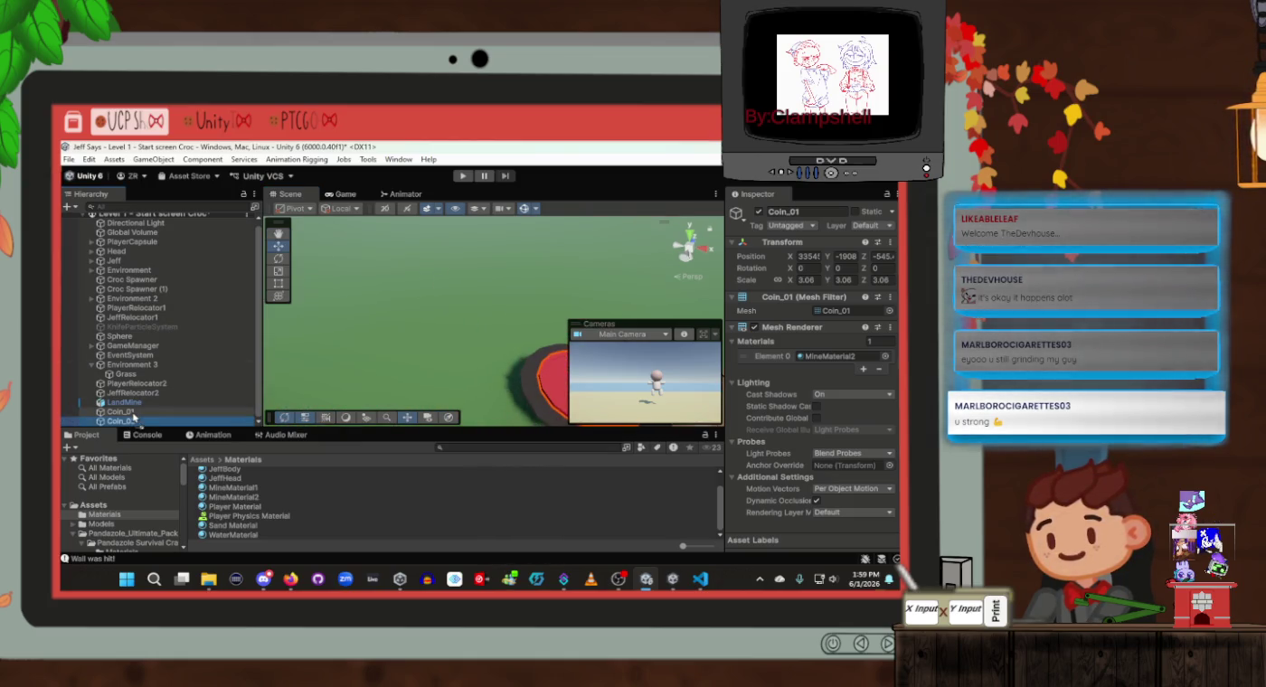
pyautogui.moveTo(133, 417); pyautogui.dragTo(131, 412)
pyautogui.moveTo(438, 296)
pyautogui.mouseDown()
pyautogui.moveTo(469, 302)
pyautogui.moveTo(459, 302)
pyautogui.mouseUp()
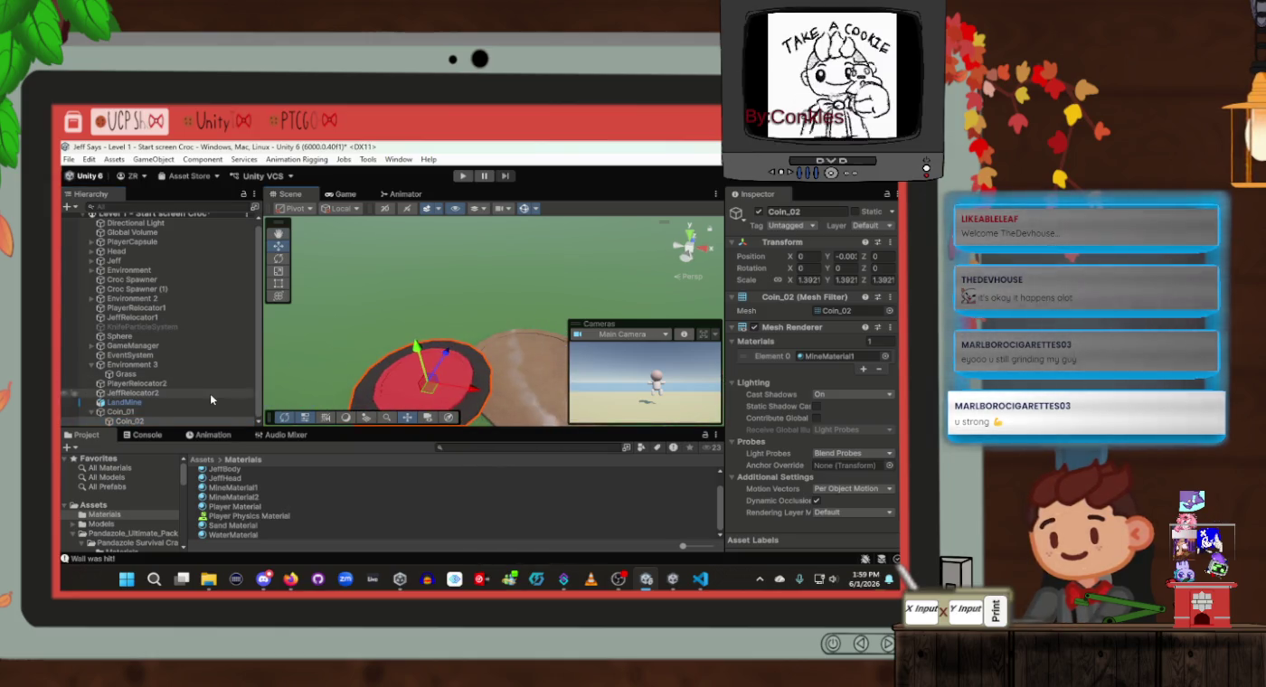
# Undo the Coin_02 nesting and delete the old LandMine object
pyautogui.hotkey('ctrl', 'z')
pyautogui.click(156, 403)
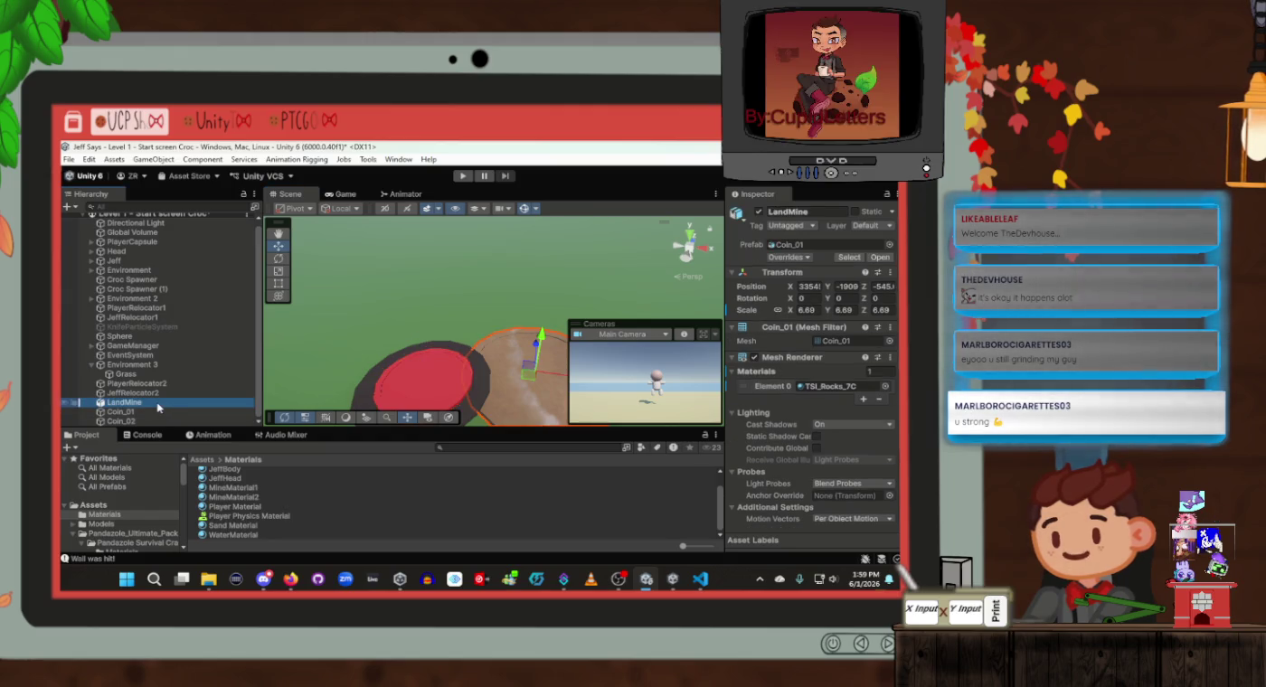
pyautogui.press('Delete')
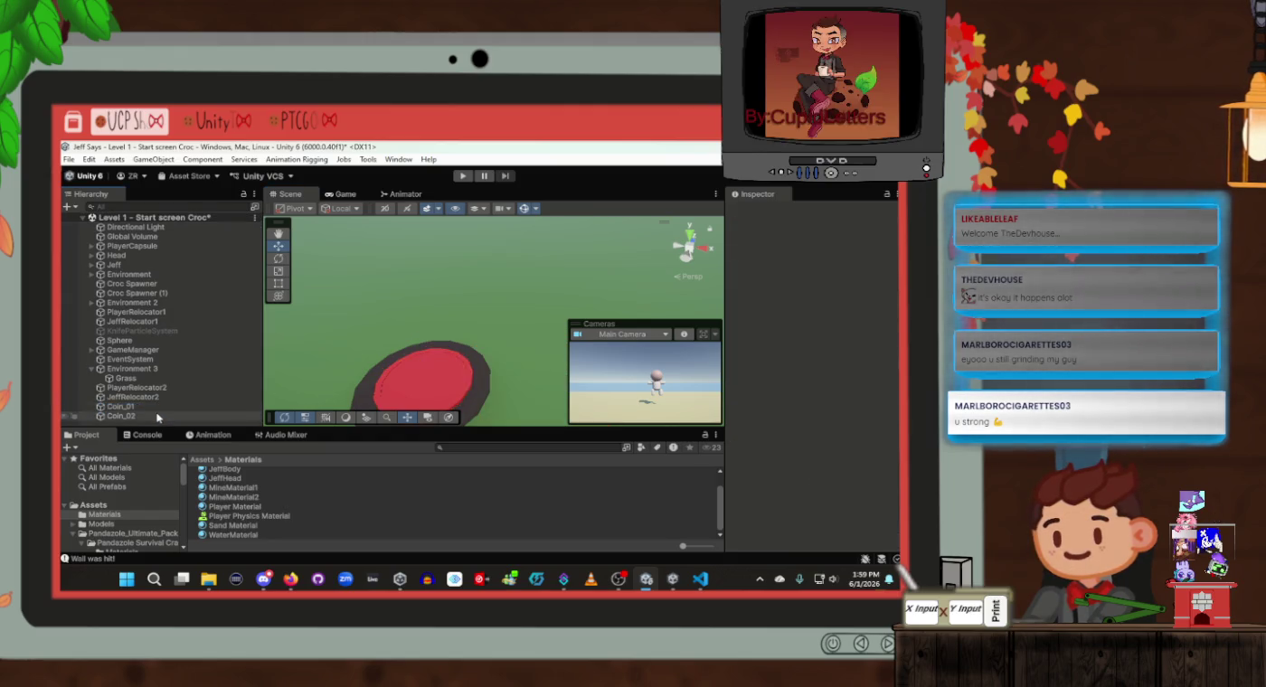
# Create a new empty object named LandMine and put both discs under it
pyautogui.rightClick(155, 420)
pyautogui.click(216, 375)
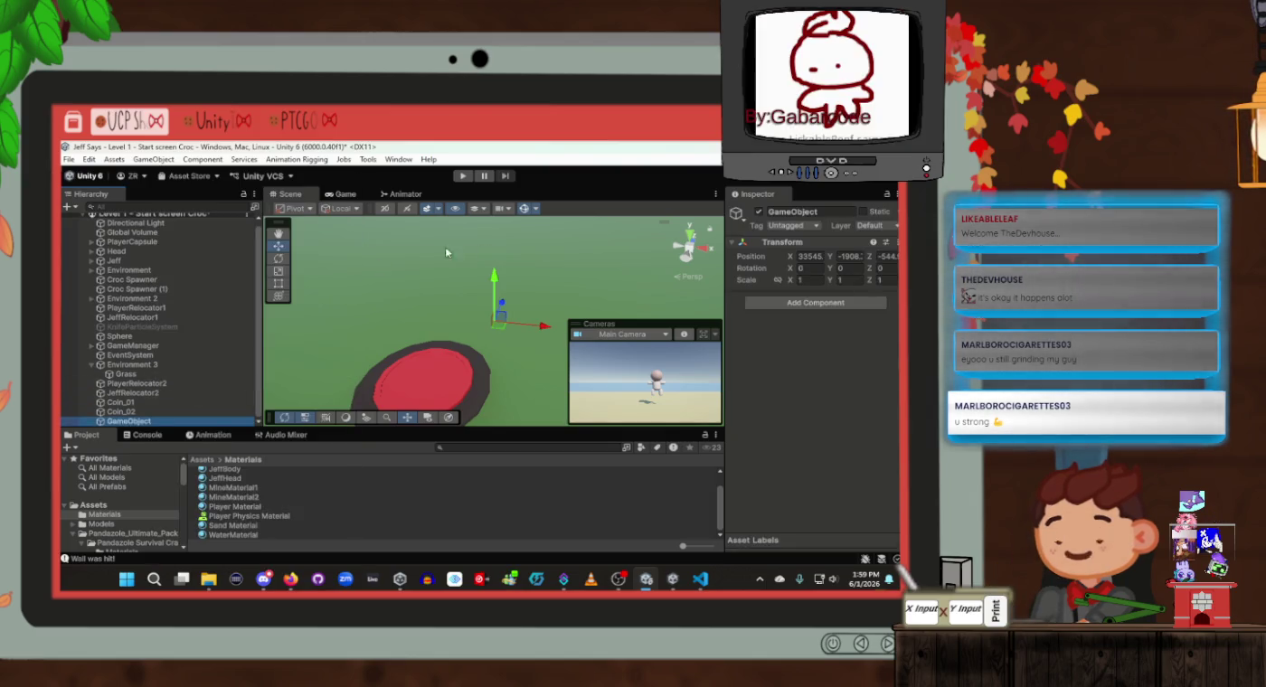
pyautogui.click(804, 211)
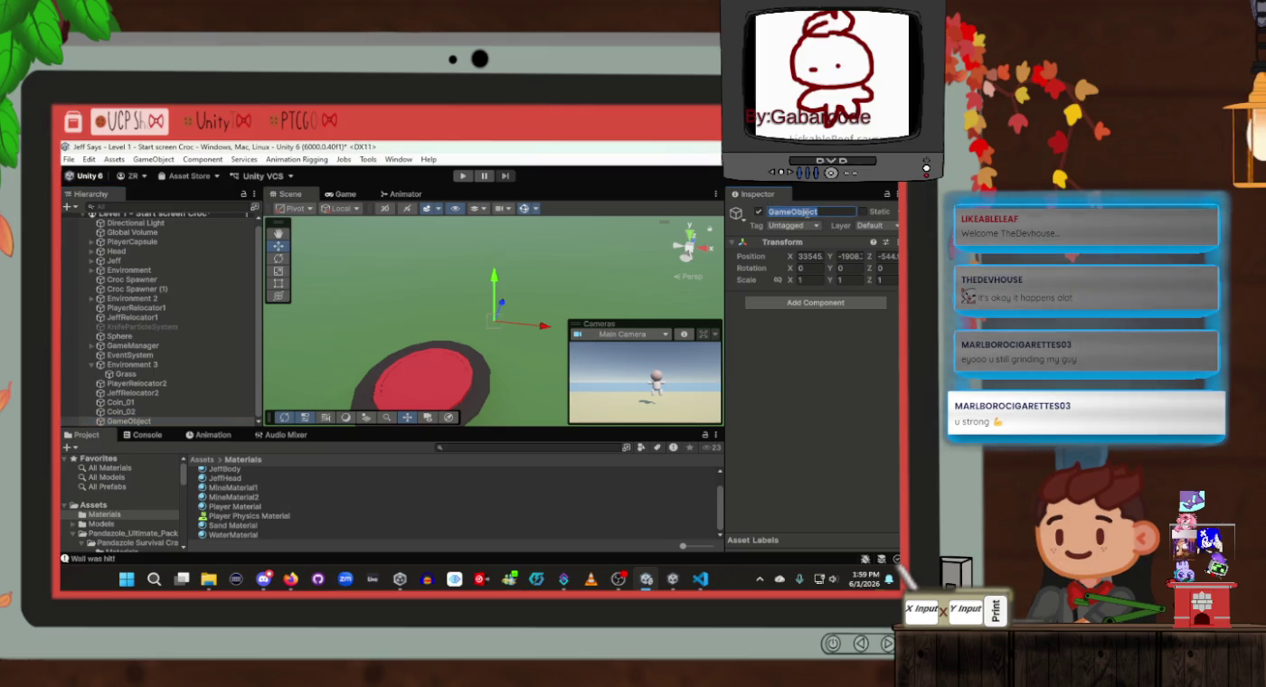
pyautogui.write('LandMine')
pyautogui.press('Return')
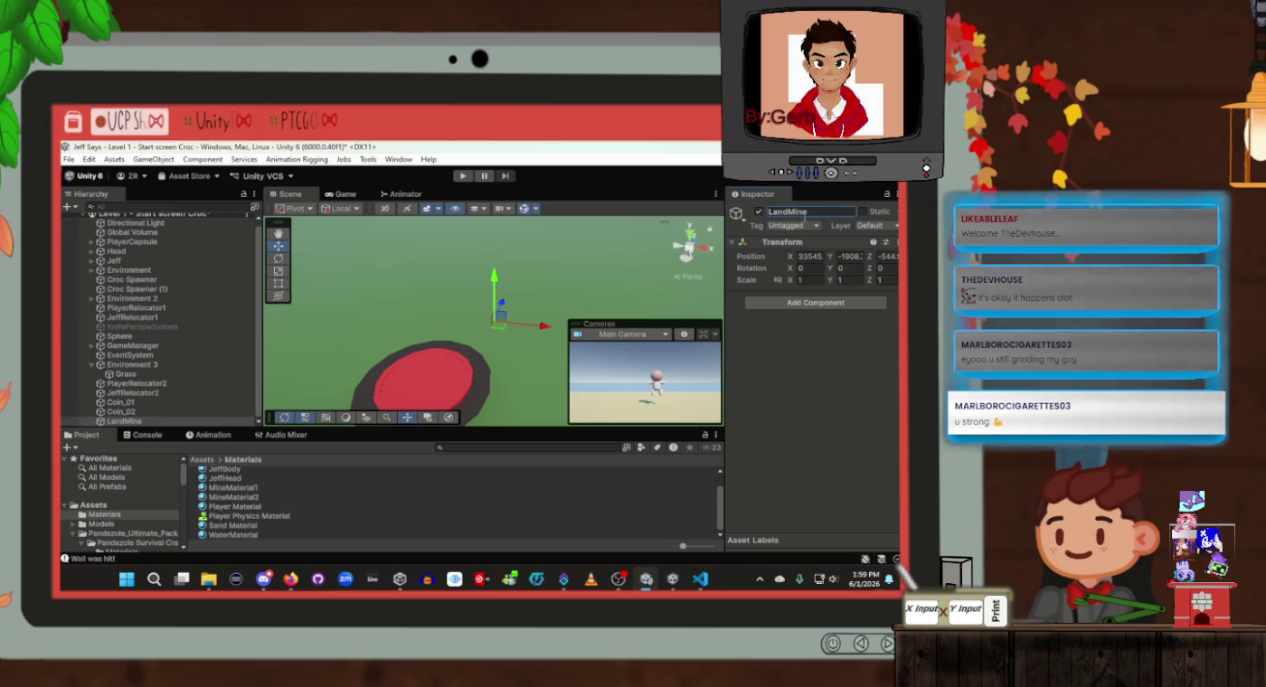
pyautogui.click(149, 402)
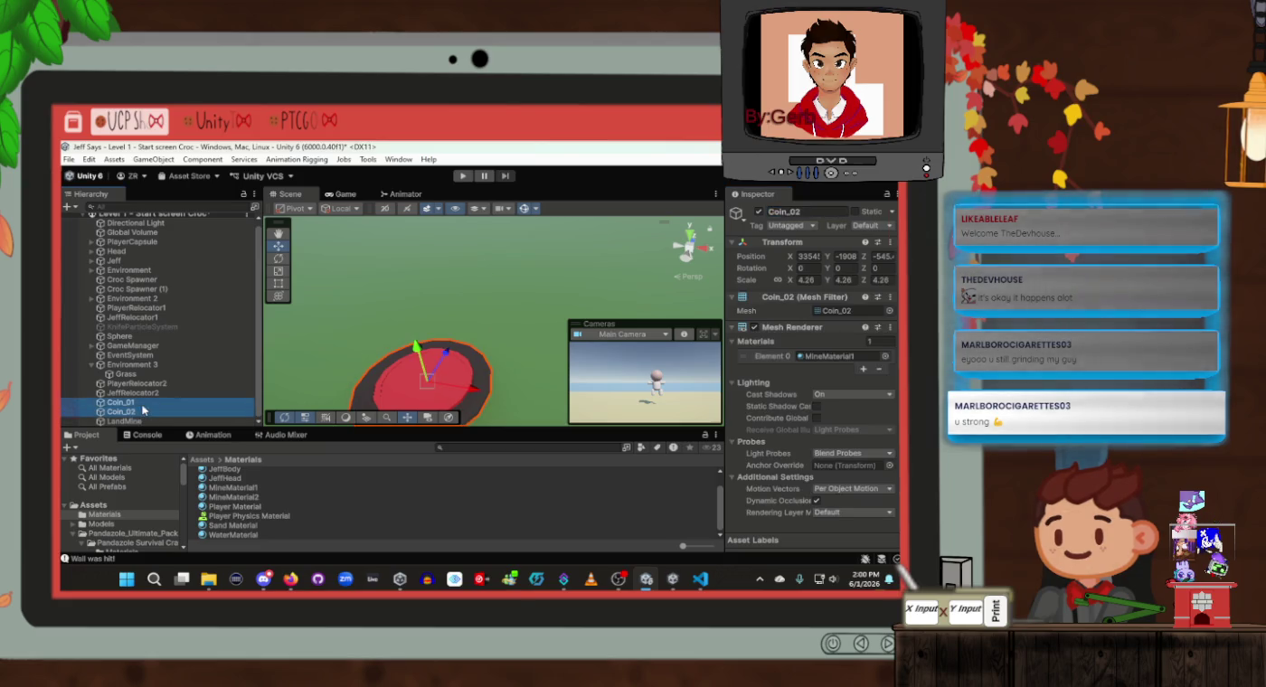
pyautogui.keyDown('shift'); pyautogui.click(149, 411); pyautogui.keyUp('shift')
pyautogui.moveTo(149, 406); pyautogui.dragTo(152, 423)
# Rename Coin_01 to Button and Coin_02 to Bottom
pyautogui.click(149, 412)
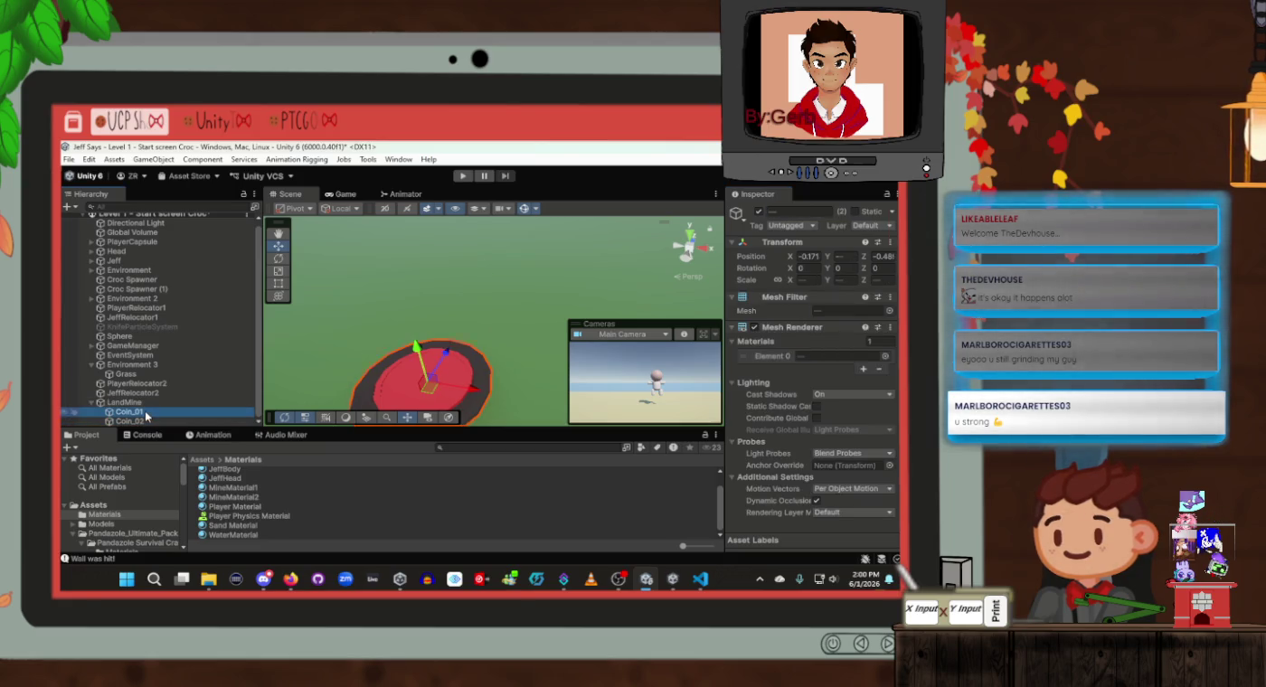
pyautogui.click(789, 212)
pyautogui.write('Button')
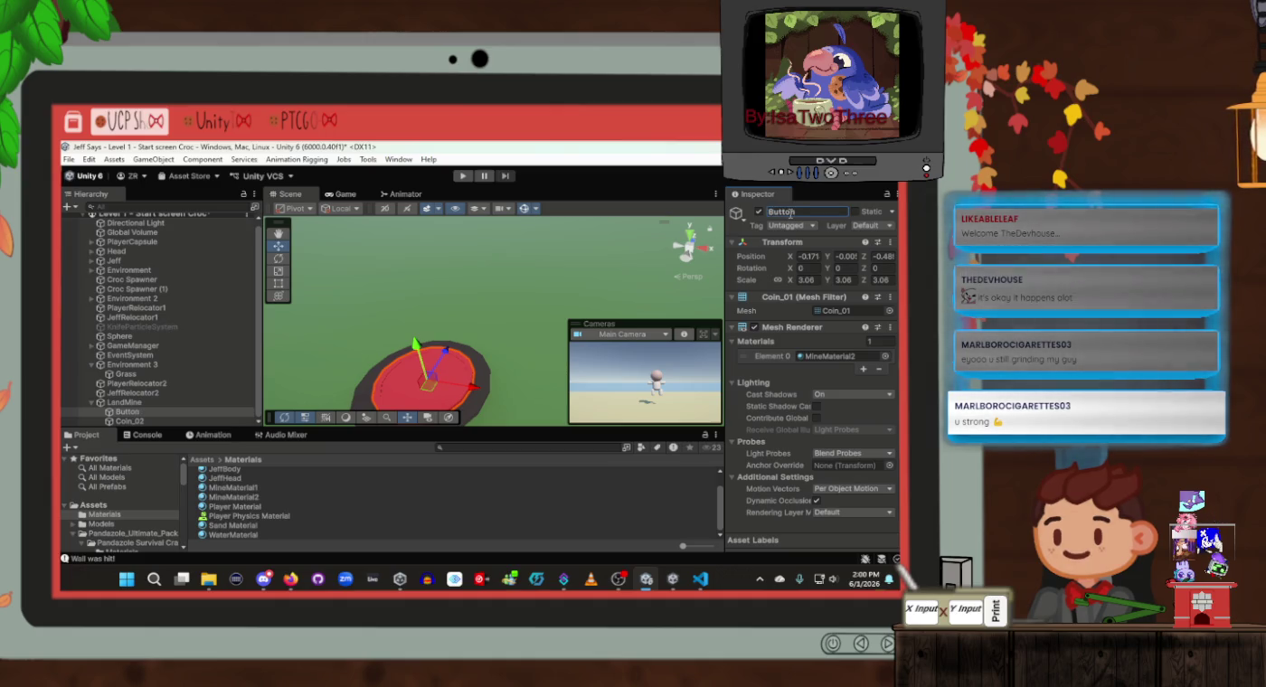
pyautogui.click(130, 420)
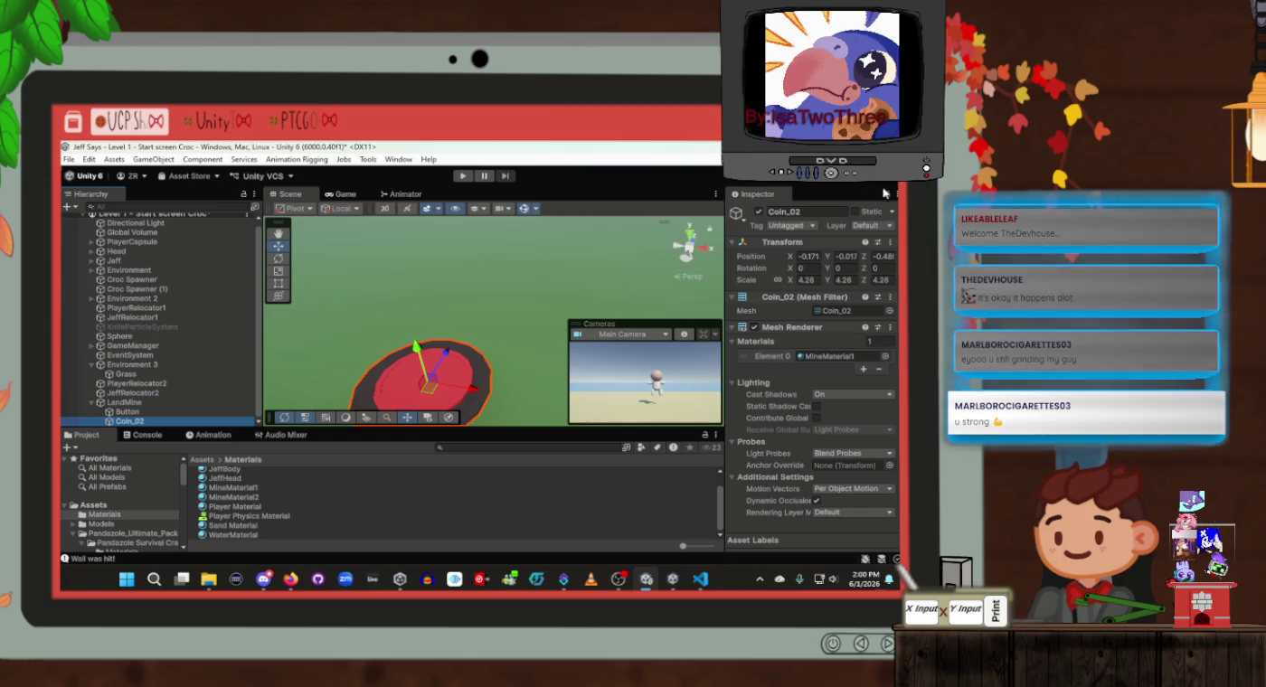
pyautogui.click(808, 210)
pyautogui.write('Bottom')
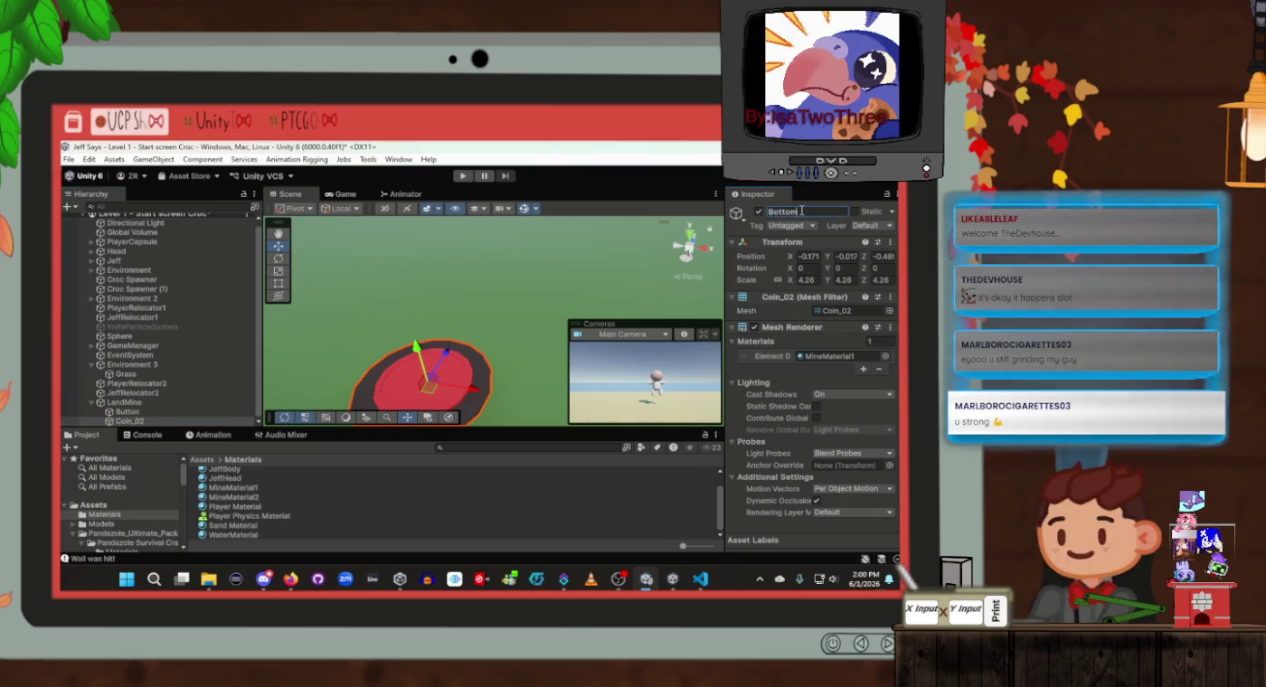
pyautogui.press('Return')
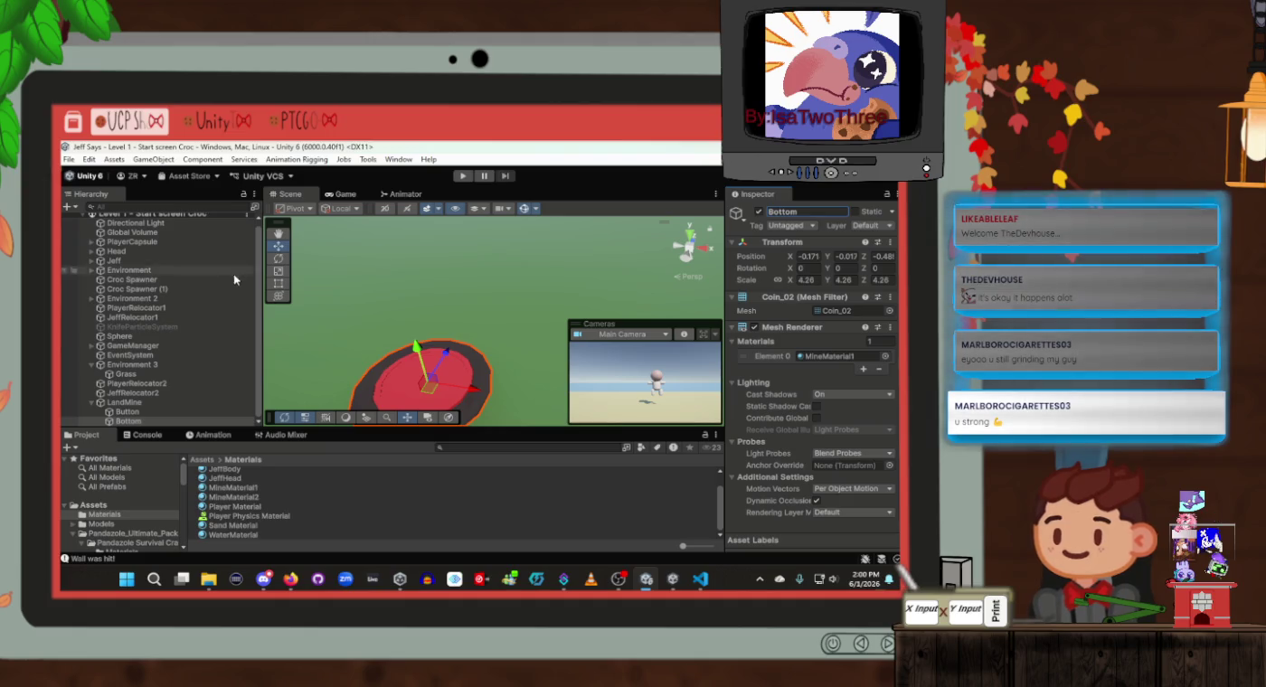
pyautogui.click(181, 421)
pyautogui.moveTo(334, 324); pyautogui.dragTo(450, 217)
pyautogui.press('f')
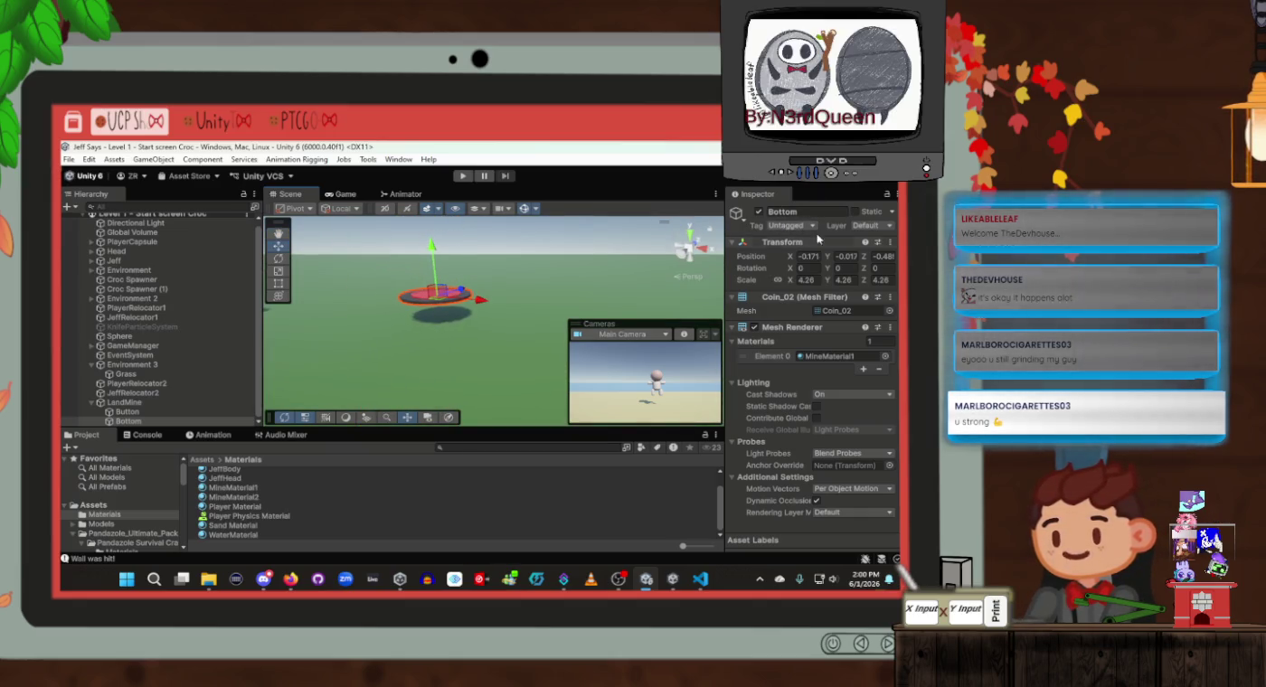
pyautogui.click(866, 226)
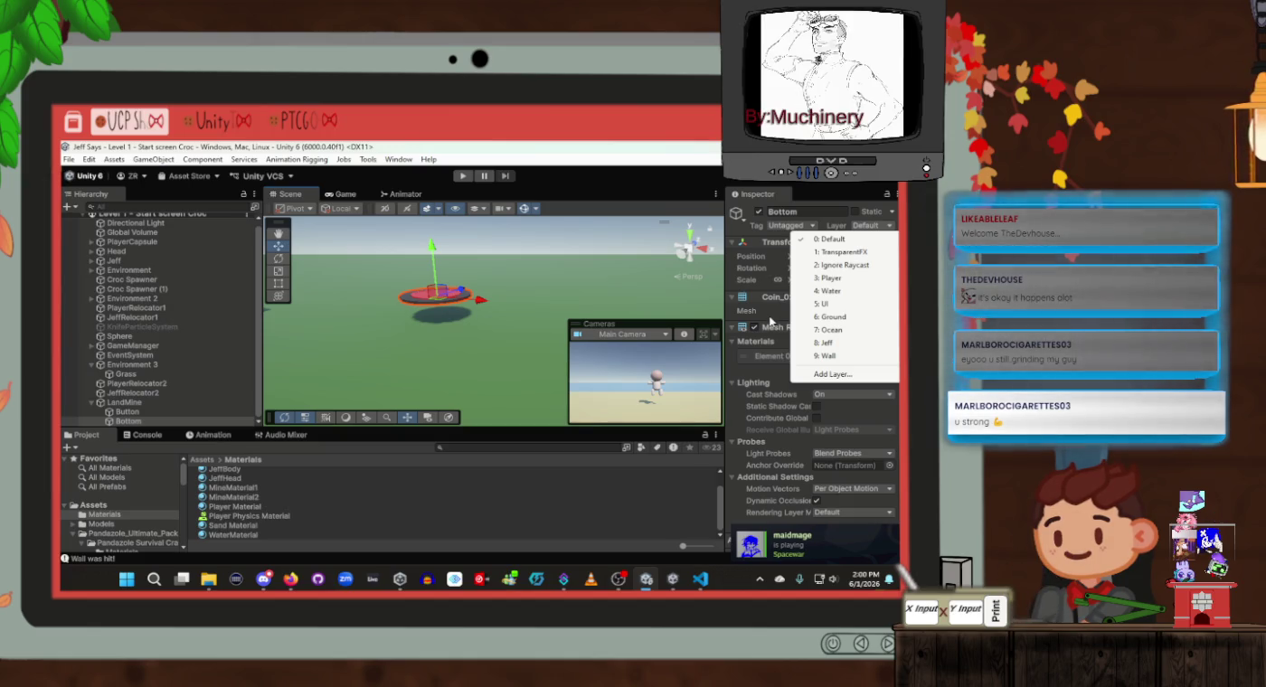
pyautogui.click(770, 316)
pyautogui.click(124, 412)
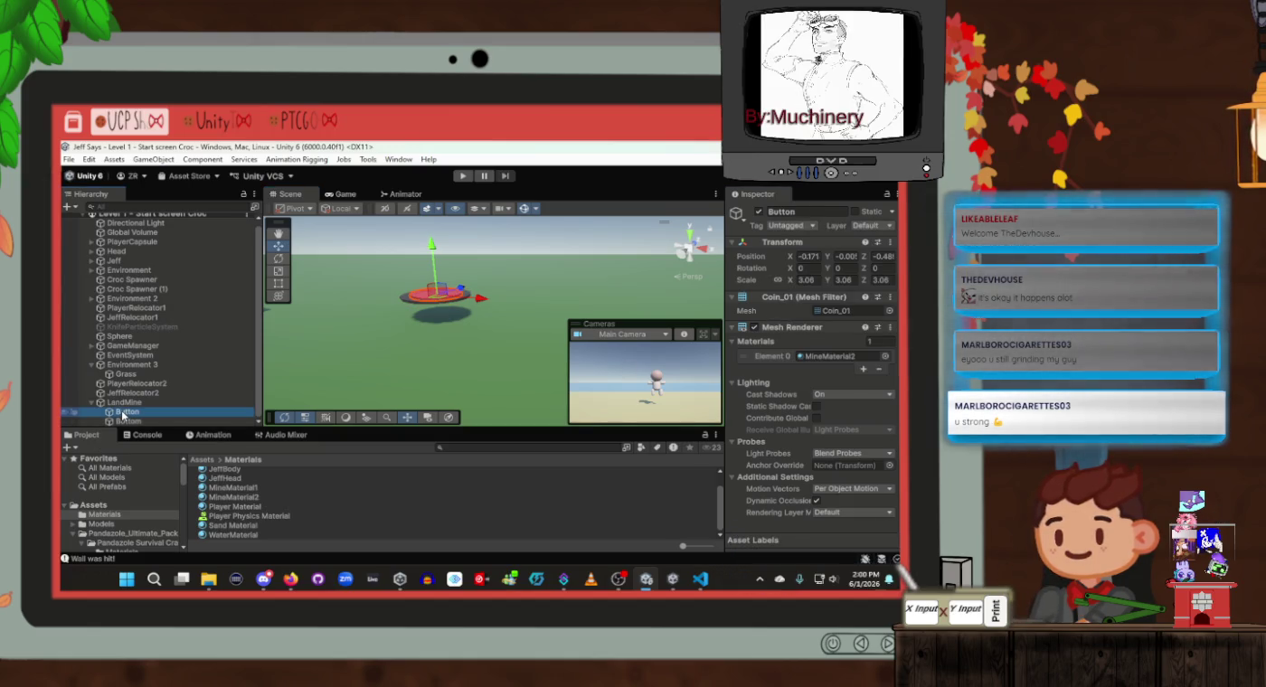
pyautogui.click(417, 273)
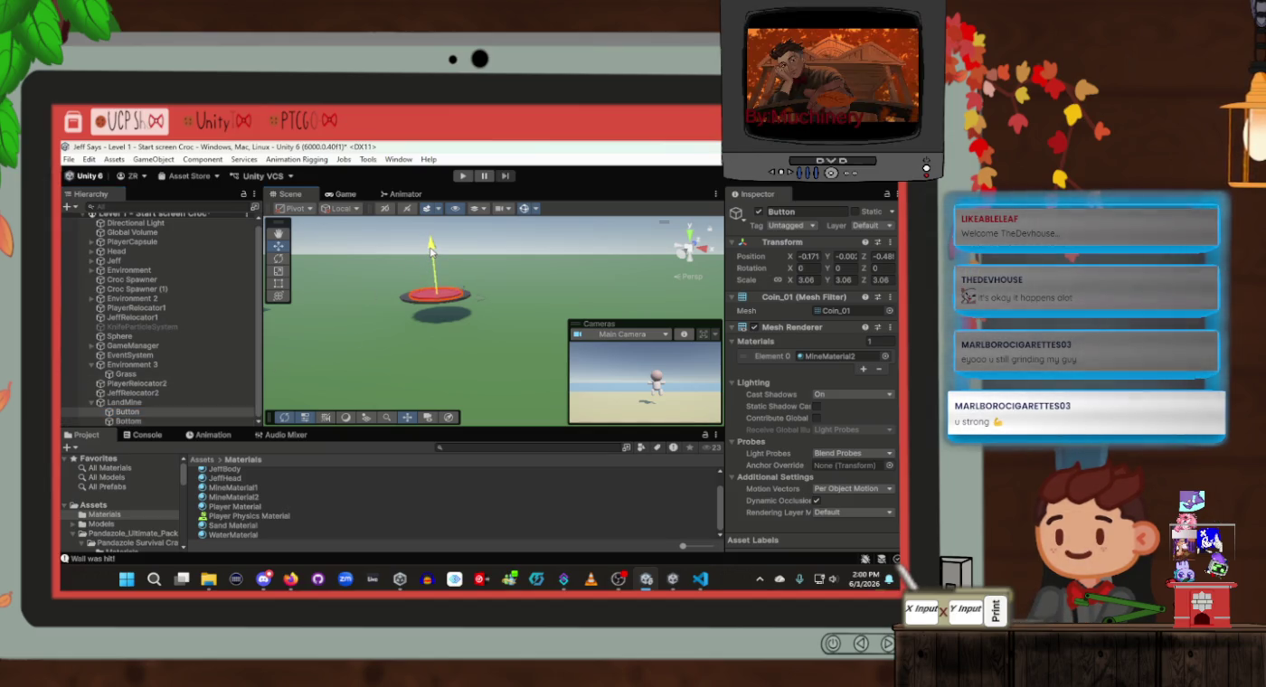
pyautogui.moveTo(432, 250); pyautogui.dragTo(434, 258)
pyautogui.moveTo(457, 325)
pyautogui.mouseDown()
pyautogui.moveTo(428, 282)
pyautogui.moveTo(522, 291)
pyautogui.mouseUp()
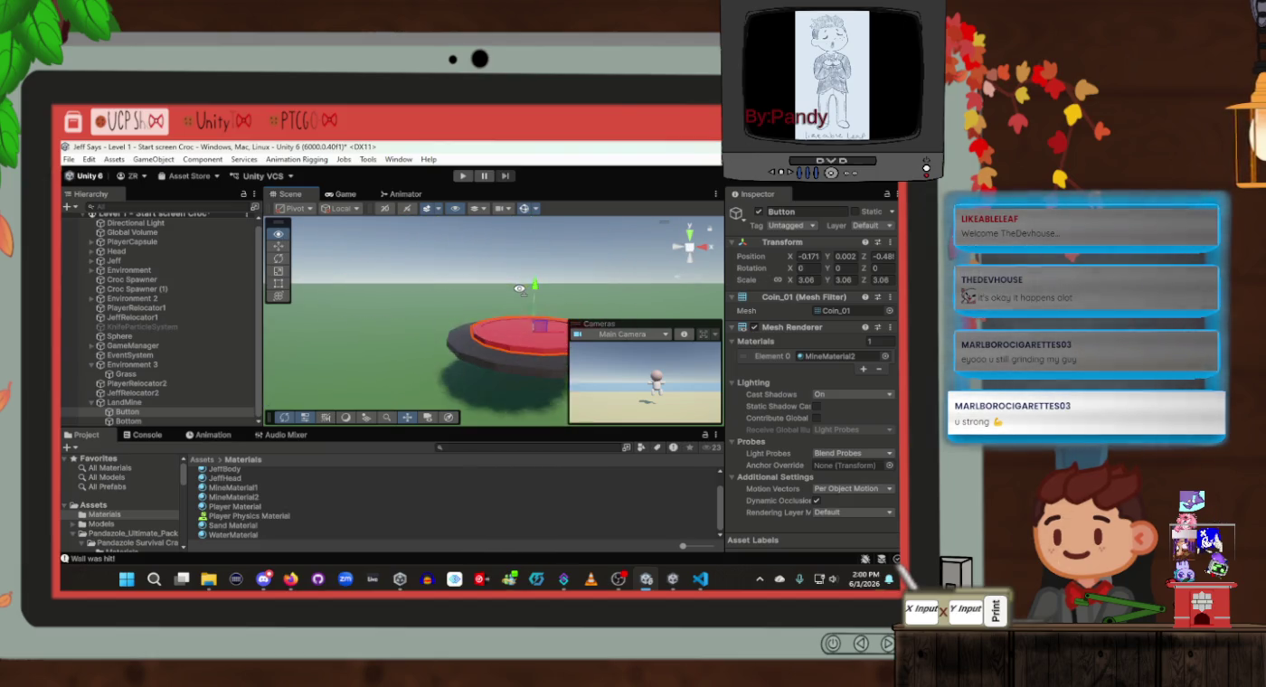
pyautogui.scroll(-3, 771, 396)
# Add a Box Collider and a Mesh Collider to the Button piece
pyautogui.click(797, 507)
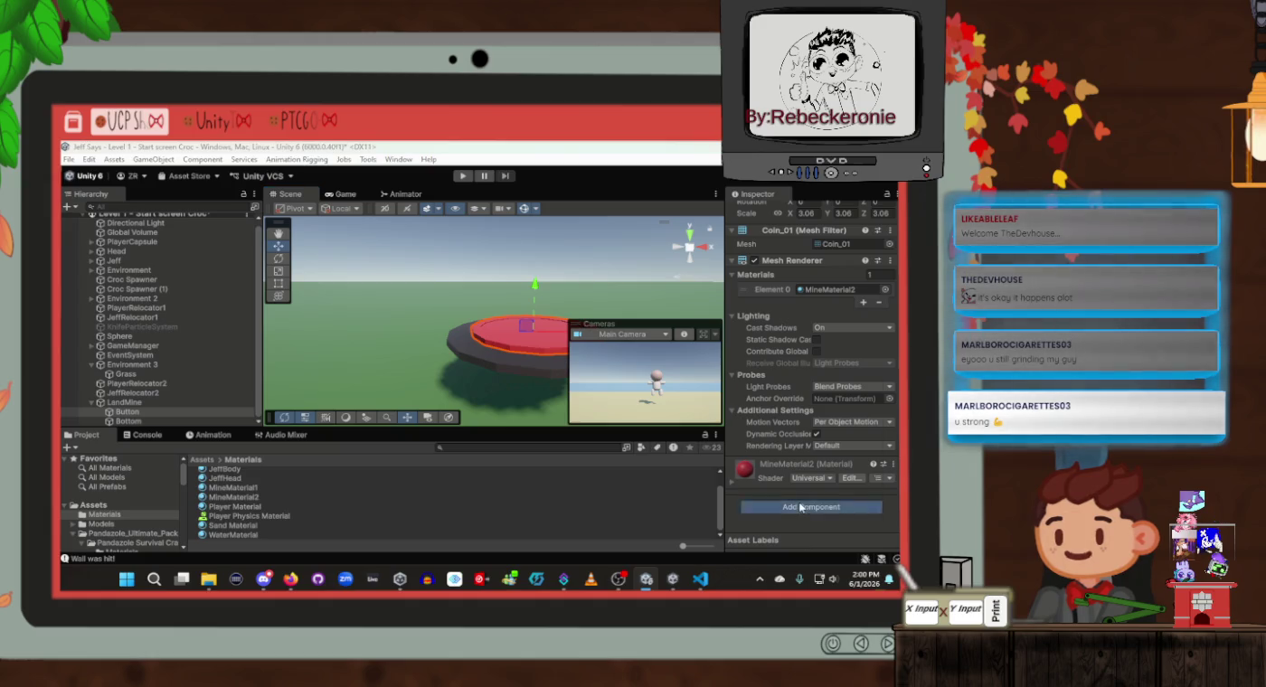
pyautogui.write('box')
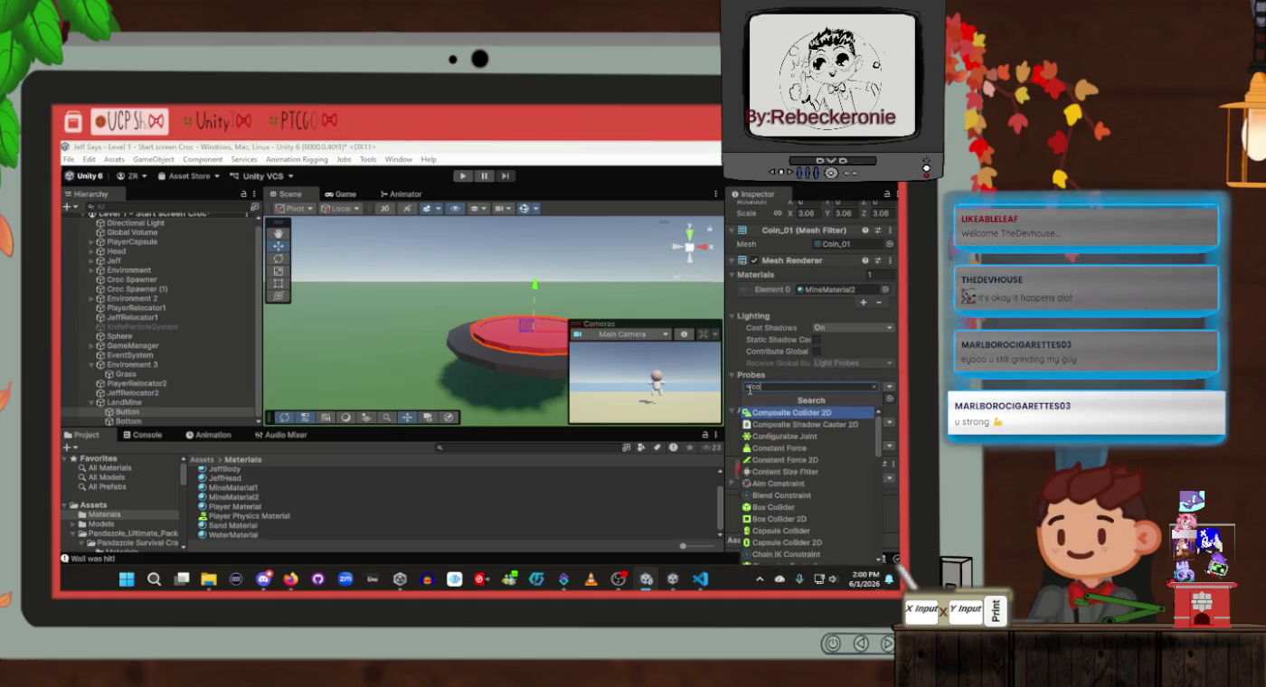
pyautogui.press('Return')
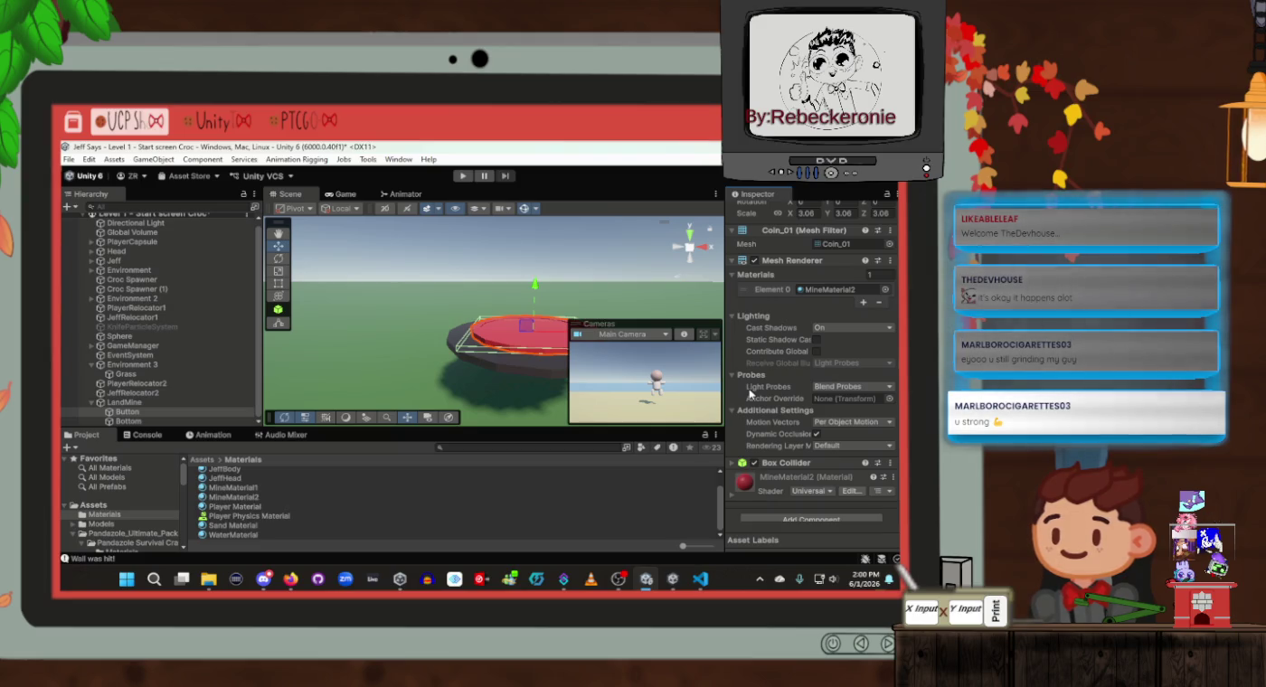
pyautogui.click(773, 519)
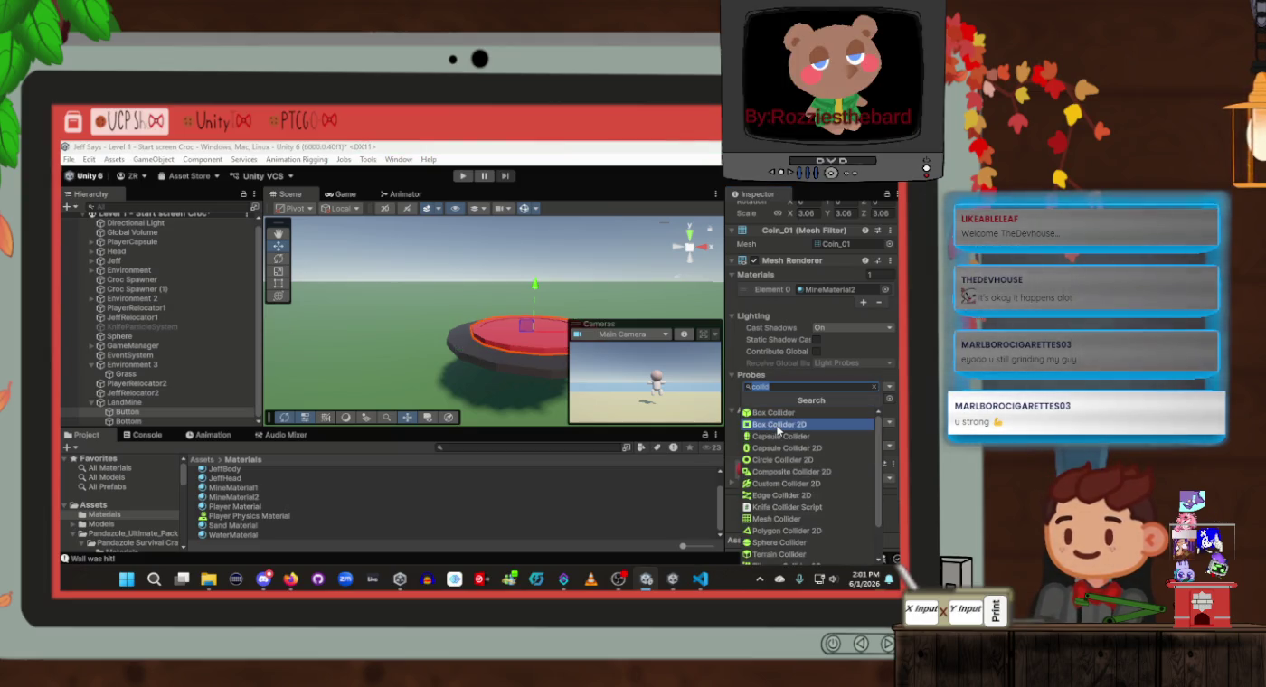
pyautogui.scroll(-2, 779, 498)
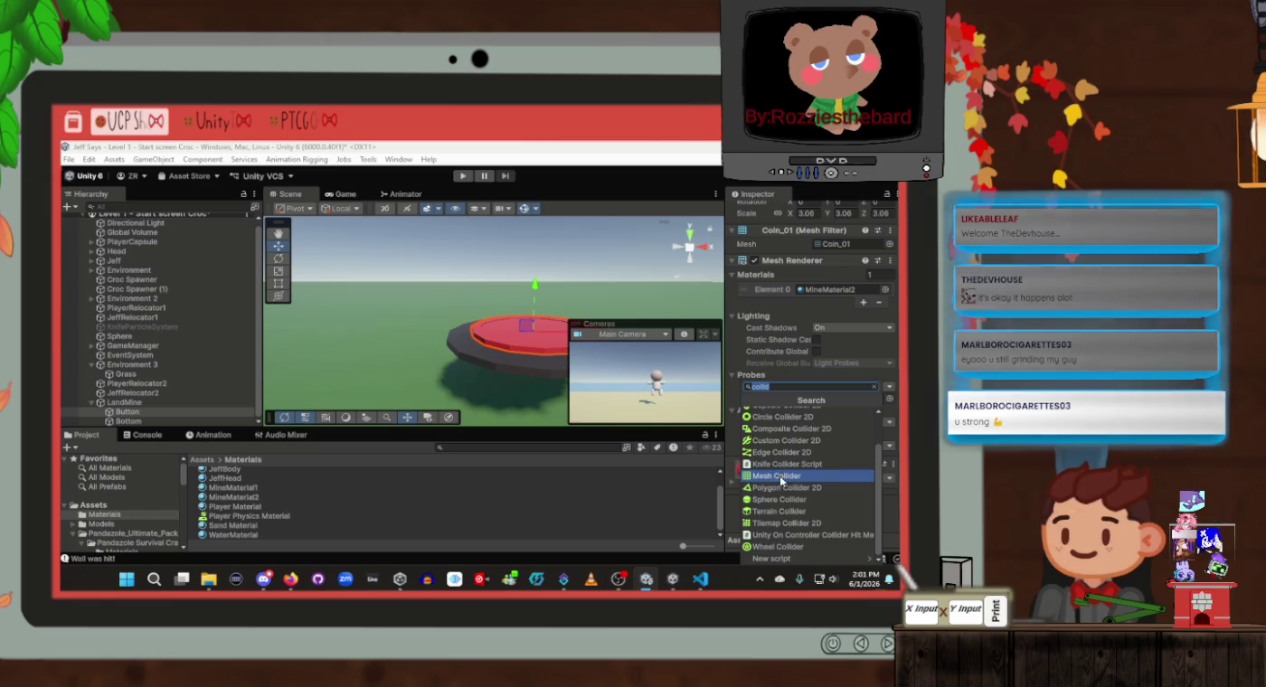
pyautogui.click(780, 477)
# Set the Button Mesh Collider's layer overrides to include Everything and exclude Default
pyautogui.scroll(-3, 818, 417)
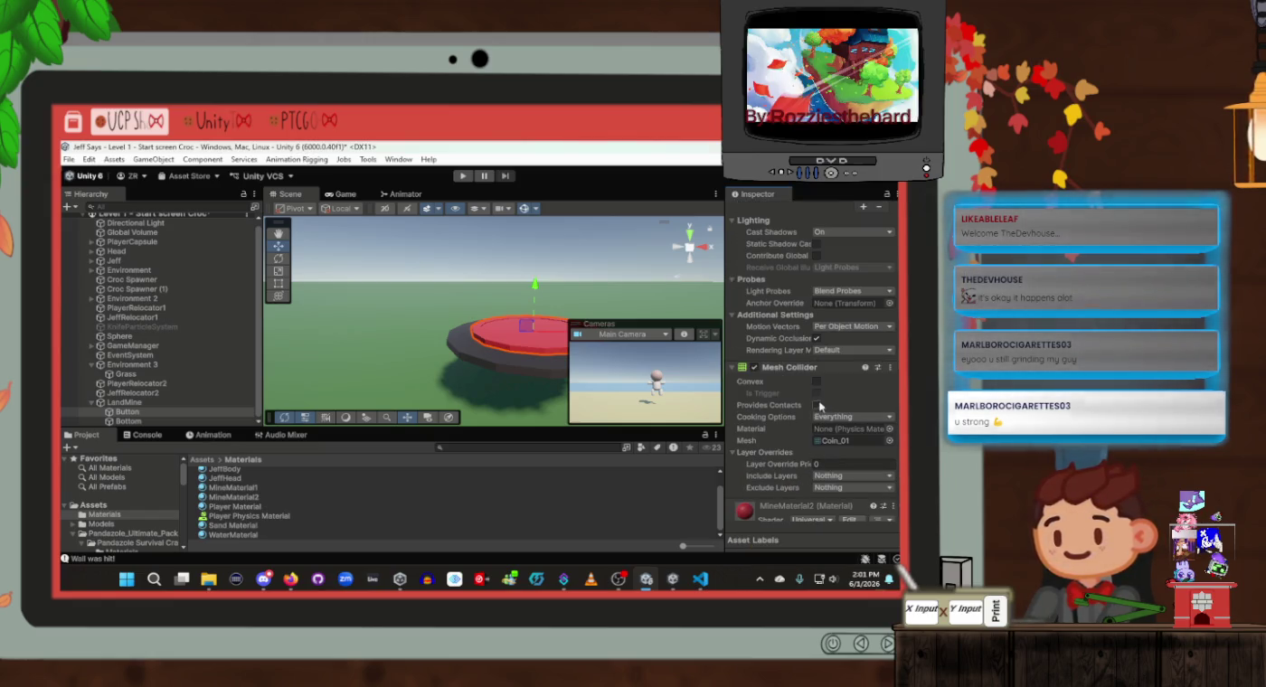
pyautogui.click(837, 476)
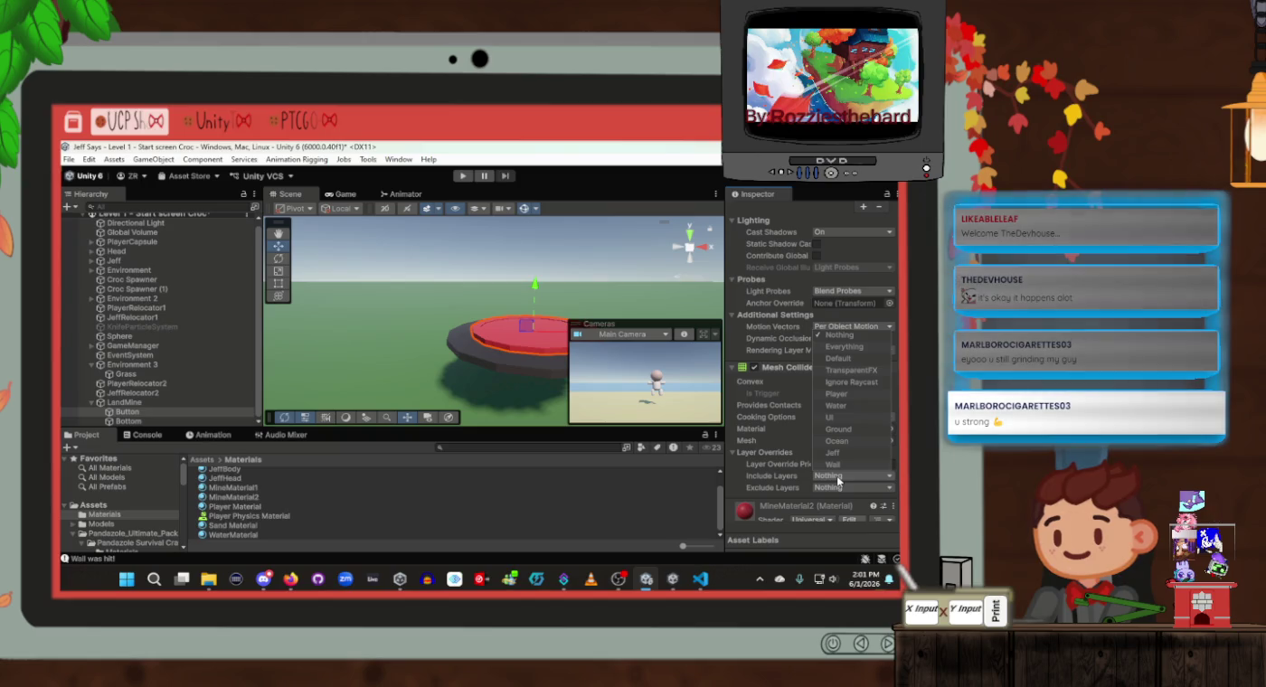
pyautogui.click(795, 499)
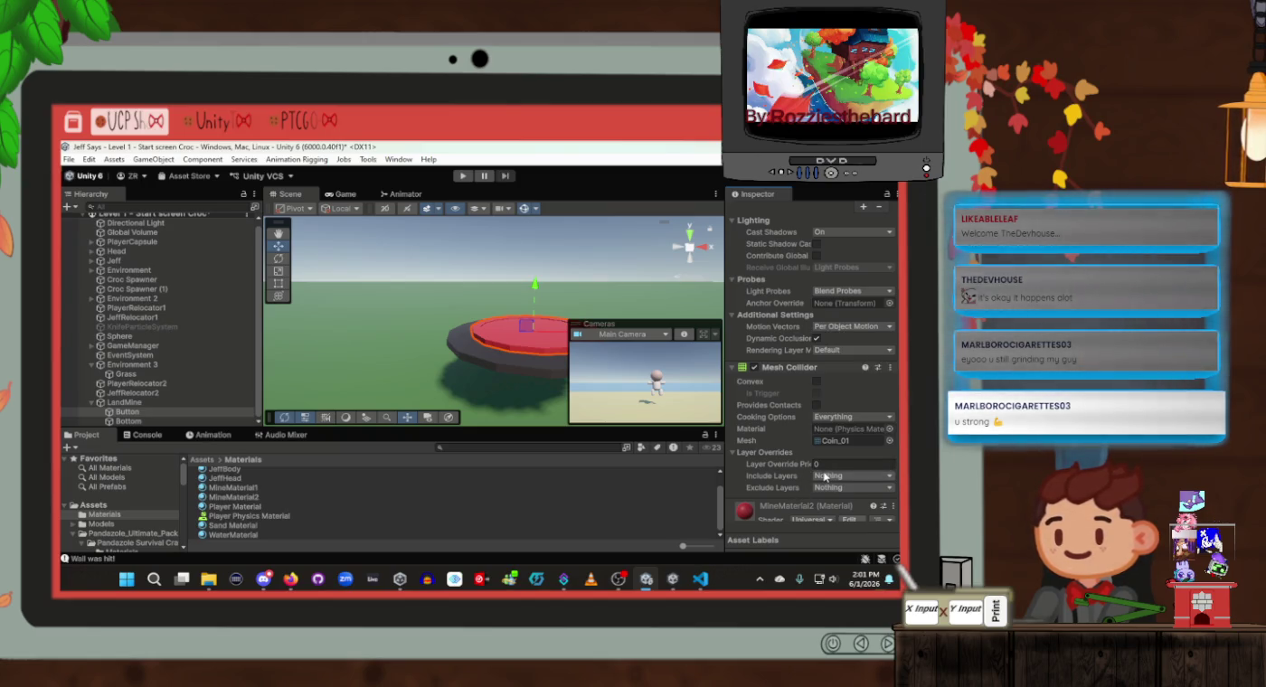
pyautogui.click(833, 480)
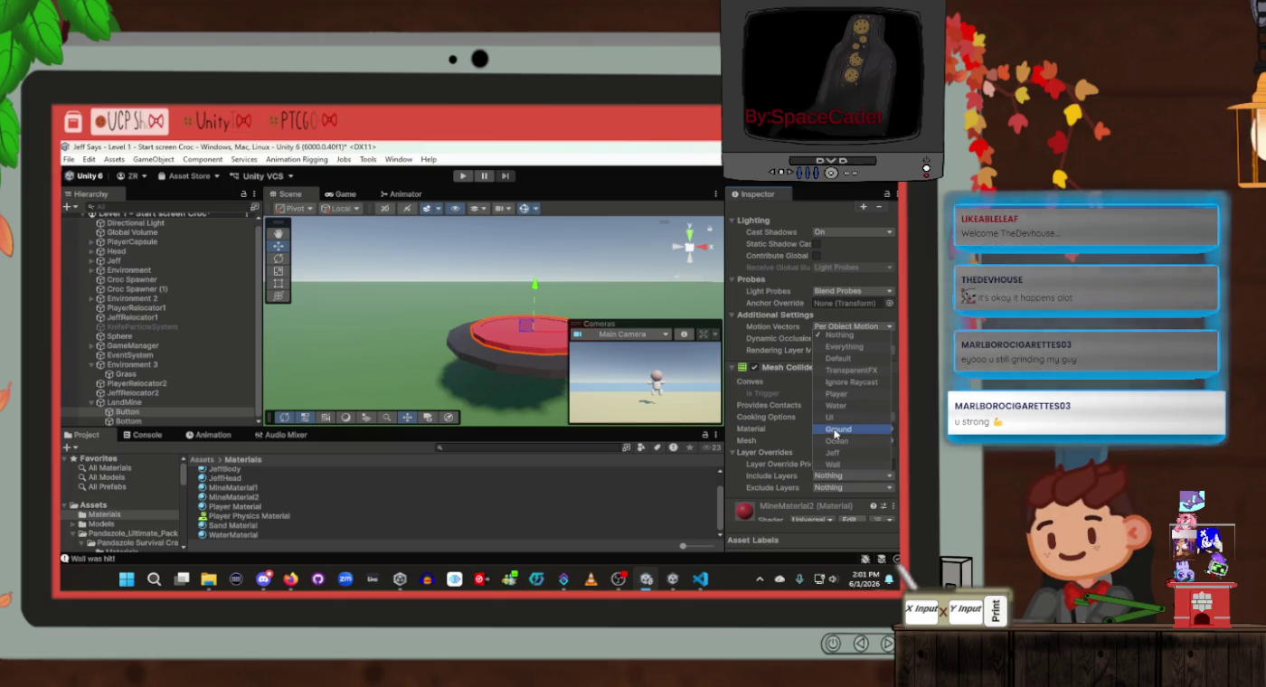
pyautogui.click(834, 430)
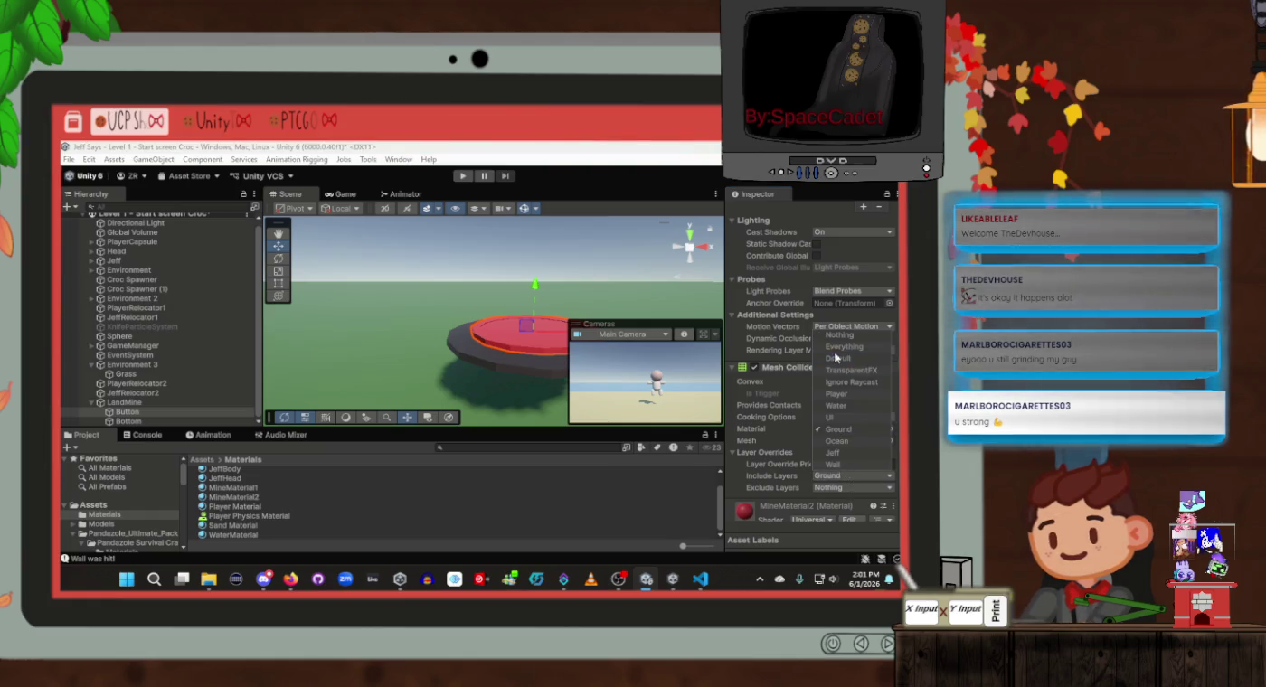
pyautogui.click(841, 488)
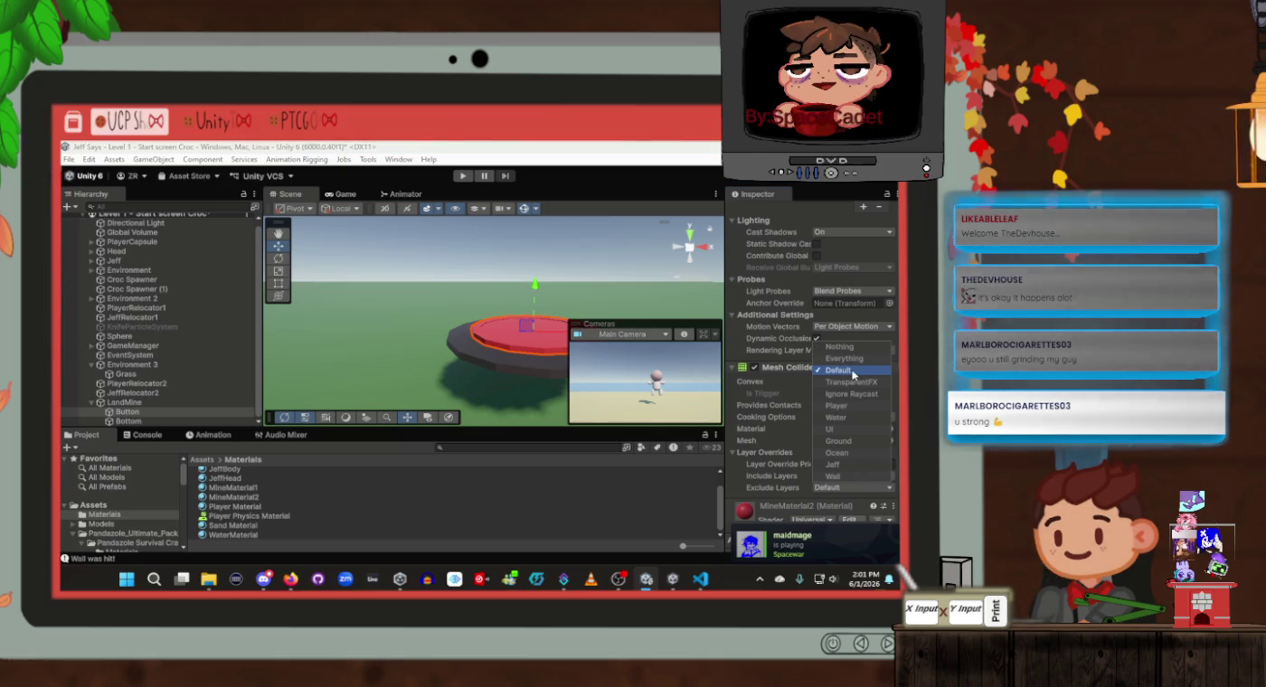
pyautogui.click(761, 499)
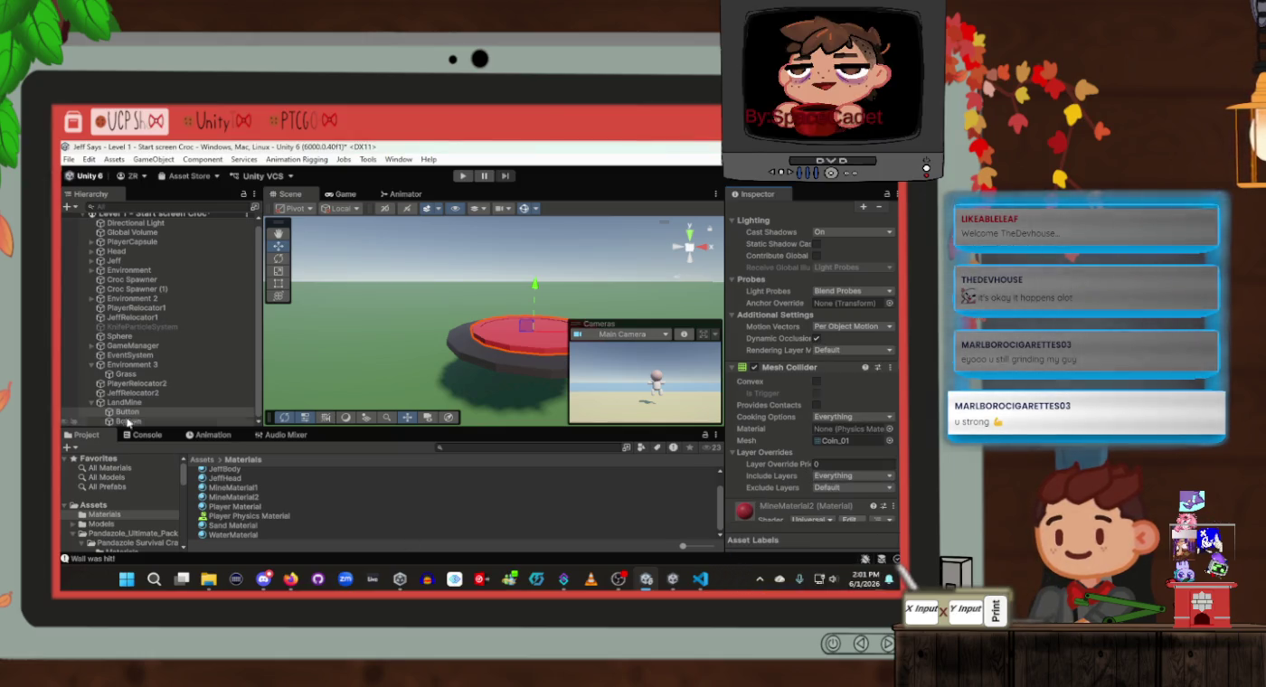
pyautogui.press('Down')
pyautogui.scroll(-1, 777, 389)
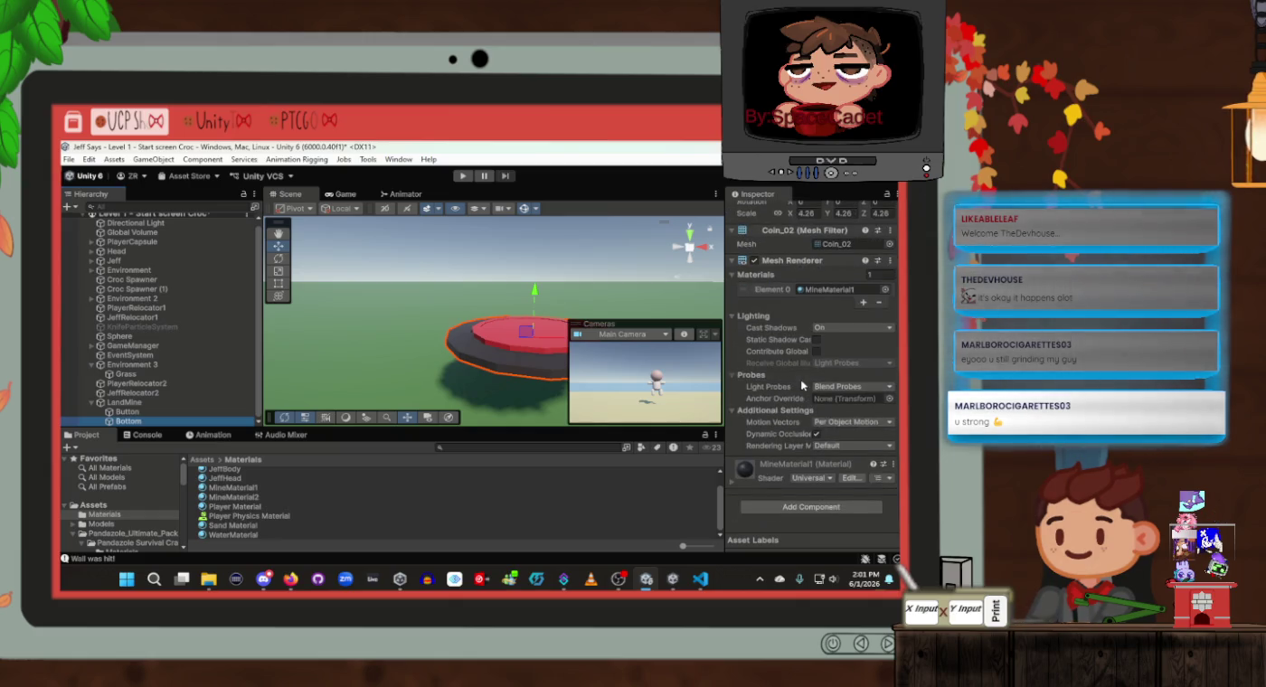
# Add a Mesh Collider to the Bottom piece
pyautogui.click(827, 446)
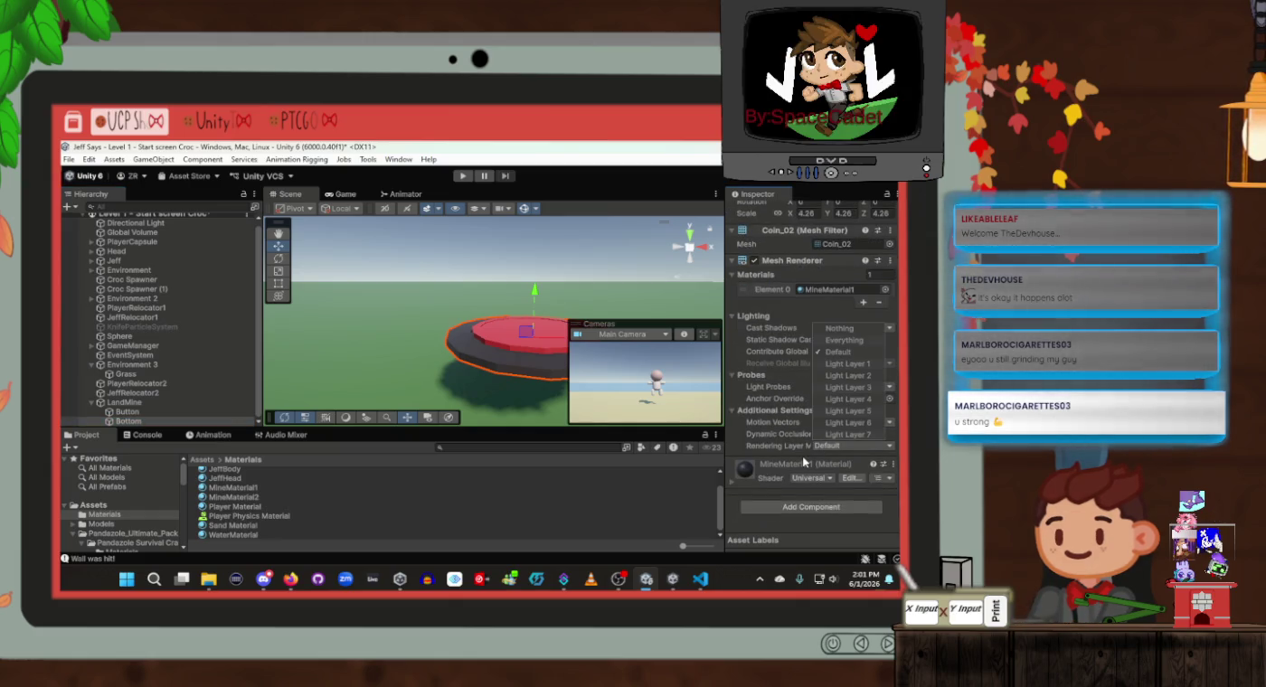
pyautogui.click(803, 462)
pyautogui.scroll(-5, 788, 529)
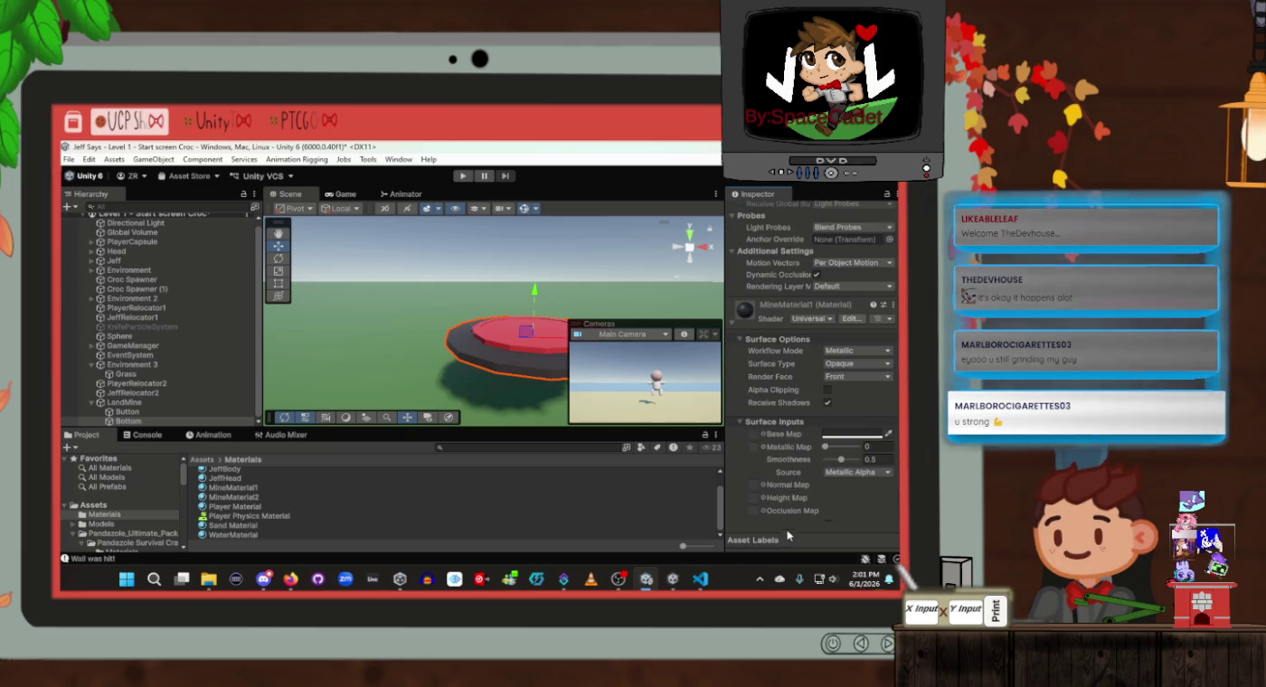
pyautogui.scroll(5, 787, 507)
pyautogui.rightClick(195, 420)
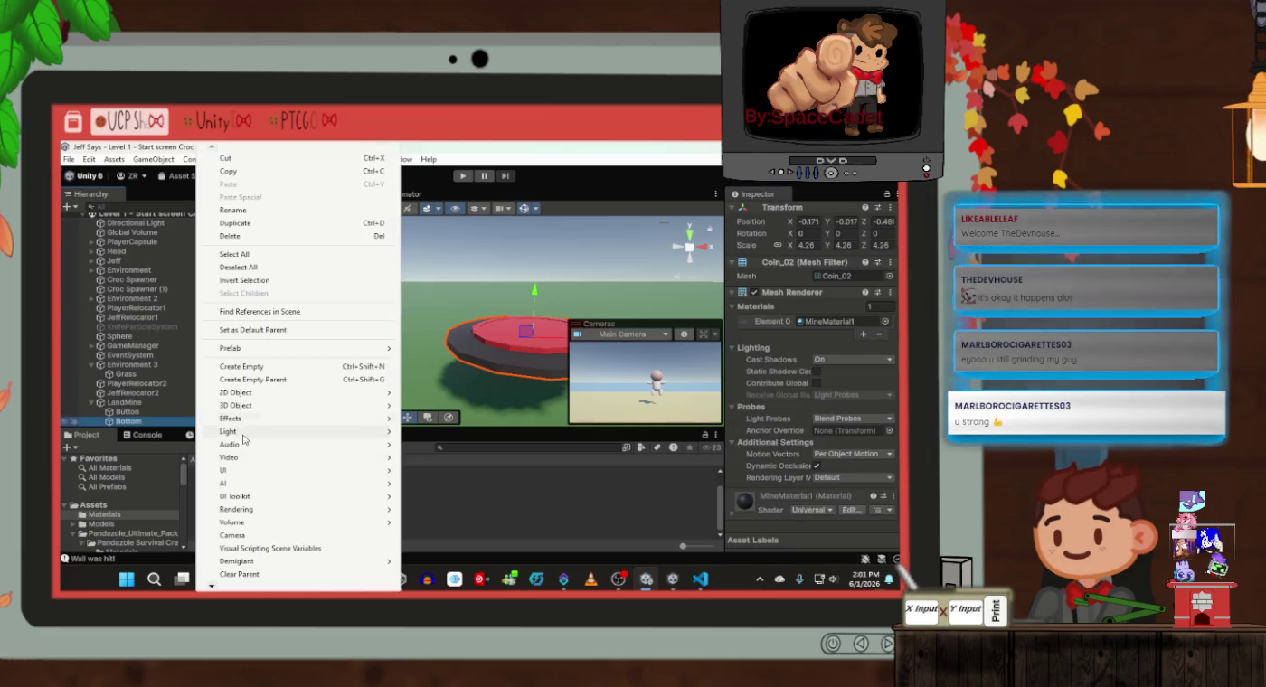
pyautogui.click(801, 335)
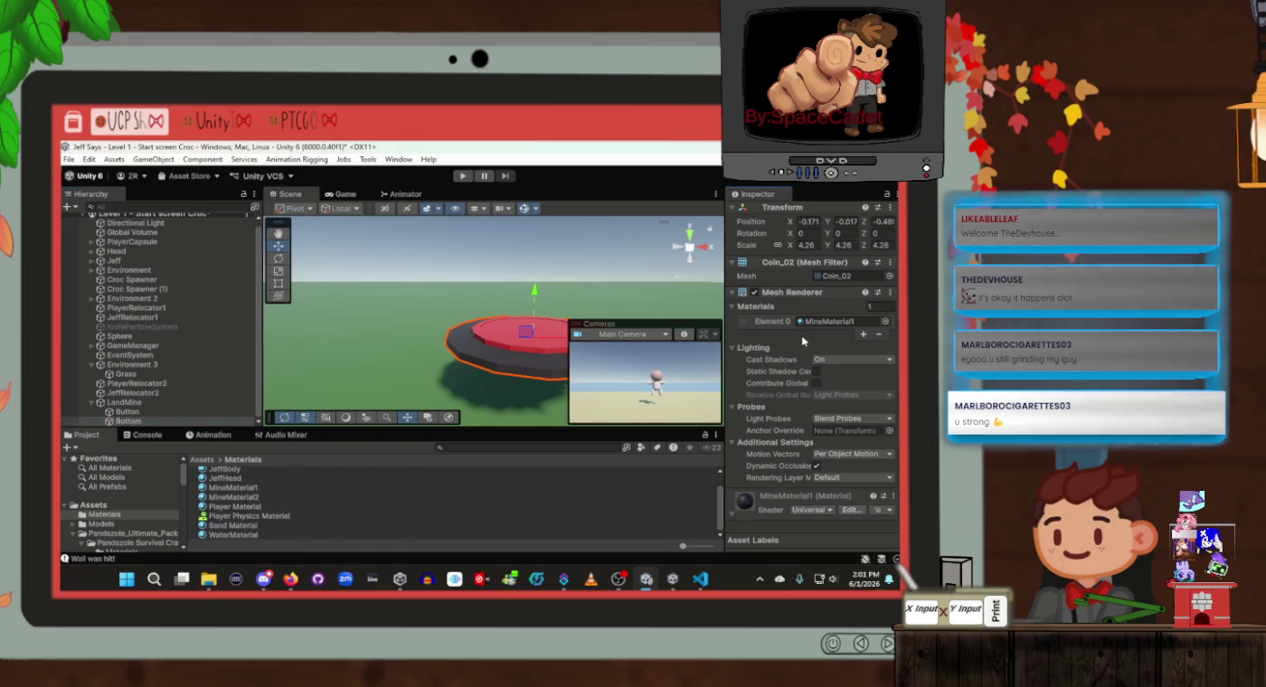
pyautogui.scroll(-3, 801, 334)
pyautogui.scroll(-10, 801, 353)
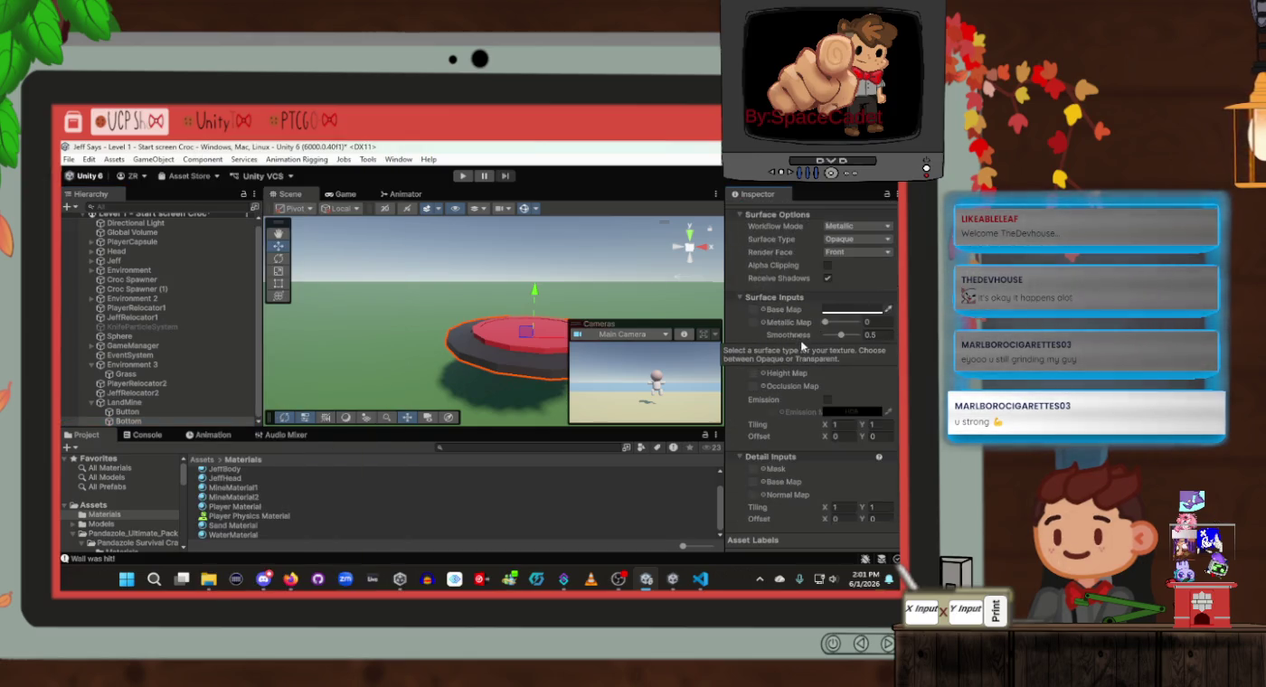
pyautogui.click(804, 513)
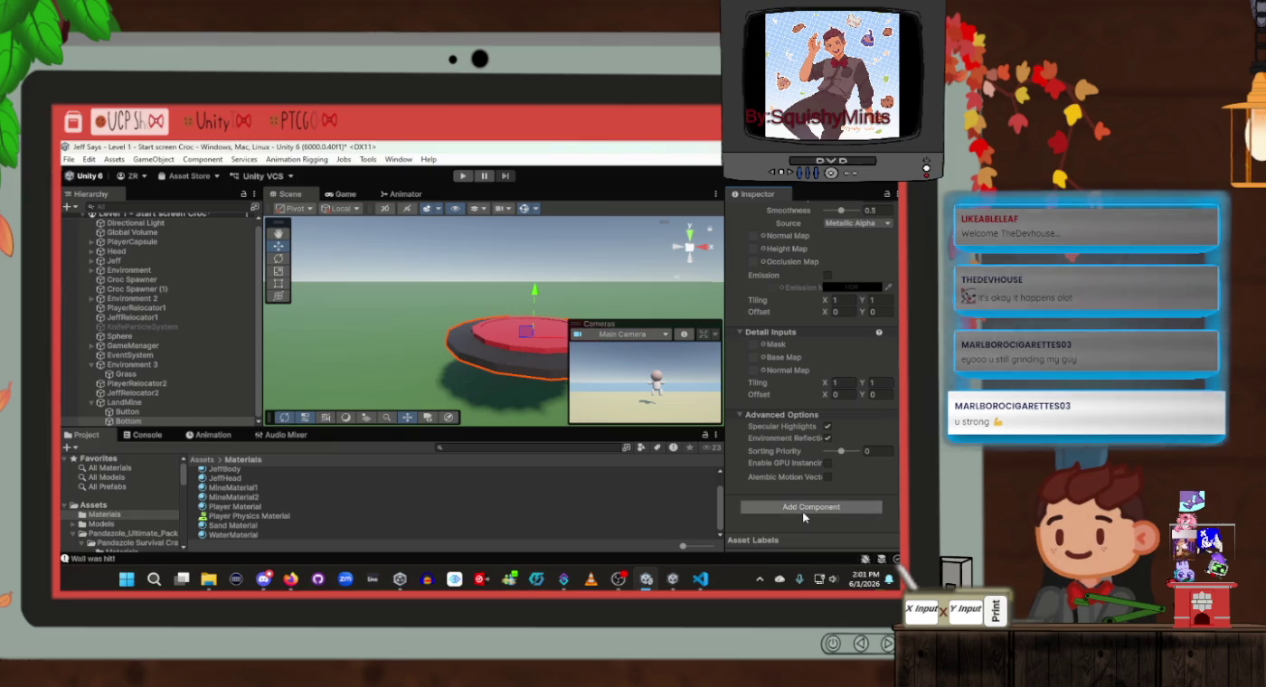
pyautogui.click(790, 477)
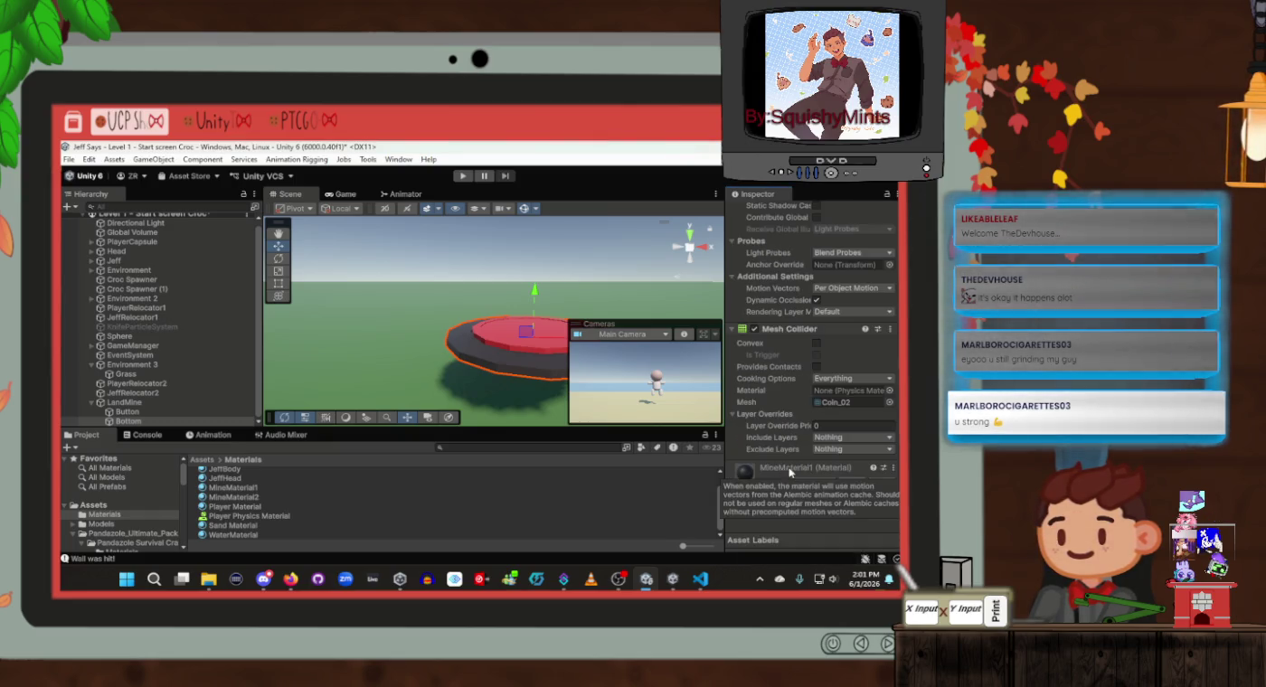
pyautogui.scroll(3, 839, 336)
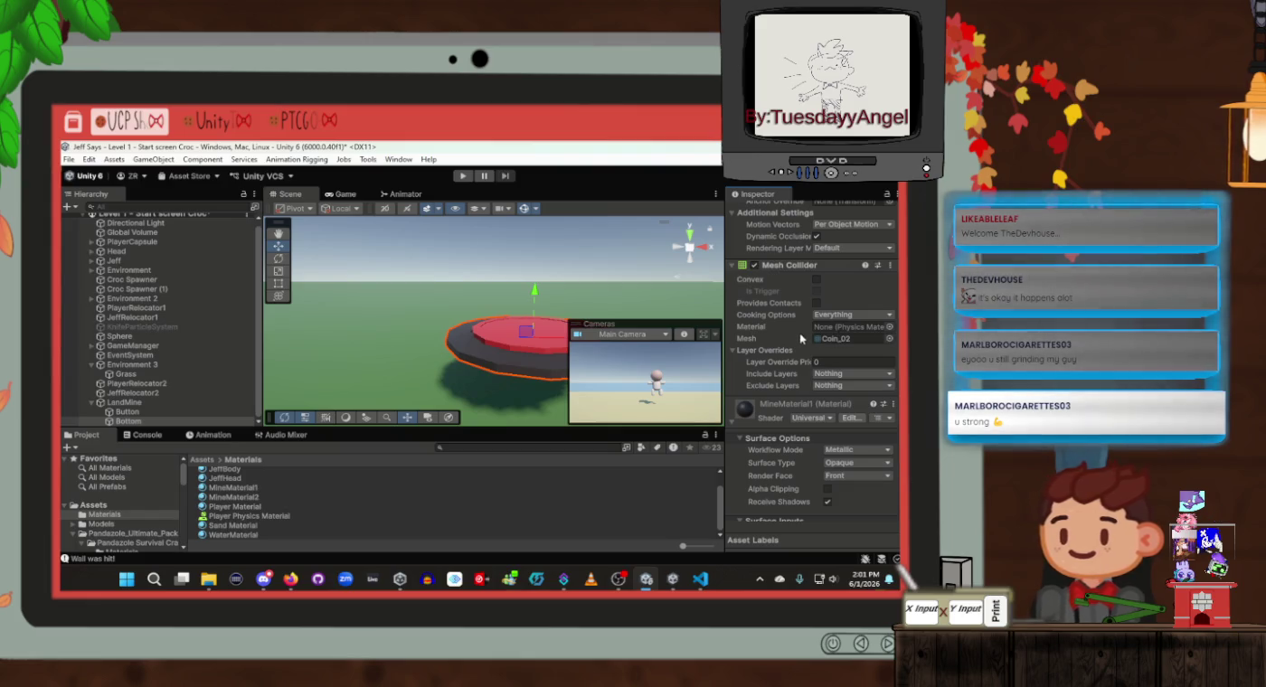
# Set Bottom's collider to include only the Ground layer and exclude Default
pyautogui.click(831, 374)
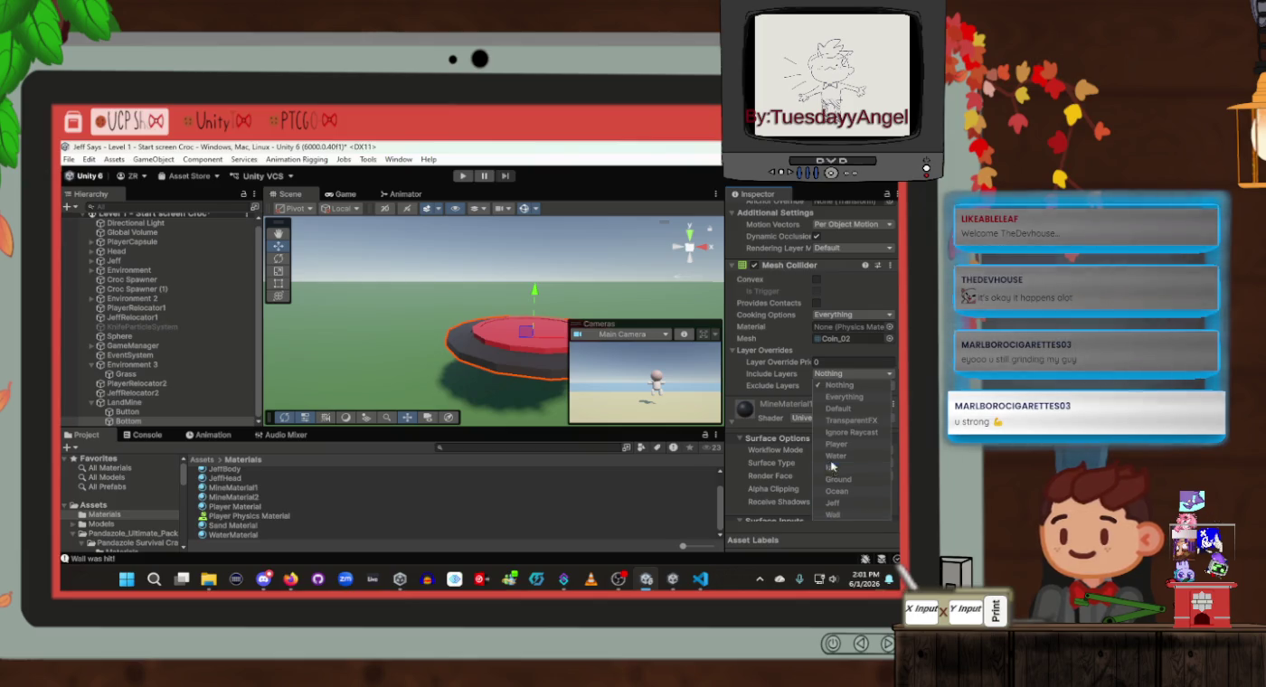
pyautogui.click(837, 409)
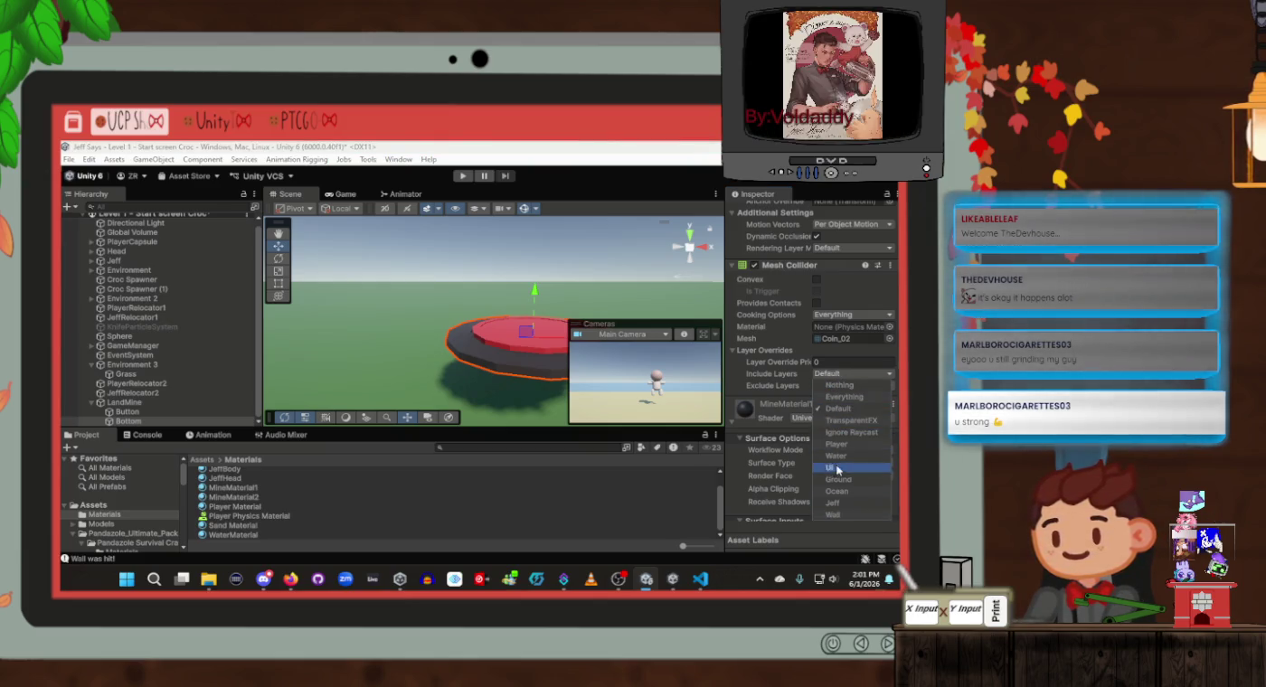
pyautogui.click(836, 408)
pyautogui.click(797, 398)
pyautogui.click(830, 387)
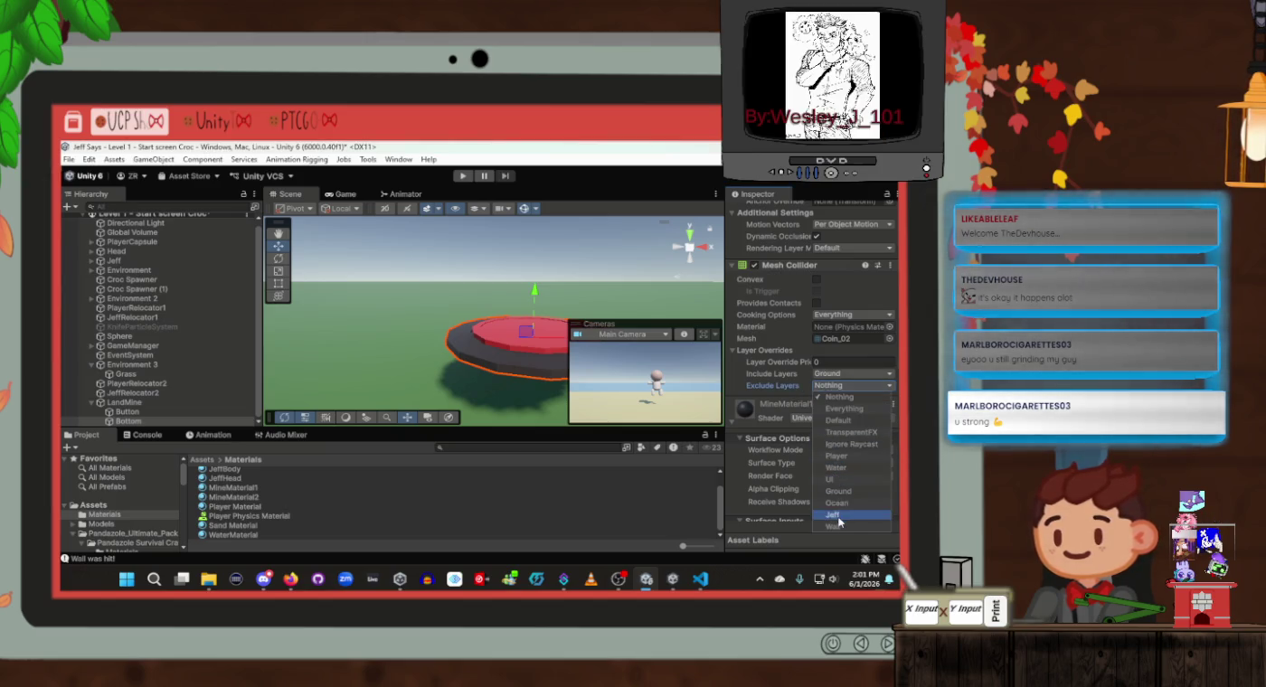
pyautogui.click(831, 421)
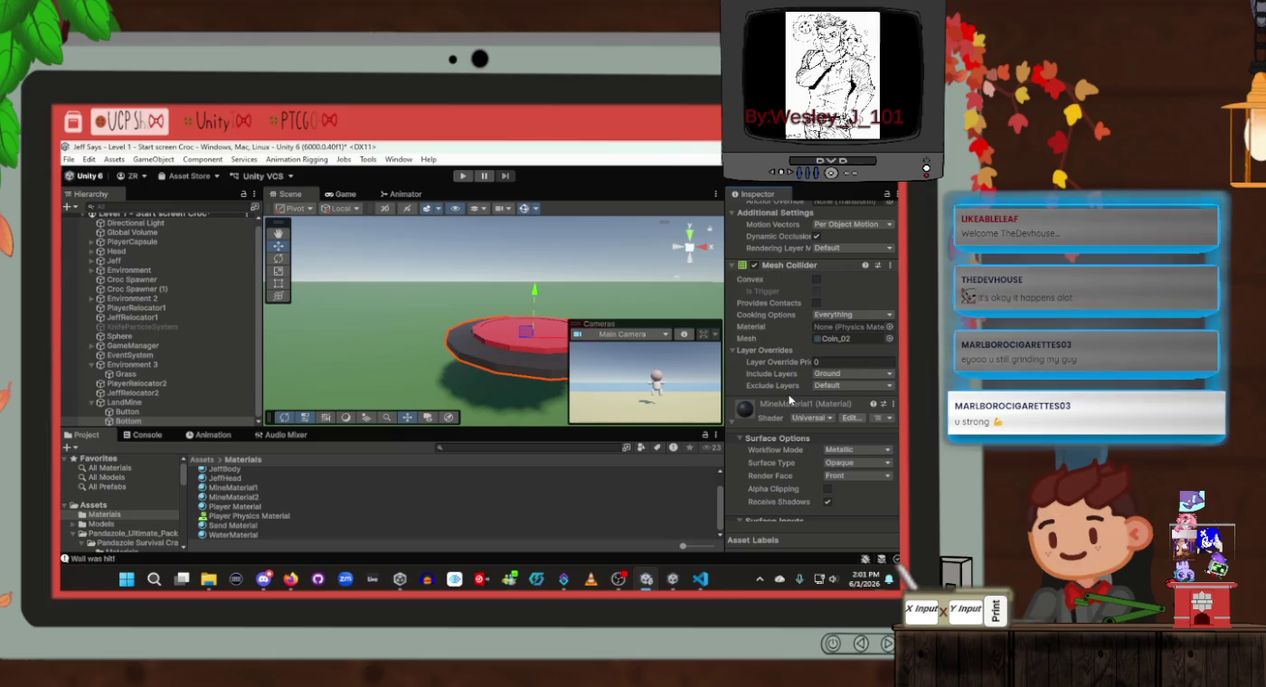
pyautogui.click(127, 402)
pyautogui.click(135, 412)
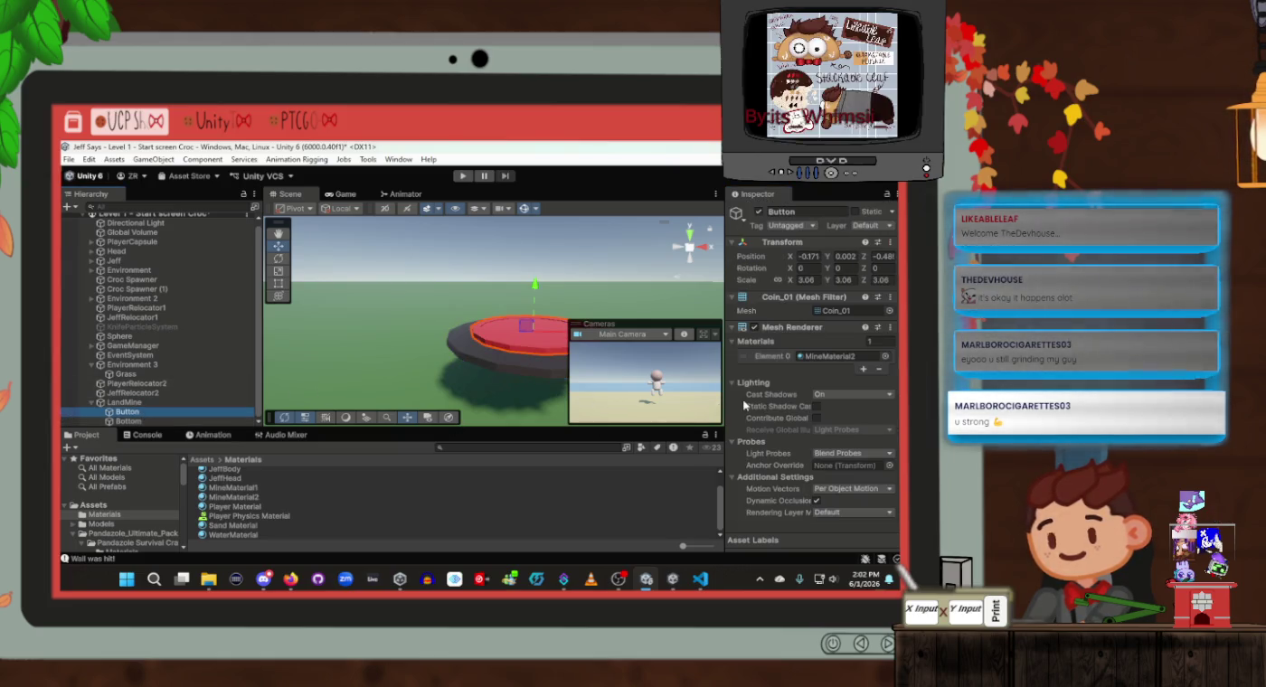
# Uncheck Default in the Button Mesh Collider's Include Layers, then check Bottom and select LandMine
pyautogui.scroll(-3, 835, 401)
pyautogui.scroll(2, 834, 401)
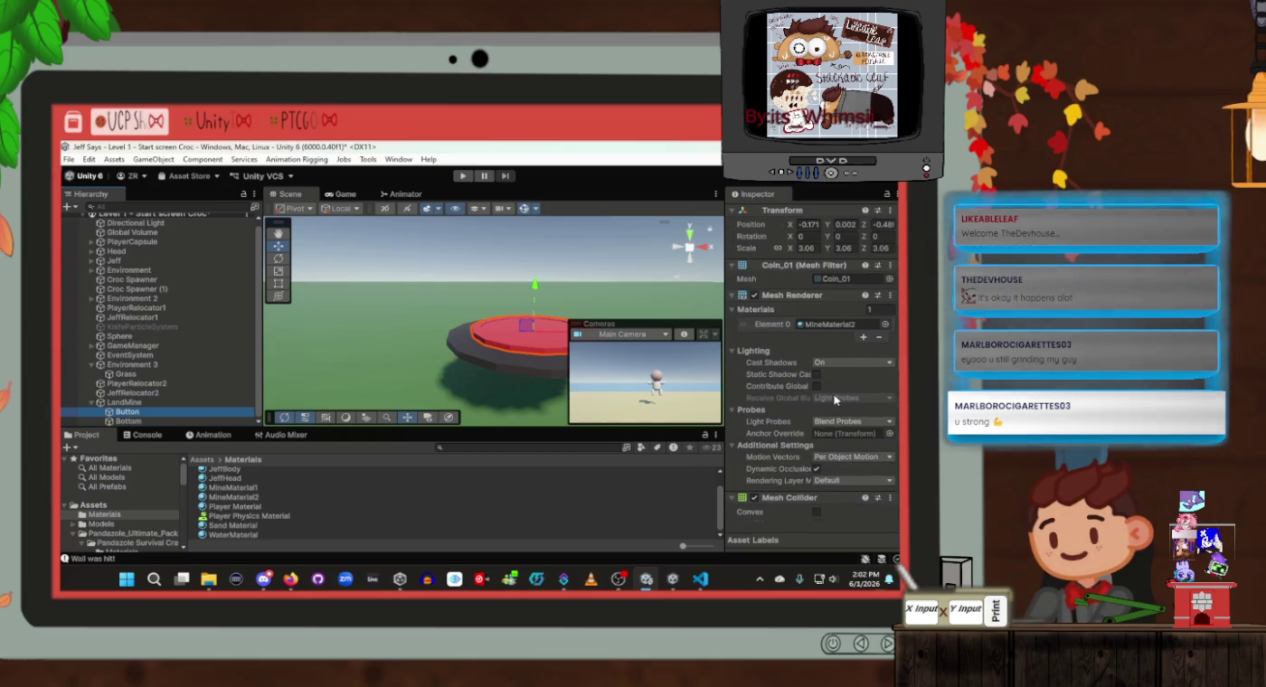
pyautogui.scroll(-5, 834, 400)
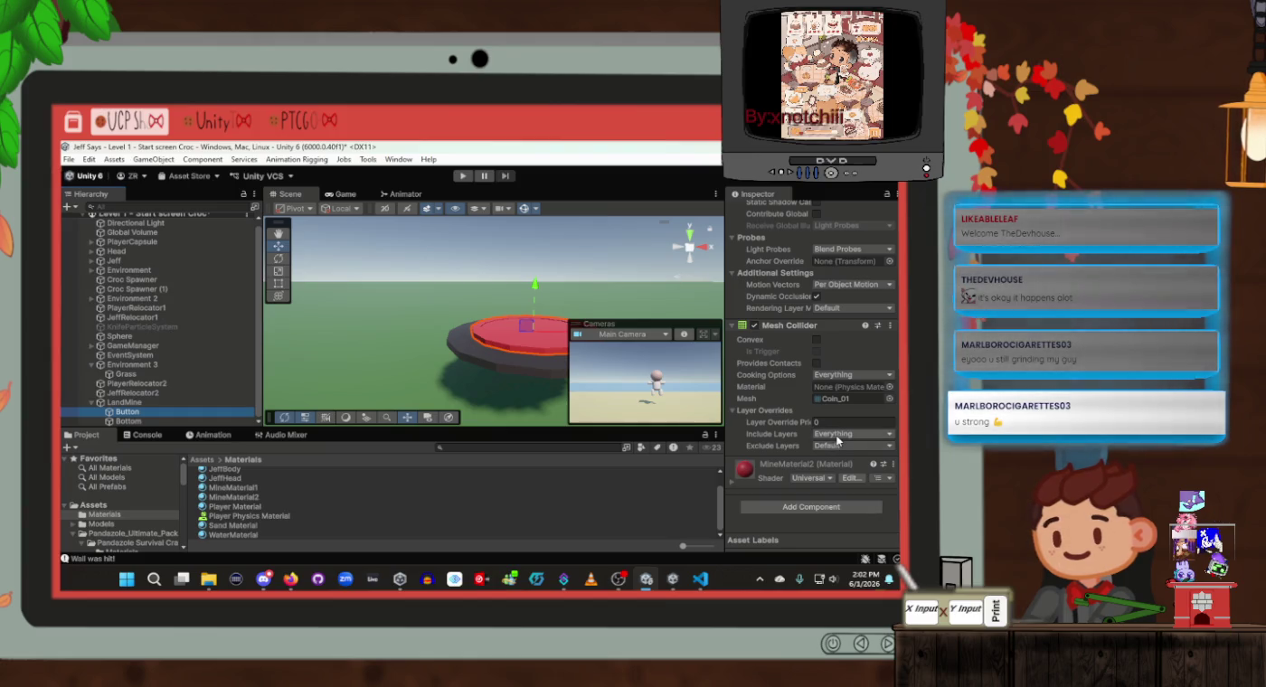
pyautogui.click(836, 436)
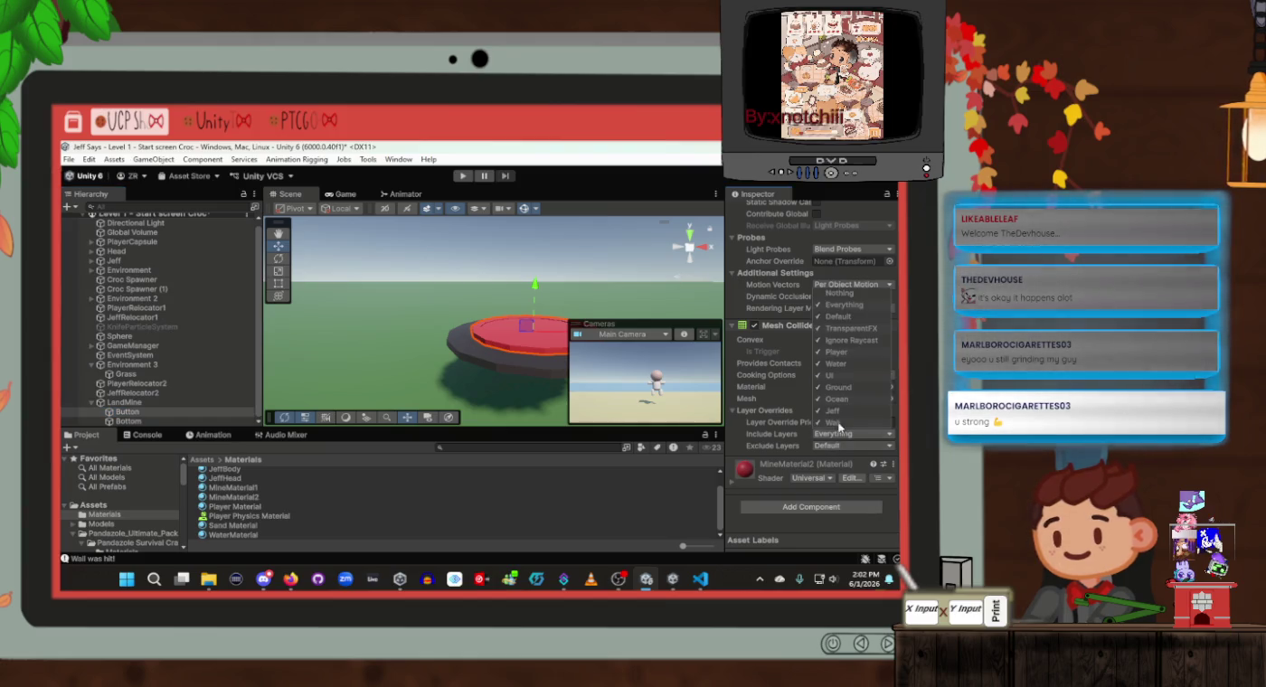
pyautogui.click(839, 316)
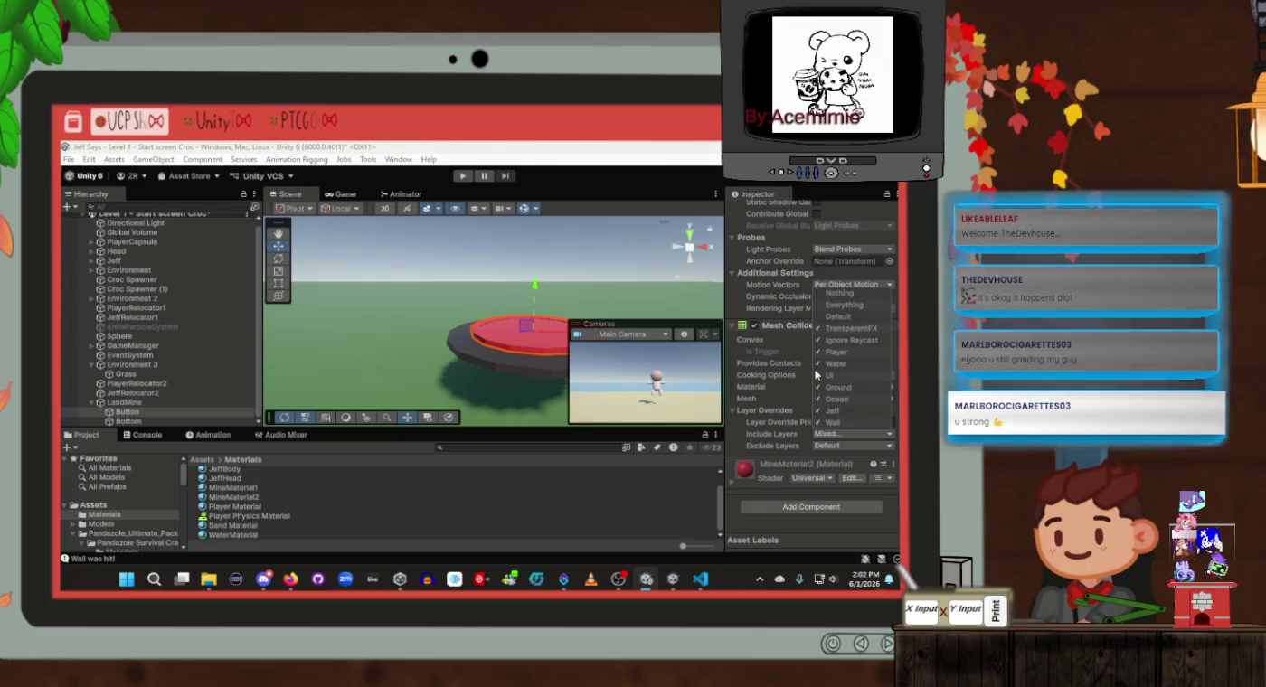
pyautogui.click(739, 459)
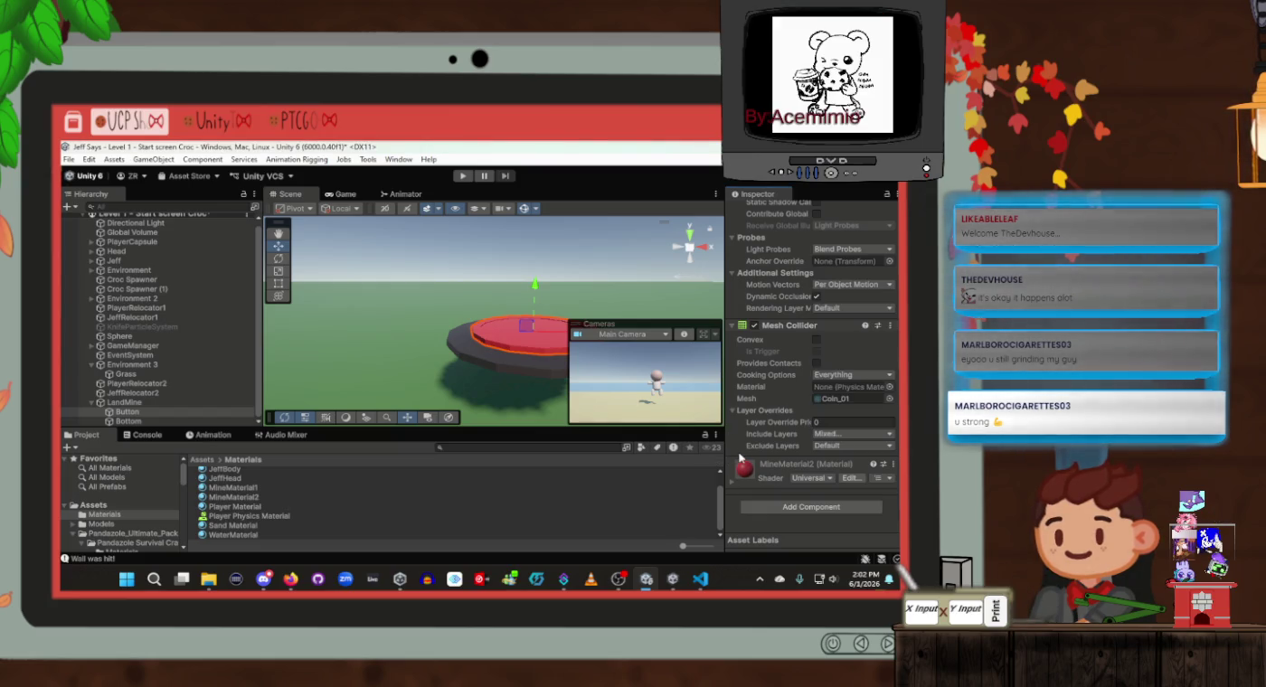
pyautogui.click(176, 423)
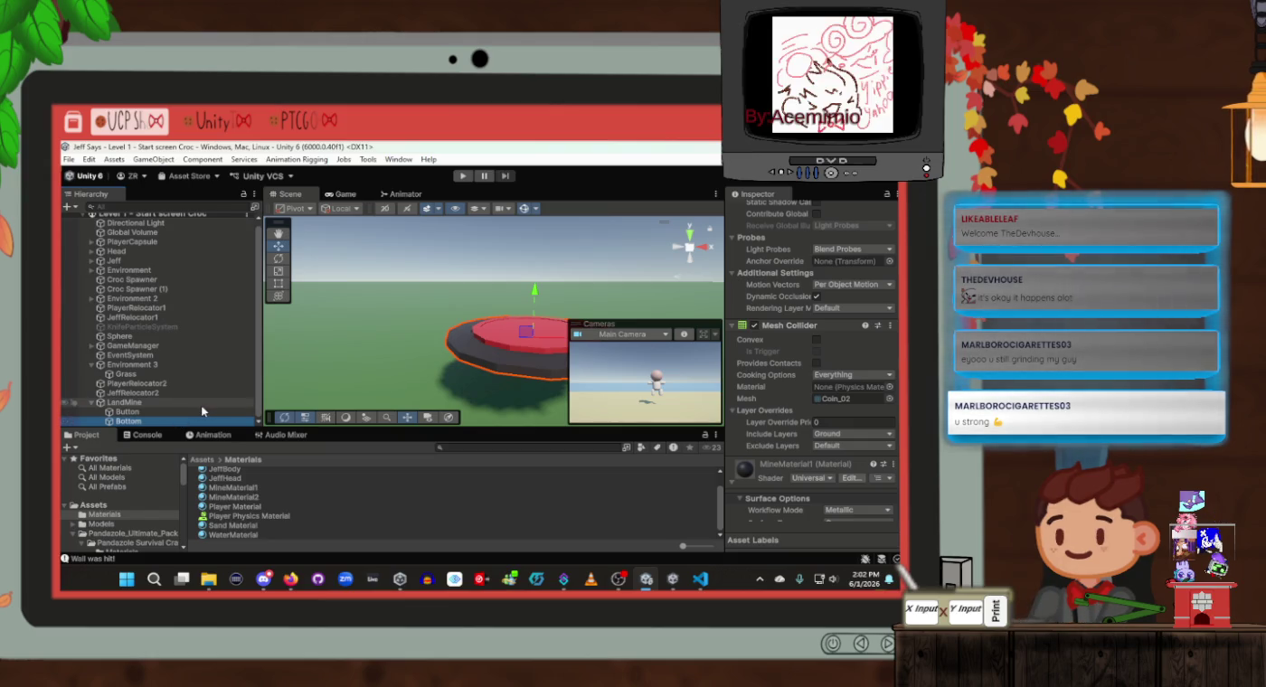
pyautogui.scroll(5, 823, 317)
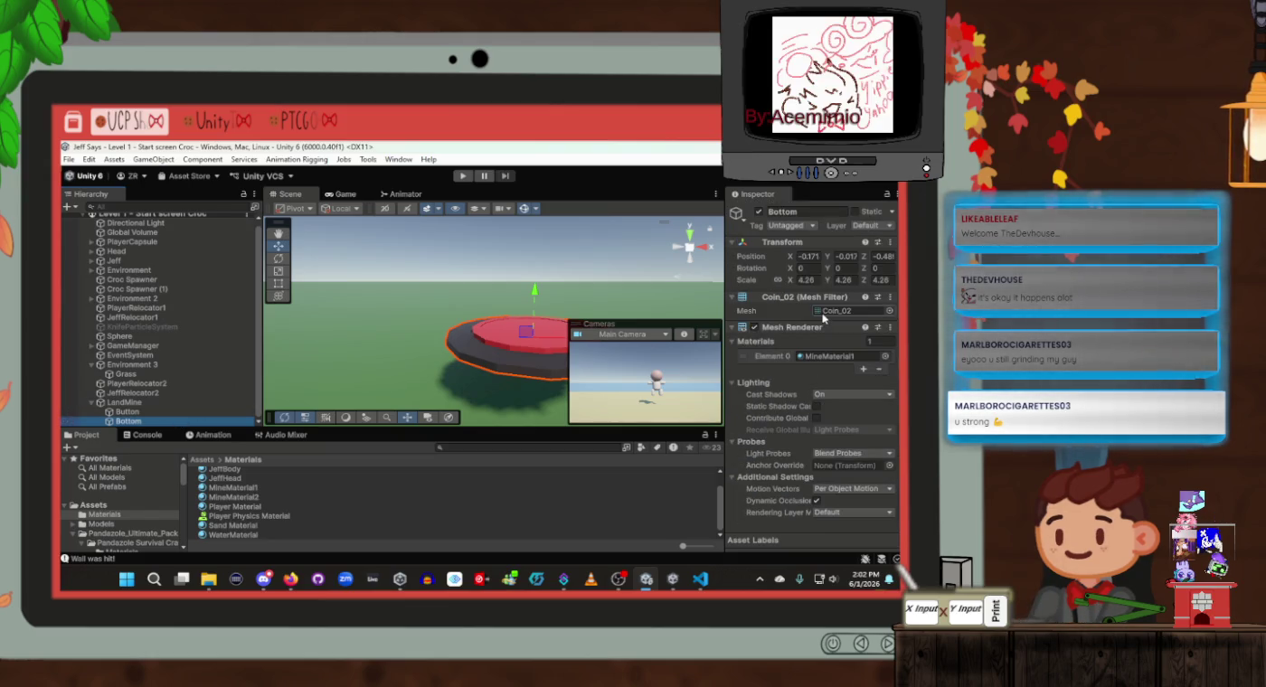
pyautogui.click(206, 405)
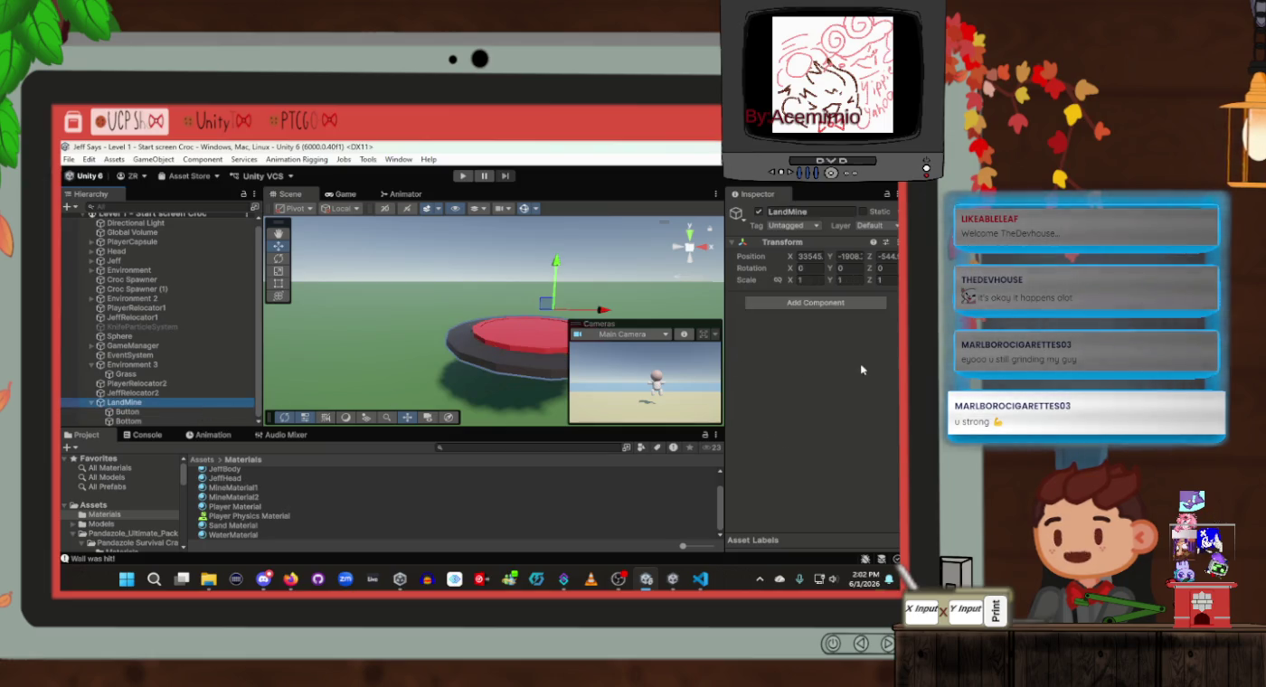
# Add a new tag named LandMine to the project's tag list
pyautogui.click(799, 225)
pyautogui.click(824, 406)
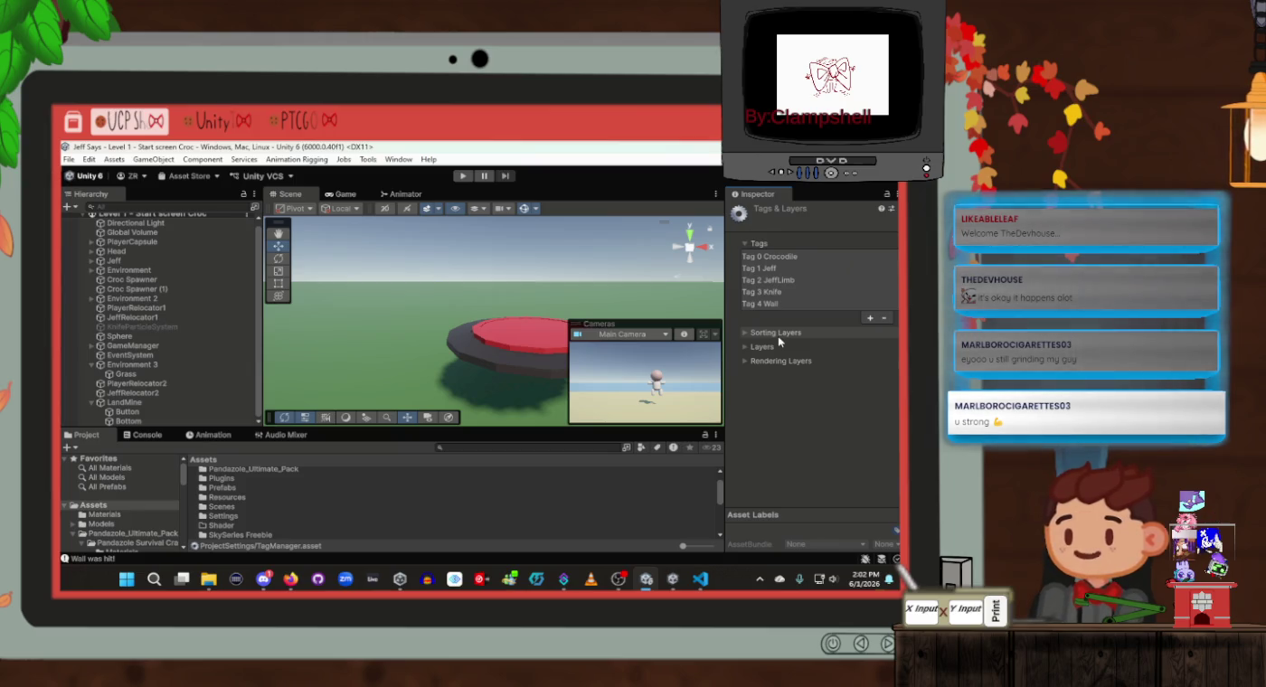
pyautogui.click(869, 319)
pyautogui.write('LandMine')
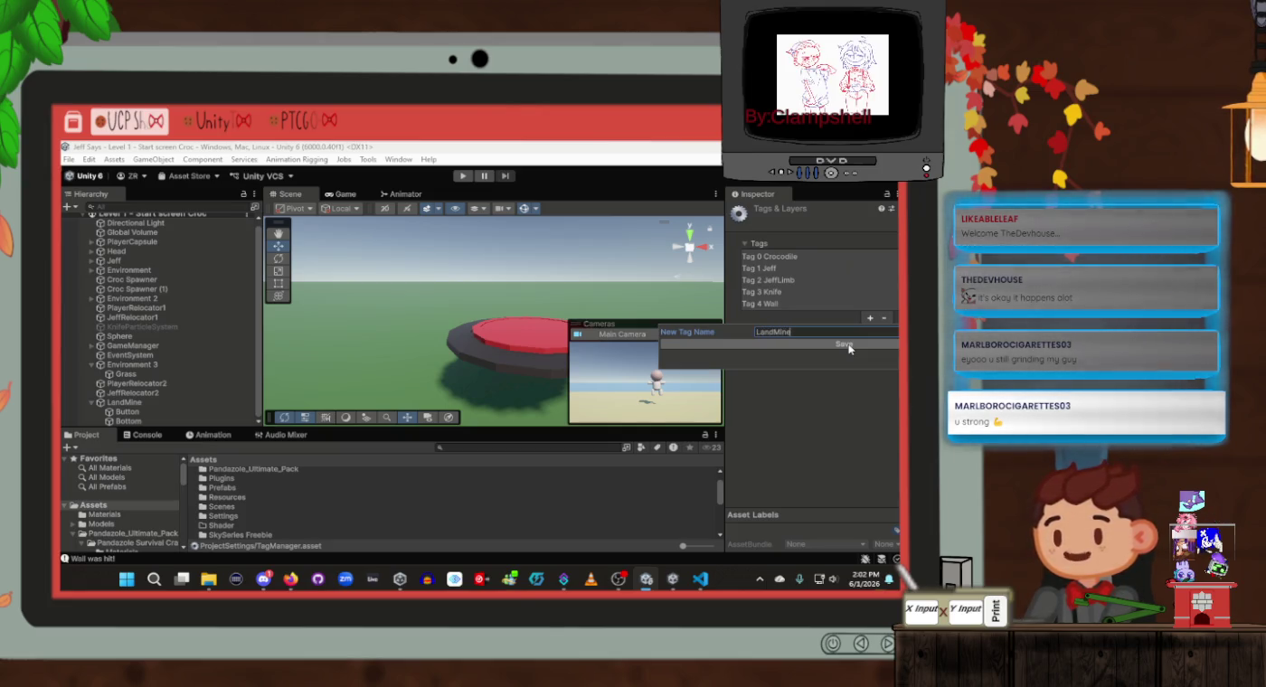
pyautogui.click(849, 346)
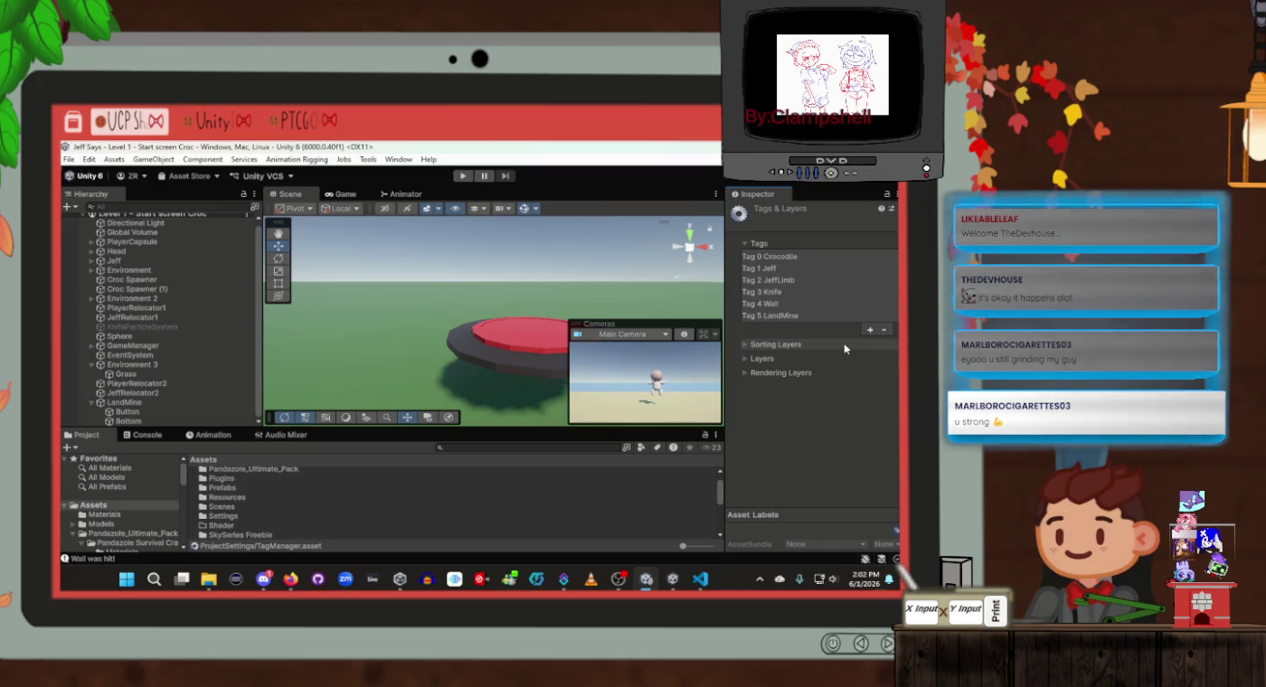
# Tag the LandMine object and its Button and Bottom parts as LandMine
pyautogui.click(143, 401)
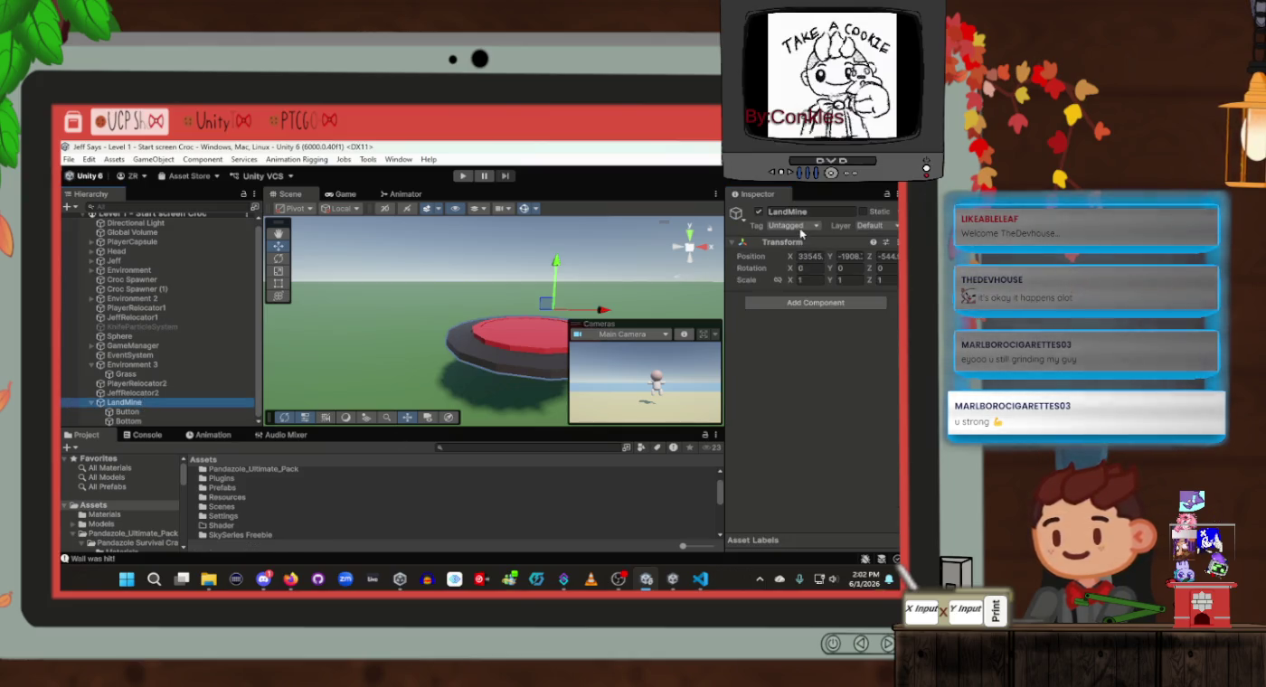
pyautogui.click(799, 227)
pyautogui.click(841, 394)
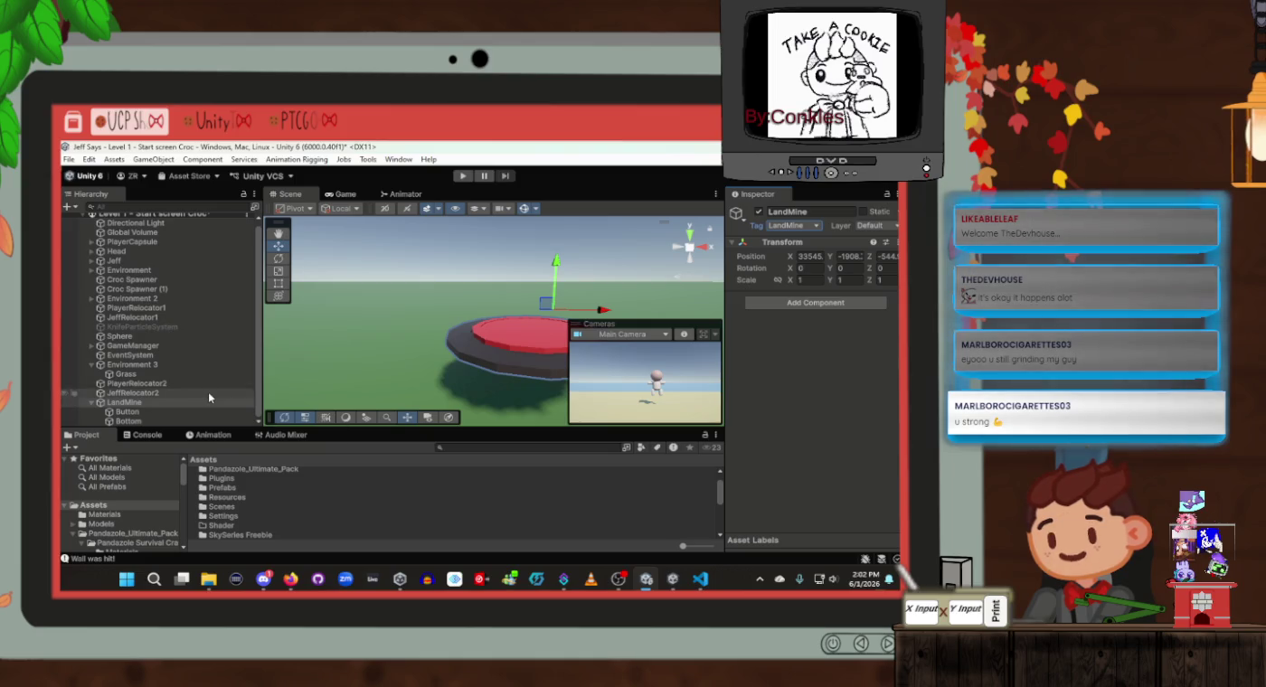
pyautogui.click(144, 412)
pyautogui.keyDown('shift'); pyautogui.click(144, 421); pyautogui.keyUp('shift')
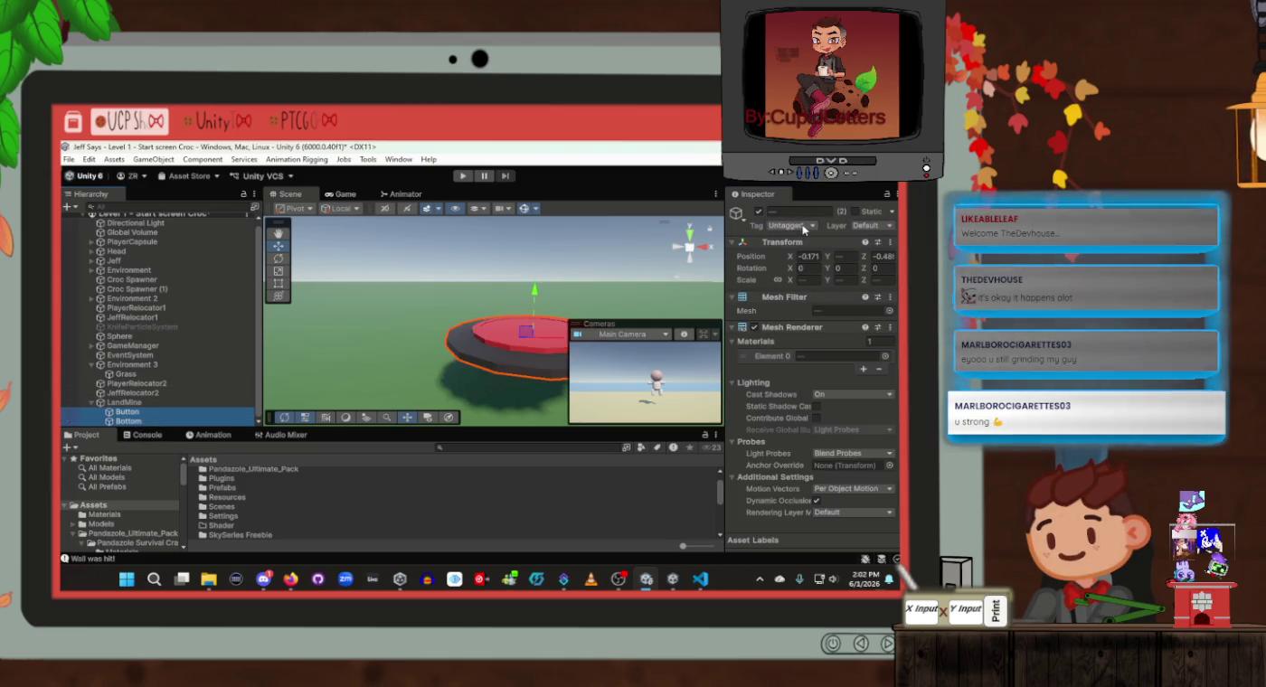
pyautogui.click(802, 227)
pyautogui.click(803, 398)
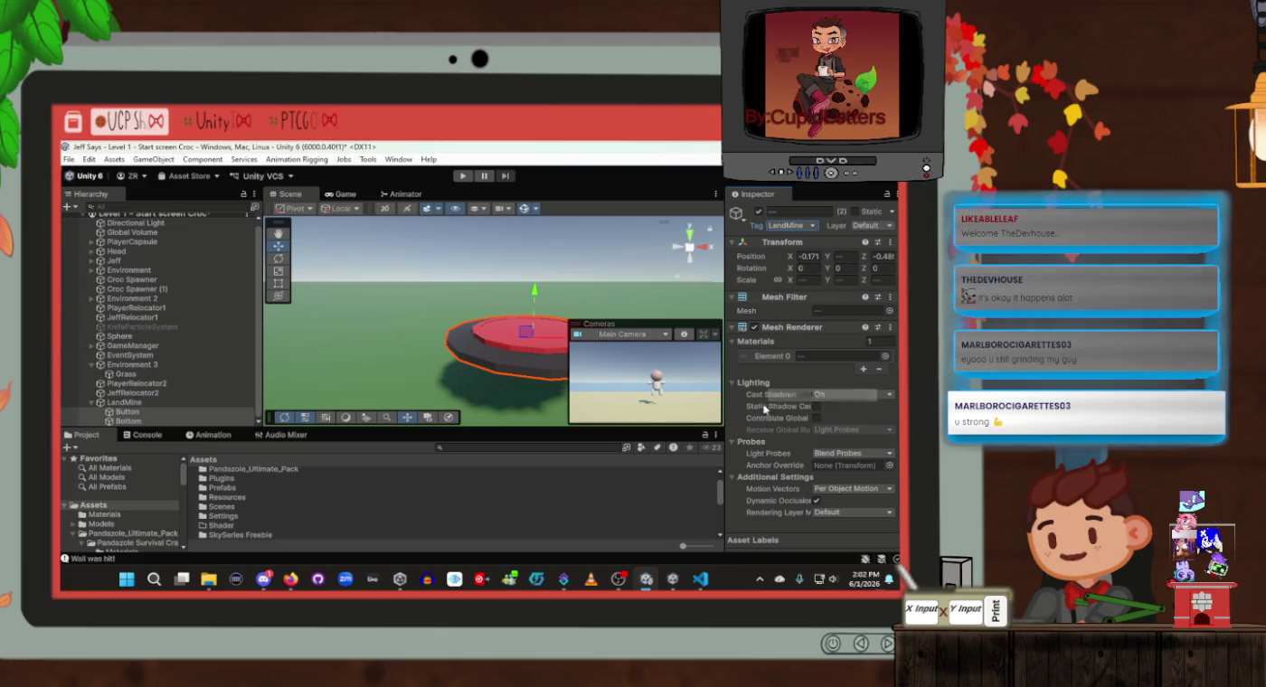
pyautogui.click(415, 479)
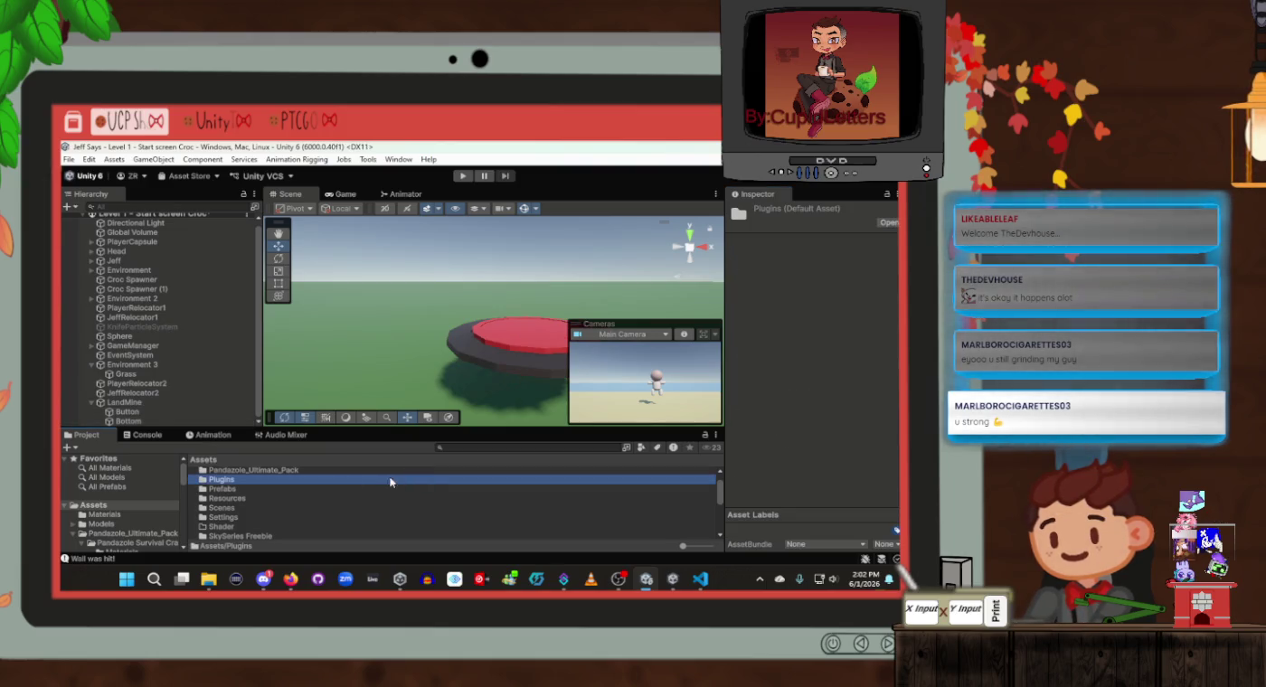
# Frame the land mine in the scene view and select the Grass ground plane
pyautogui.click(134, 408)
pyautogui.click(123, 402)
pyautogui.press('f')
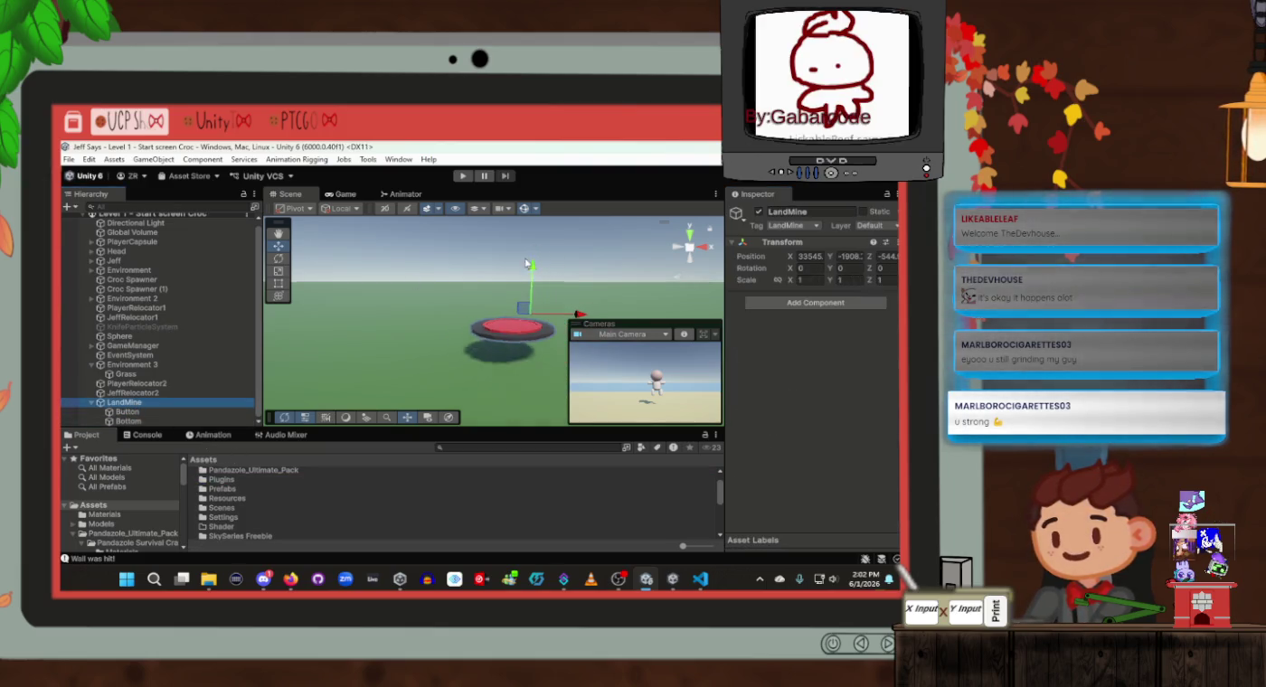
pyautogui.moveTo(458, 292); pyautogui.dragTo(495, 306)
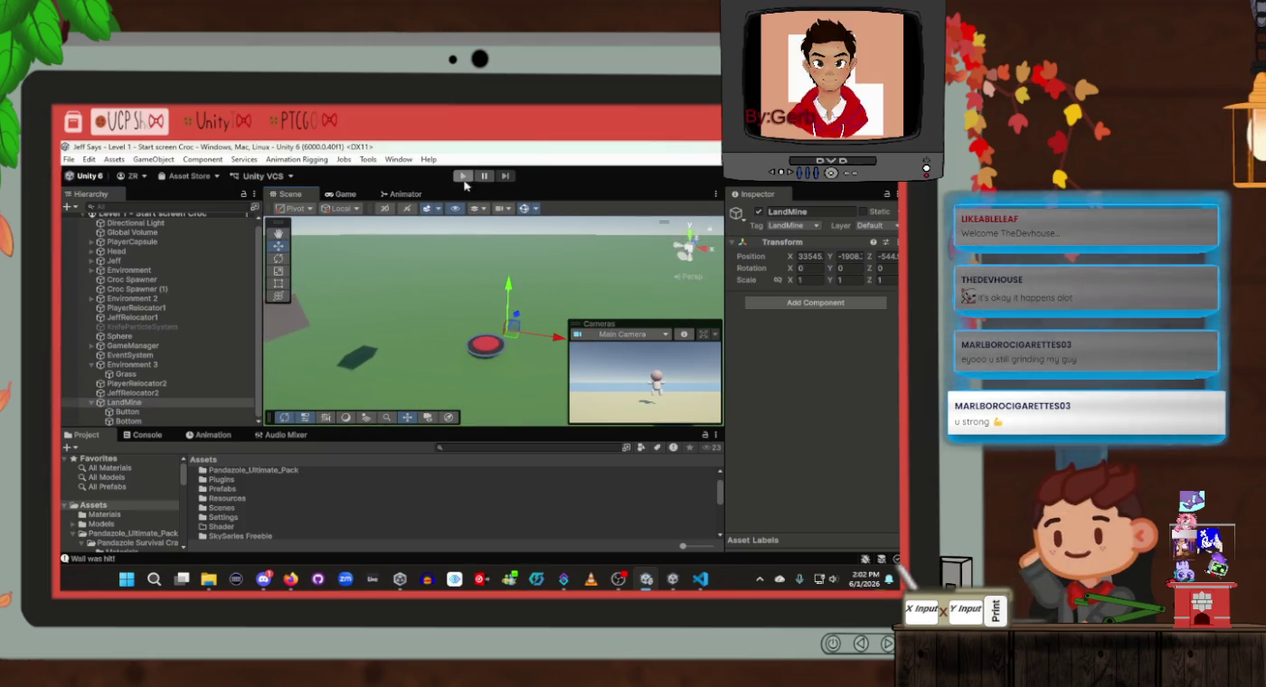
pyautogui.click(443, 310)
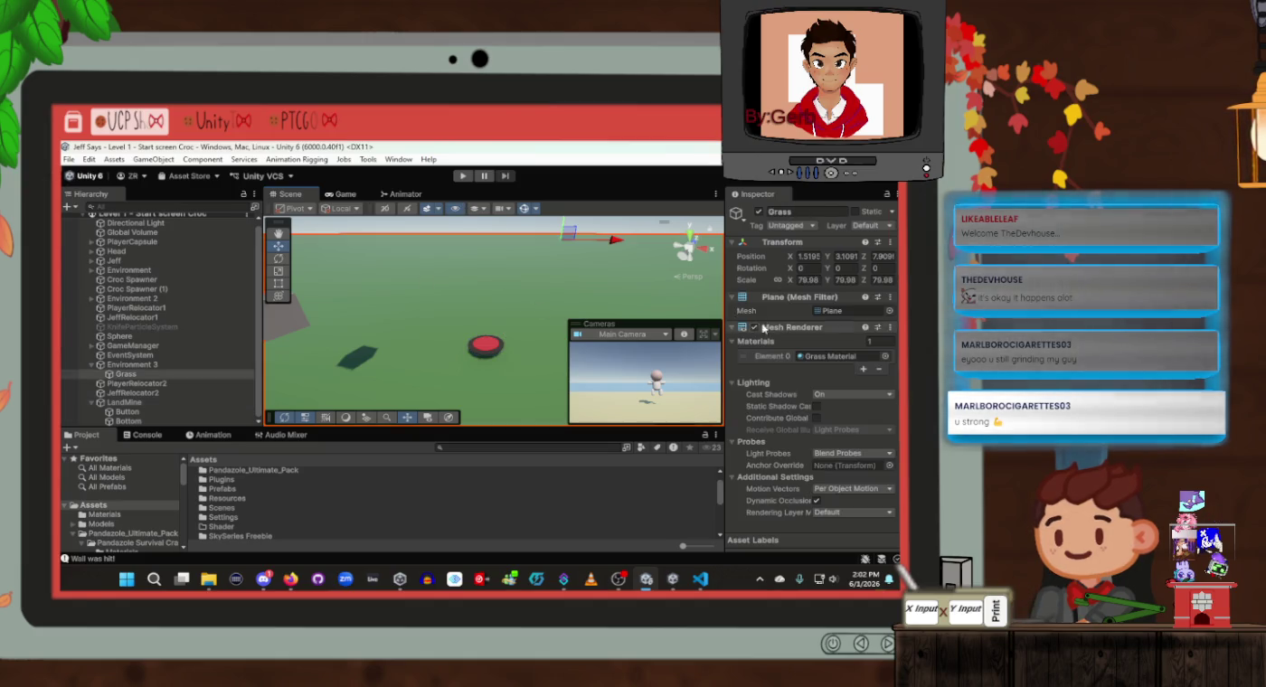
pyautogui.scroll(-5, 765, 329)
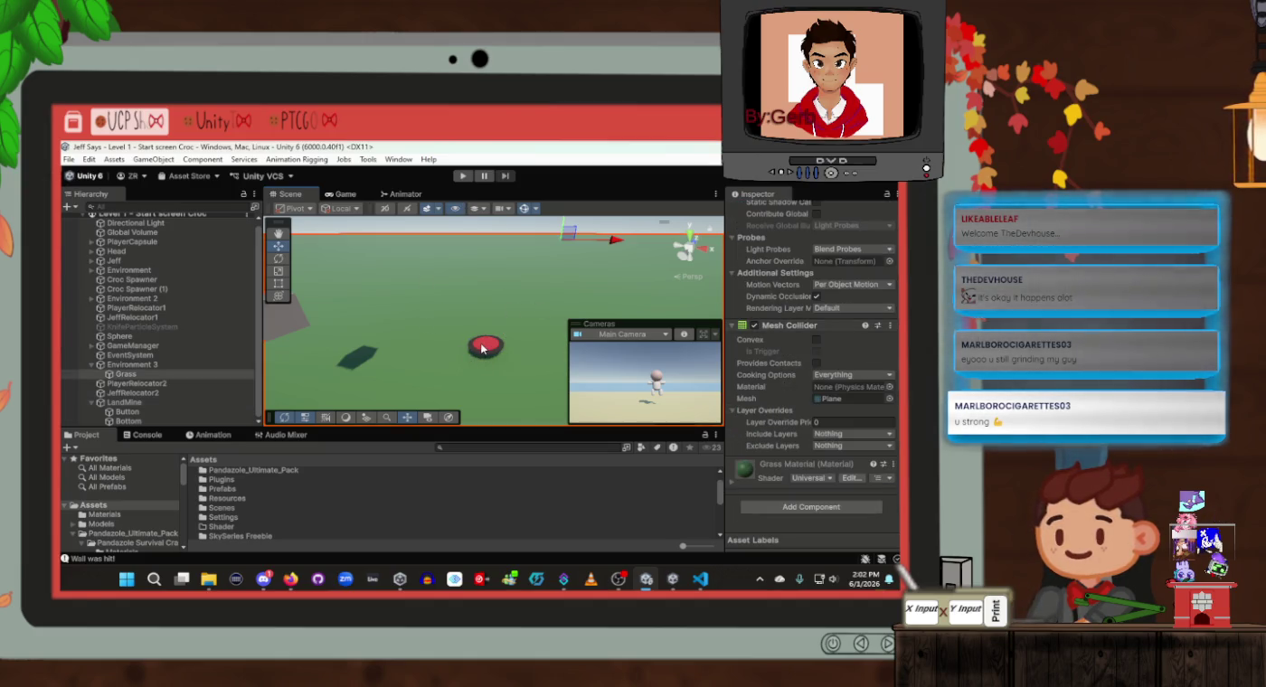
pyautogui.click(462, 175)
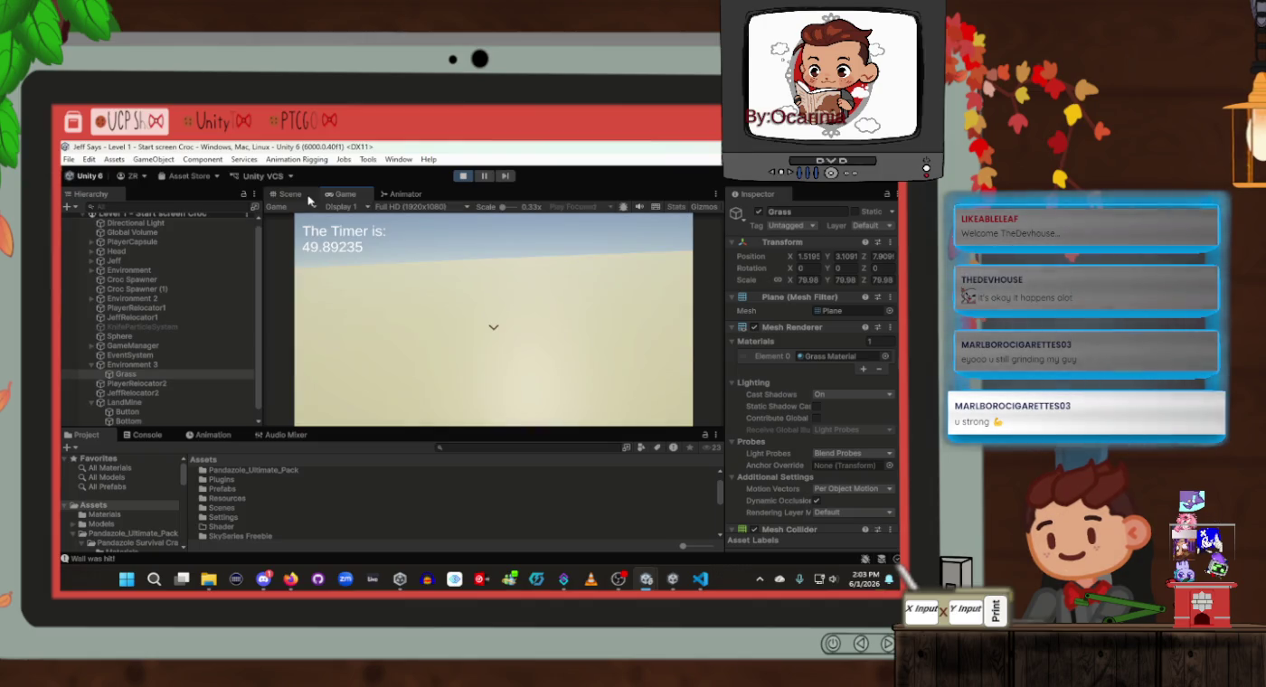
pyautogui.moveTo(511, 322); pyautogui.dragTo(498, 272)
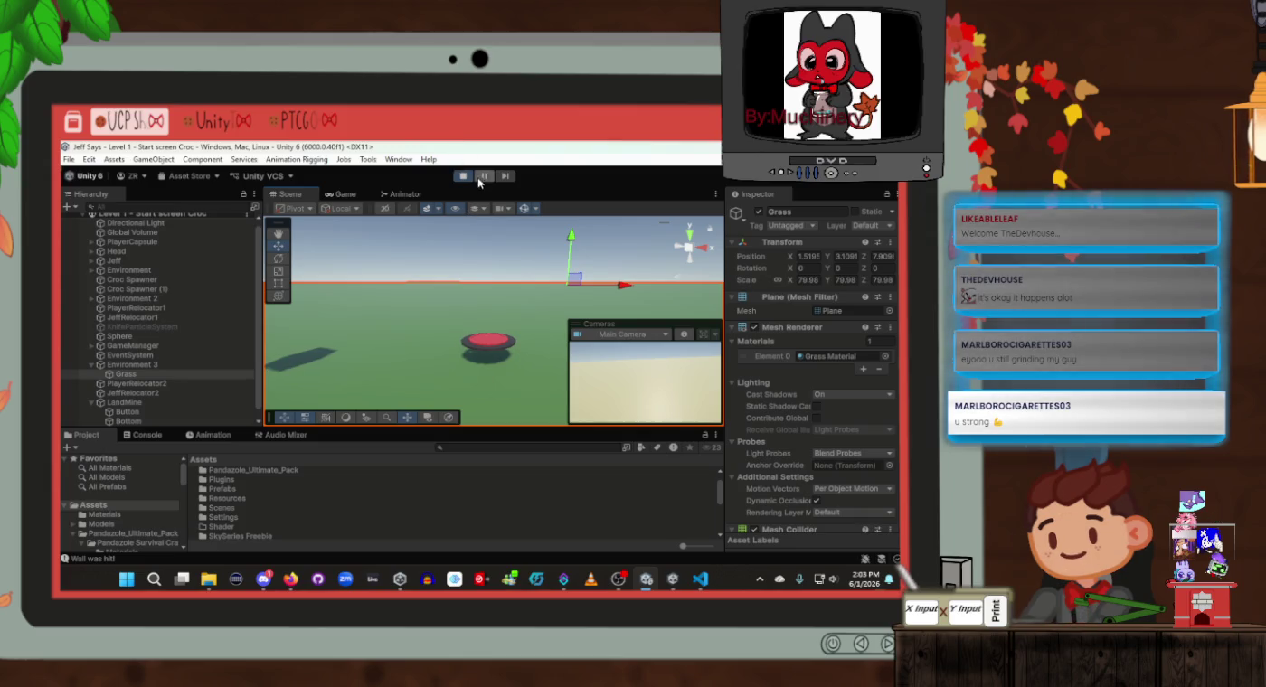
# Exit Play mode and lower the LandMine in the scene
pyautogui.click(464, 176)
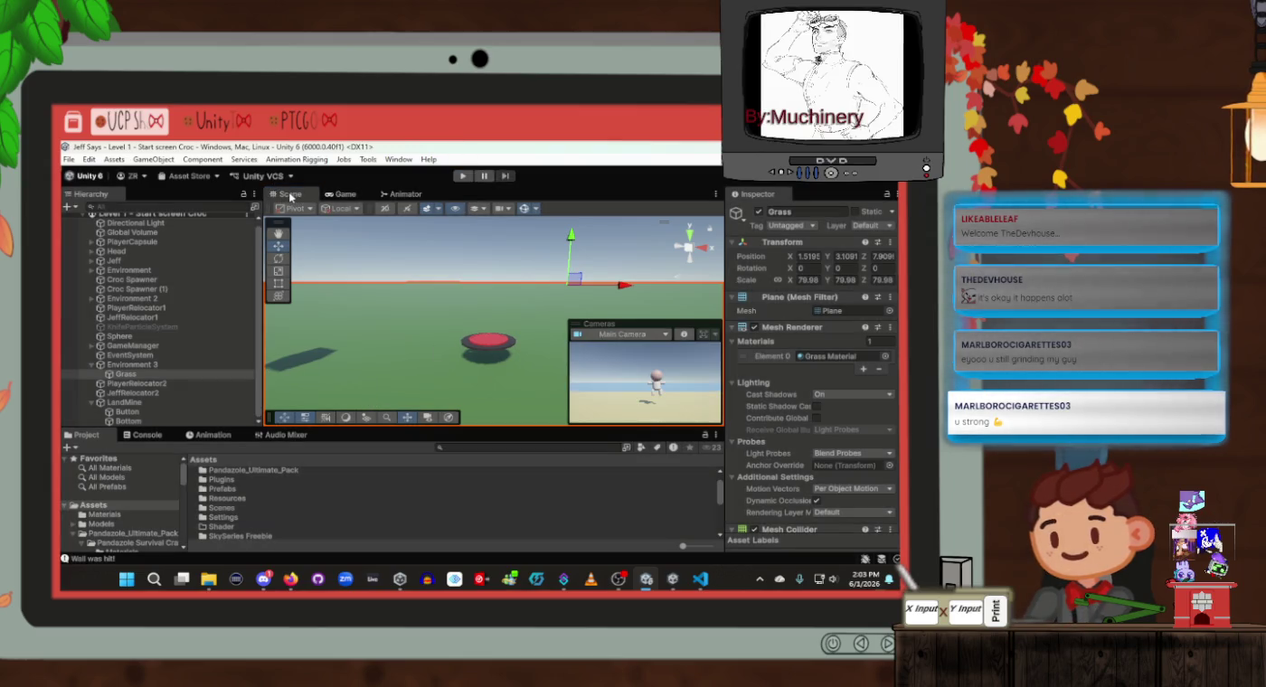
pyautogui.scroll(3, 533, 353)
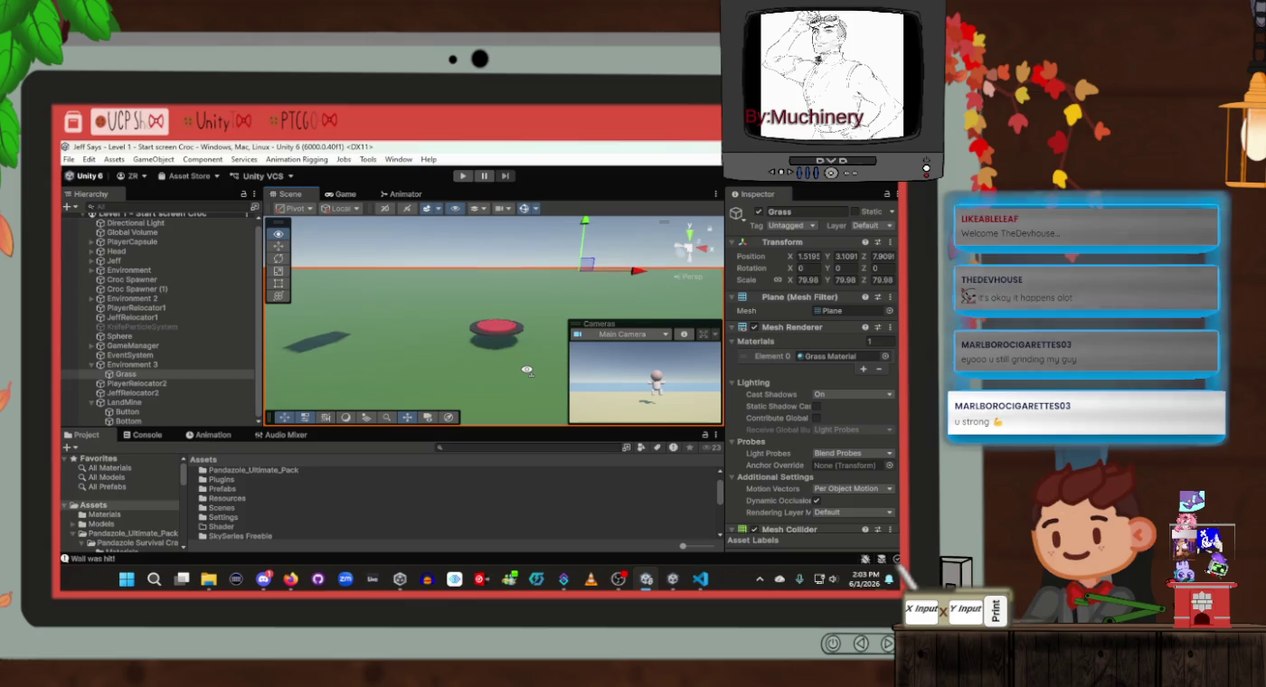
pyautogui.click(154, 405)
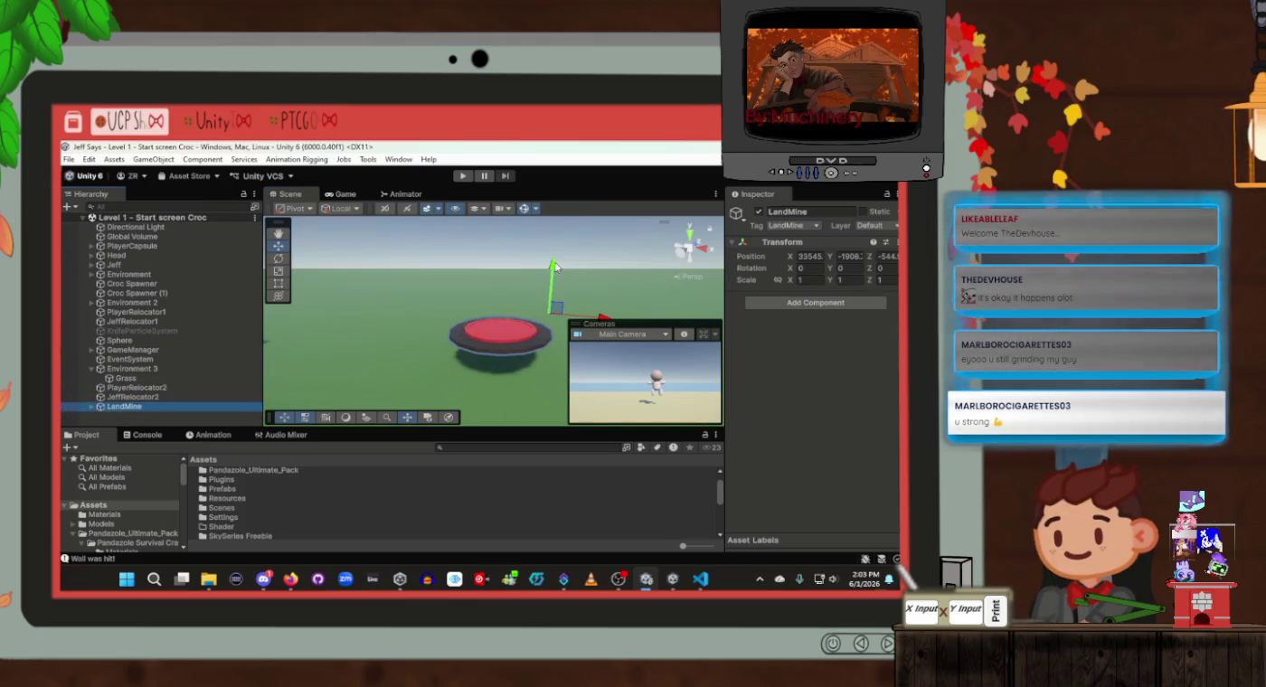
pyautogui.moveTo(560, 269)
pyautogui.mouseDown()
pyautogui.moveTo(554, 290)
pyautogui.moveTo(504, 286)
pyautogui.mouseUp()
pyautogui.press('f')
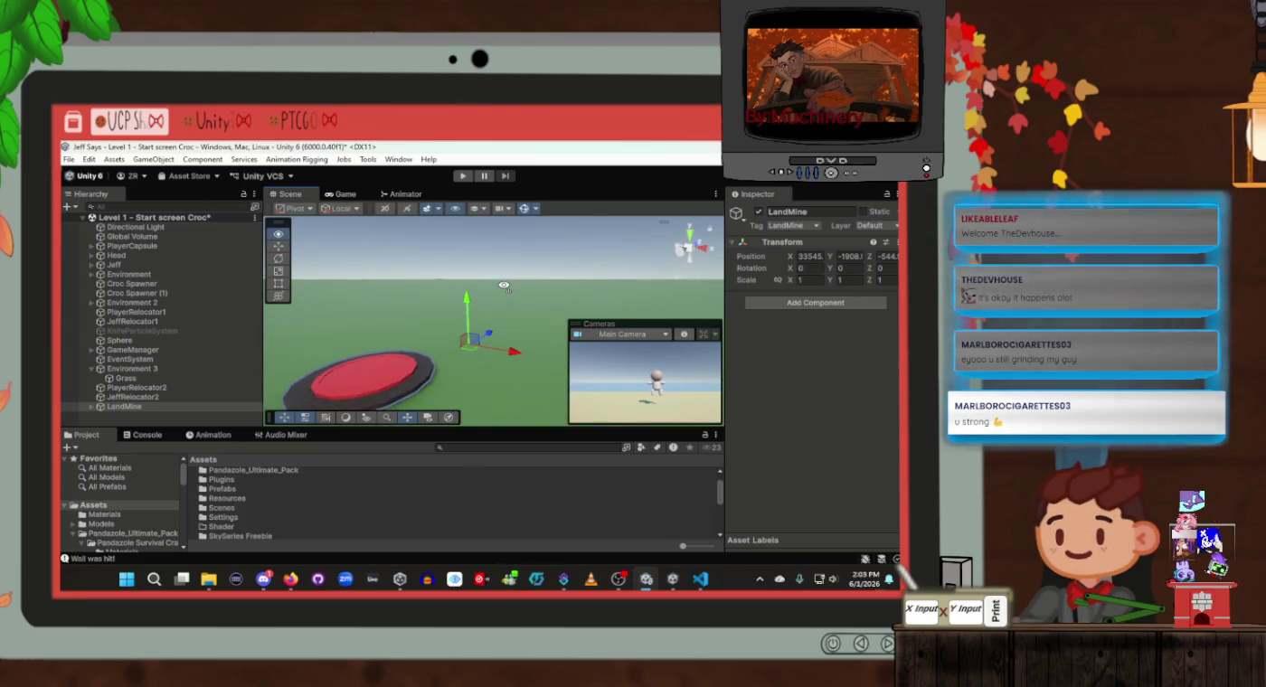
# Move Button and Bottom out to root level and reposition the empty LandMine
pyautogui.click(91, 408)
pyautogui.click(161, 412)
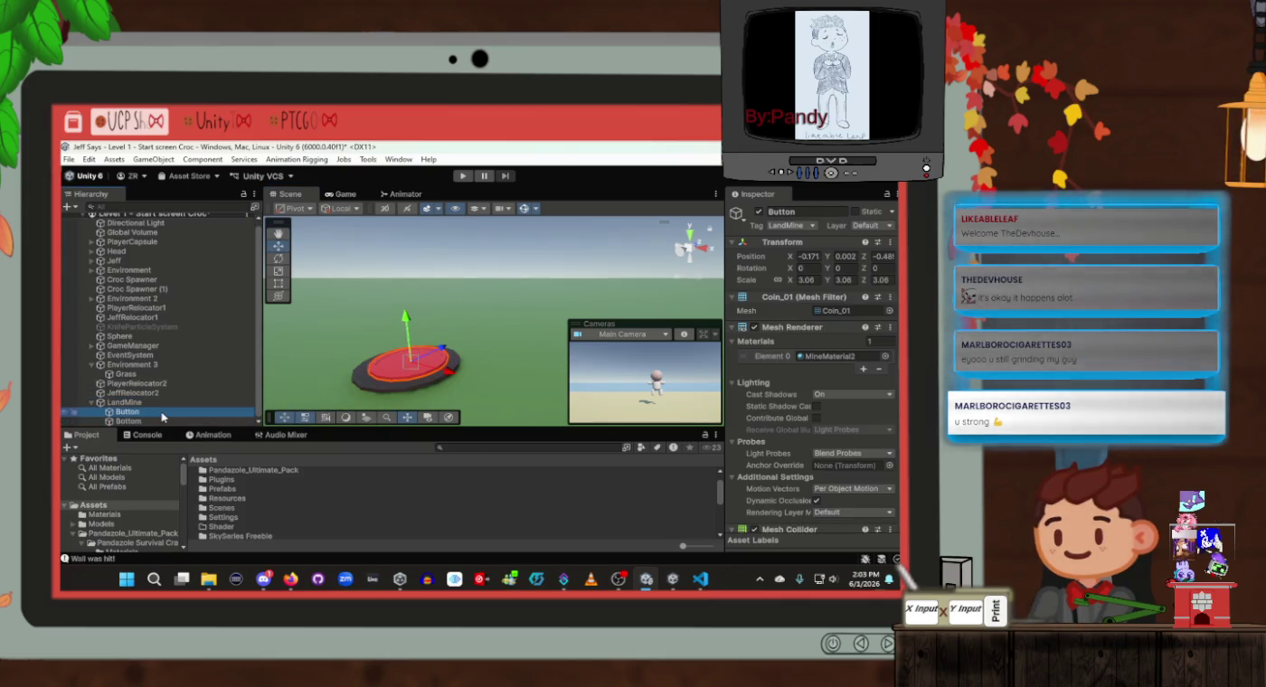
pyautogui.keyDown('shift'); pyautogui.click(164, 420); pyautogui.keyUp('shift')
pyautogui.moveTo(162, 420); pyautogui.dragTo(157, 403)
pyautogui.click(150, 422)
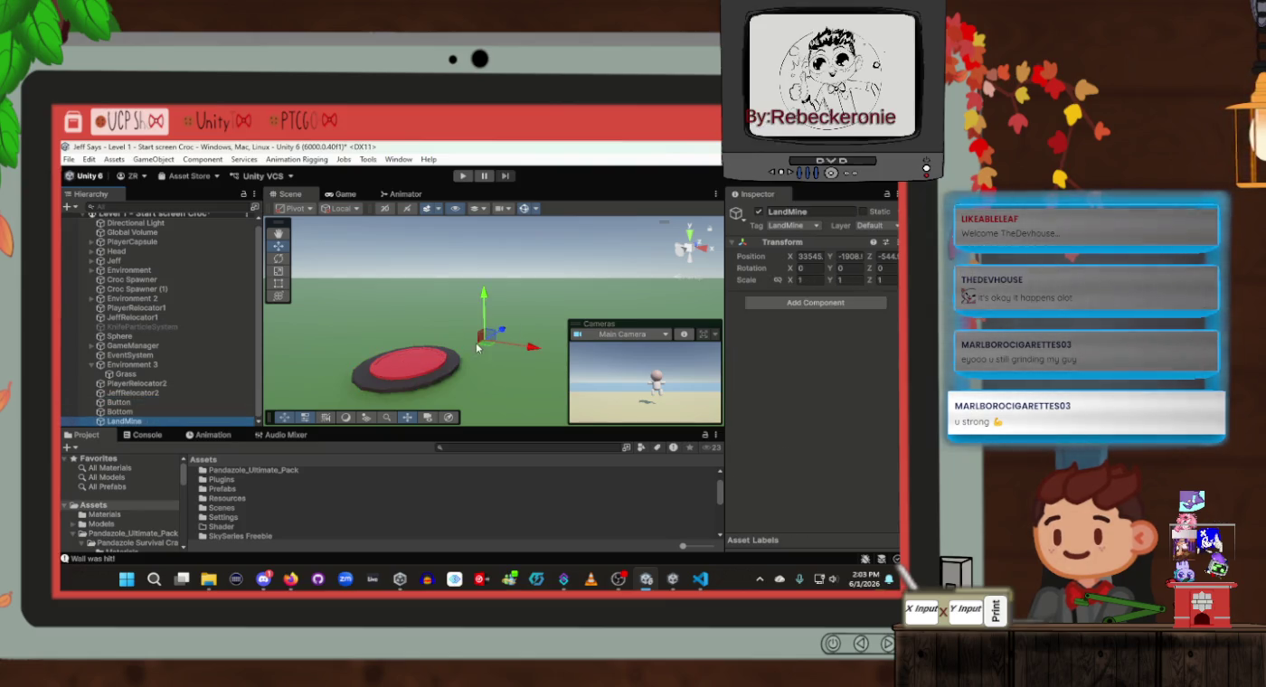
pyautogui.moveTo(489, 352); pyautogui.dragTo(417, 365)
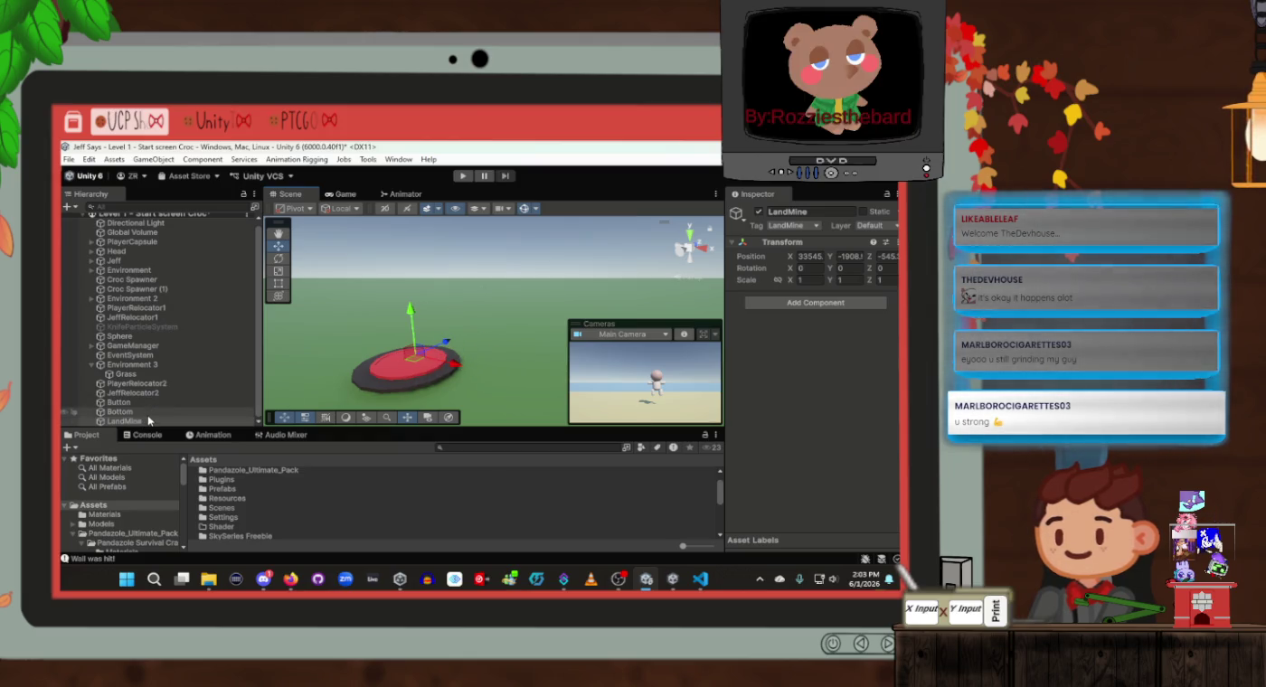
# Paste copied component values into LandMine's Transform, scaling it to 4.26 on every axis
pyautogui.rightClick(767, 244)
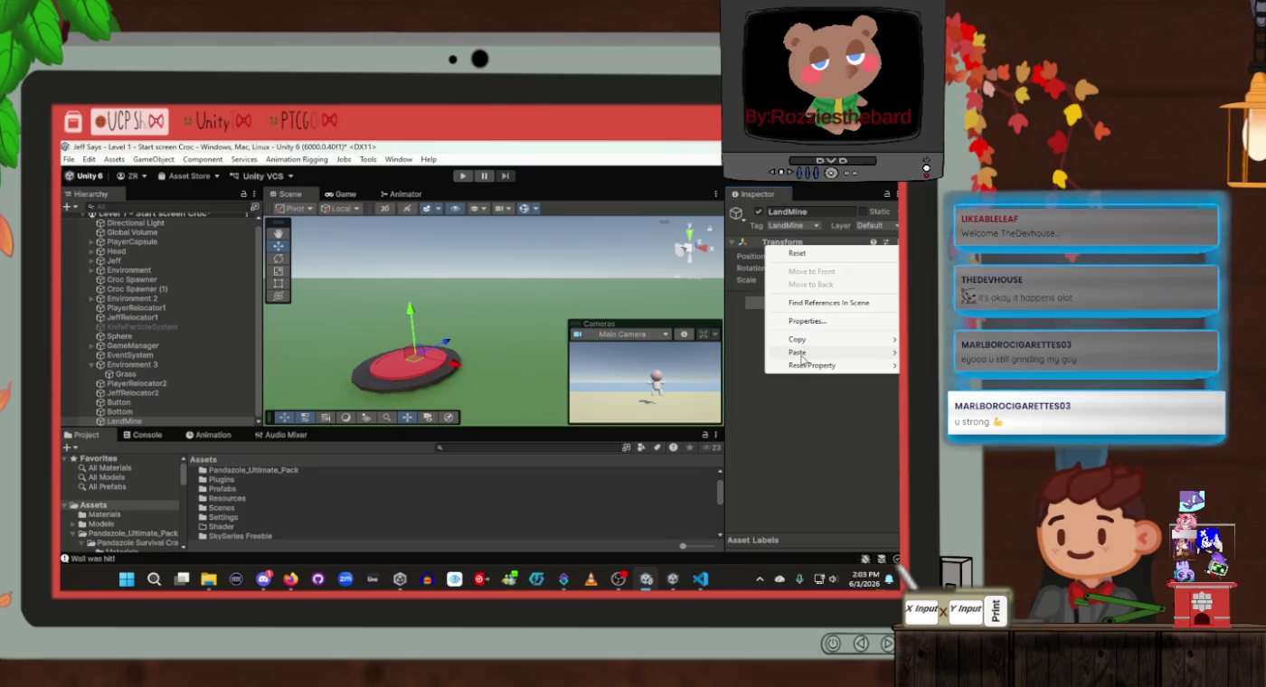
pyautogui.moveTo(801, 354)
pyautogui.click(701, 399)
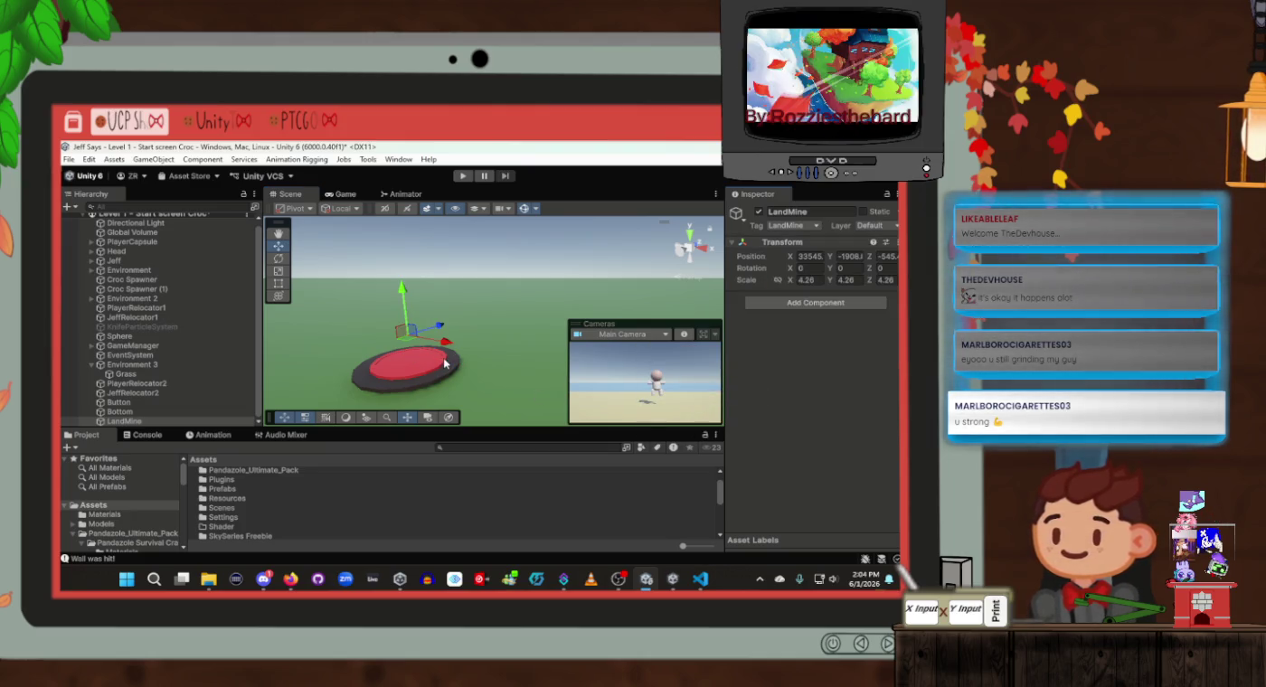
pyautogui.moveTo(444, 364)
pyautogui.mouseDown()
pyautogui.moveTo(504, 346)
pyautogui.moveTo(546, 426)
pyautogui.mouseUp()
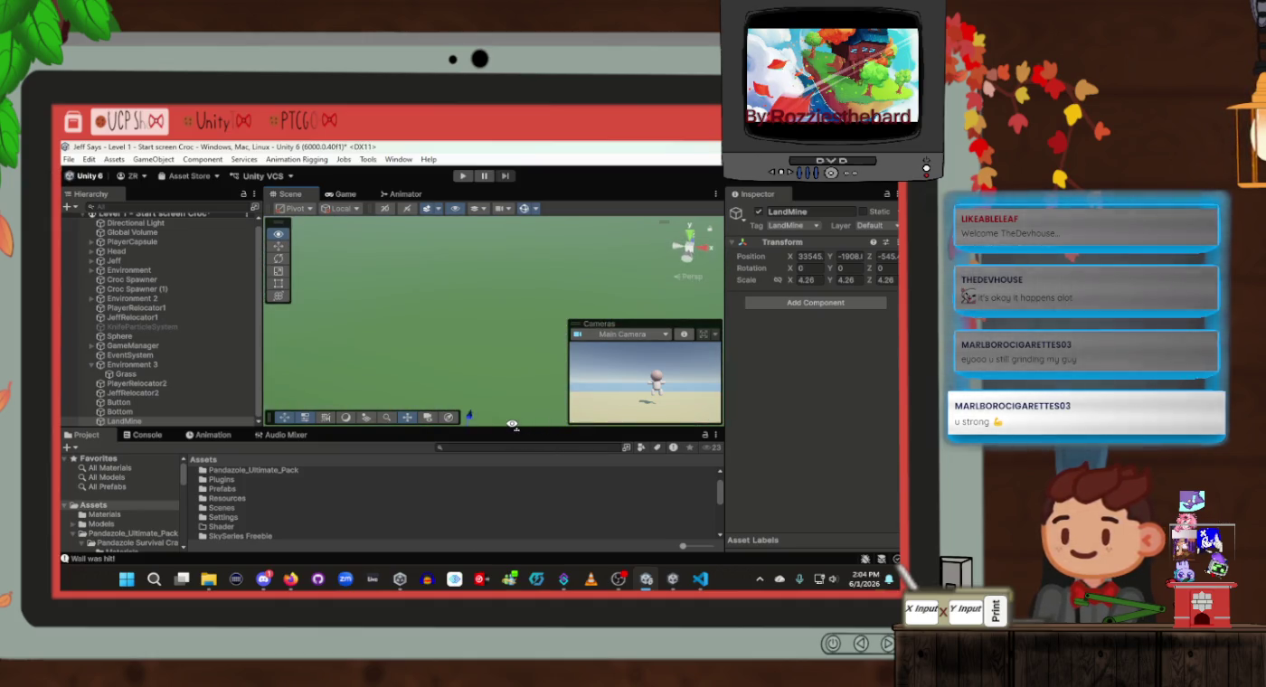
pyautogui.press('f')
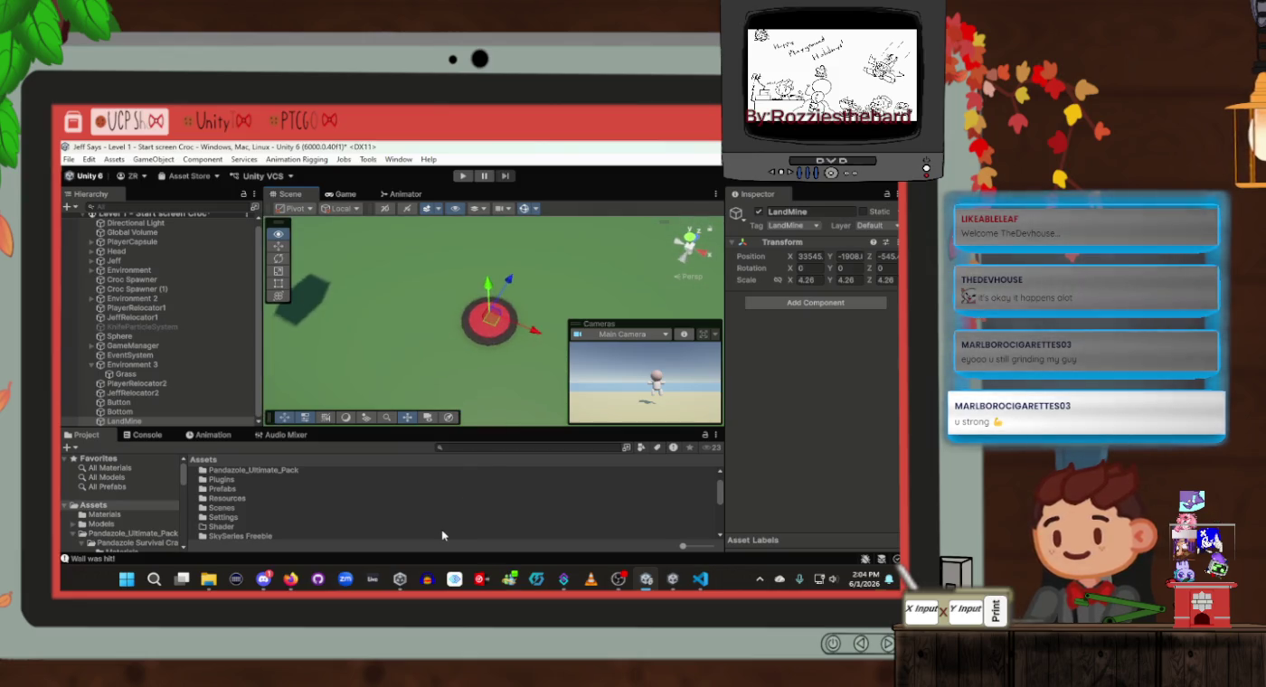
pyautogui.moveTo(506, 361); pyautogui.dragTo(521, 325)
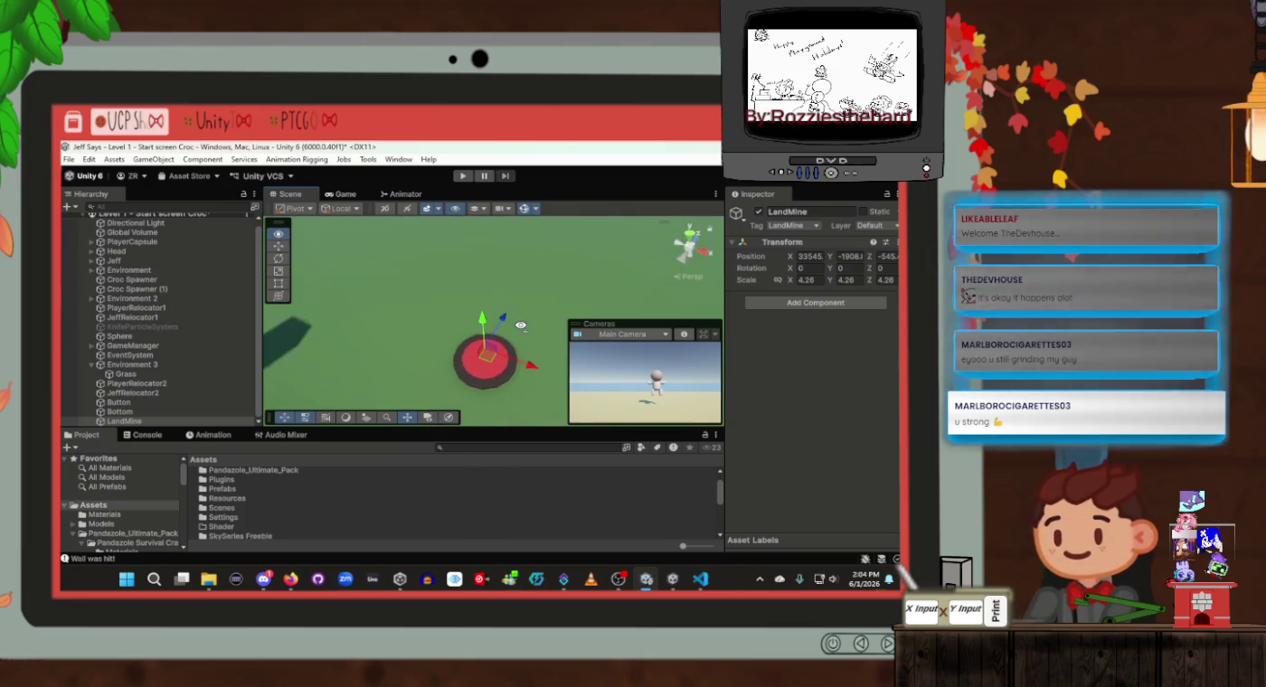
pyautogui.scroll(5, 480, 359)
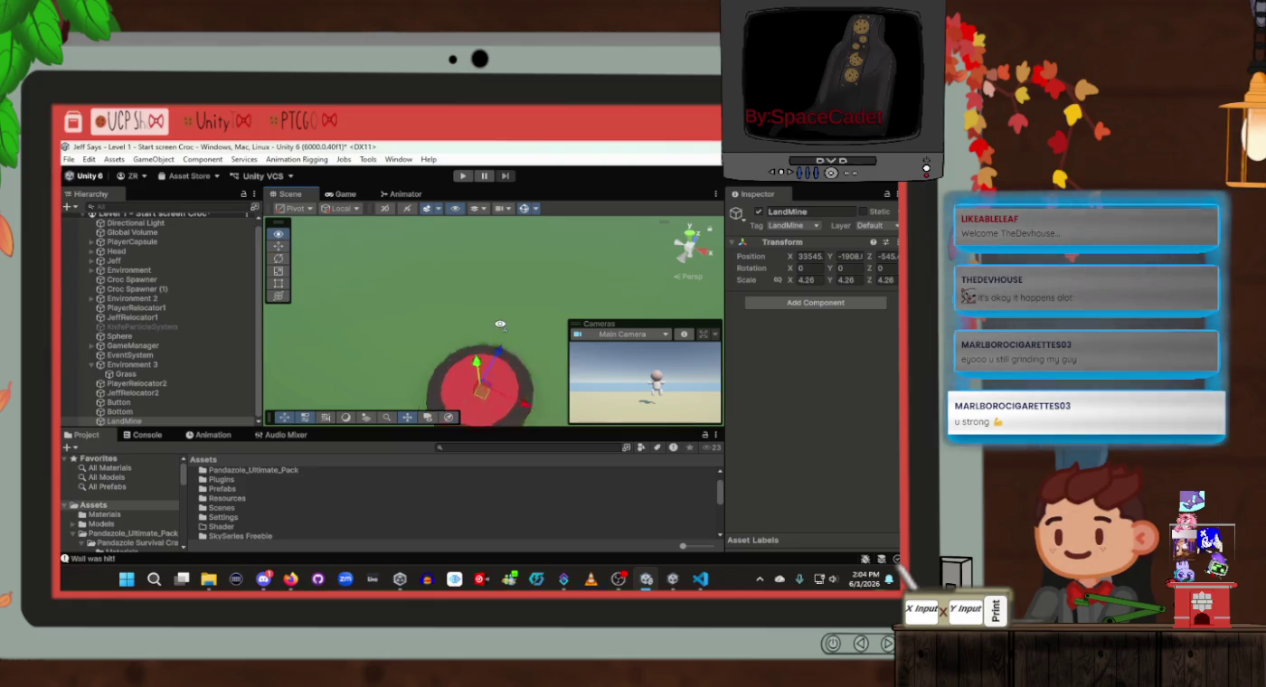
pyautogui.moveTo(479, 359); pyautogui.dragTo(490, 232)
pyautogui.press('f')
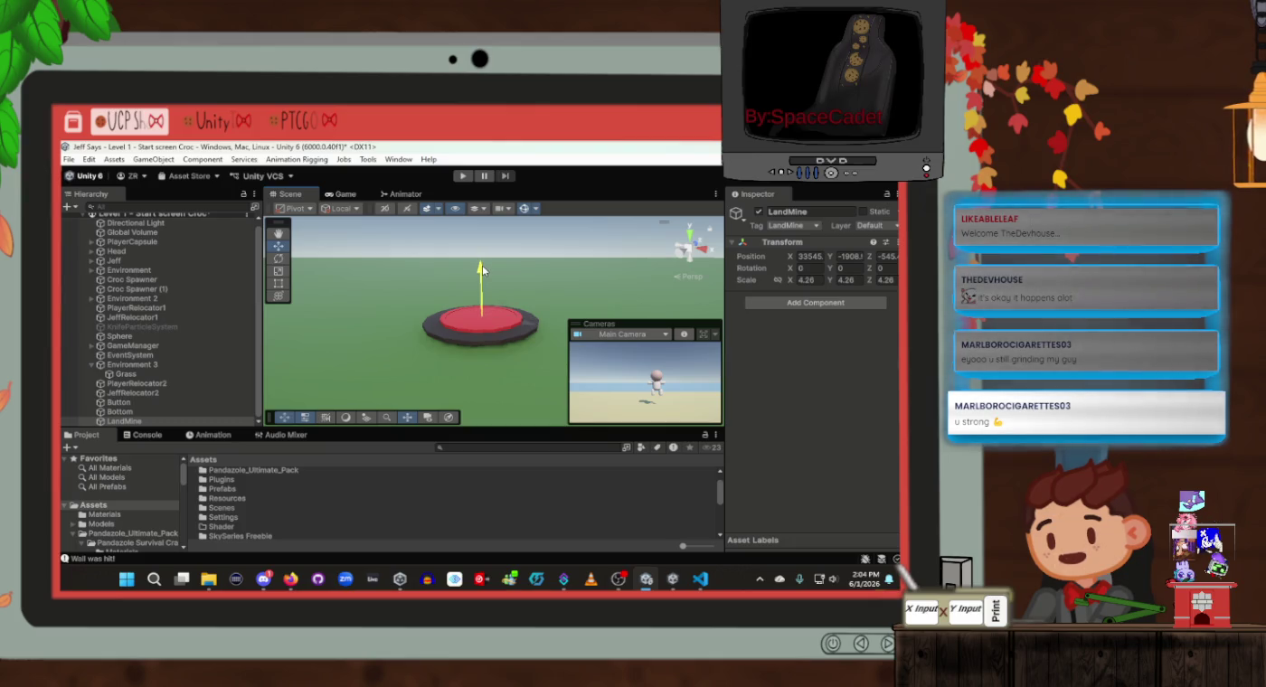
pyautogui.scroll(5, 482, 269)
pyautogui.moveTo(483, 269); pyautogui.dragTo(498, 259)
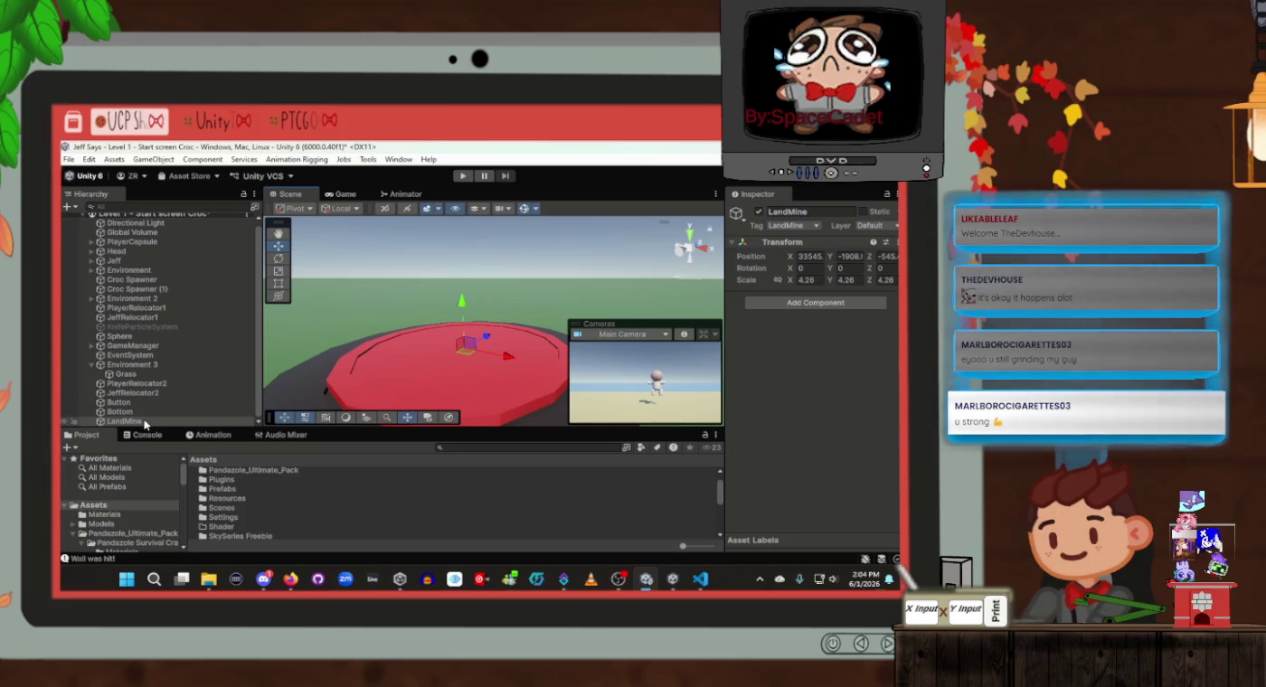
# Nest the Button and Bottom parts under LandMine in the Hierarchy
pyautogui.click(142, 403)
pyautogui.keyDown('shift'); pyautogui.click(146, 413); pyautogui.keyUp('shift')
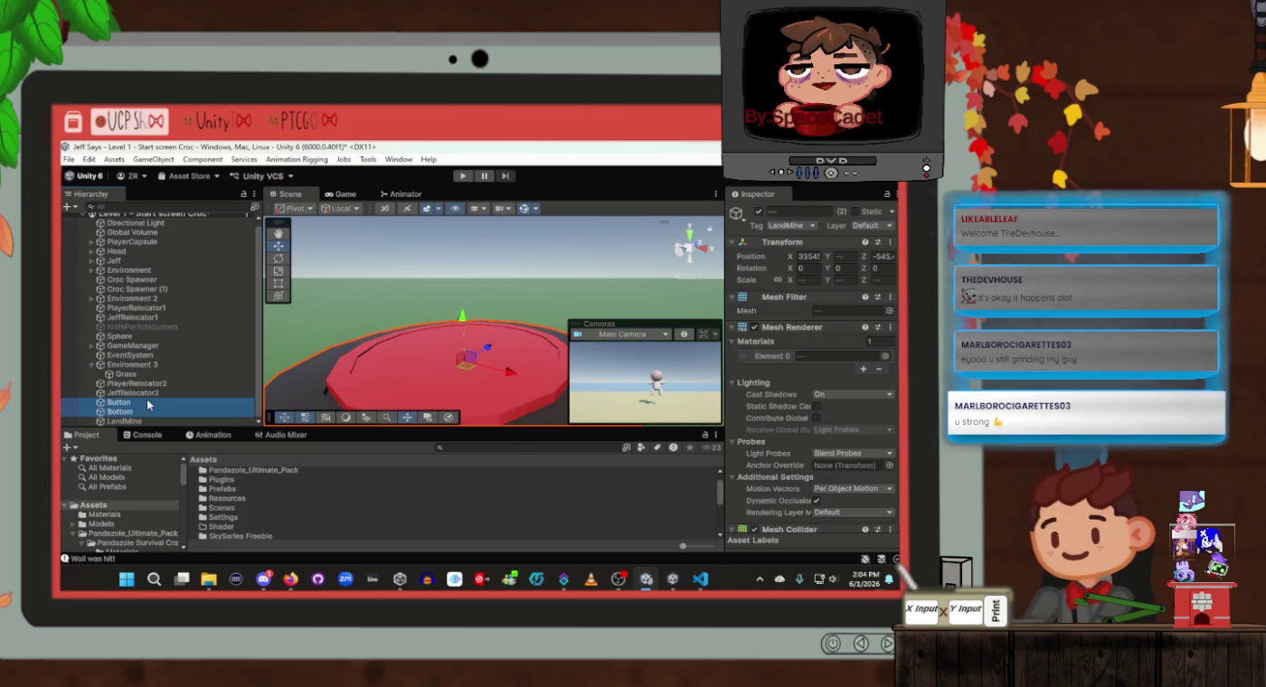
pyautogui.click(125, 421)
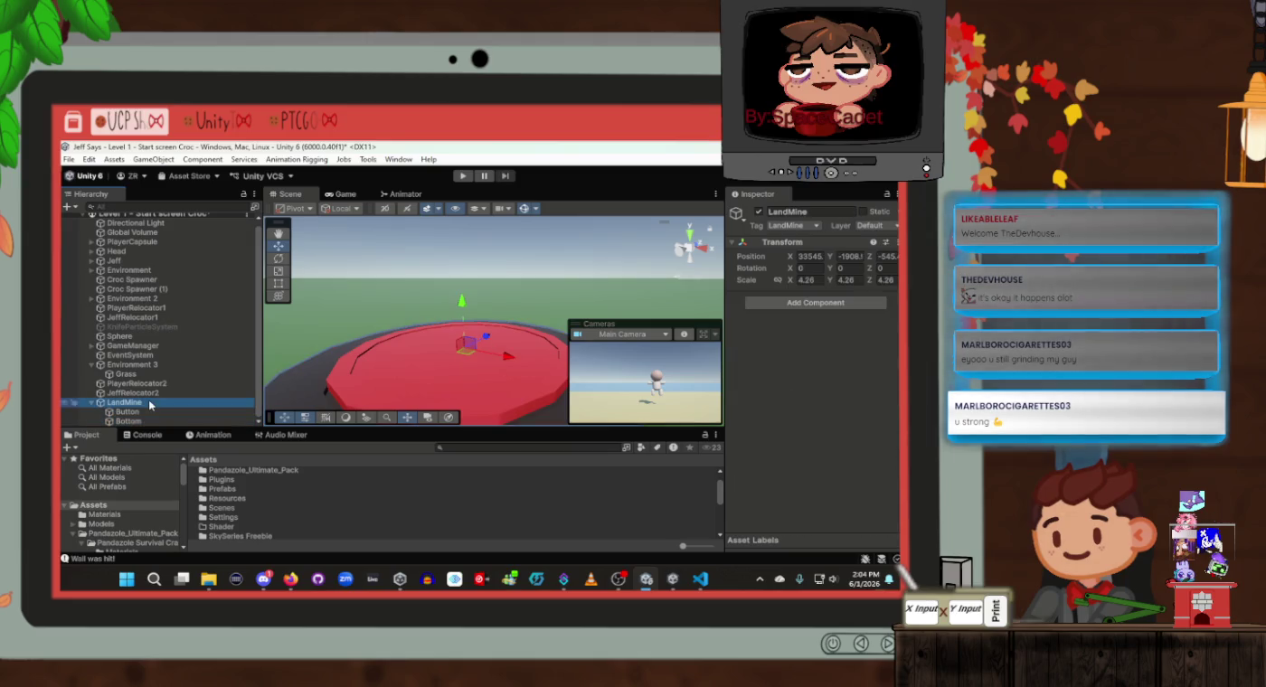
pyautogui.moveTo(448, 349)
pyautogui.mouseDown()
pyautogui.moveTo(457, 306)
pyautogui.moveTo(442, 257)
pyautogui.moveTo(463, 283)
pyautogui.mouseUp()
pyautogui.scroll(-5, 458, 306)
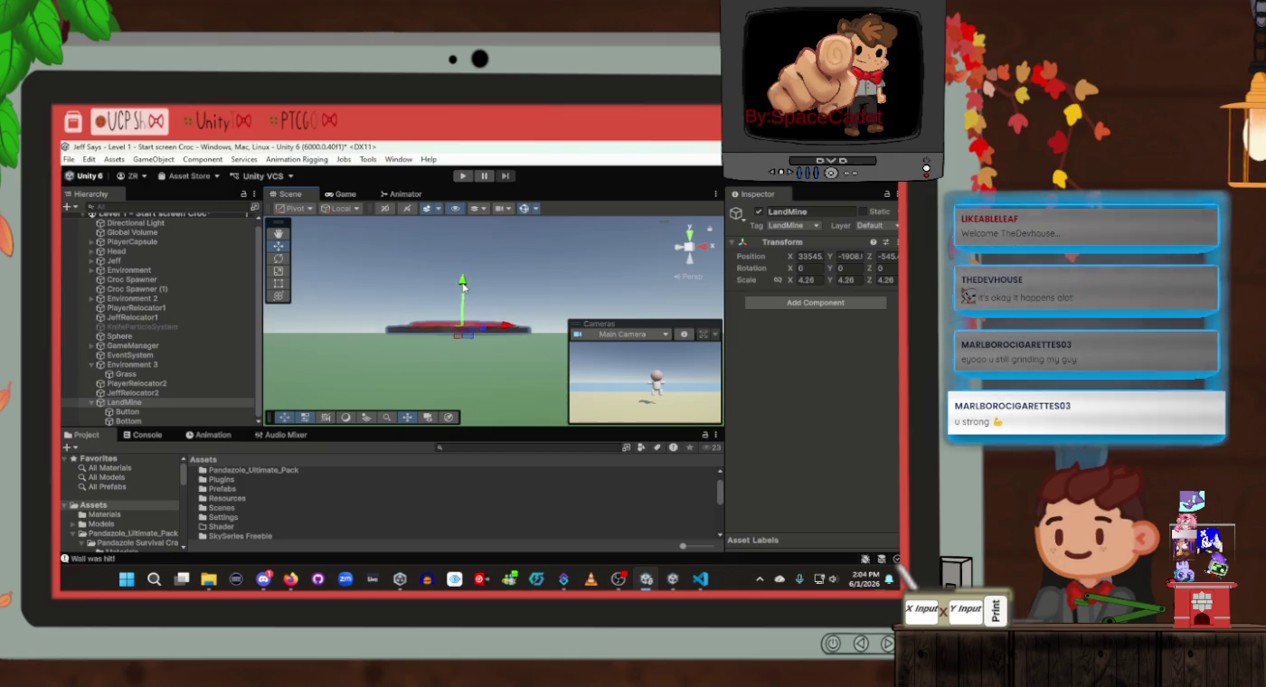
# Collapse LandMine and orbit the Scene view to inspect the mine and the other pads
pyautogui.moveTo(448, 298); pyautogui.dragTo(448, 343)
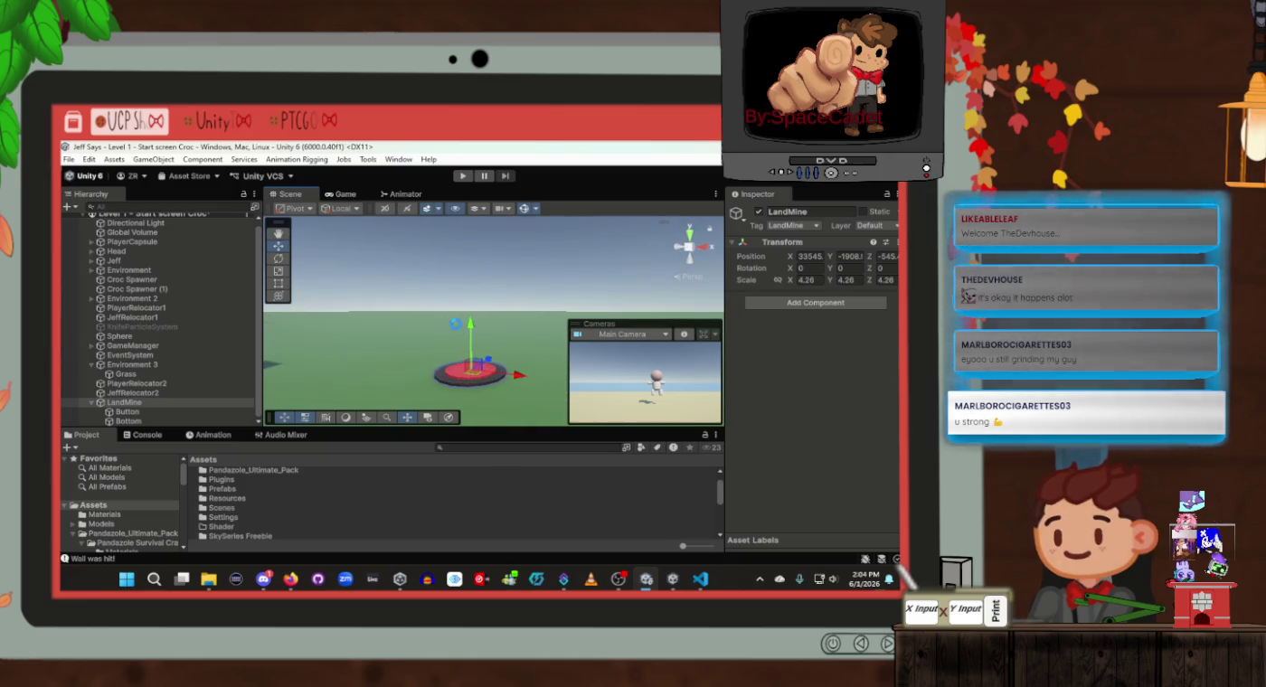
pyautogui.click(92, 403)
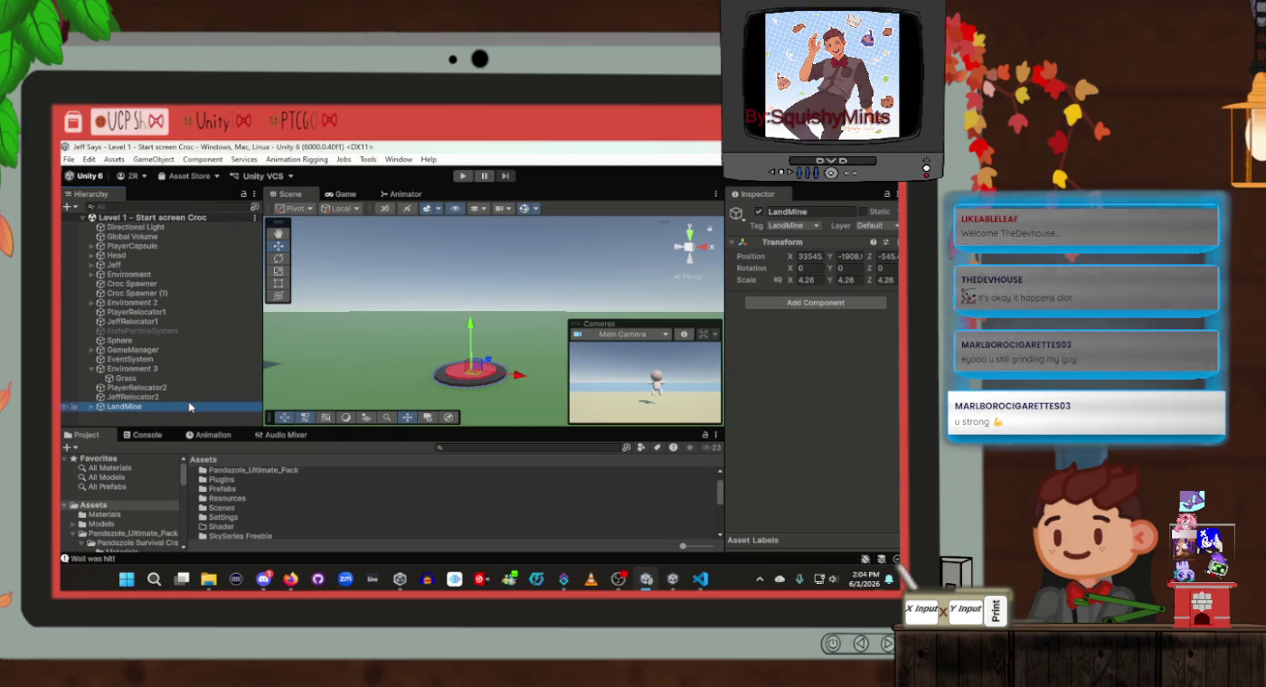
pyautogui.moveTo(440, 318)
pyautogui.mouseDown()
pyautogui.moveTo(426, 327)
pyautogui.moveTo(511, 347)
pyautogui.mouseUp()
pyautogui.moveTo(531, 348); pyautogui.dragTo(500, 351)
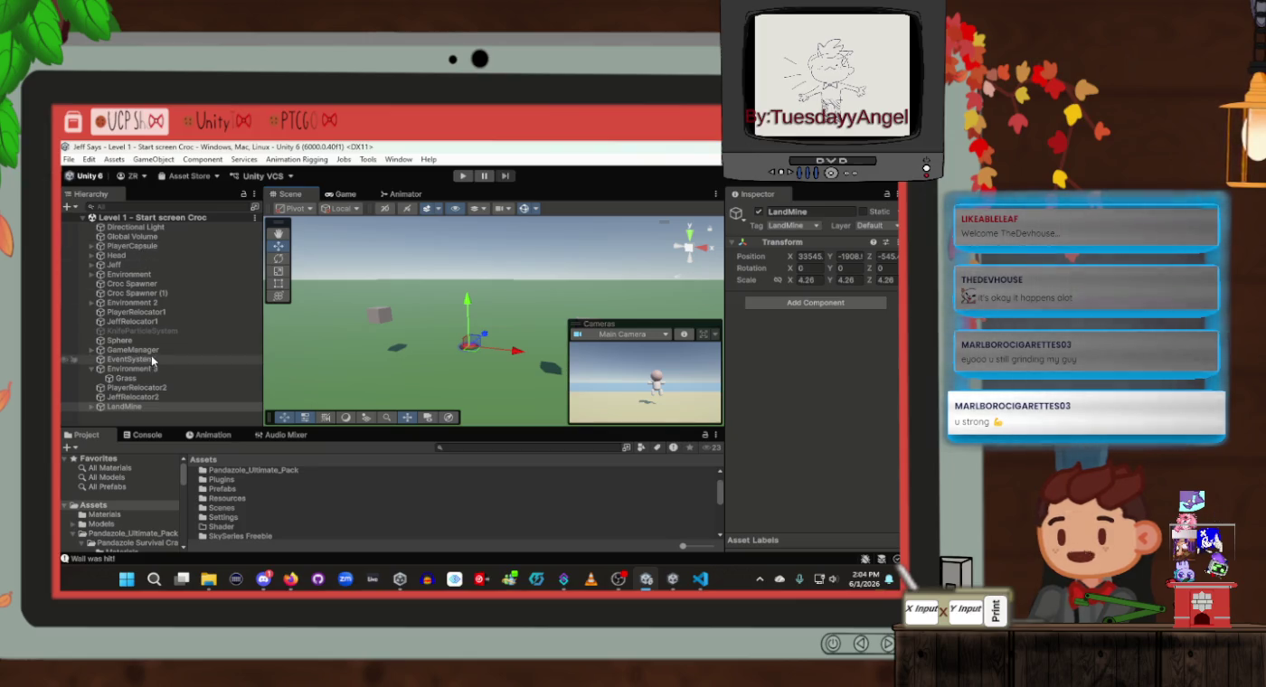
# Set GameManager's Level 3 Player and Jeff positions to PlayerRelocator2 and JeffRelocator2, then enter Play mode
pyautogui.click(131, 350)
pyautogui.scroll(-1, 850, 397)
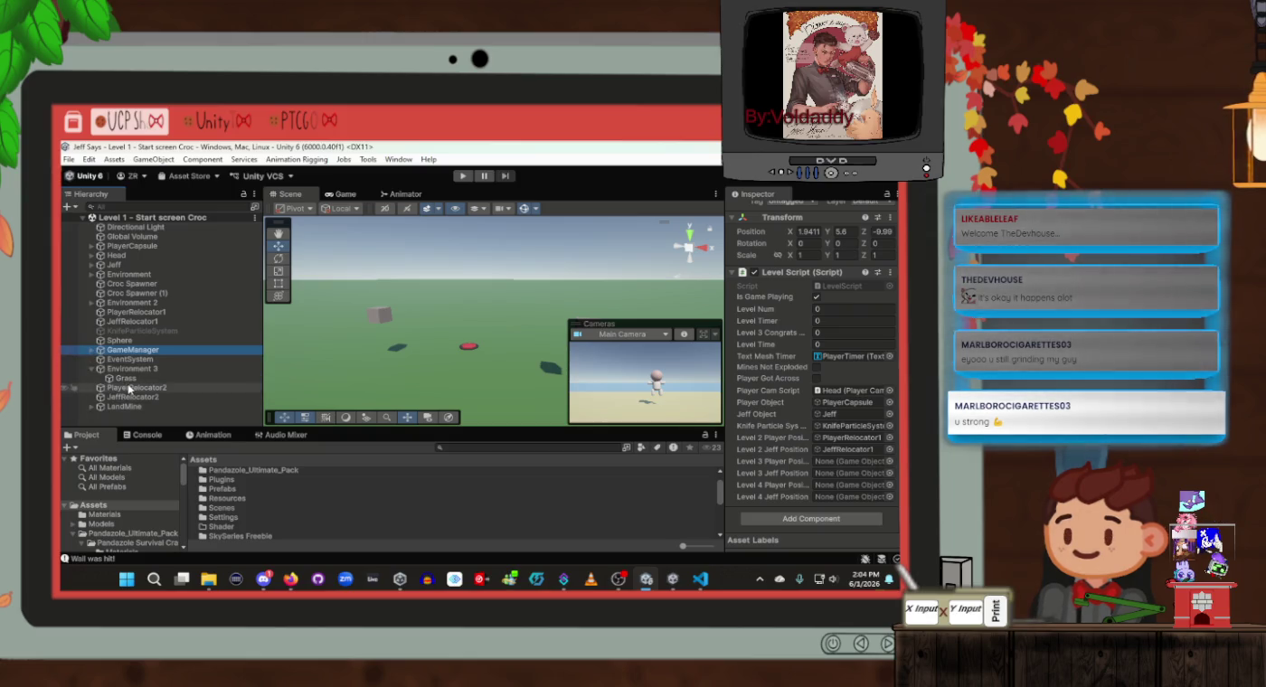
pyautogui.moveTo(130, 388)
pyautogui.mouseDown()
pyautogui.moveTo(543, 416)
pyautogui.moveTo(806, 452)
pyautogui.moveTo(829, 469)
pyautogui.mouseUp()
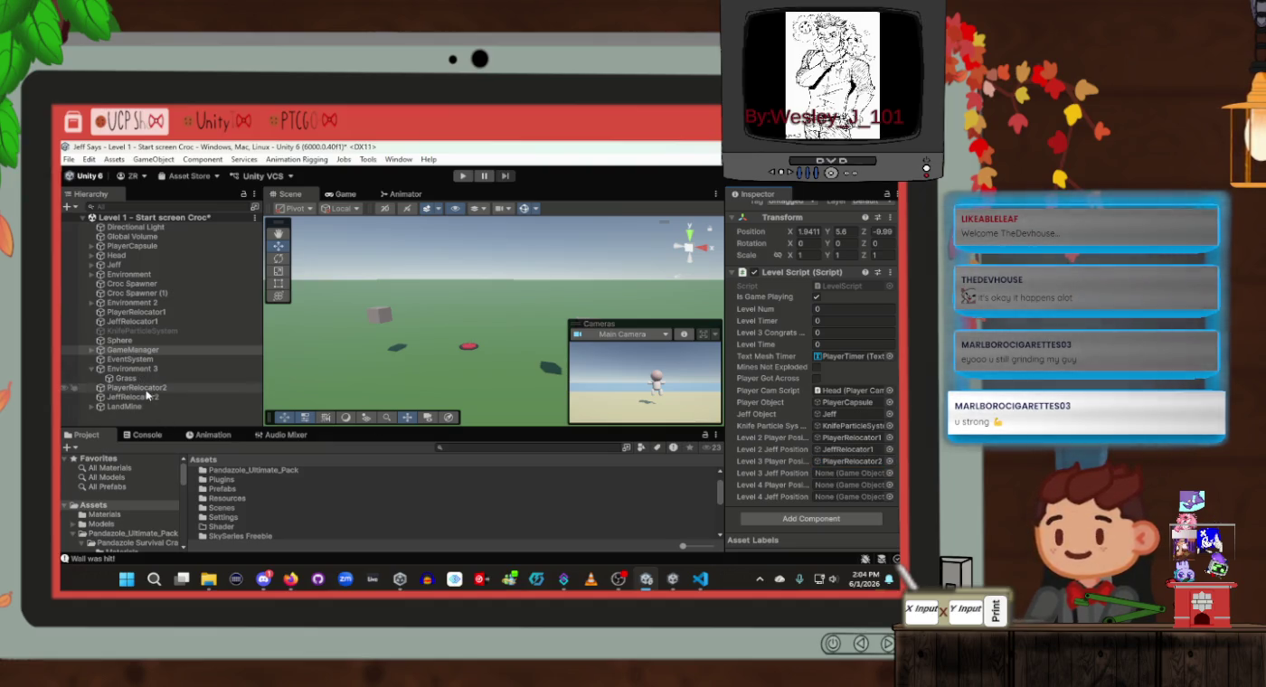
pyautogui.moveTo(148, 396); pyautogui.dragTo(838, 478)
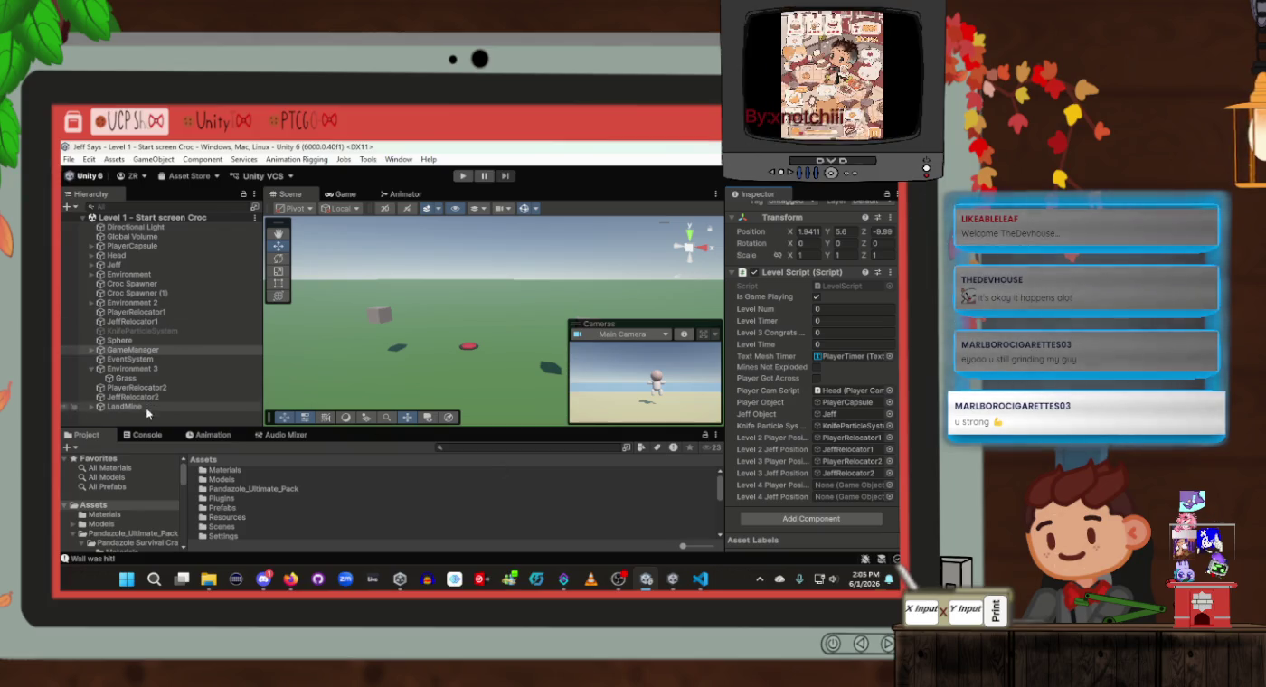
pyautogui.hotkey('ctrl', 'p')
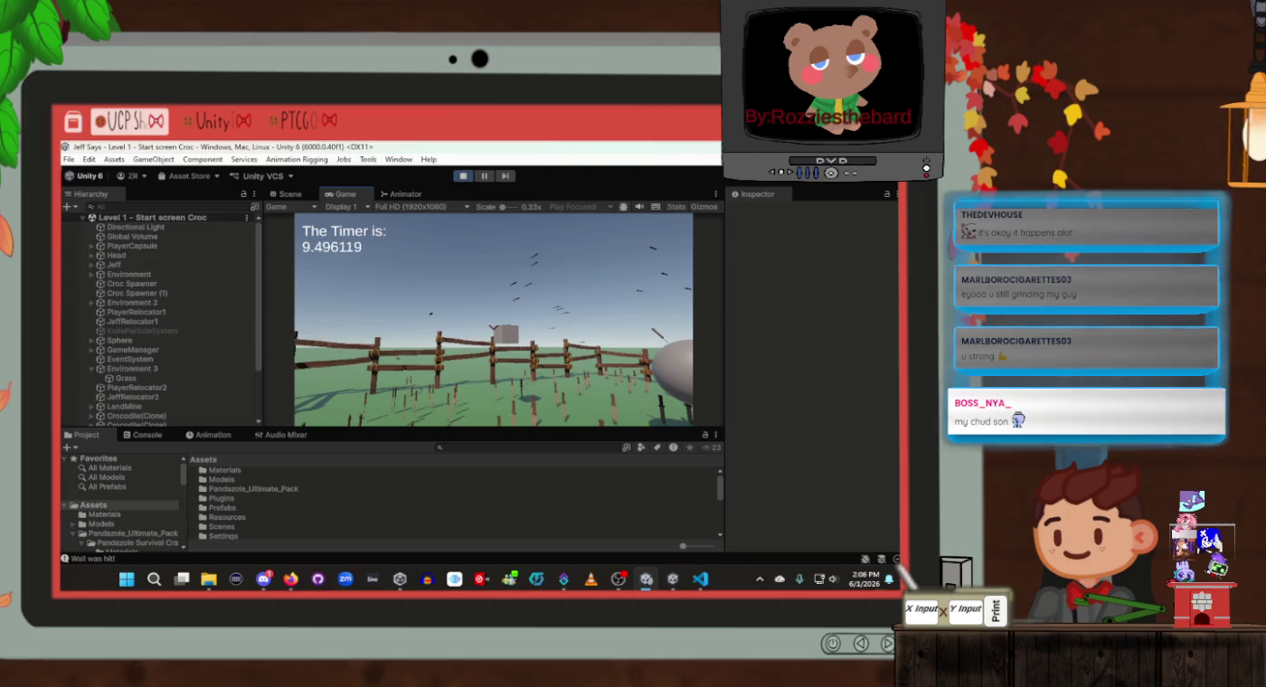
# Exit Play mode after the playtest to resume editing the scene
pyautogui.click(463, 176)
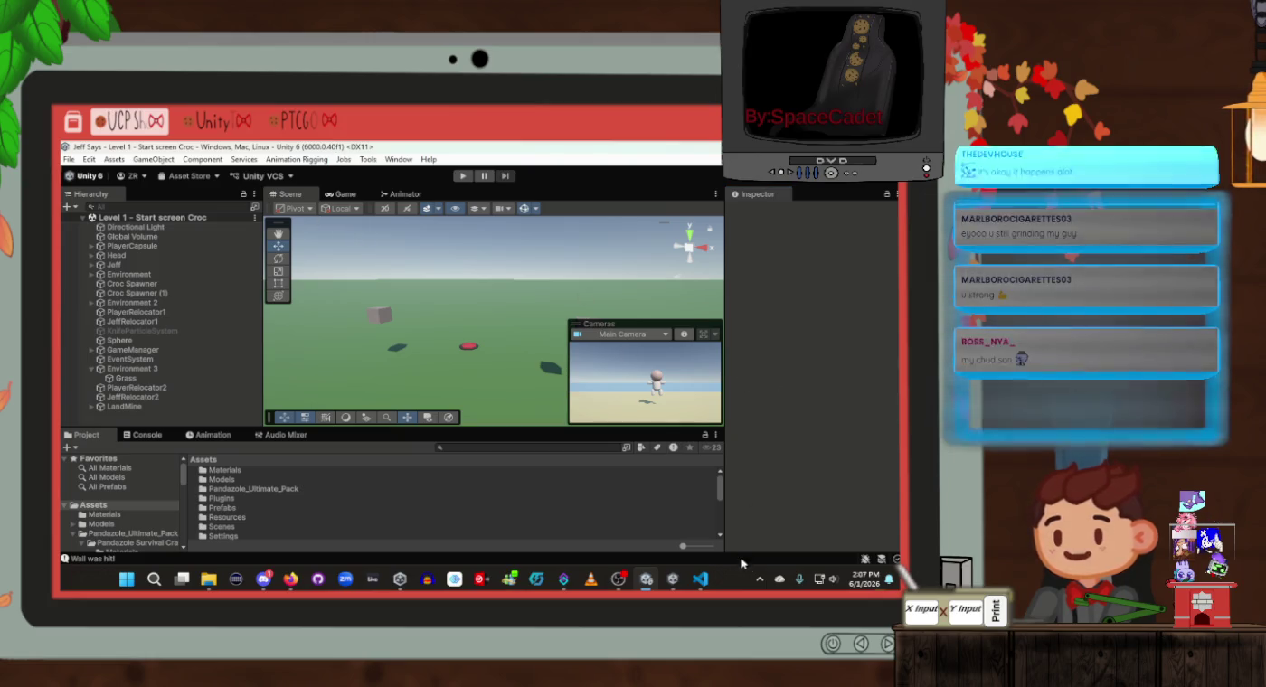
pyautogui.moveTo(272, 579)
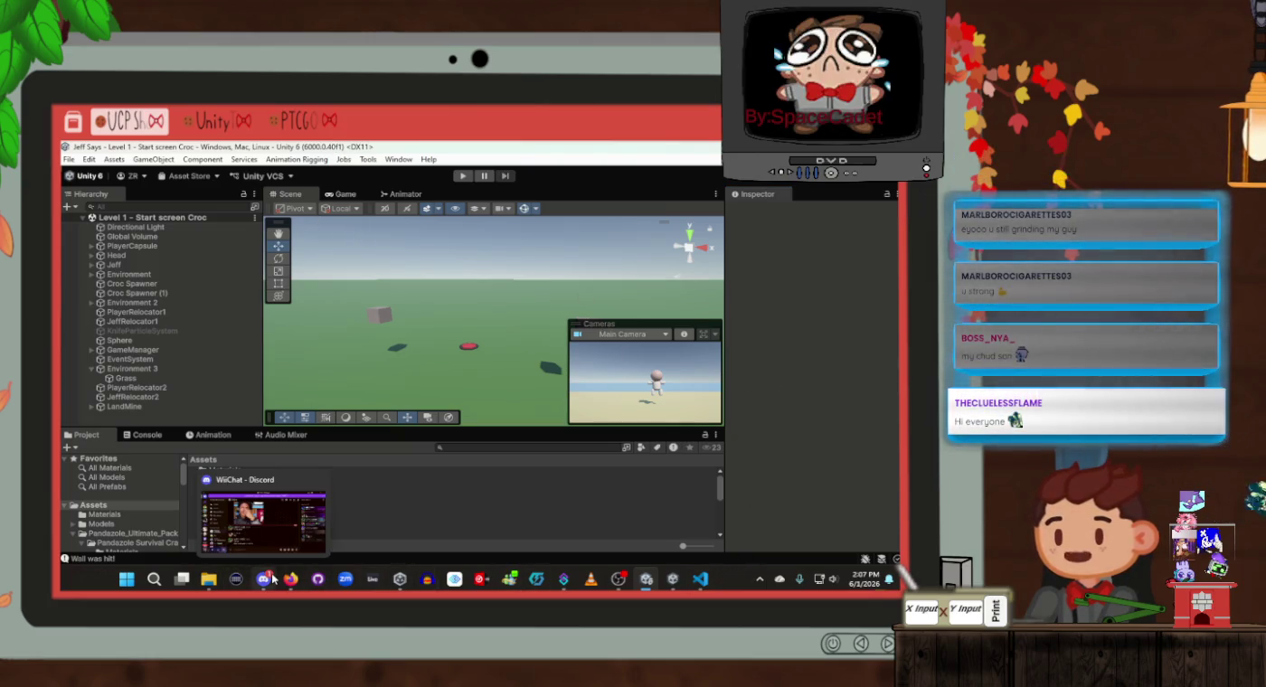